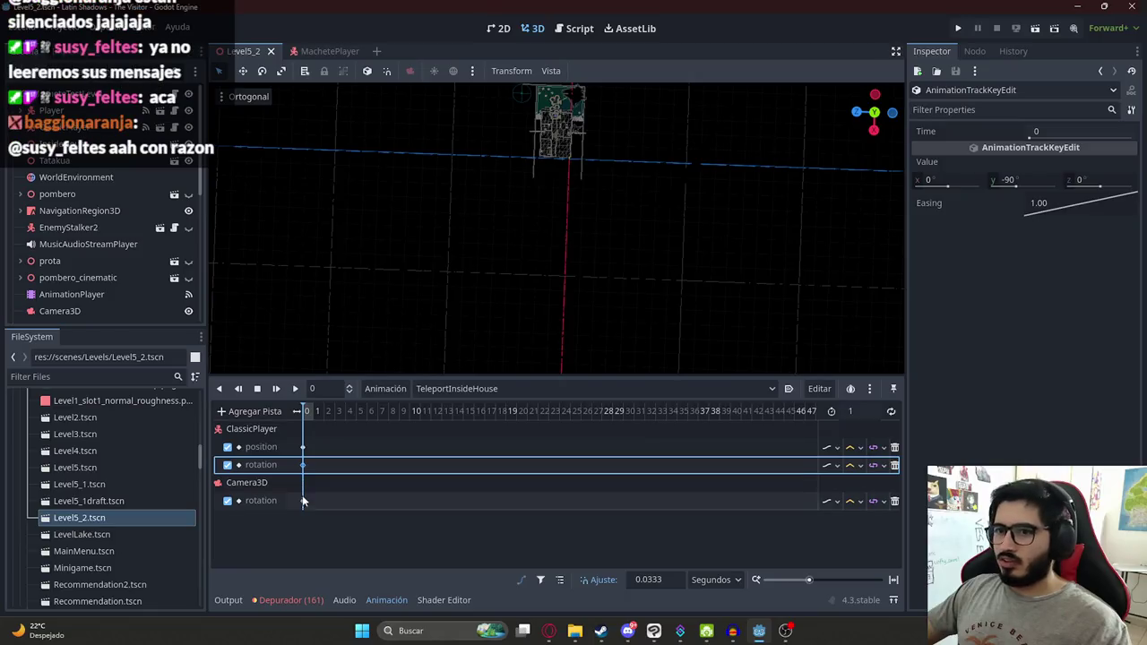
Step: Delete the Camera3D rotation track from TeleportInsideHouse and run the Level5_2 scene
left_click(303, 464)
left_click(303, 500)
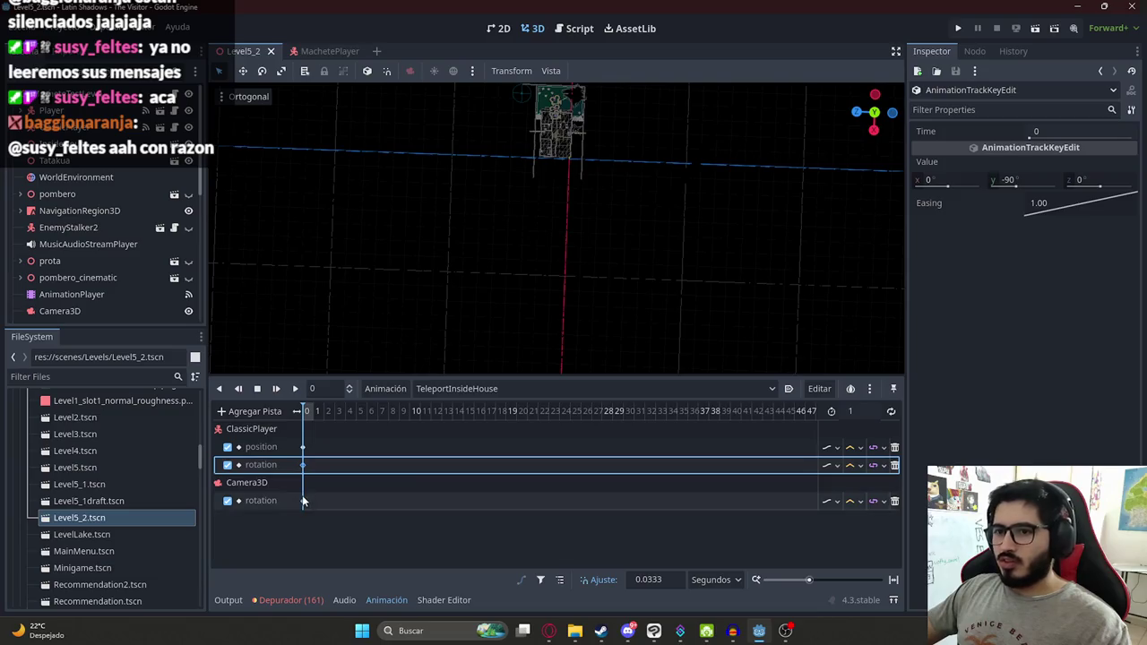
left_click(895, 503)
right_click(262, 52)
left_click(321, 148)
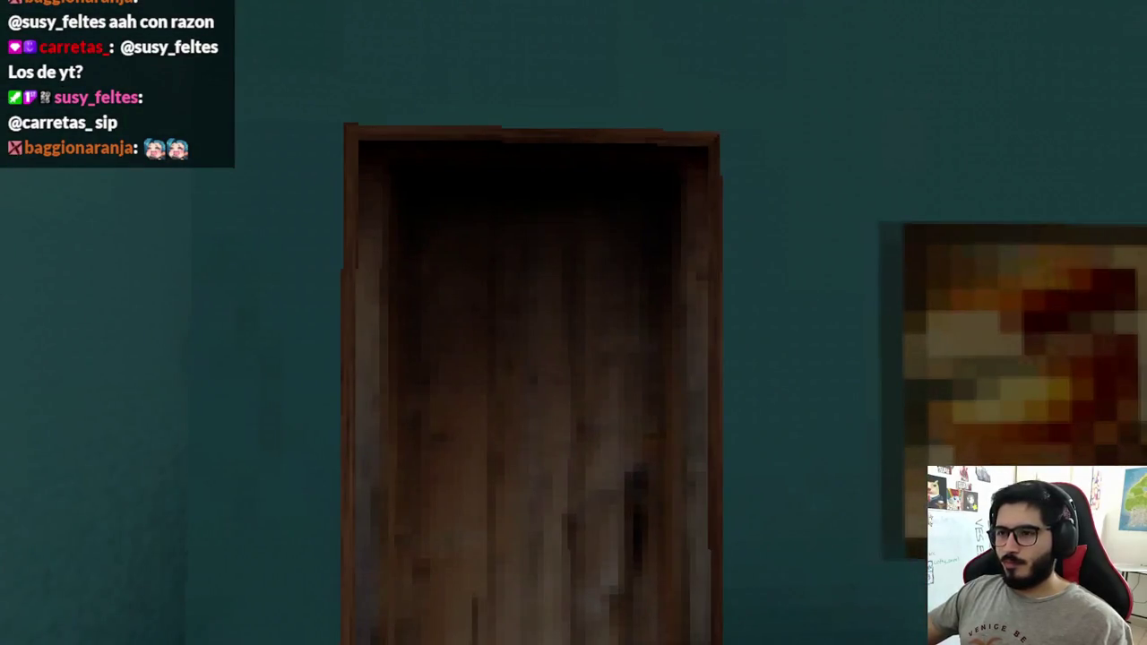
Step: Stop the playtest after reaching the door and return to the editor
key("F8")
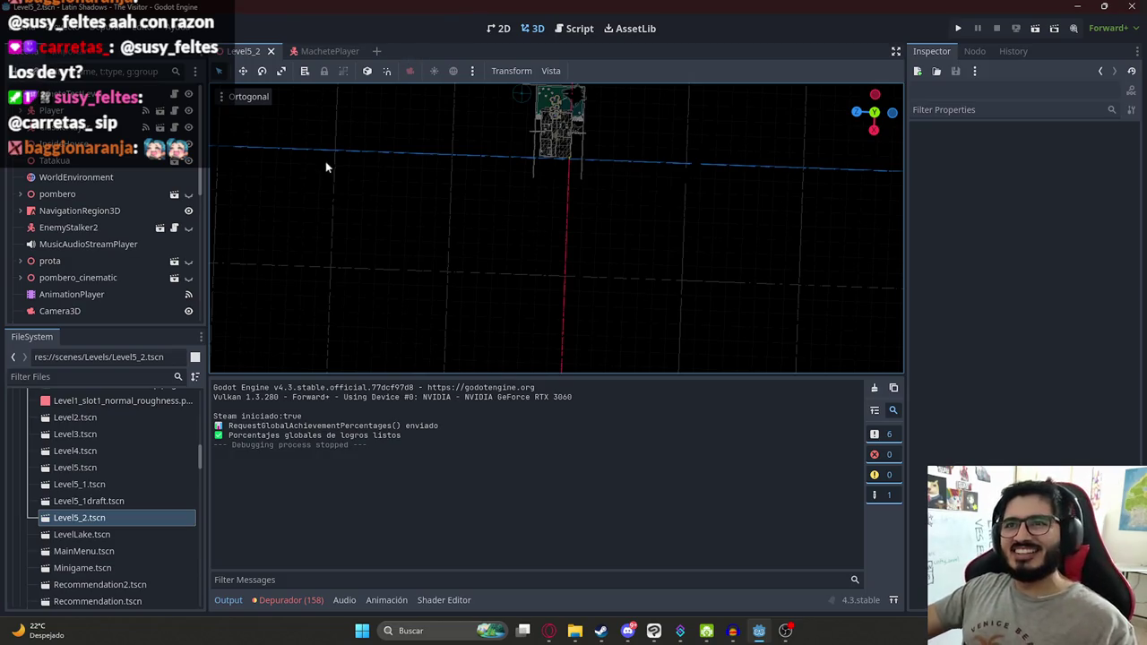
Step: Locate the enable_full_player call on line 209 and jump to its definition in player.gd
scroll(563, 307, "up", 5)
scroll(583, 278, "down", 4)
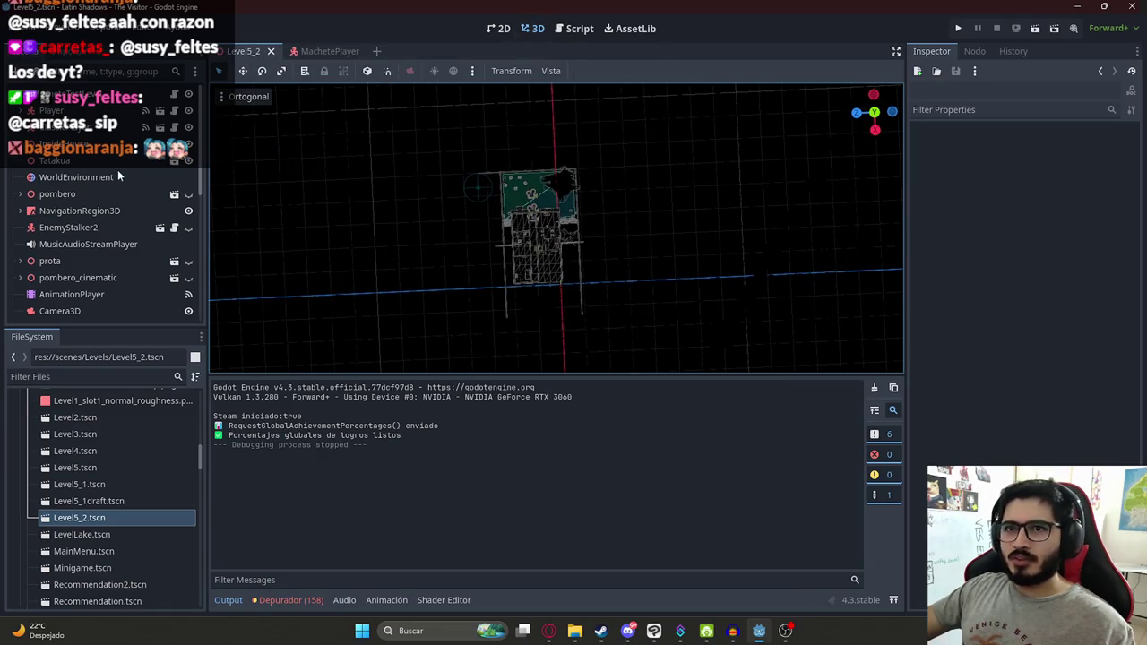
key("ctrl+F3")
left_click(620, 210)
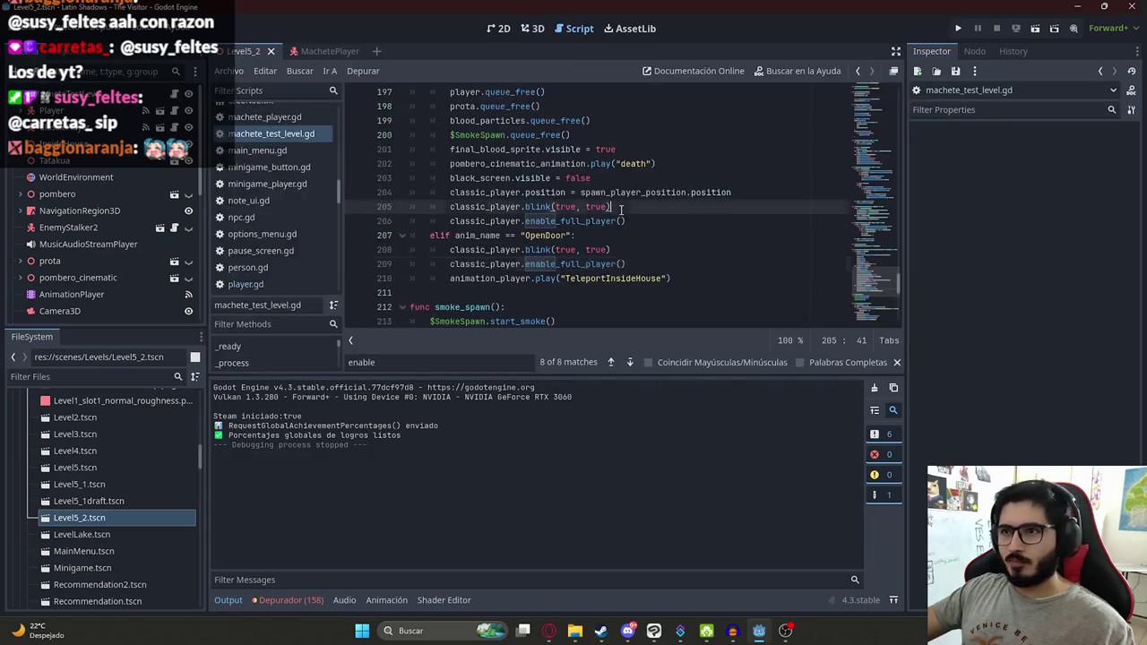
double_click(555, 263)
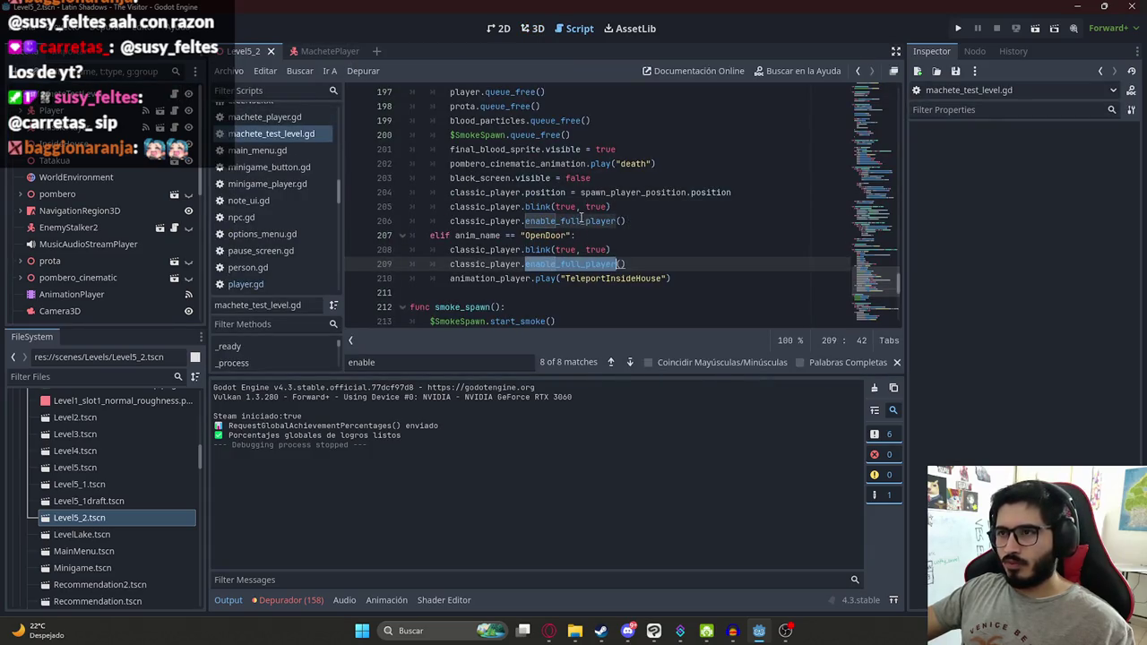
left_click(549, 221, "ctrl")
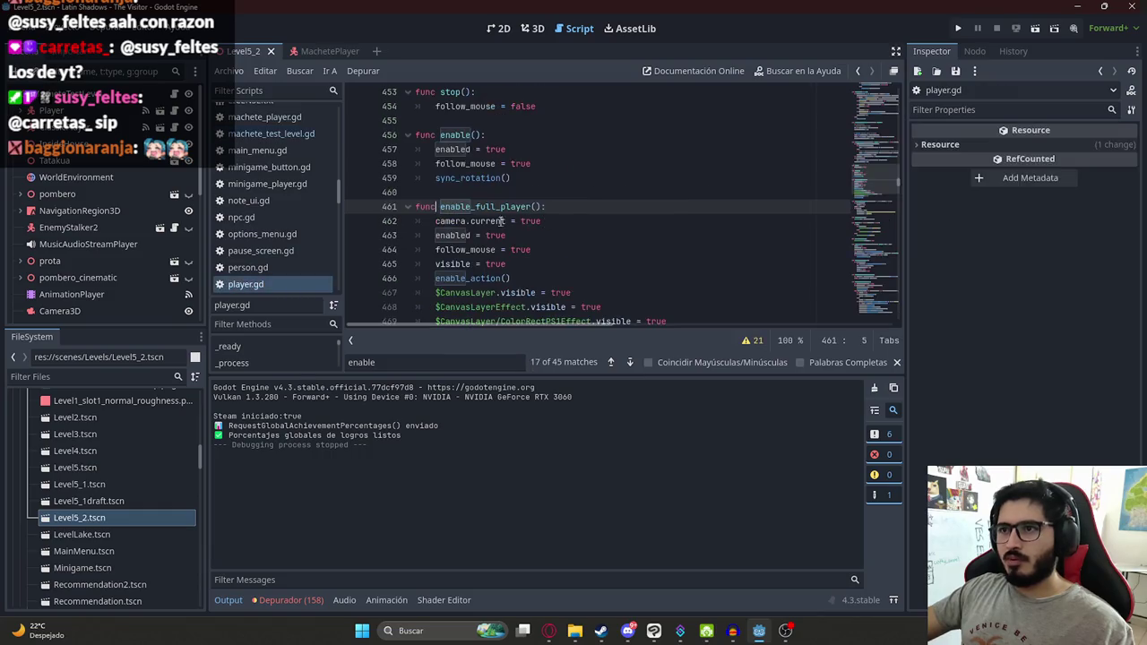
Step: Review the enable function around line 456 in player.gd, then return to the level script
double_click(443, 136)
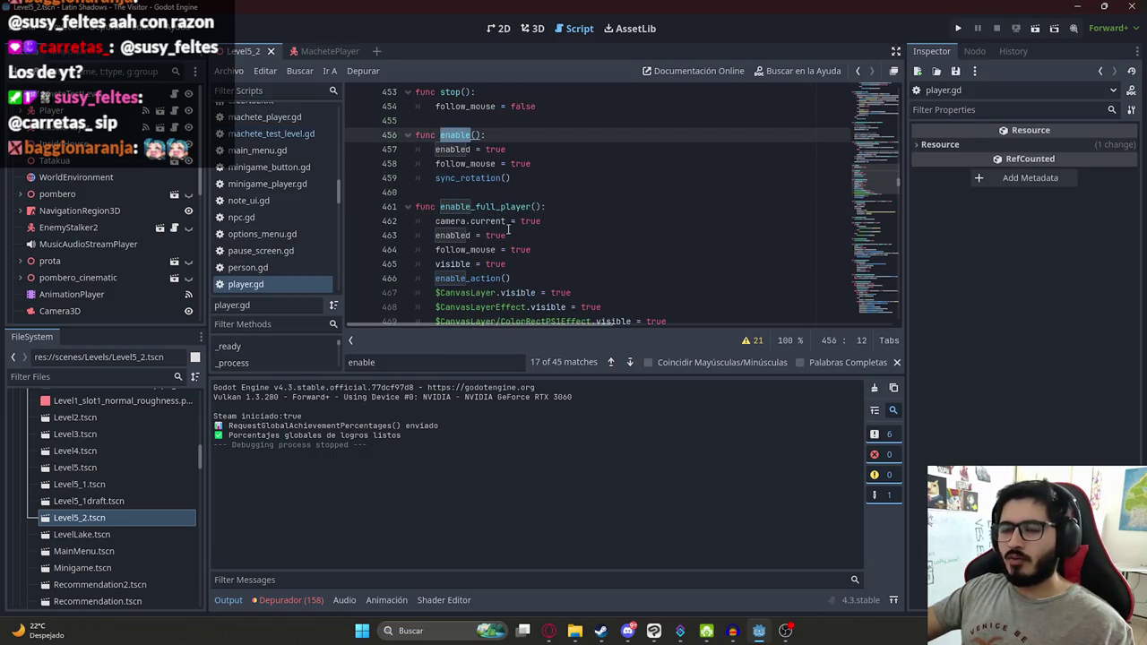
scroll(508, 231, "down", 1)
left_click_drag(436, 206, 511, 206)
left_click(467, 235)
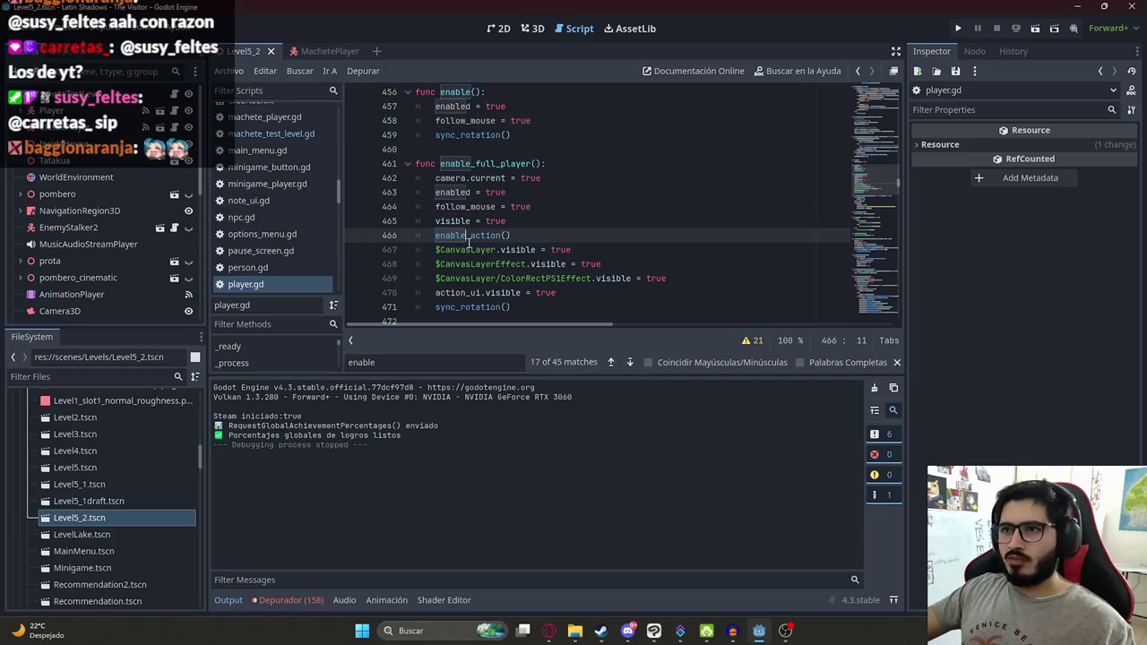
left_click_drag(447, 253, 686, 279)
scroll(538, 198, "up", 1)
left_click(448, 134)
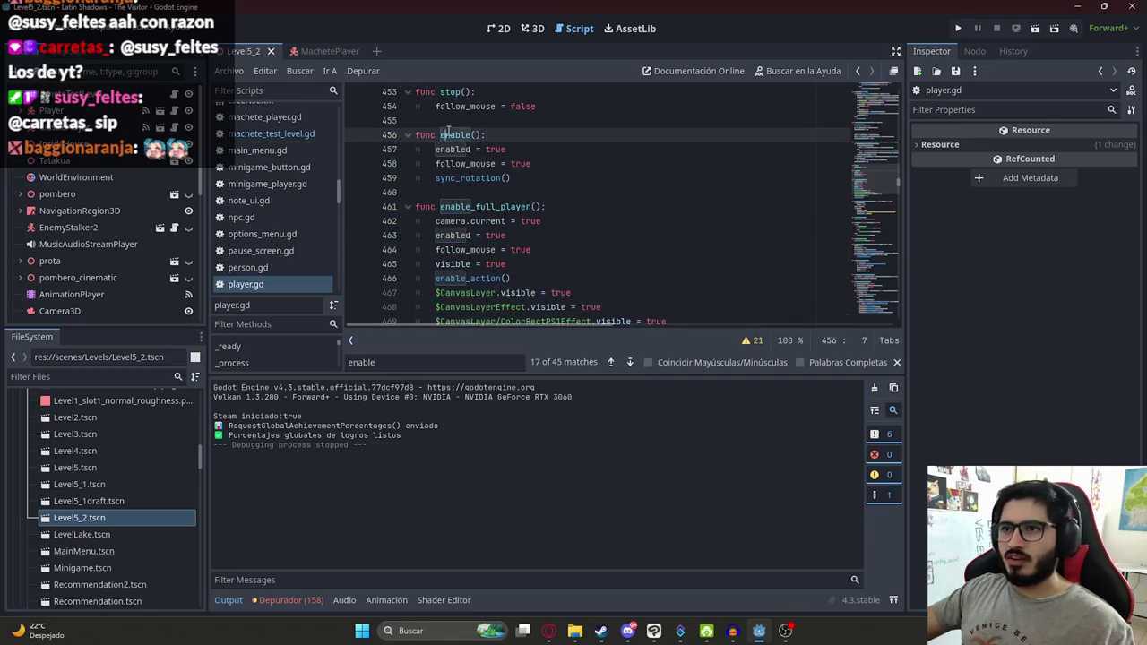
key("alt+Left")
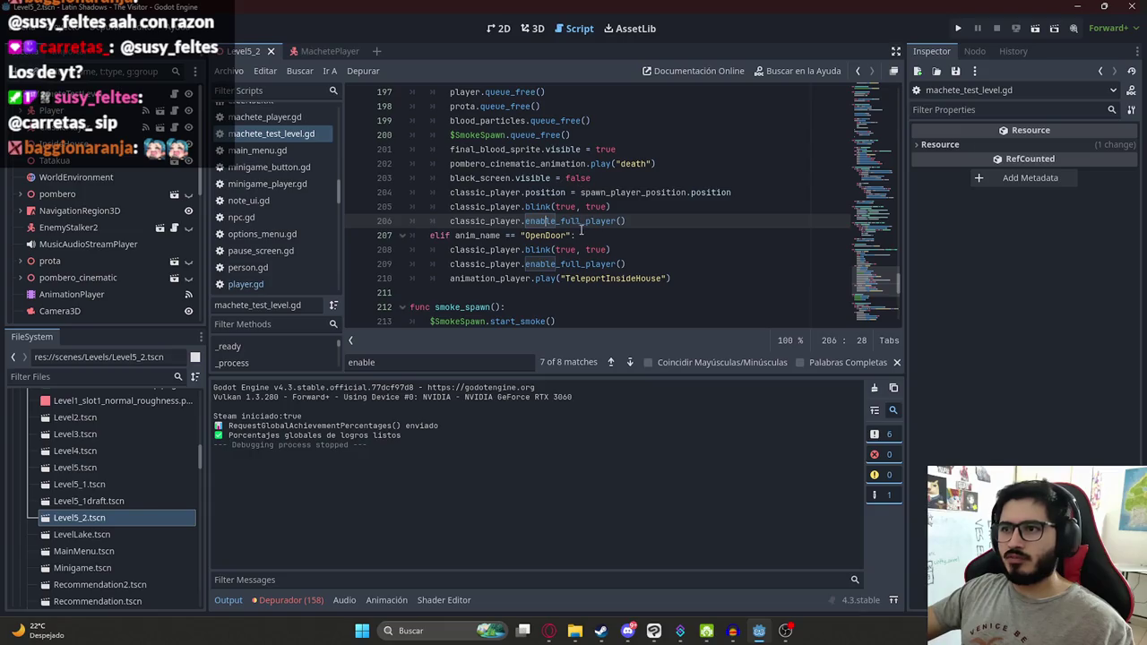
left_click(546, 263)
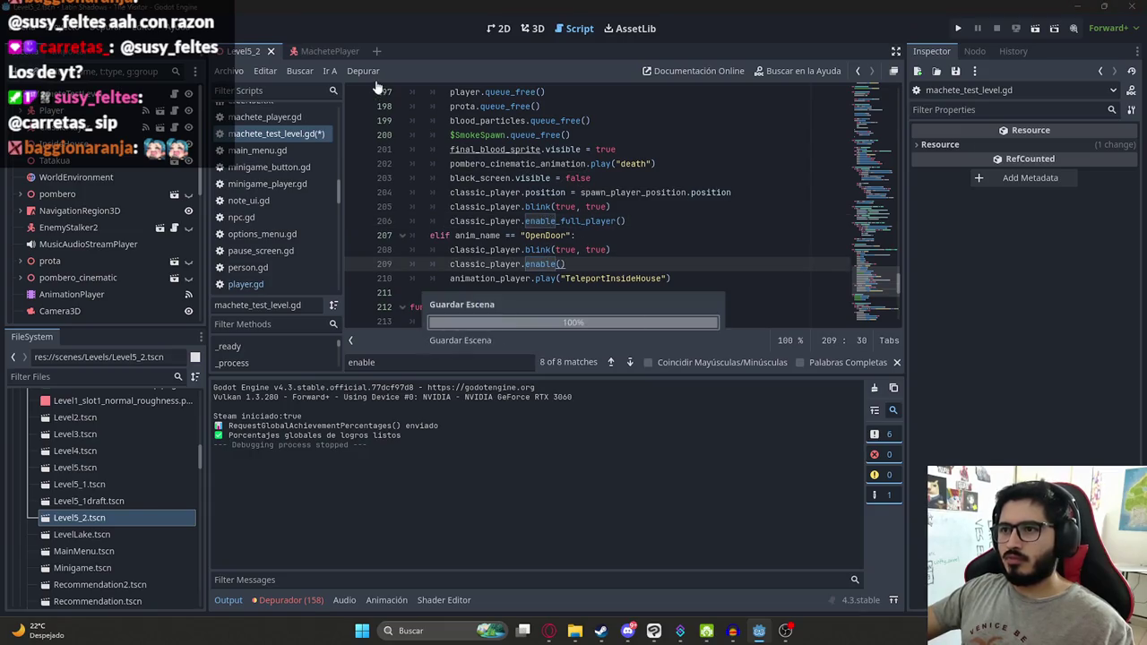
Step: Move the TeleportInsideHouse play line above the enable() call, save, and rerun the scene
left_click_drag(697, 279, 464, 280)
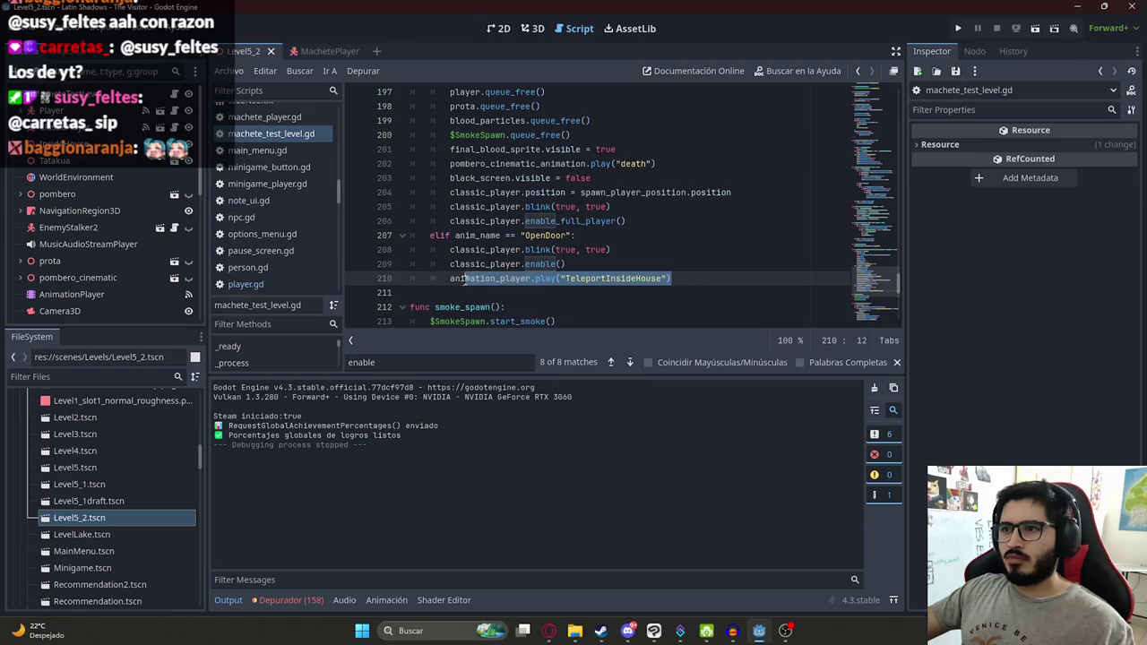
key("ctrl+x")
key("alt+Up")
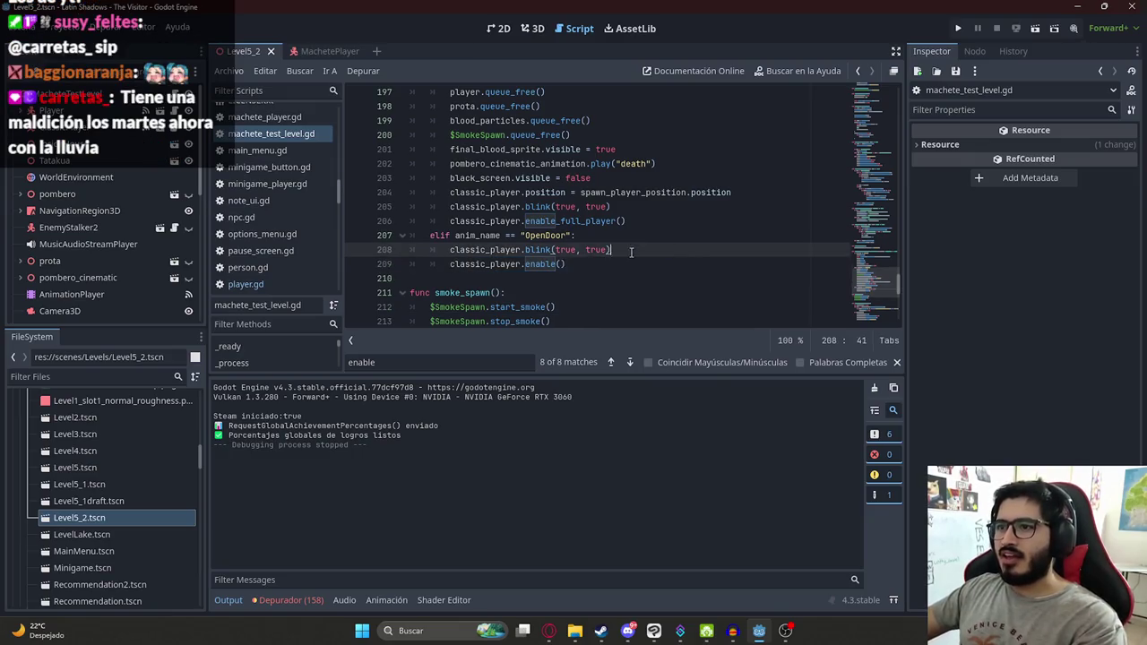
key("ctrl+v")
right_click(255, 54)
left_click(328, 149)
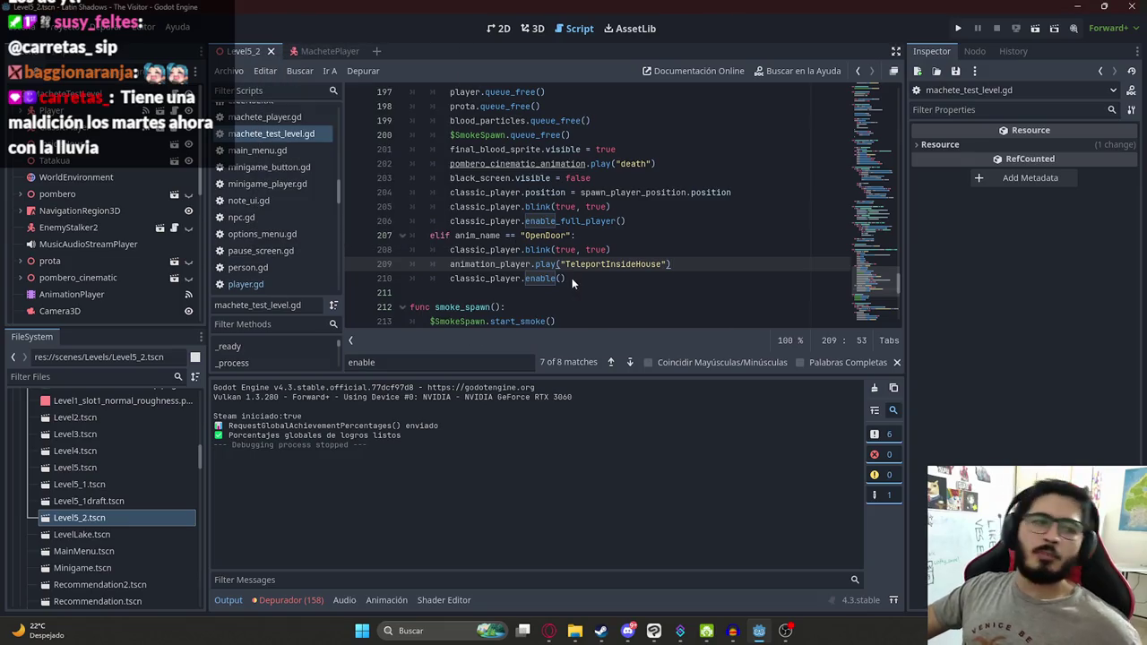
key("F5")
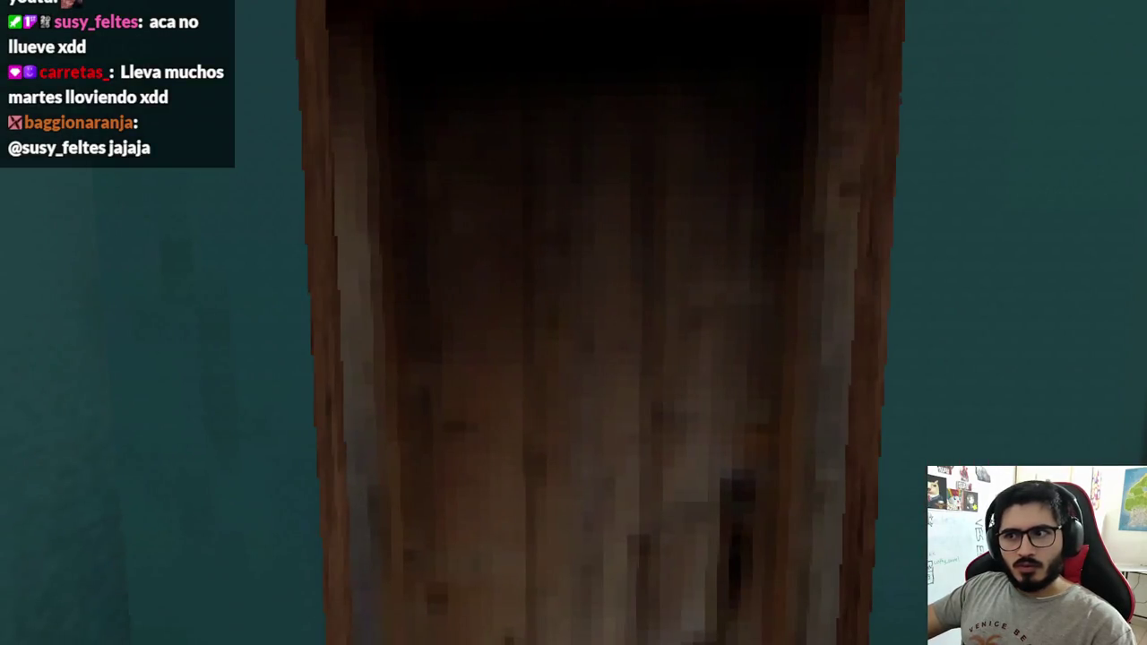
Step: Stop the second door-teleport playtest and return to the level script
key("F8")
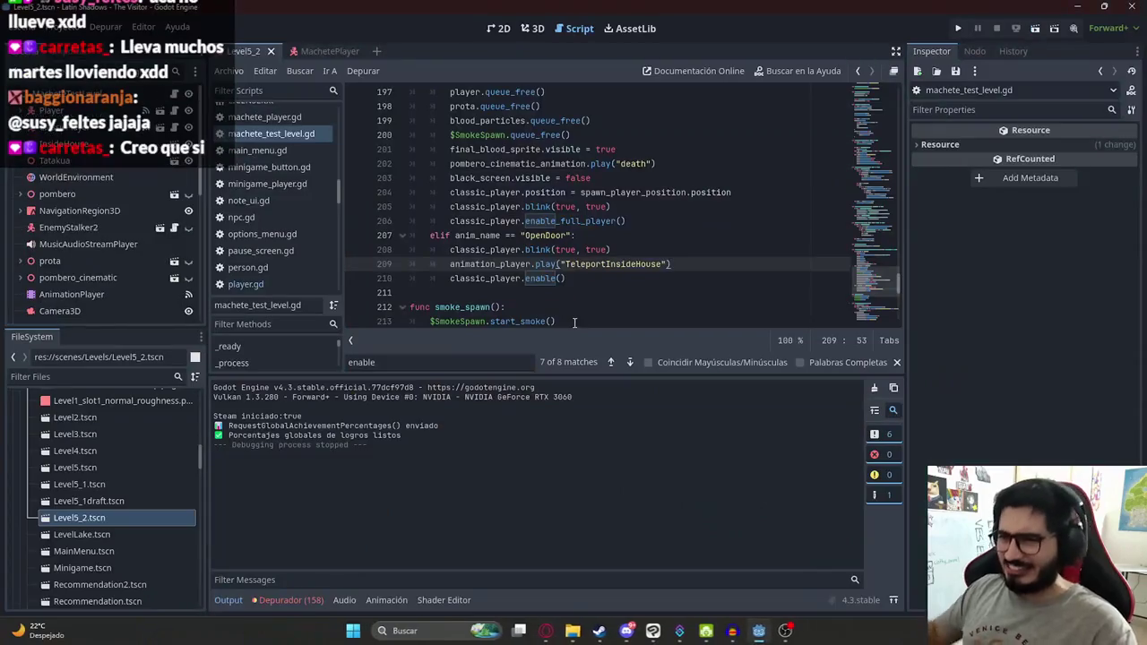
Step: Find the await timer line and move the TeleportInsideHouse play line above the blink call
left_click(612, 230)
type("await")
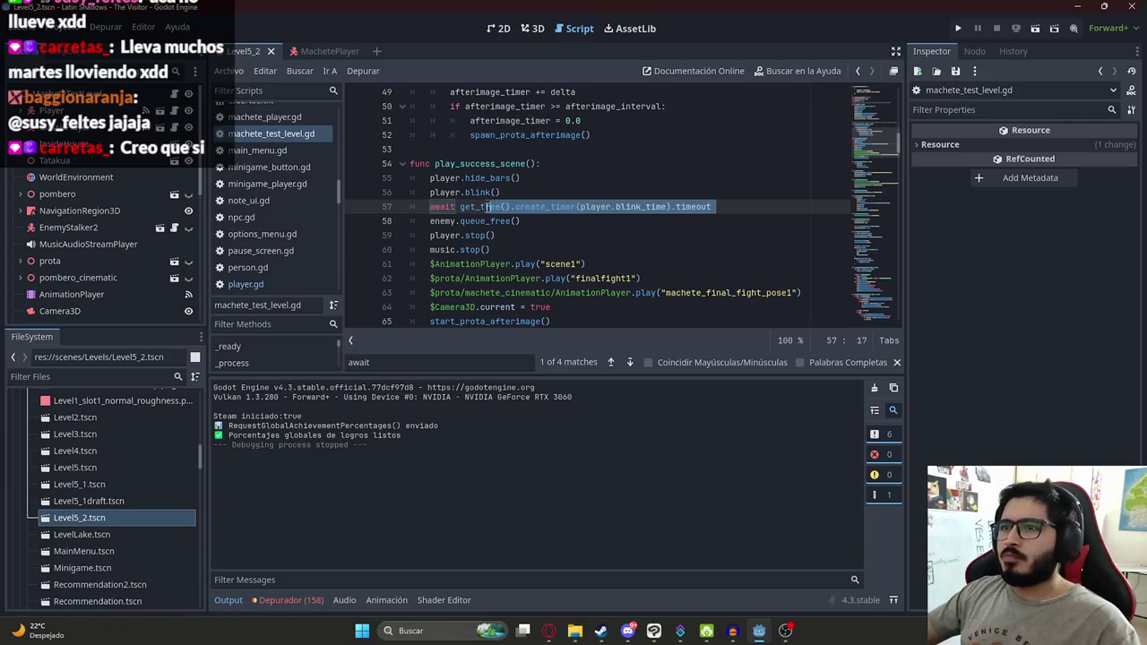
key("shift+Return")
scroll(630, 221, "down", 2)
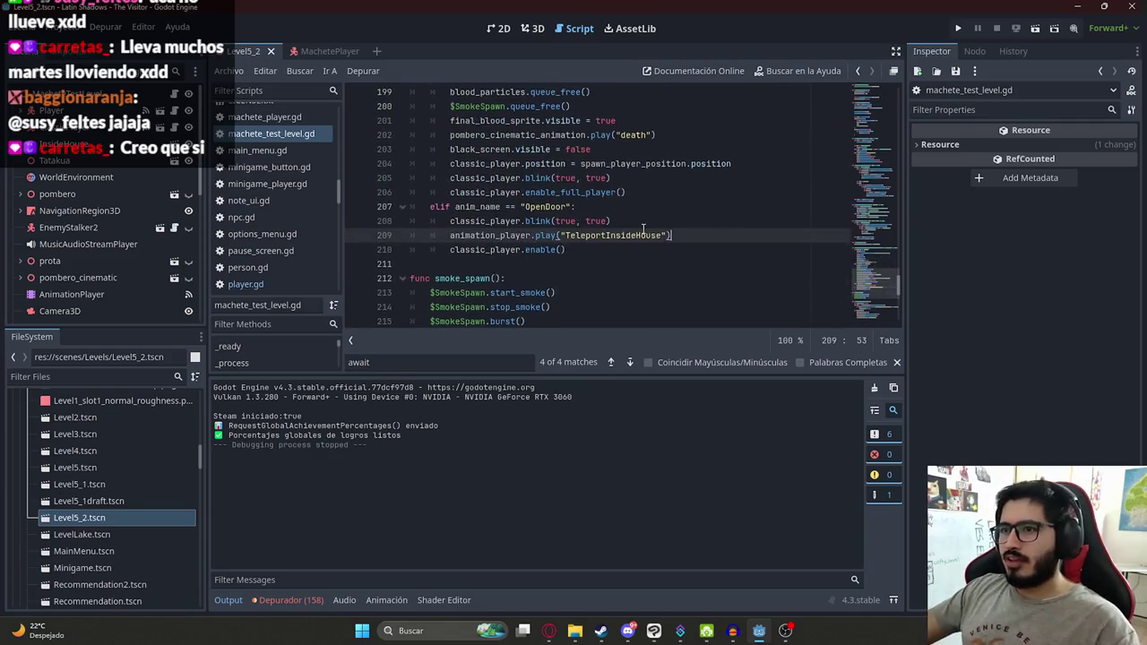
left_click(651, 222)
left_click_drag(701, 235, 606, 236)
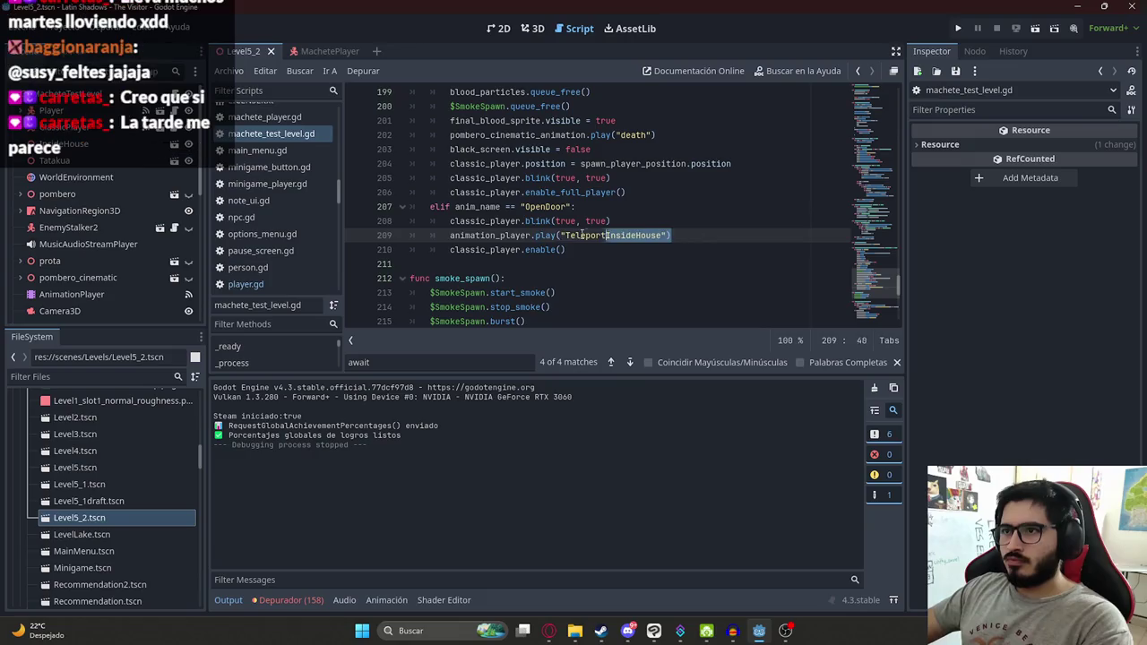
key("alt+Up")
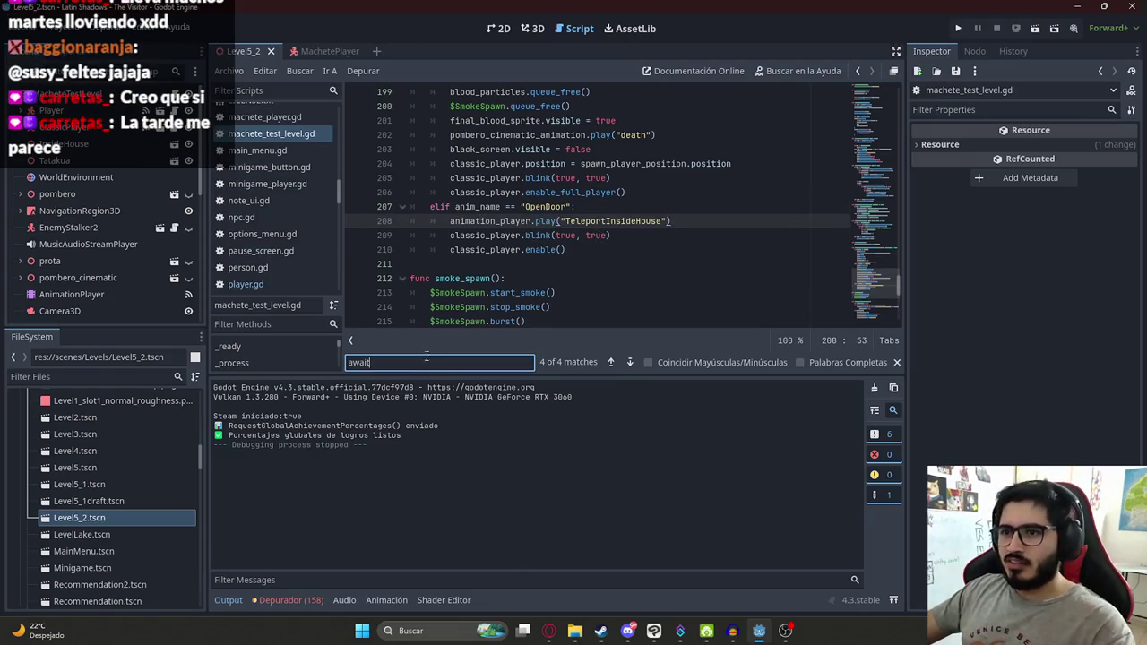
Step: Place the await blink_time timer line after the blink call, save, and launch the game
key("Return")
key("alt+Left")
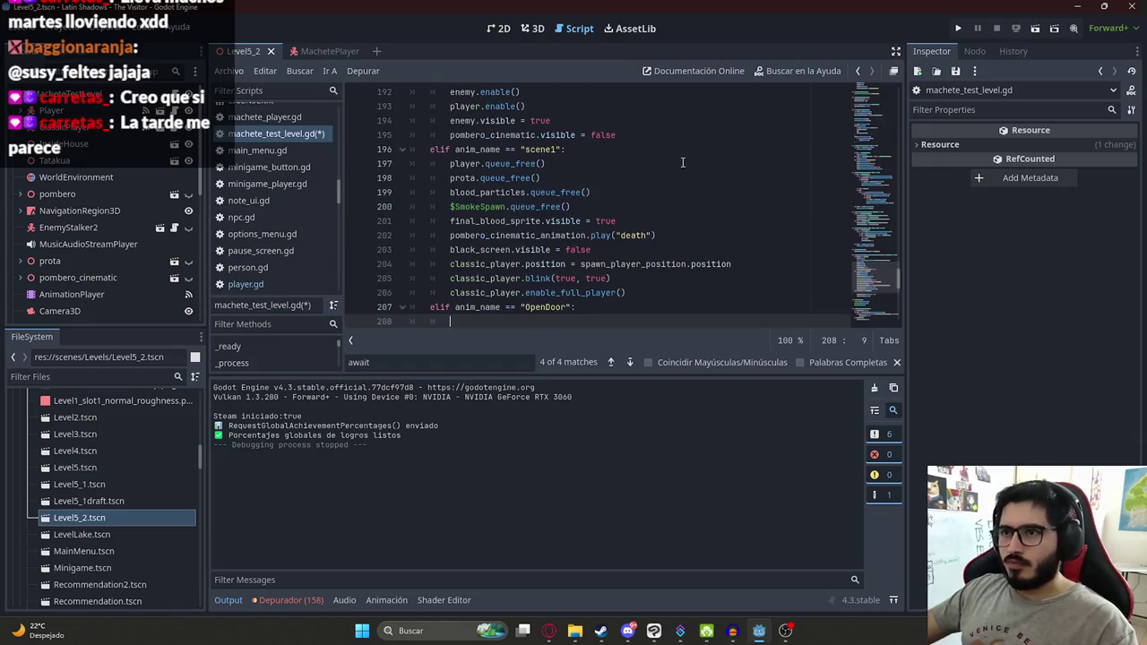
key("Down")
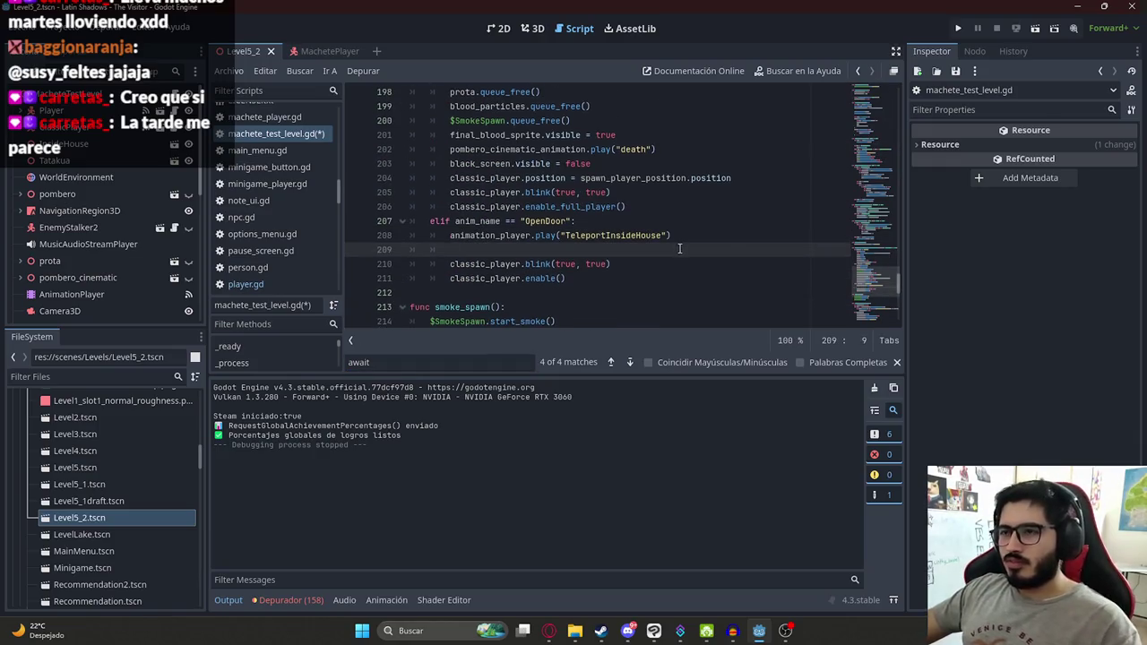
key("ctrl+s")
right_click(247, 51)
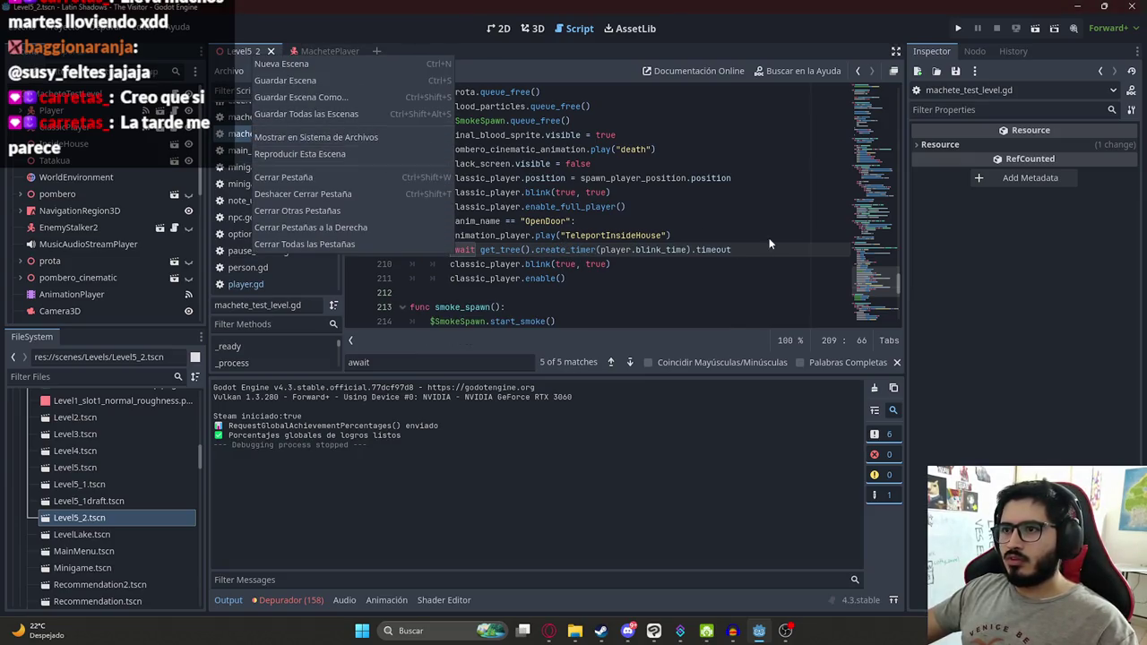
key("Escape")
key("ctrl+z")
key("ctrl+y")
right_click(249, 52)
key("Escape")
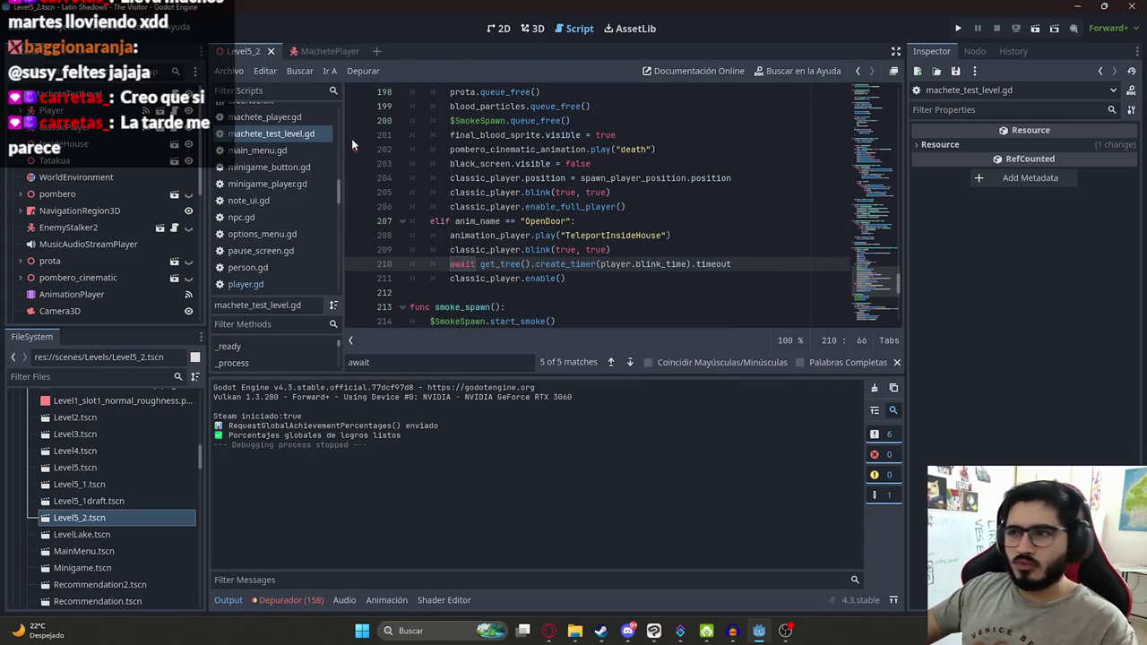
key("F6")
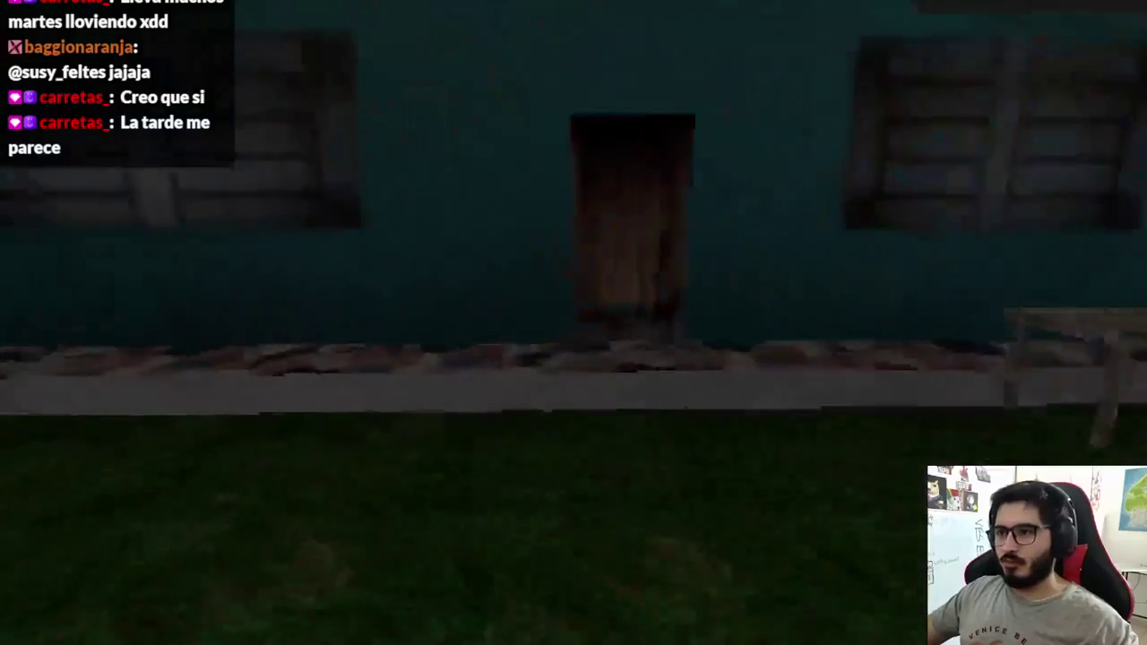
Step: Walk to the door and interact, triggering the blink_time freed-object error on line 210
key("w")
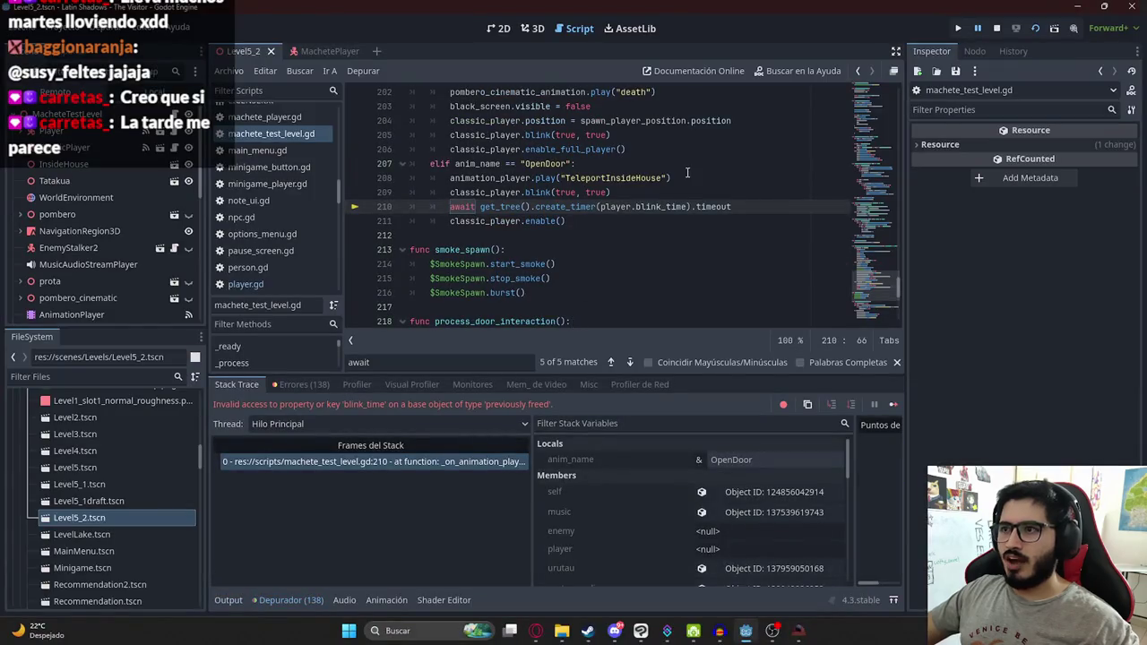
Step: Change line 210 to await classic_player.blink_time and stop the crashed game session
double_click(517, 192)
key("ctrl+c")
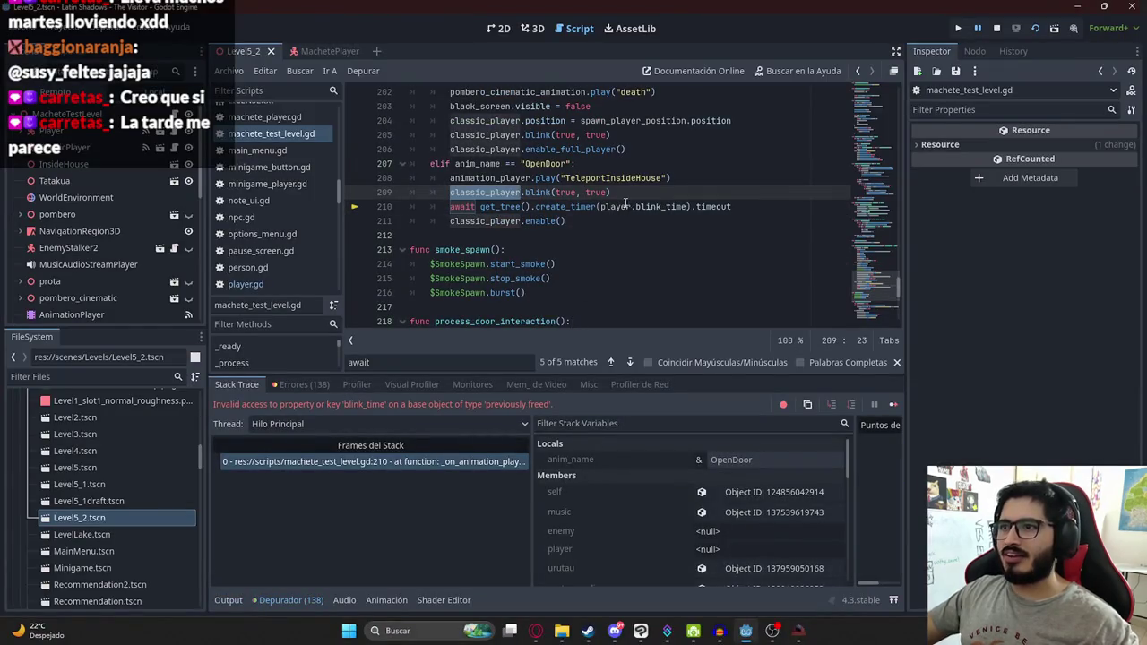
double_click(616, 206)
key("ctrl+v")
key("F8")
left_click(576, 192)
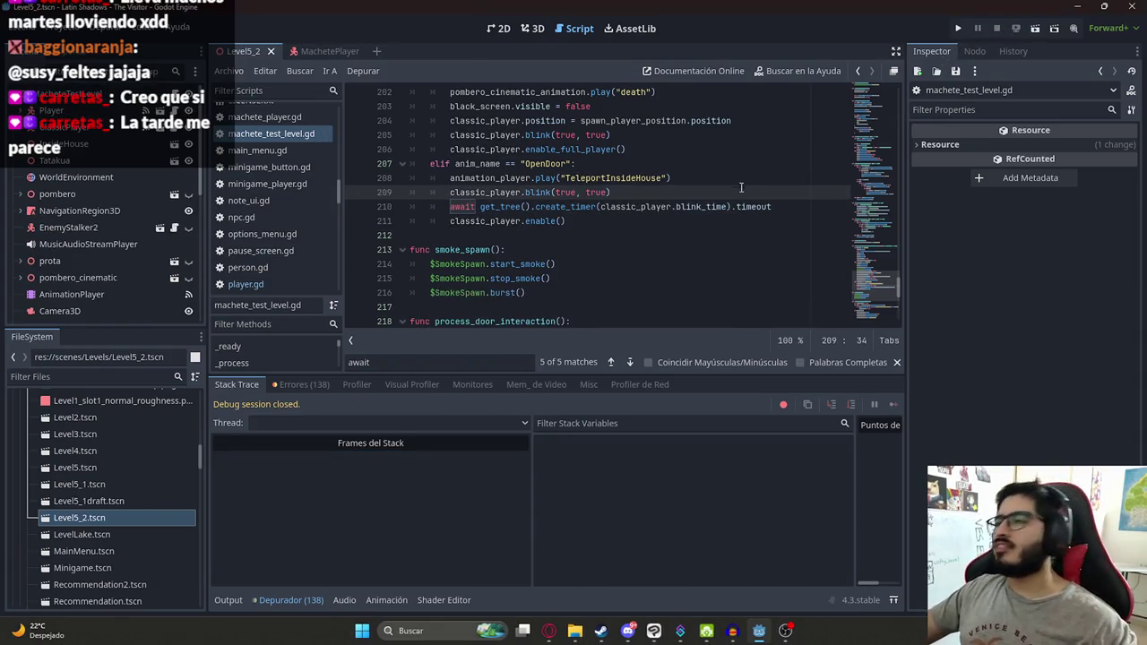
left_click(101, 376)
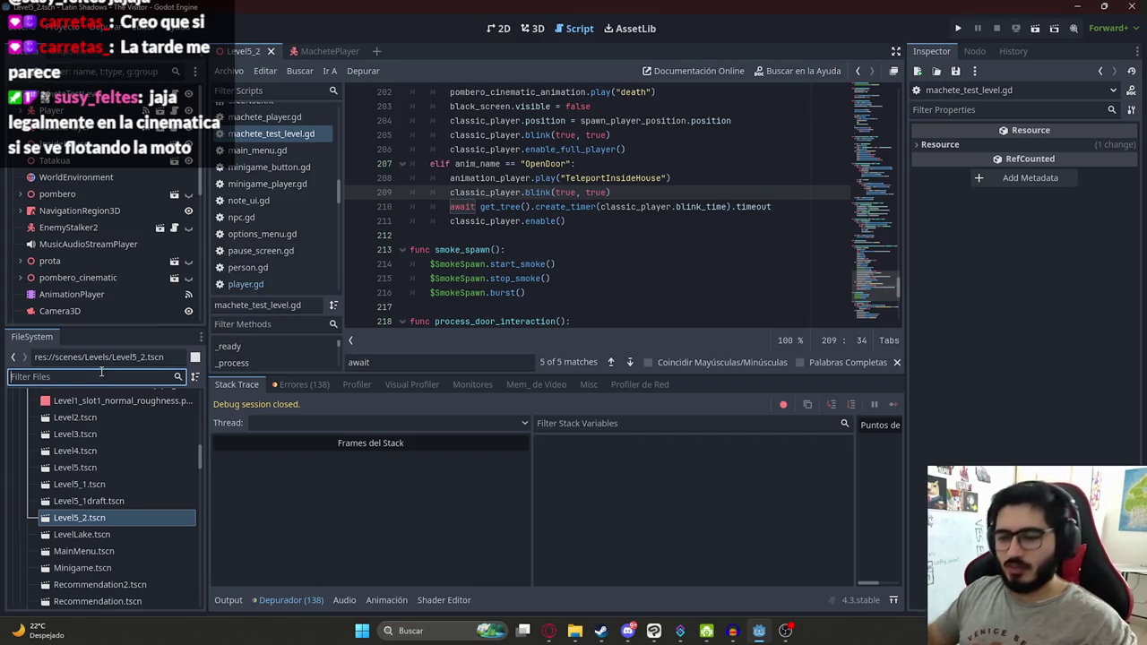
Step: Open Level3.tscn and find the show_skip_option call on line 165 of level_3.gd
type("level3")
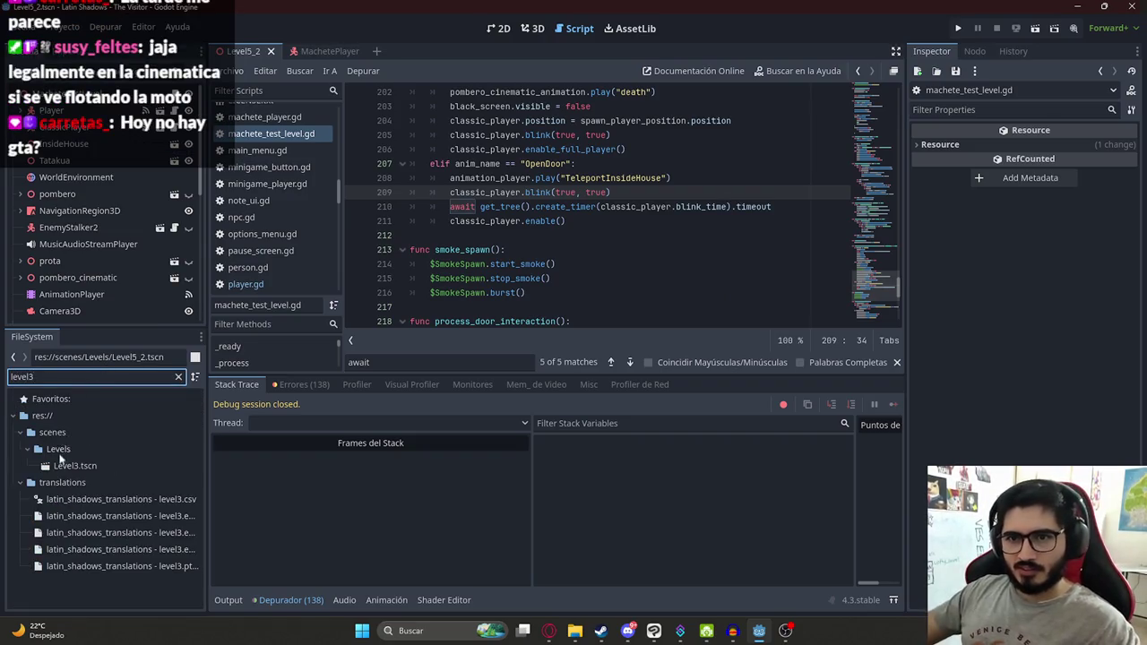
double_click(70, 464)
left_click(190, 93)
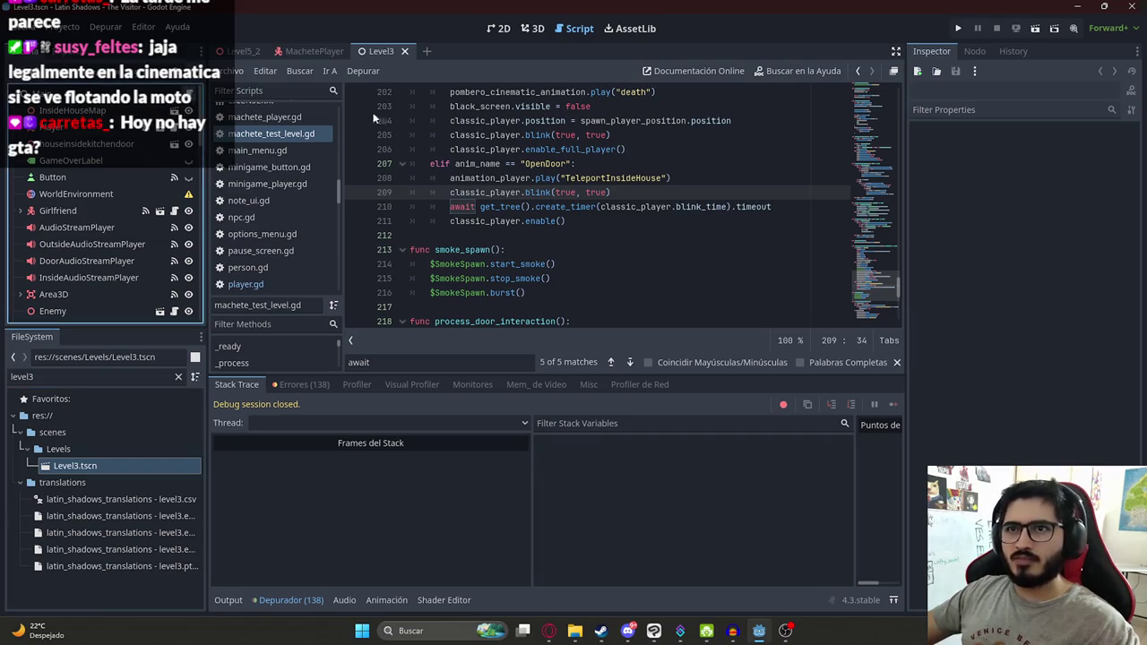
key("ctrl+f")
type("skip")
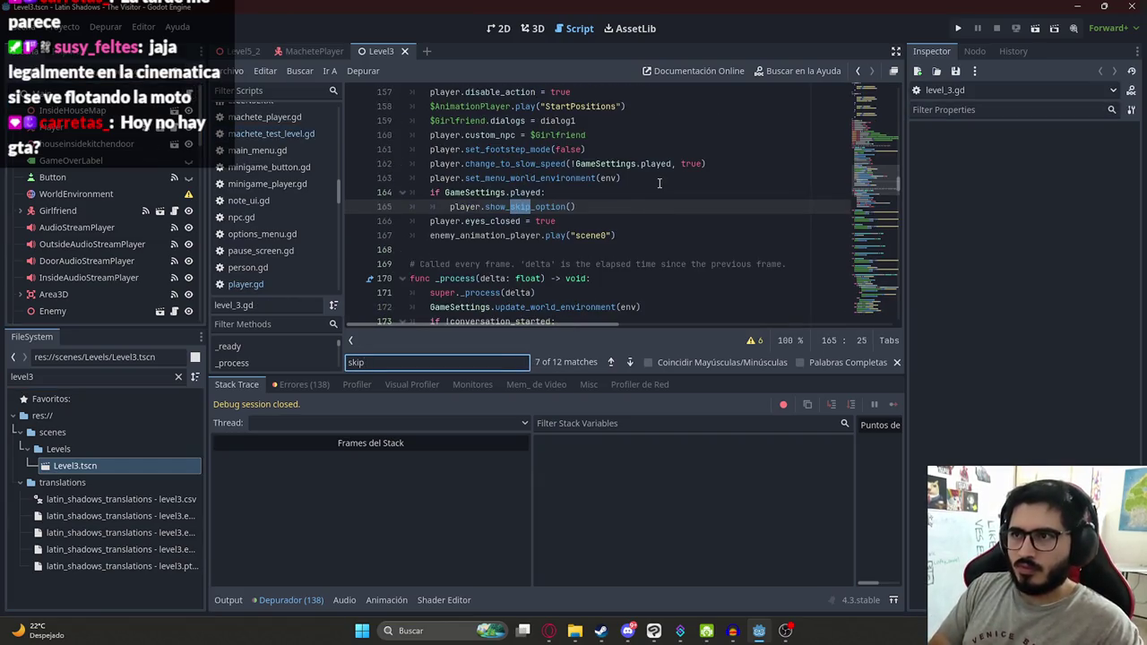
key("Return")
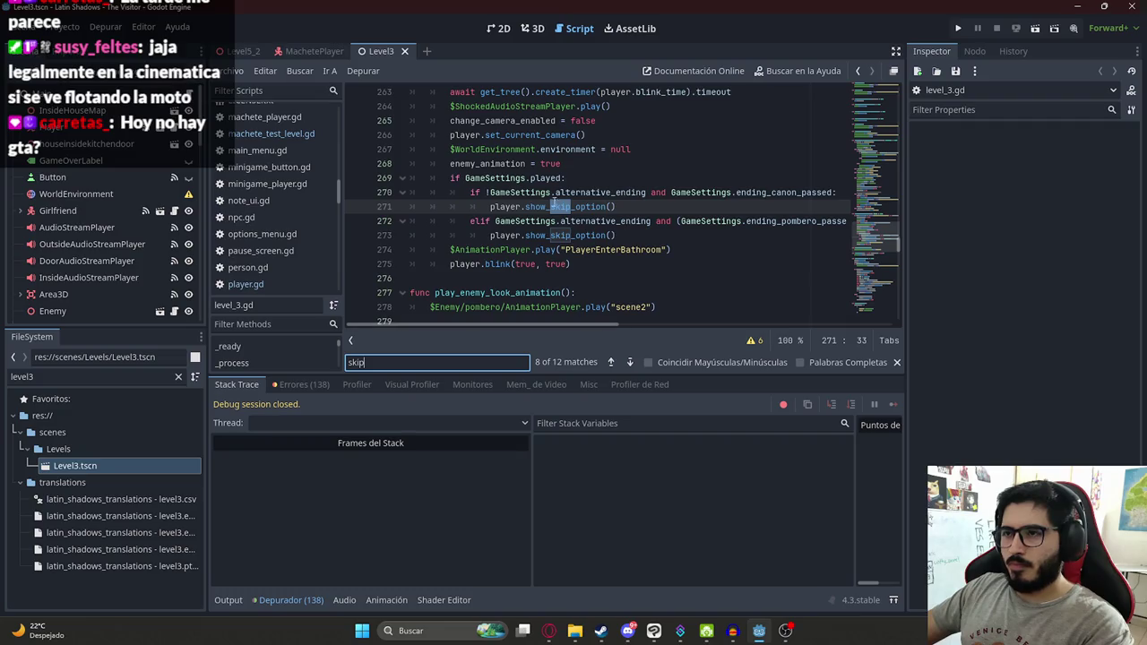
key("Return")
key("Return")
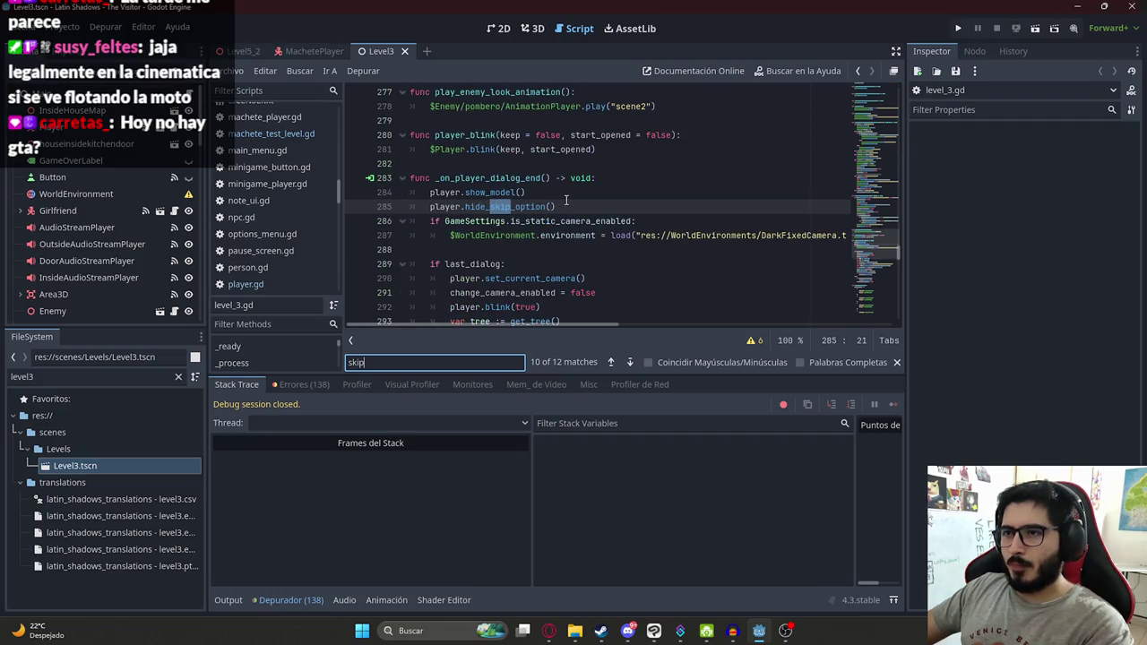
key("Return")
key("Return")
key("Return")
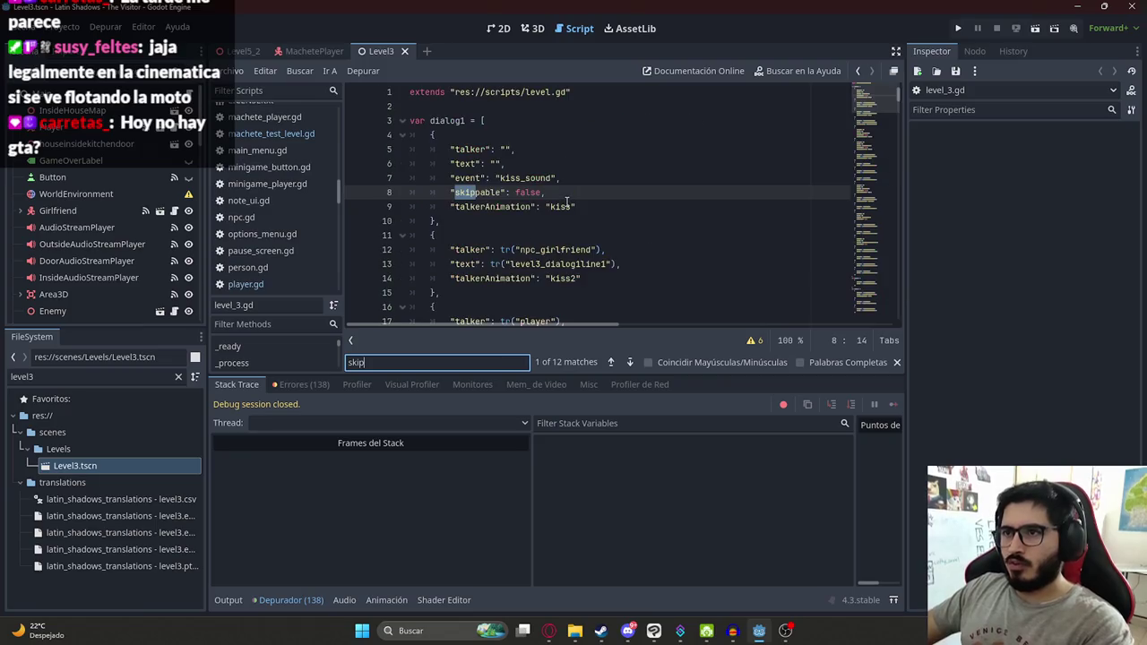
key("Return")
key("Return")
key("Return")
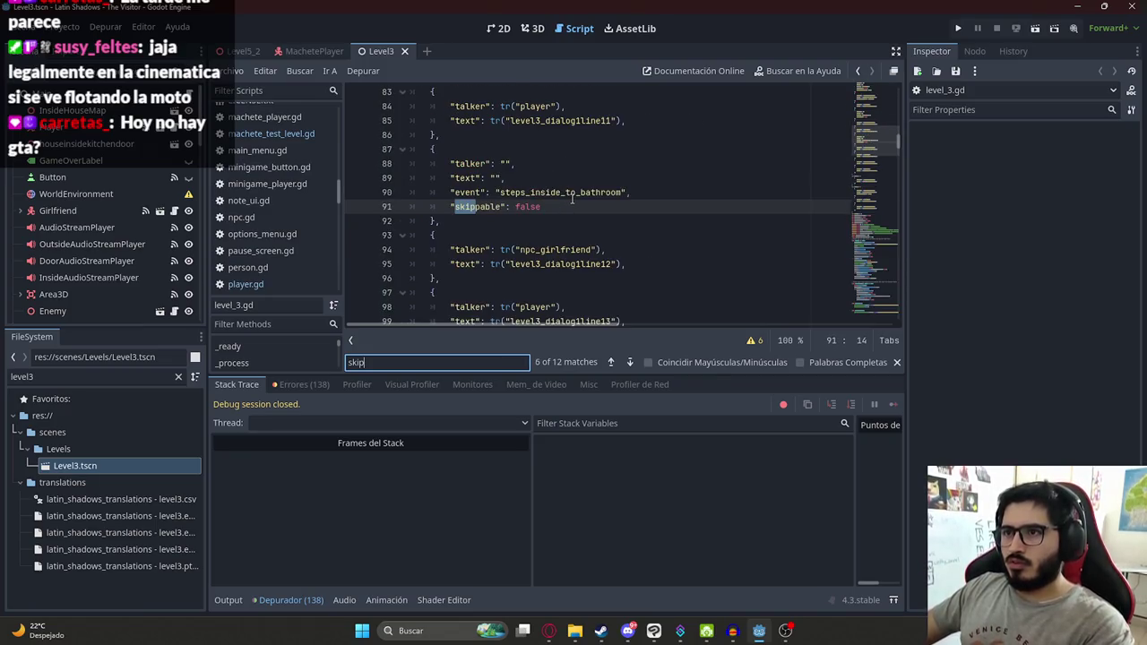
left_click(576, 206)
left_click_drag(576, 206, 450, 208)
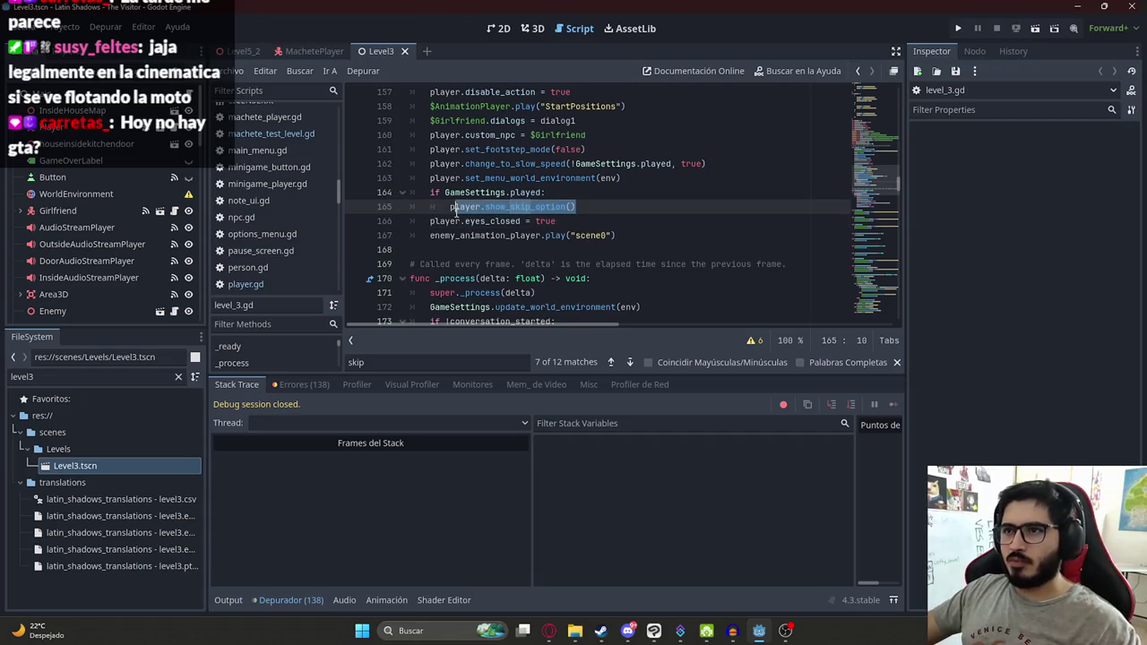
Step: Switch back to the Level5_2 scene's door interaction code in machete_test_level.gd
left_click(311, 51)
left_click(391, 51)
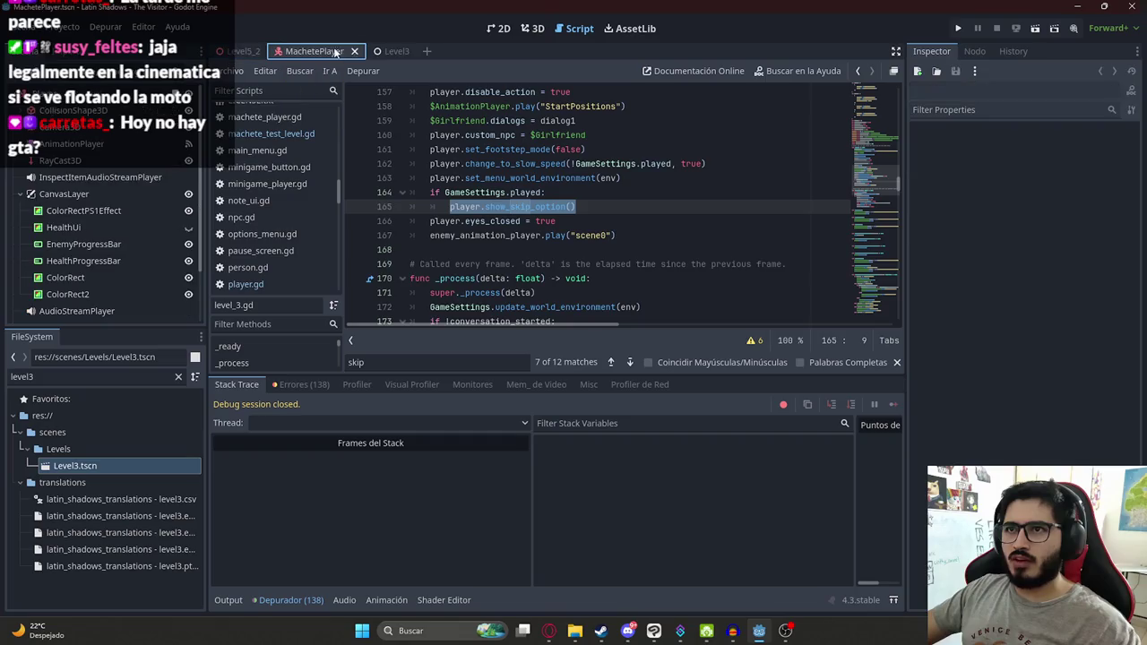
left_click(242, 51)
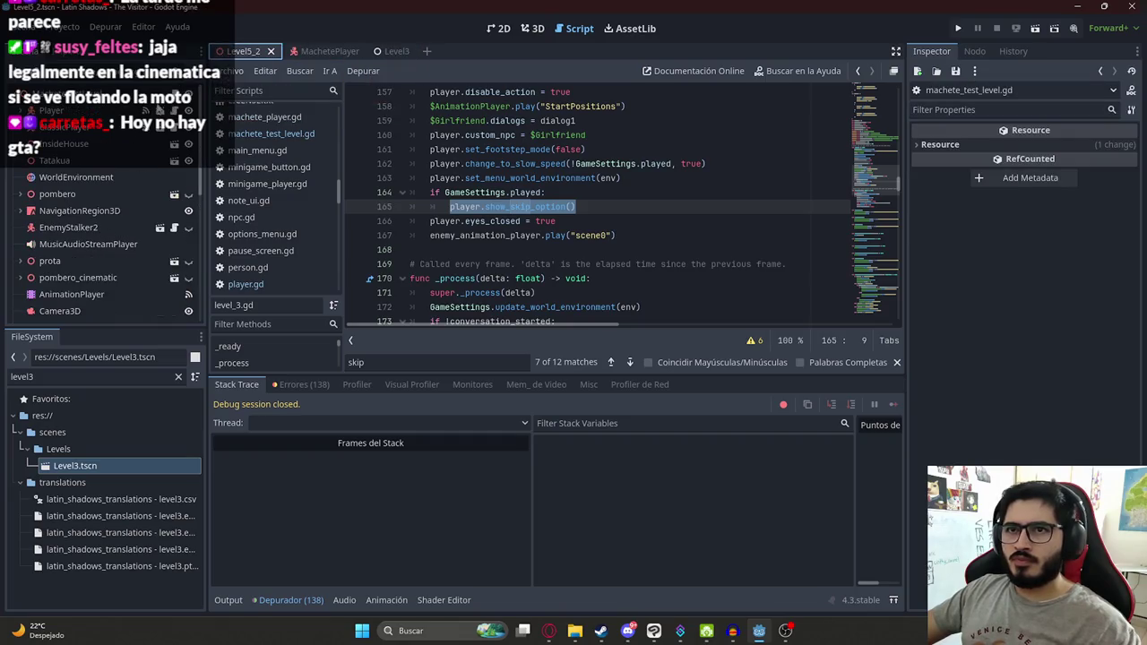
scroll(874, 287, "down", 5)
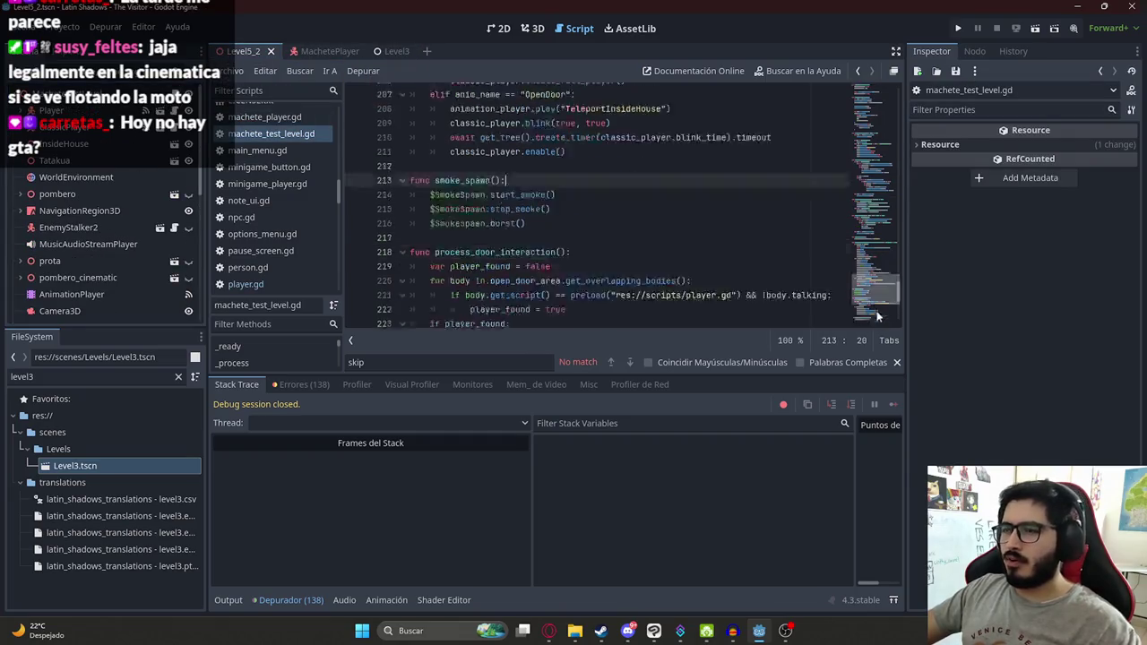
scroll(631, 220, "up", 2)
left_click(631, 220)
scroll(631, 220, "up", 2)
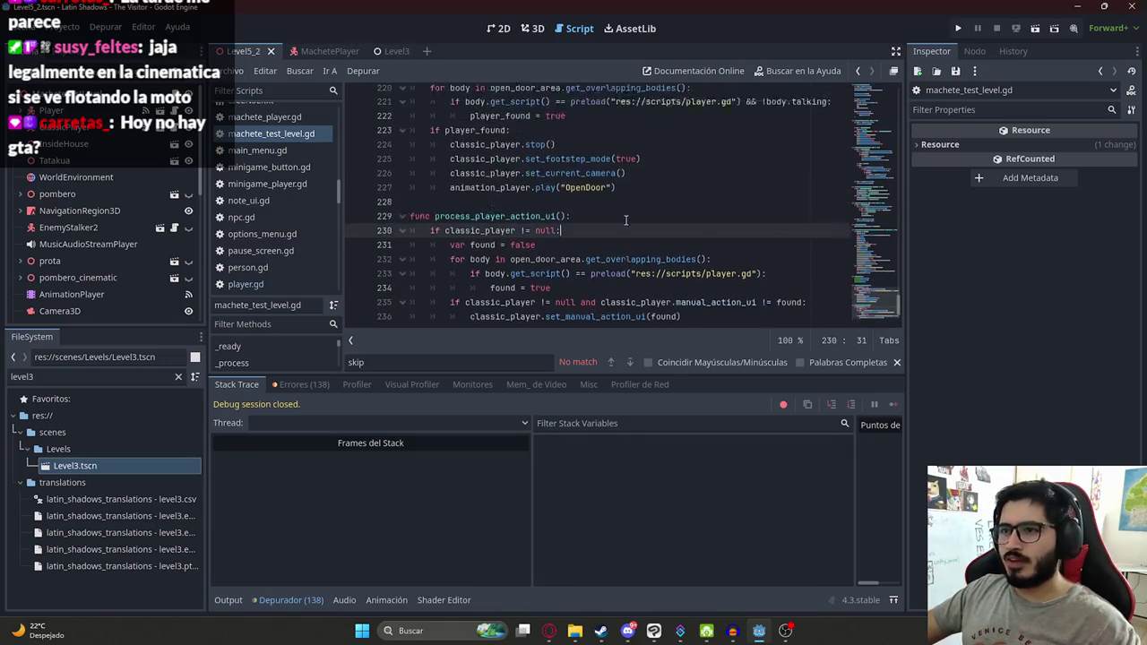
Step: Try adding classic_player.show_skip_option() after enable_full_player, then remove it and save
key("ctrl+f")
type(".")
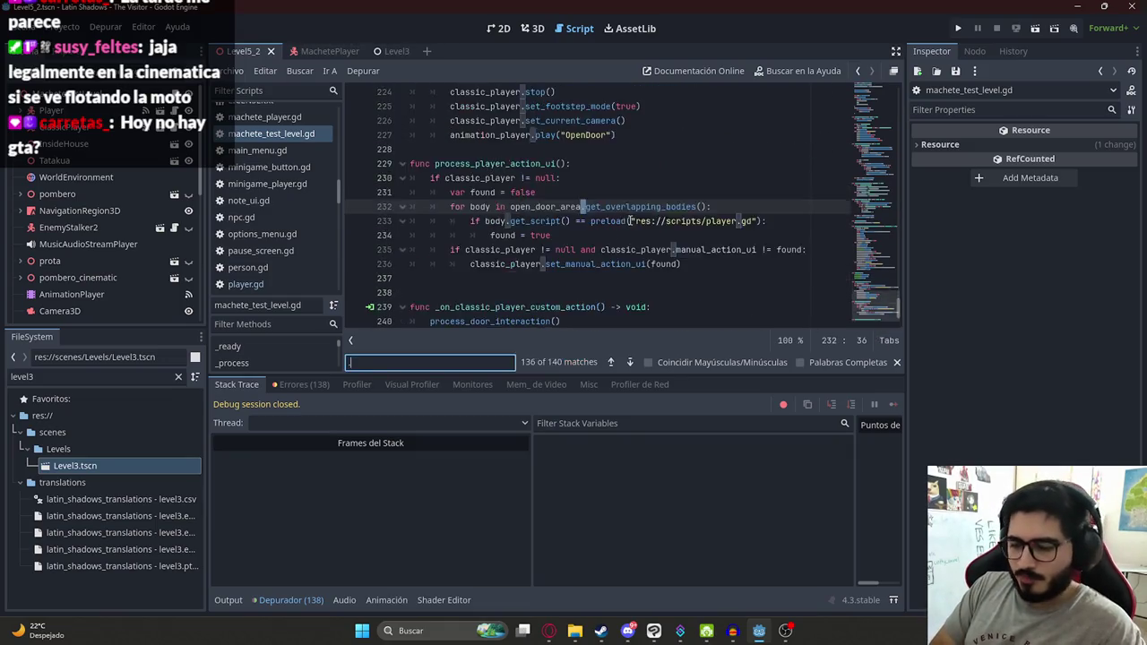
type("enable_full")
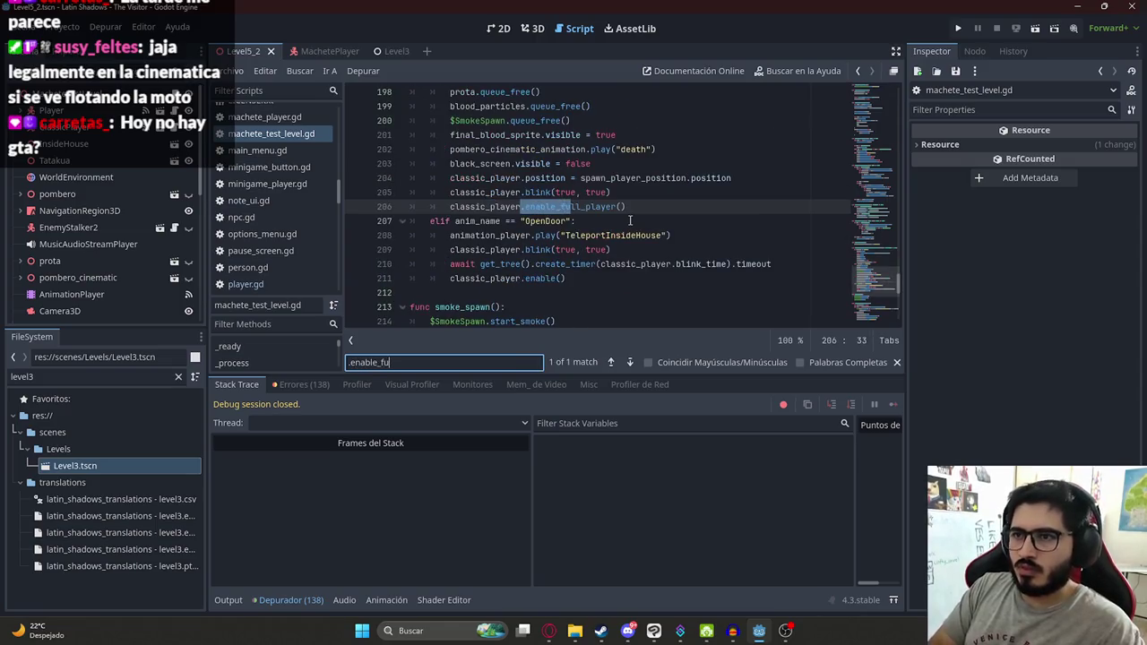
left_click(650, 207)
key("Return")
type("clas")
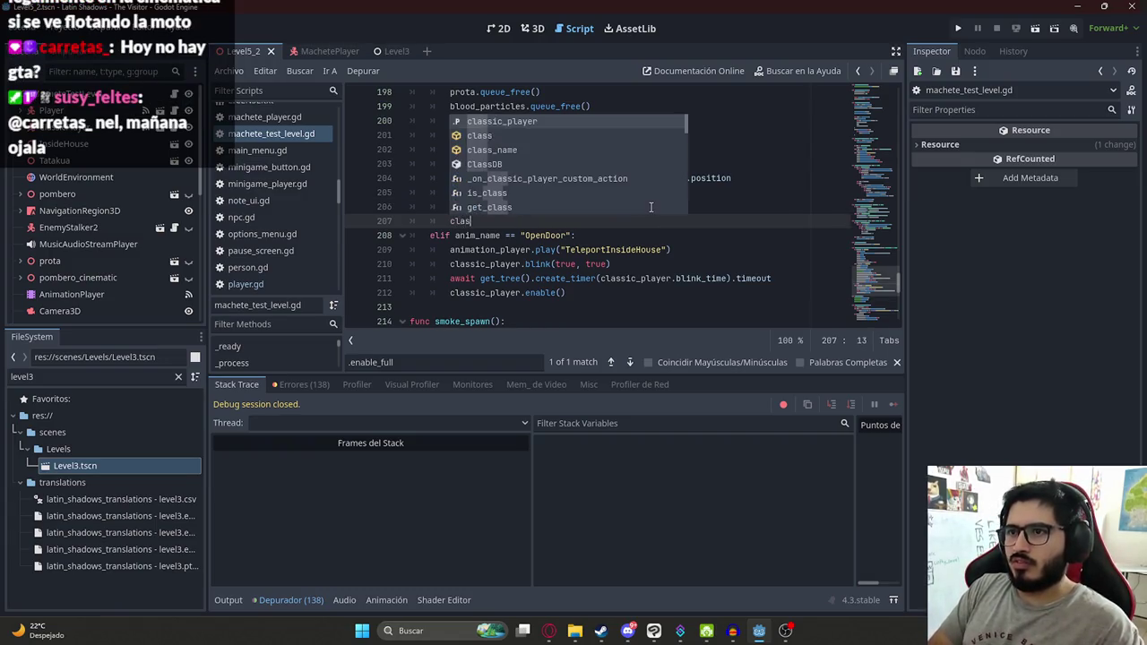
key("Return")
type("player.show_skip_option()")
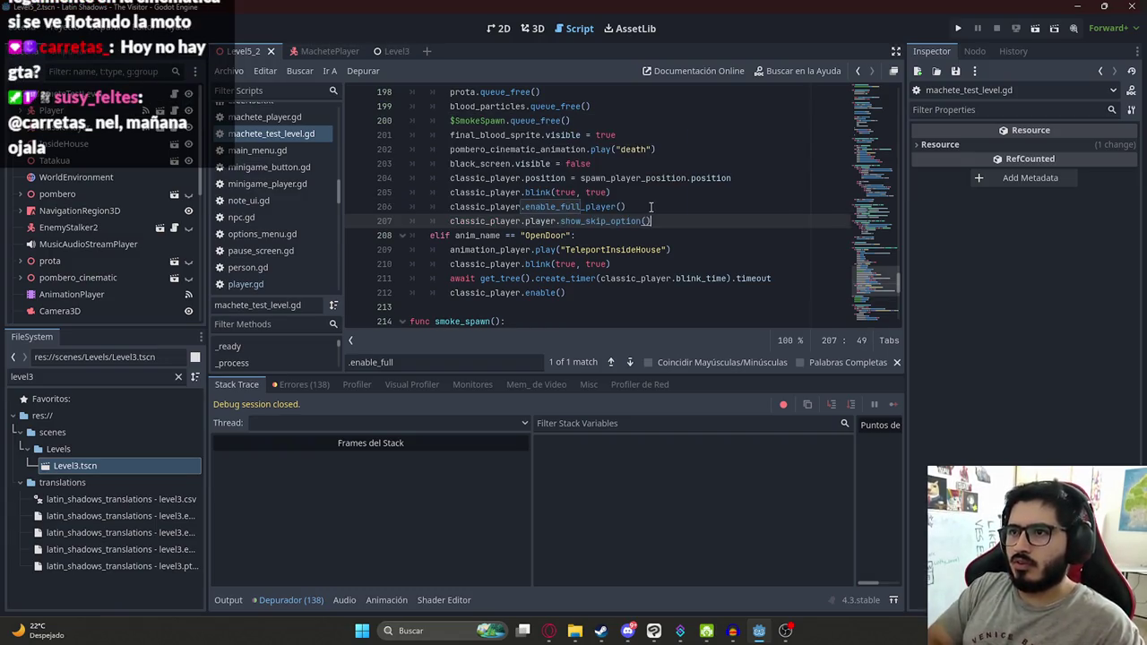
double_click(537, 221)
key("BackSpace")
key("BackSpace")
left_click_drag(626, 221, 450, 221)
key("ctrl+c")
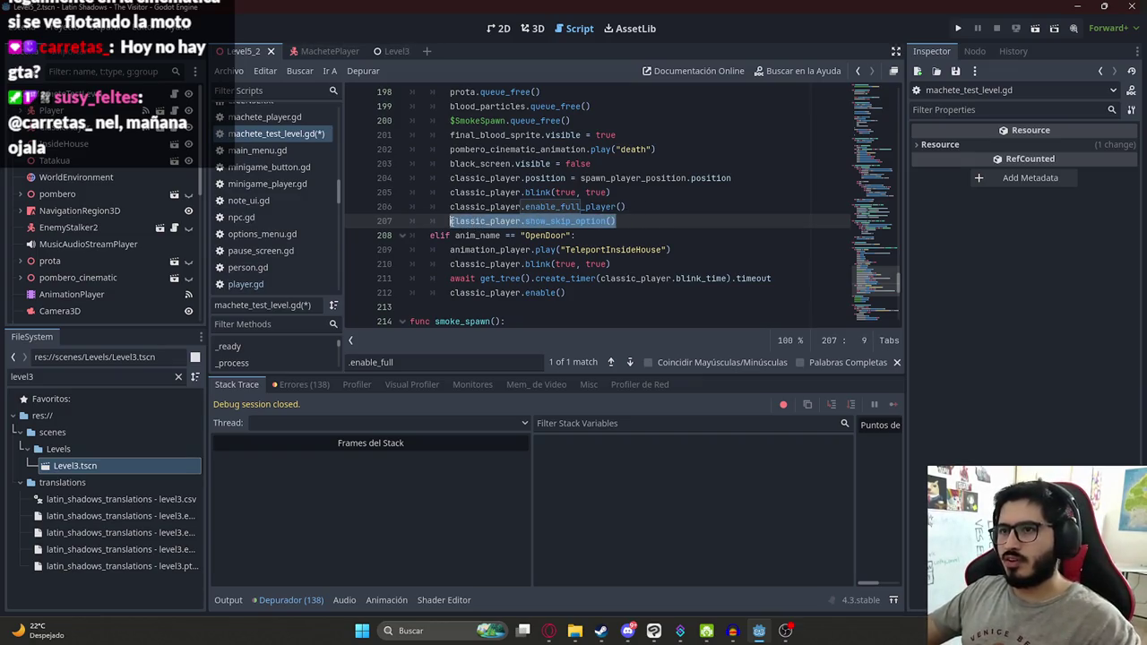
key("BackSpace")
key("ctrl+s")
Step: Paste the show_skip_option call onto line 212 after classic_player.enable()
left_click(79, 293)
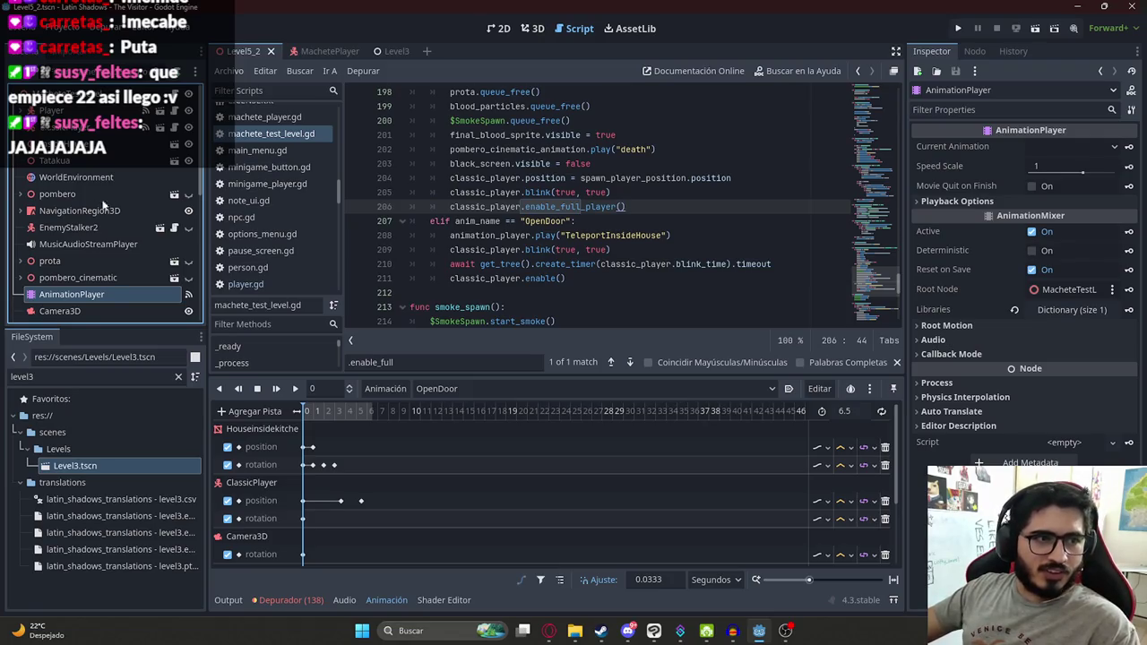
left_click(567, 302)
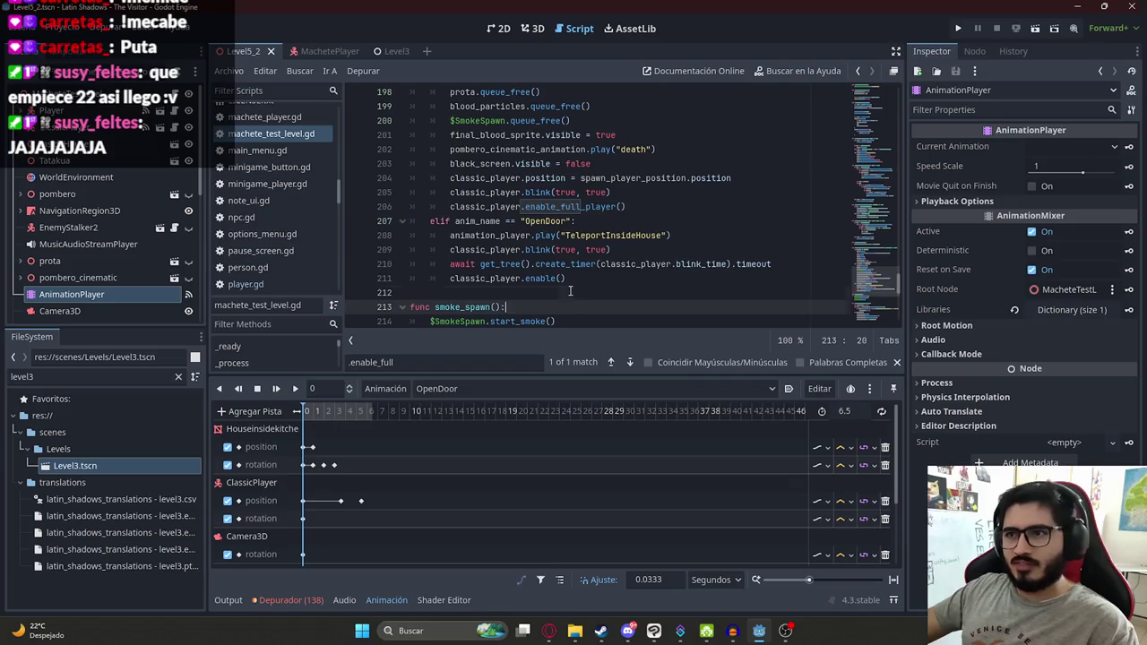
left_click(573, 287)
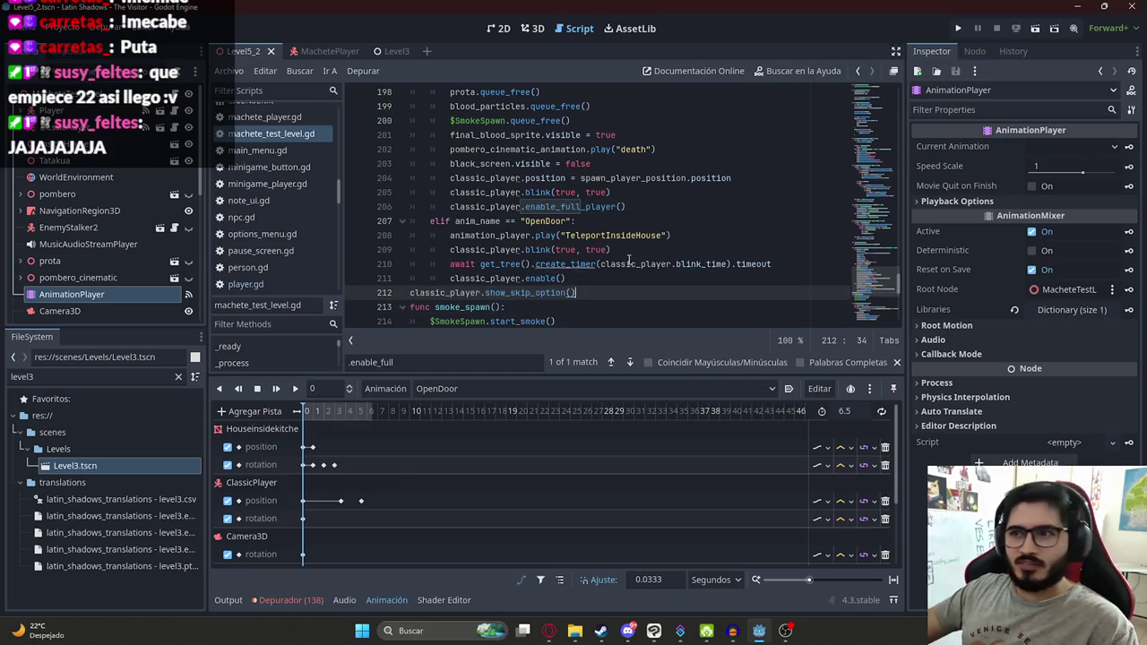
left_click(487, 277)
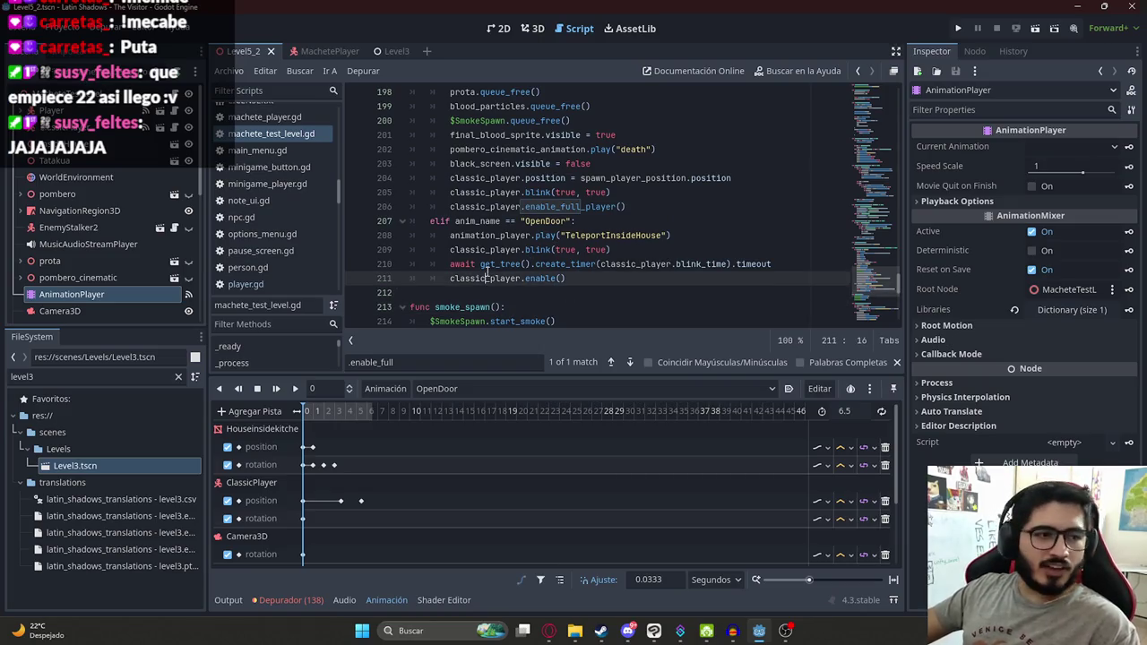
left_click(546, 293)
key("ctrl+v")
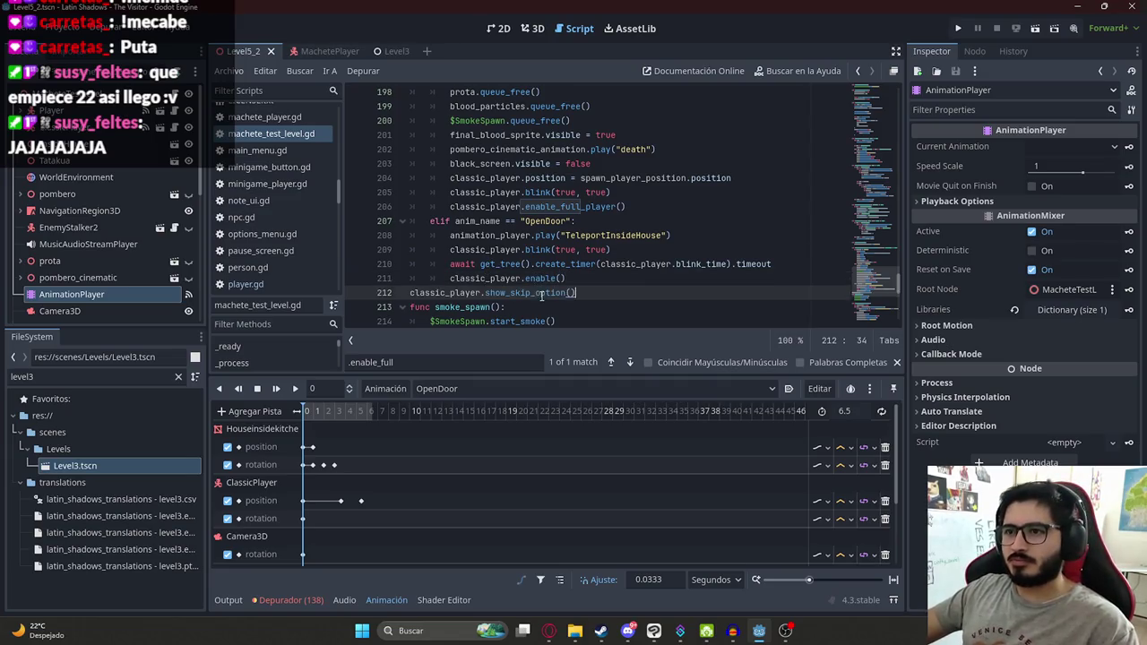
left_click(479, 294, "ctrl")
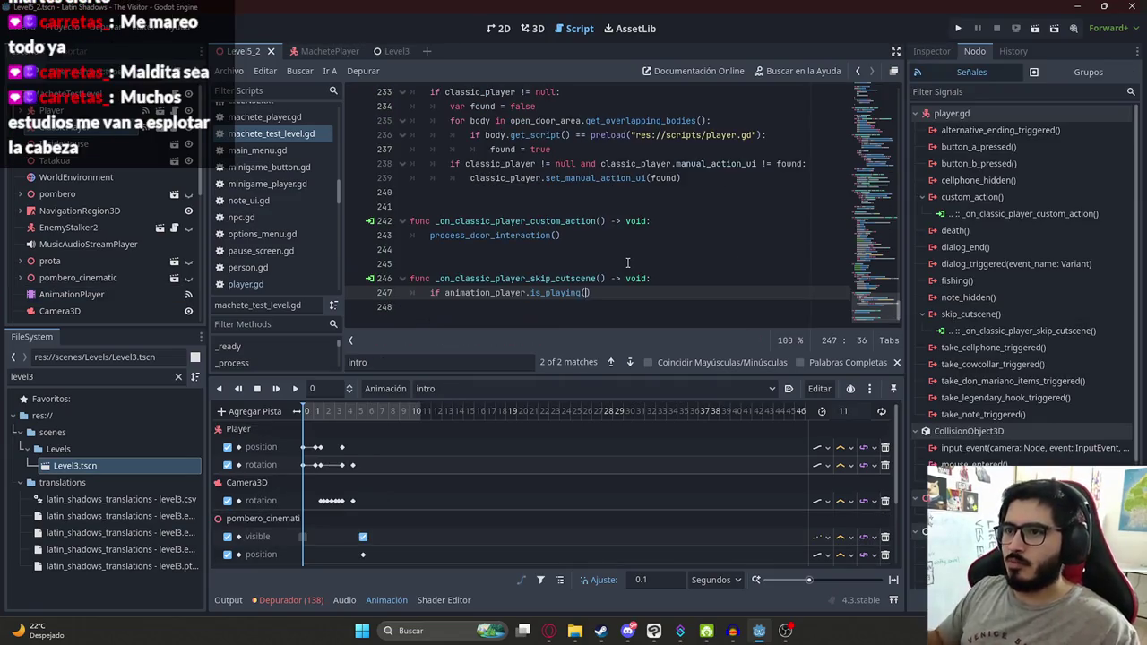
Step: Write the handler's condition using animation_player.is_playing() and current_animation
left_click(561, 289, "ctrl")
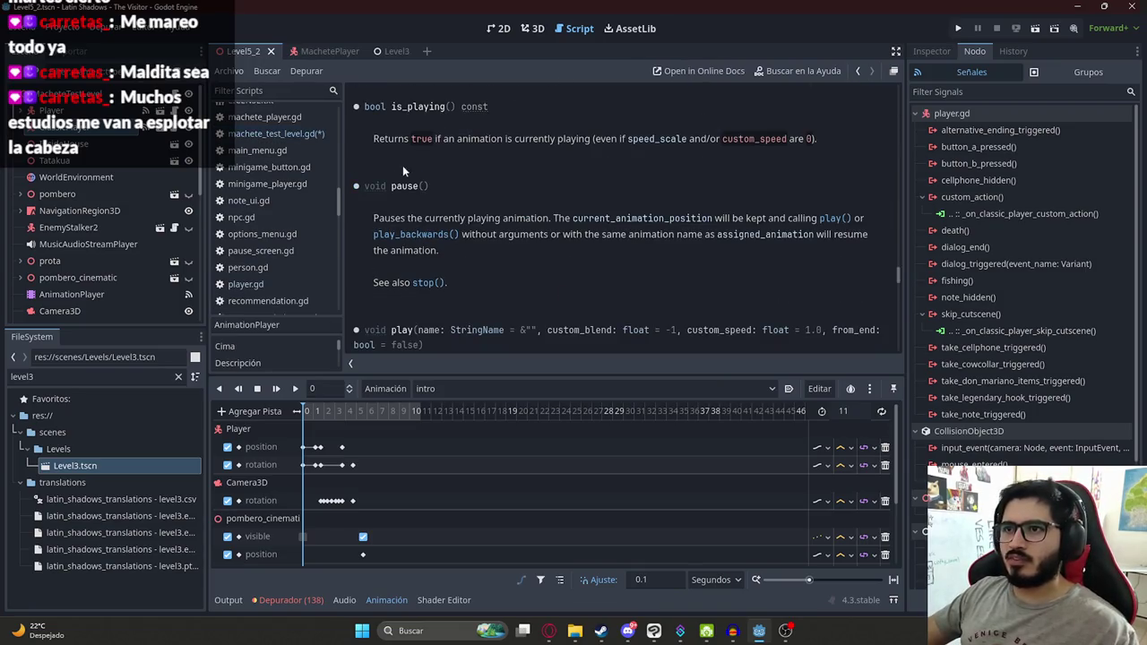
left_click(275, 133)
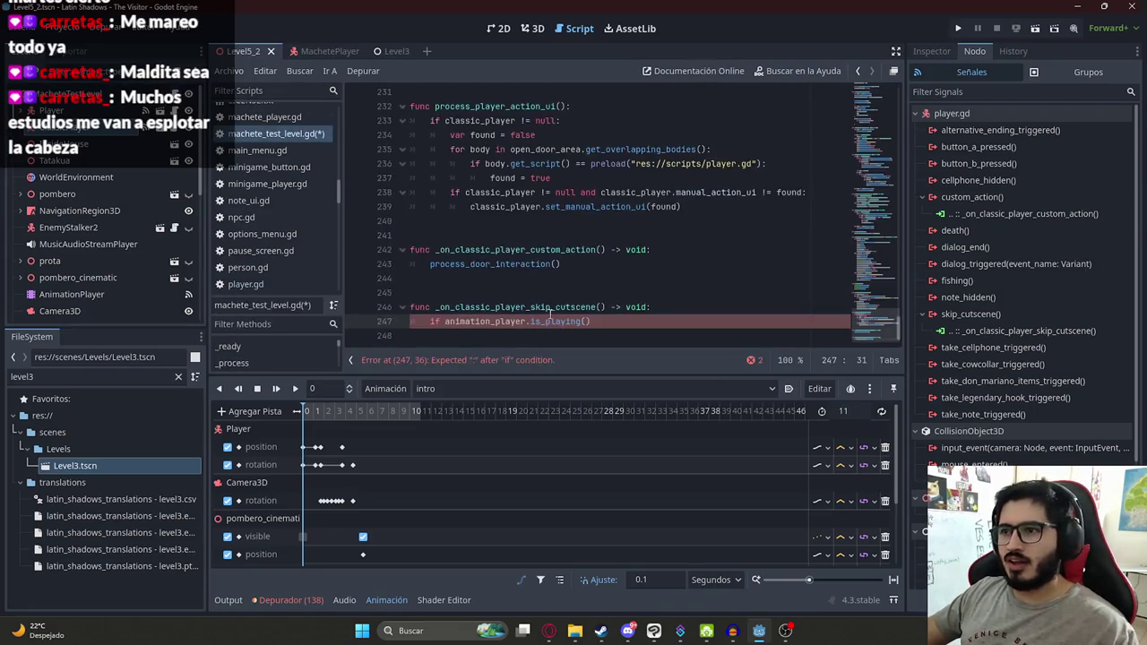
key("BackSpace")
type("curre")
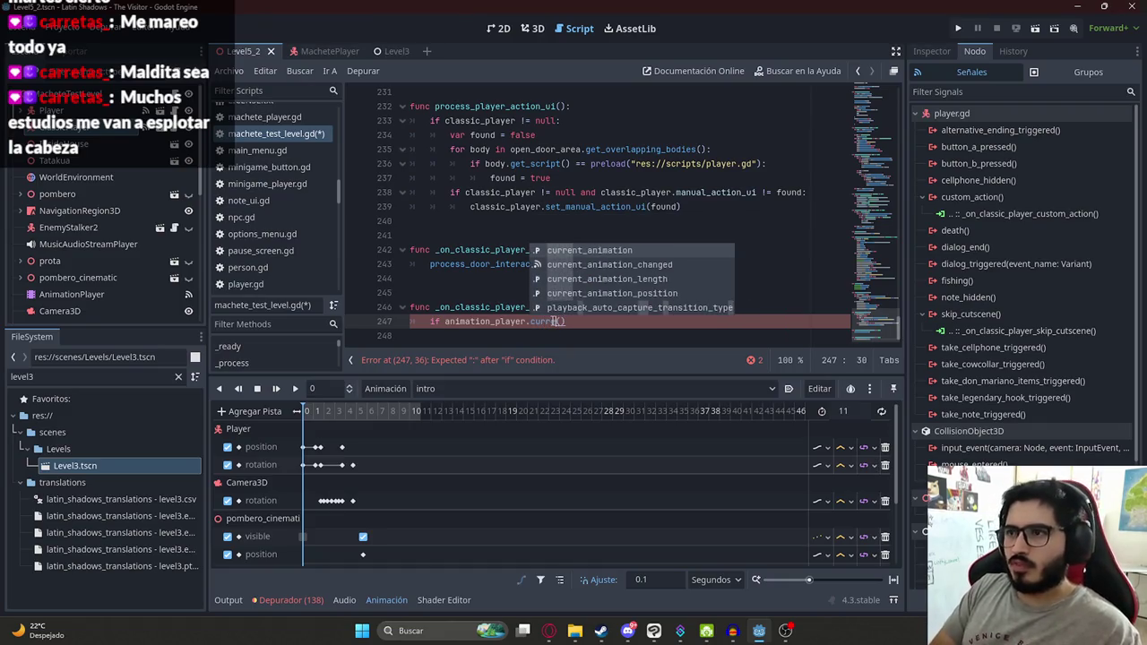
key("Return")
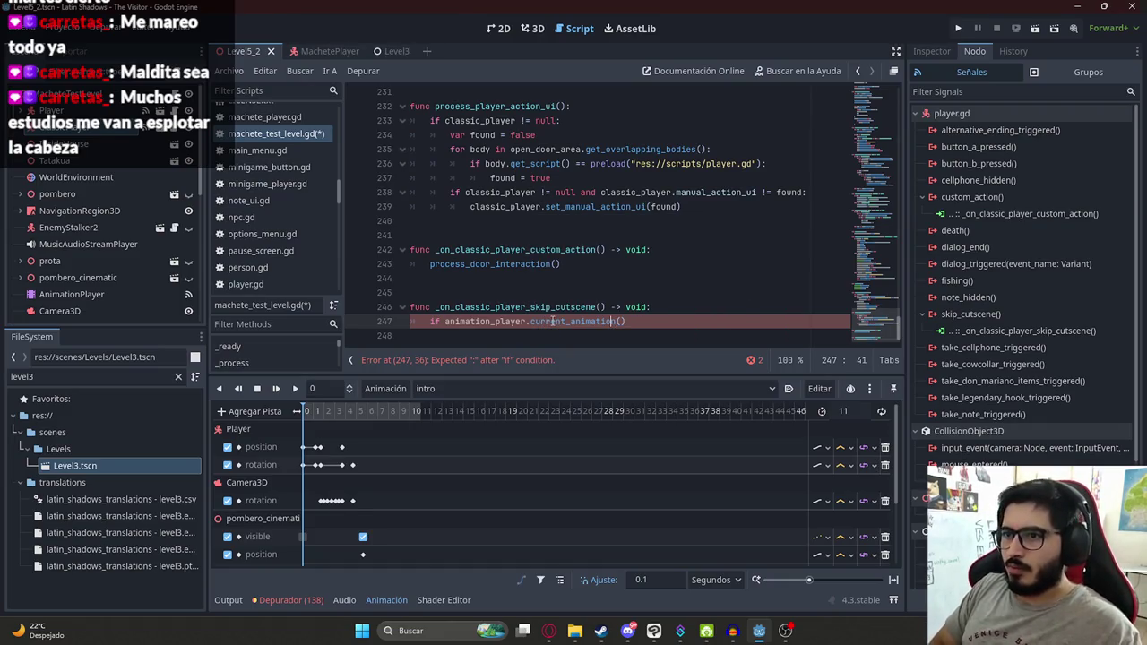
type("animation_player.is_")
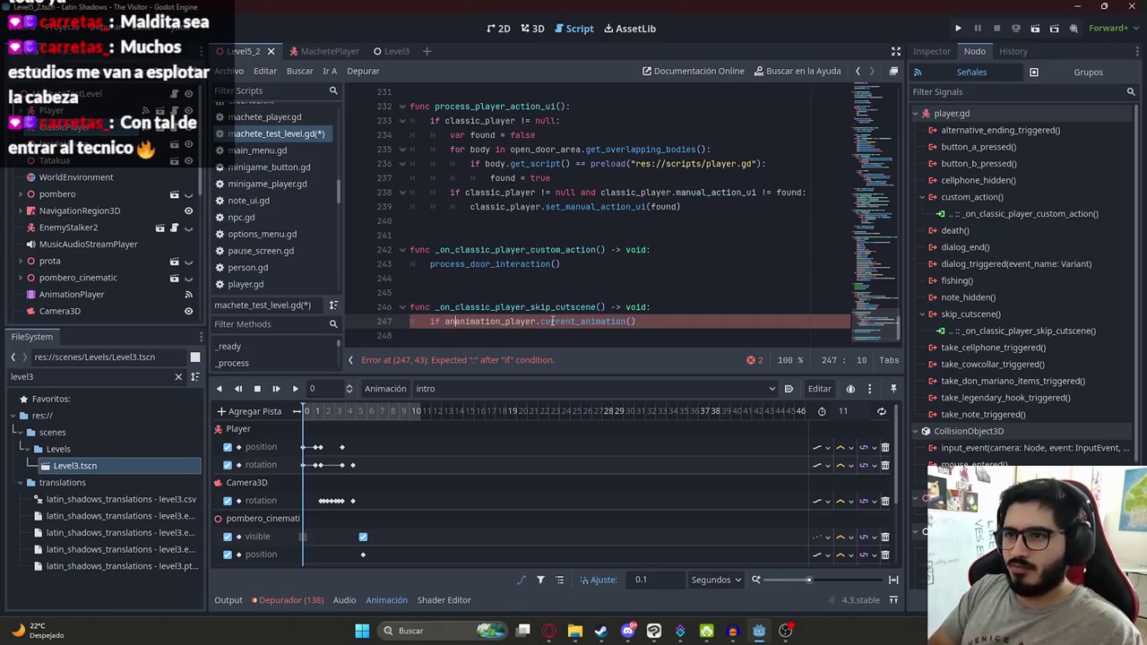
type("player.playin")
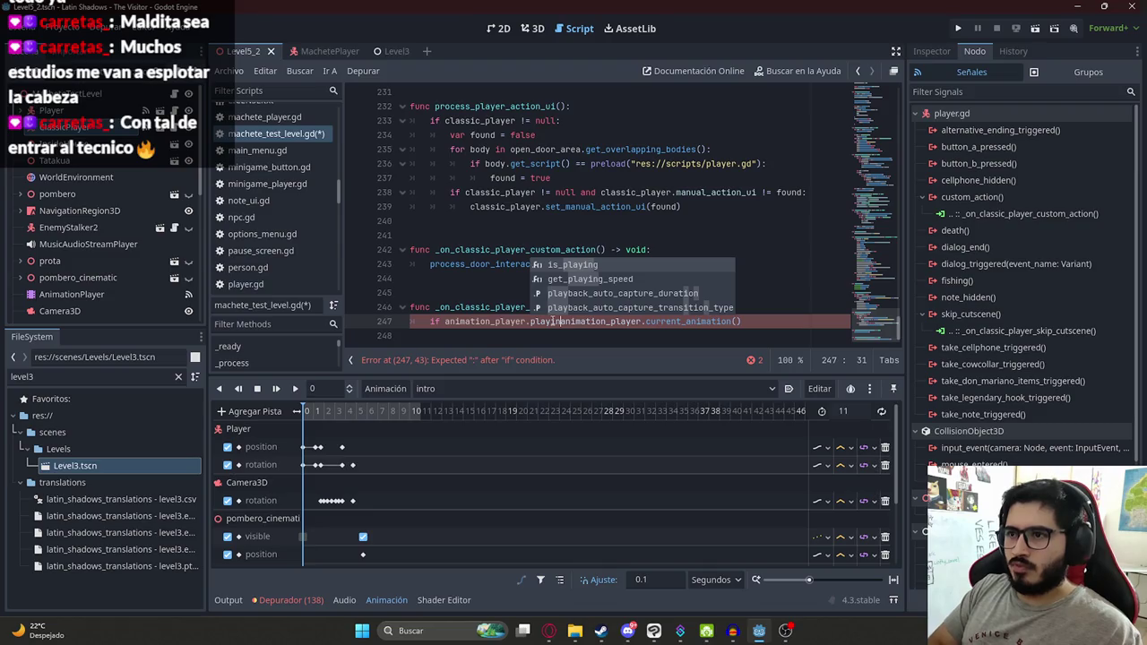
key("Return")
Step: Complete the check with and current_animation == "intro": and start its body
type("and")
left_click(793, 320)
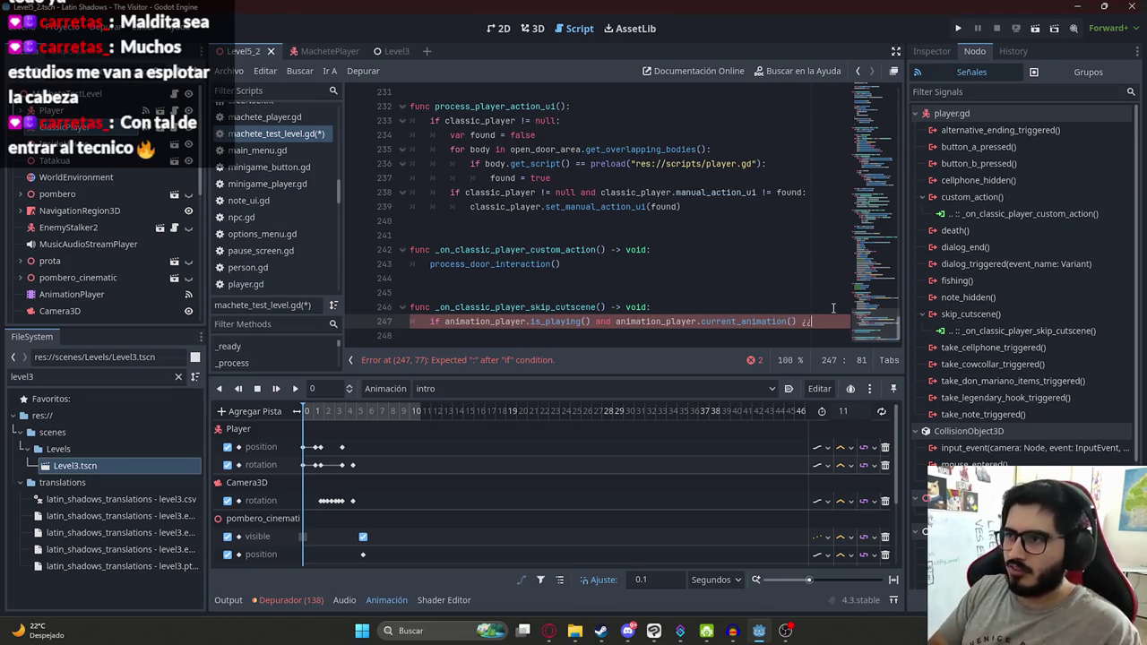
key("super")
key("Escape")
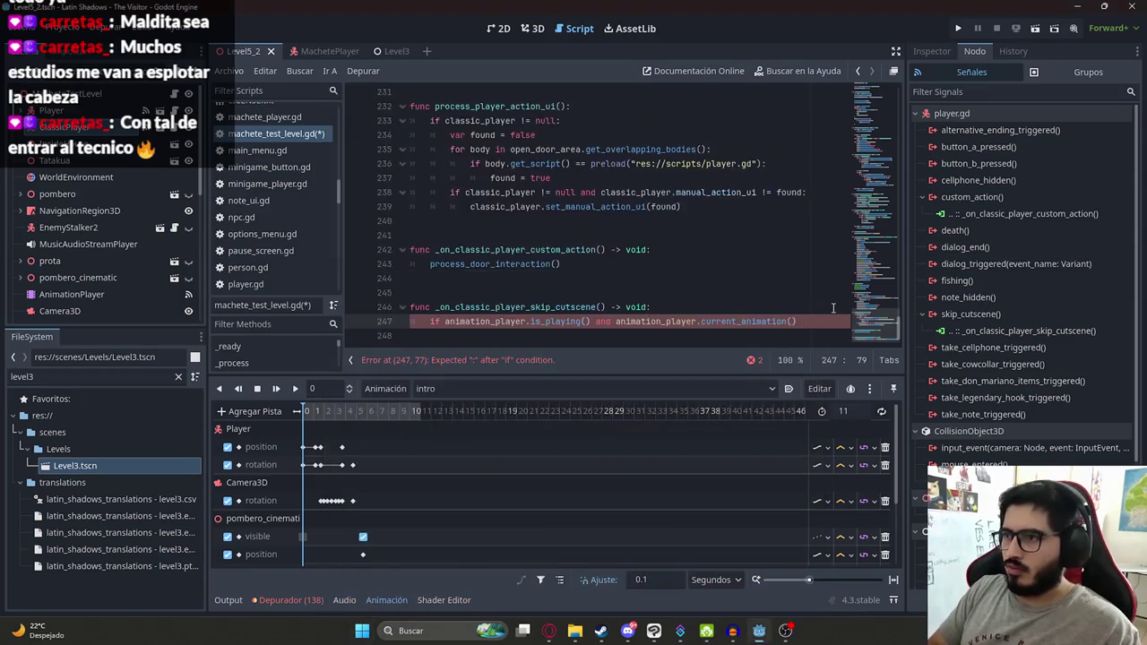
type(" == ")
type("\"intro")
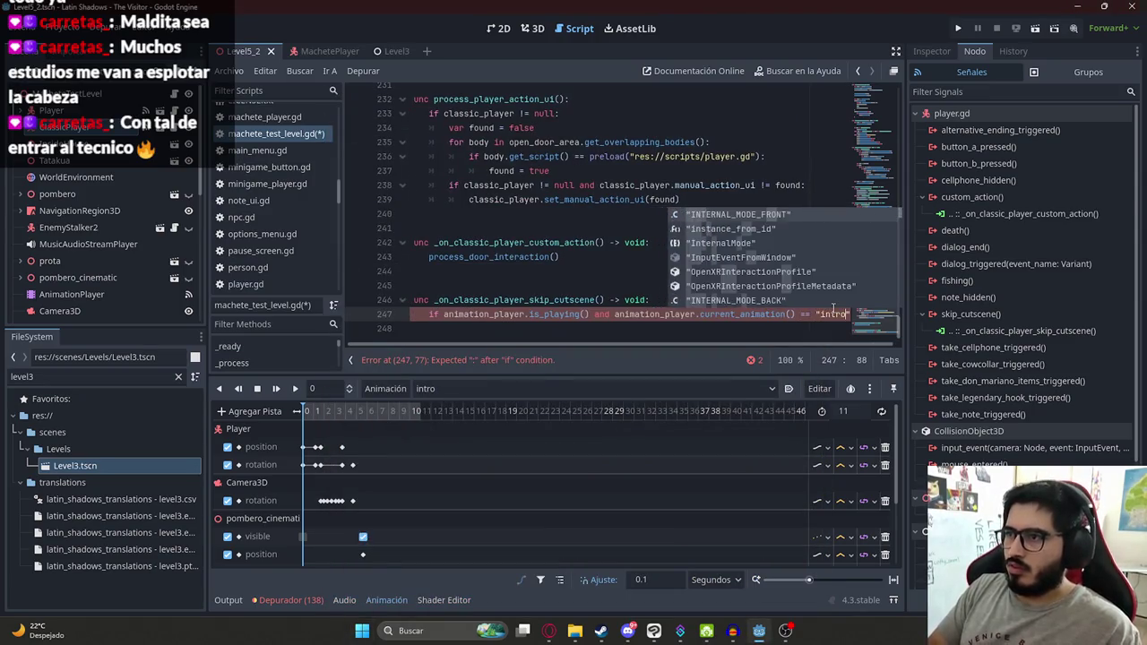
key("Return")
type(":")
key("Return")
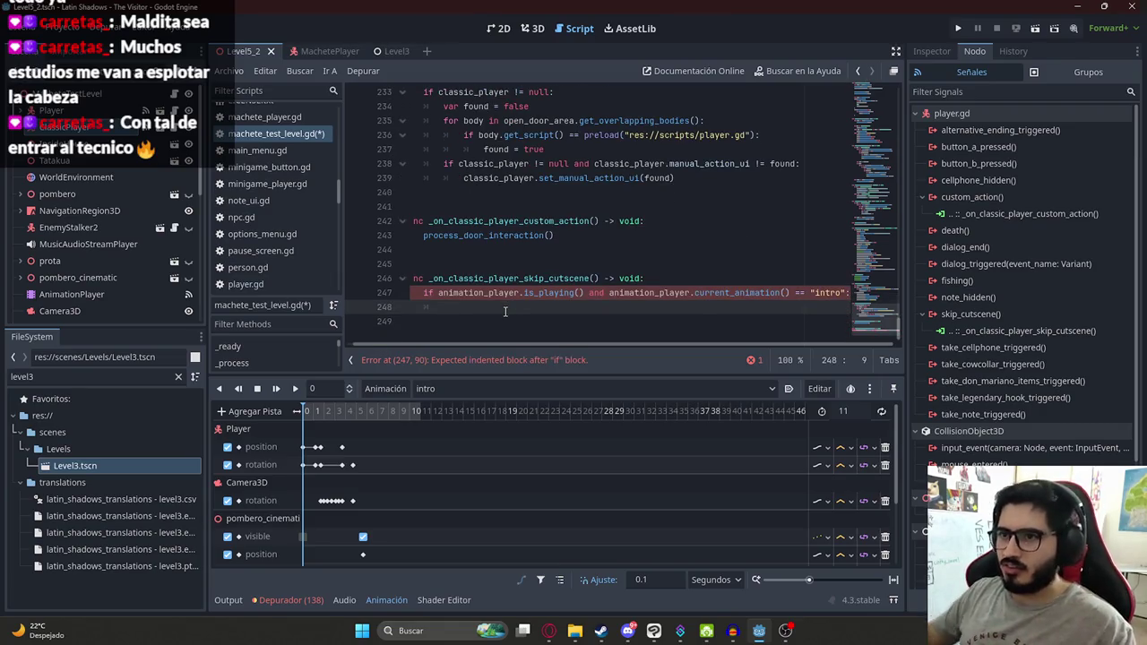
Step: Search the script for intro, correcting the misspelled search term
key("ctrl+f")
type("itnro")
key("ctrl+a")
Step: Find the 'intro' match on line 191 and replace its body lines 192–198 with an end_intro call
type("intro")
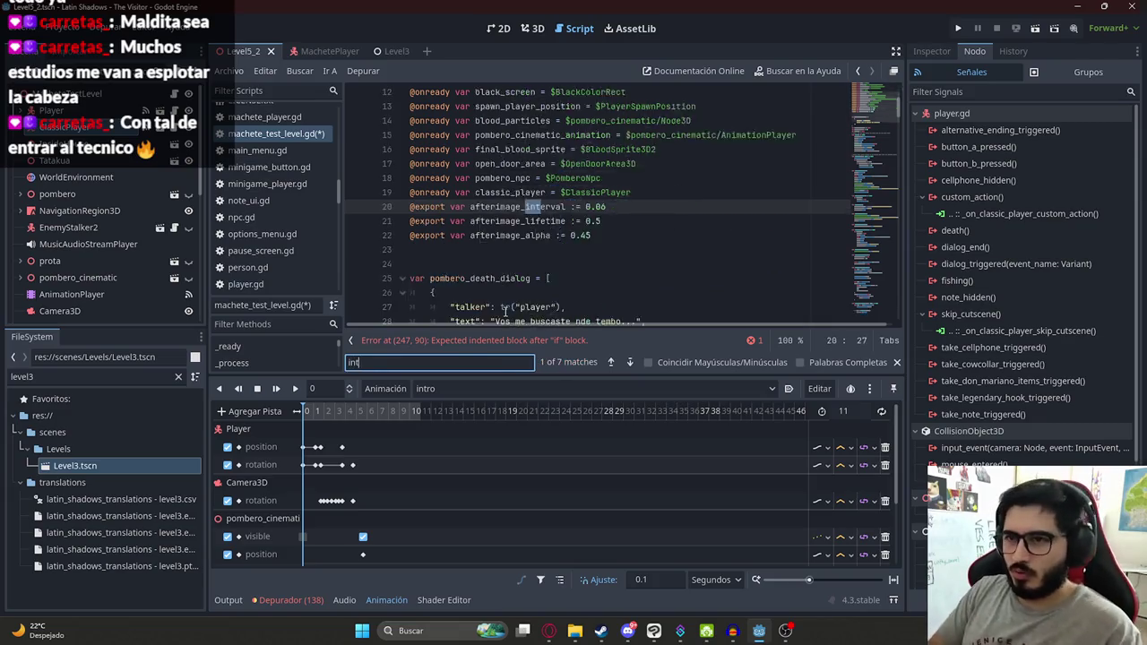
left_click(628, 180)
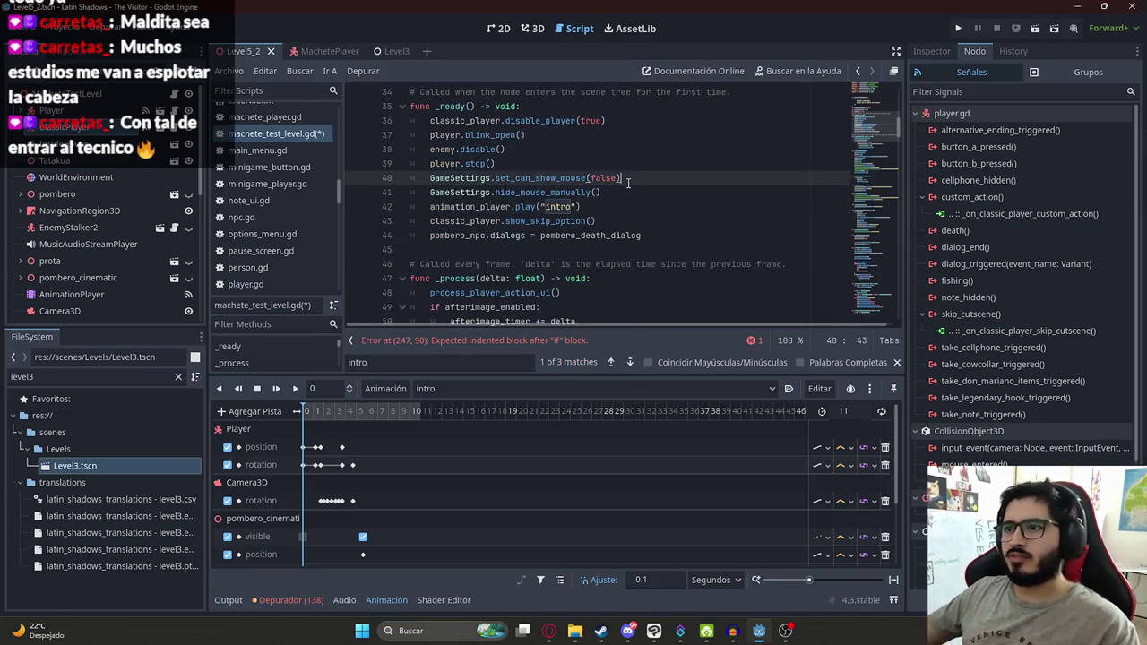
left_click(567, 206)
key("ctrl+f")
key("Return")
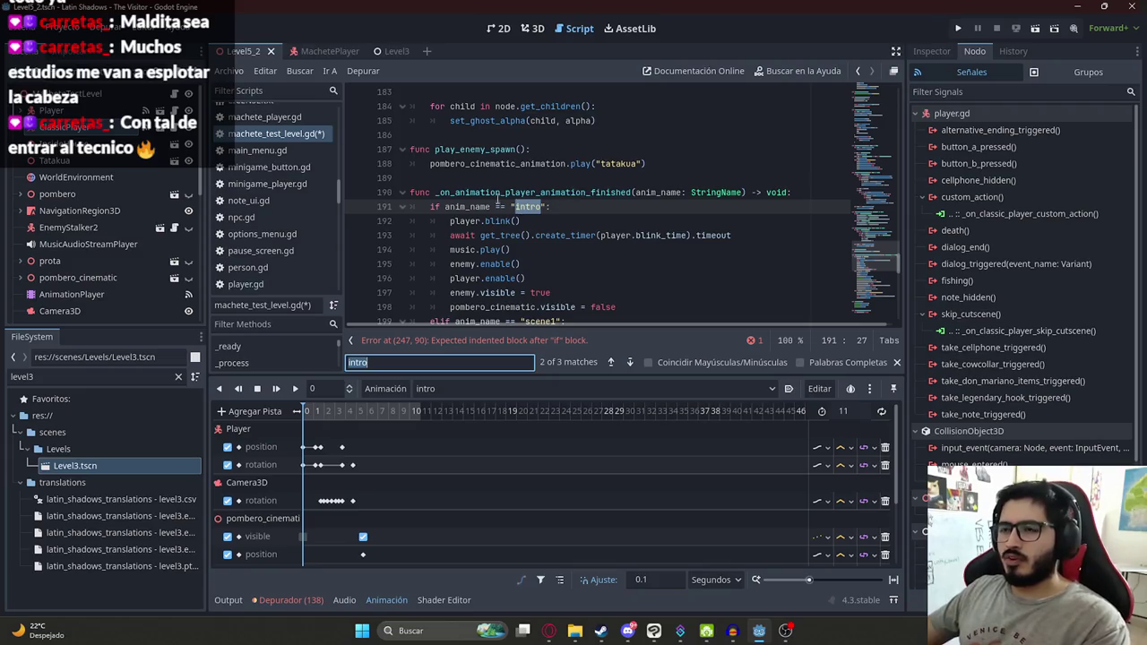
scroll(495, 197, "down", 2)
left_click_drag(451, 135, 617, 221)
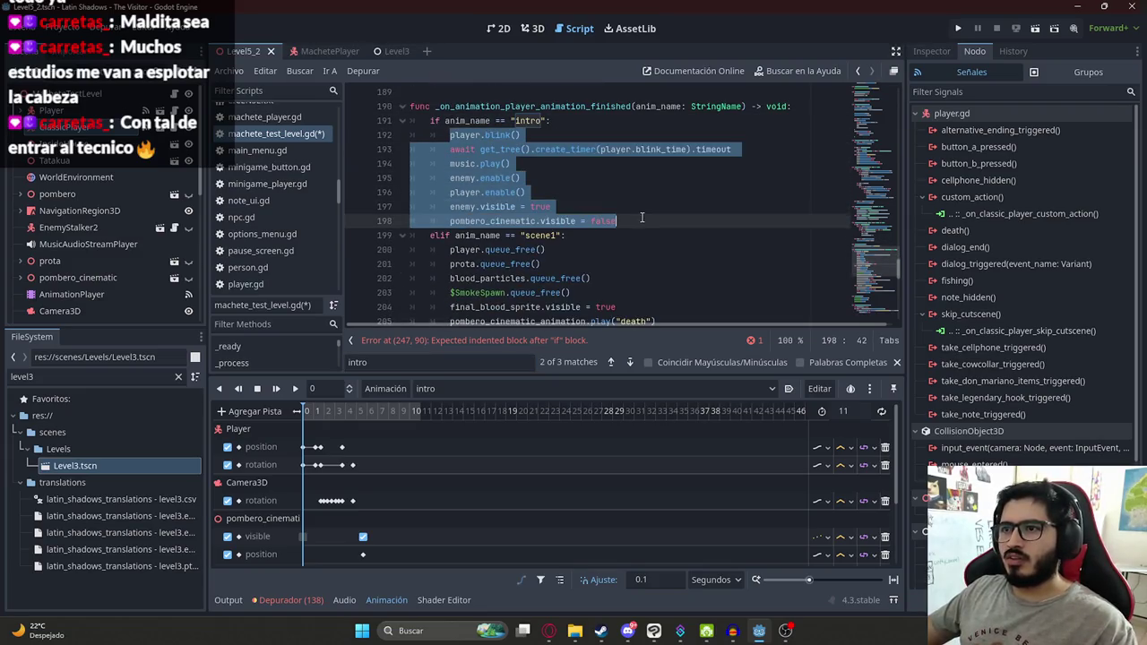
key("BackSpace")
type("end")
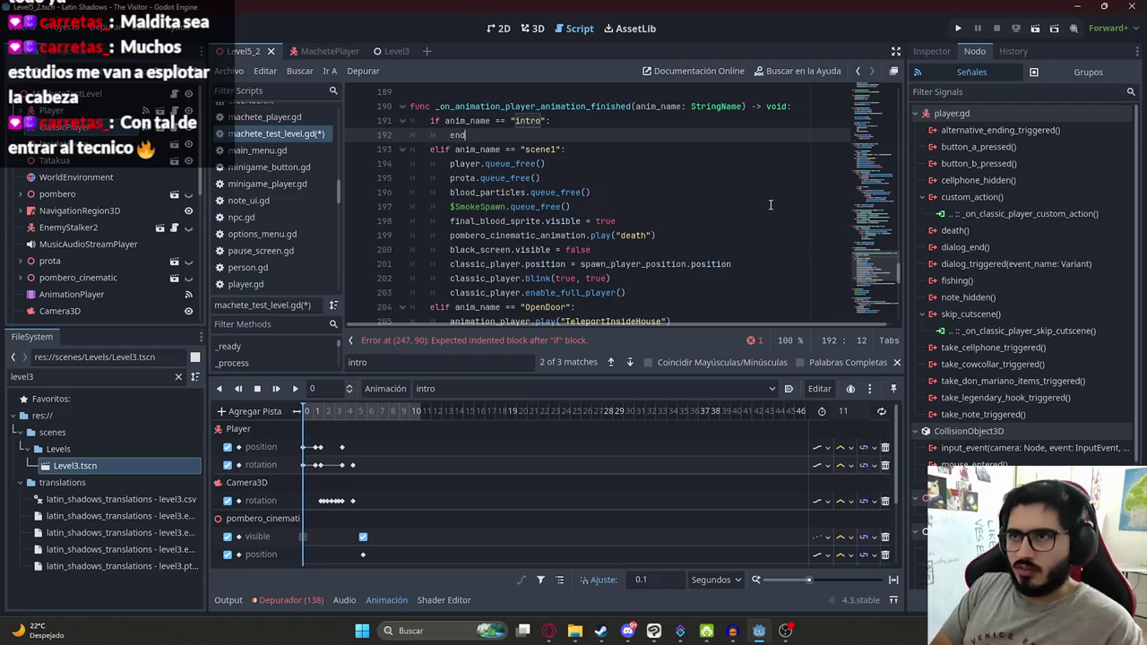
type("_int4roo(")
scroll(769, 204, "down", 10)
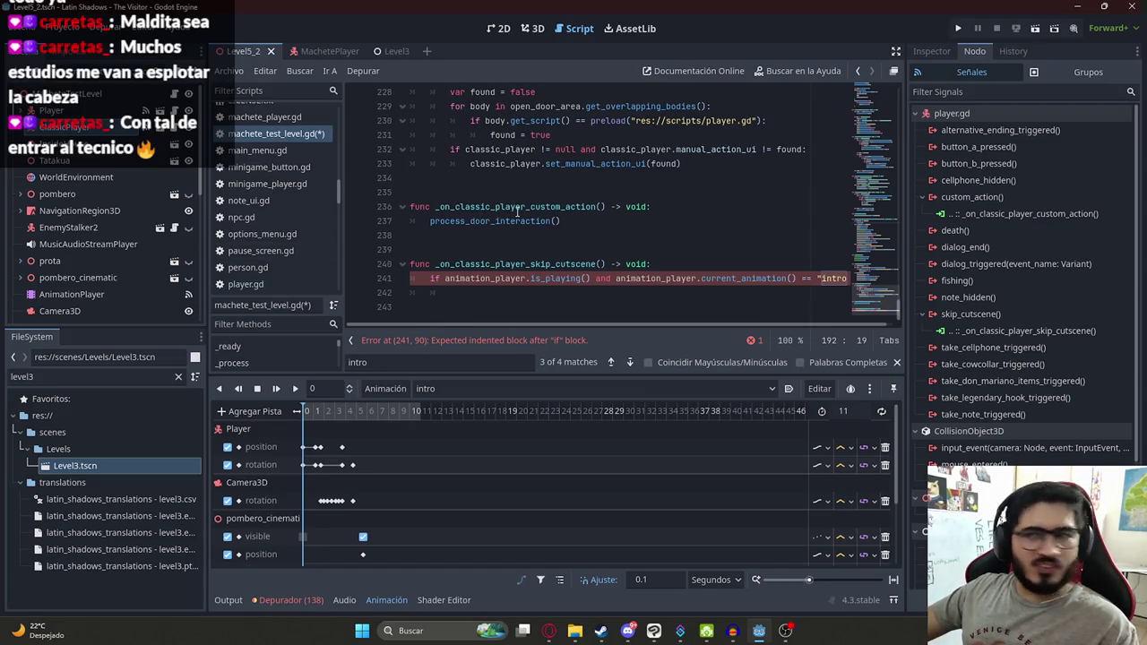
Step: Create a func end_intro(): below the handlers holding the pasted intro code, dedented one level
left_click(466, 309)
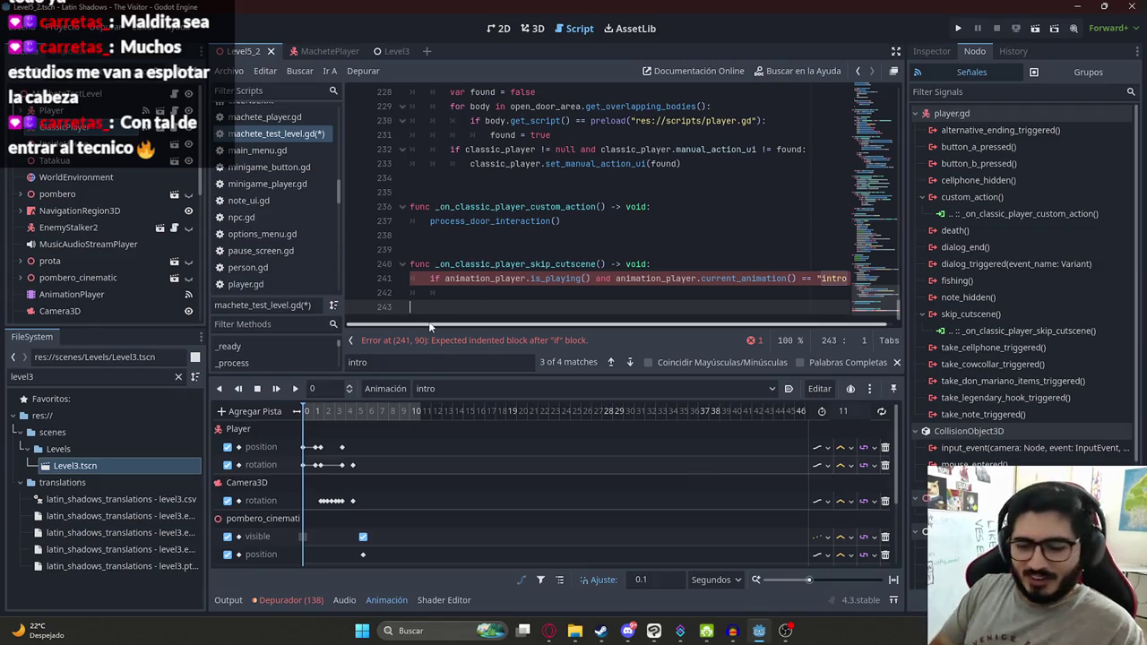
key("Return")
key("BackSpace")
key("BackSpace")
key("BackSpace")
type("player.blink() \t\tawait get_tree().create_timer(player.blink_time).timeout \t\tmusic.play() \t\tenemy.enable() \t\tplayer.enable() \t\tenemy.visible = true \t\tpombero_cinematic.visible = false")
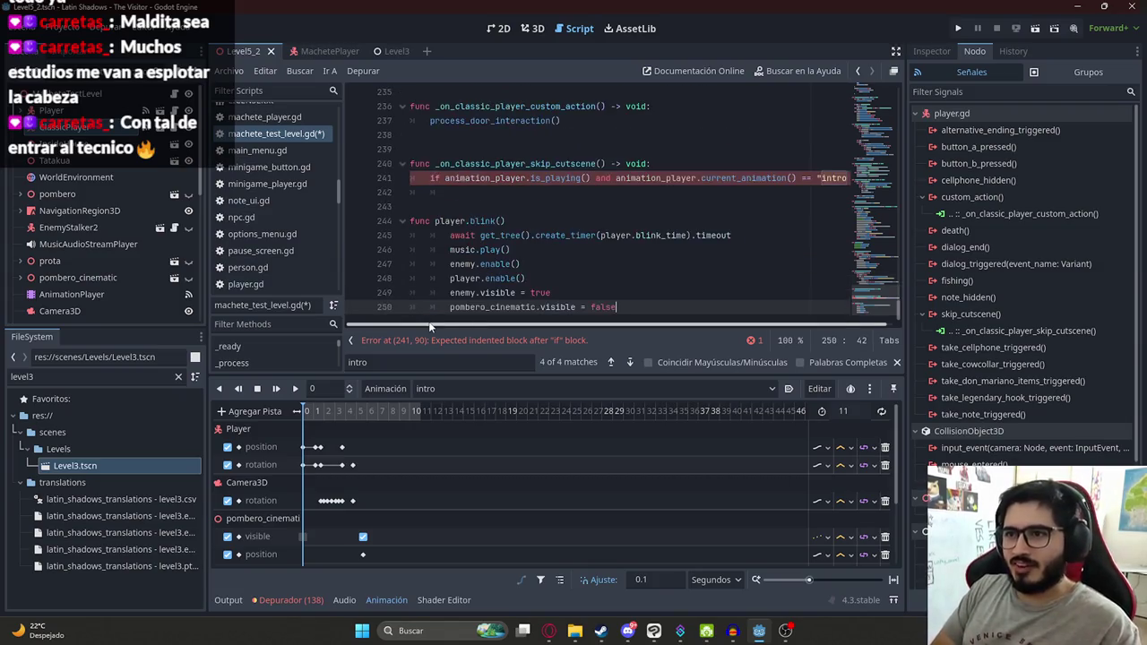
key("ctrl+z")
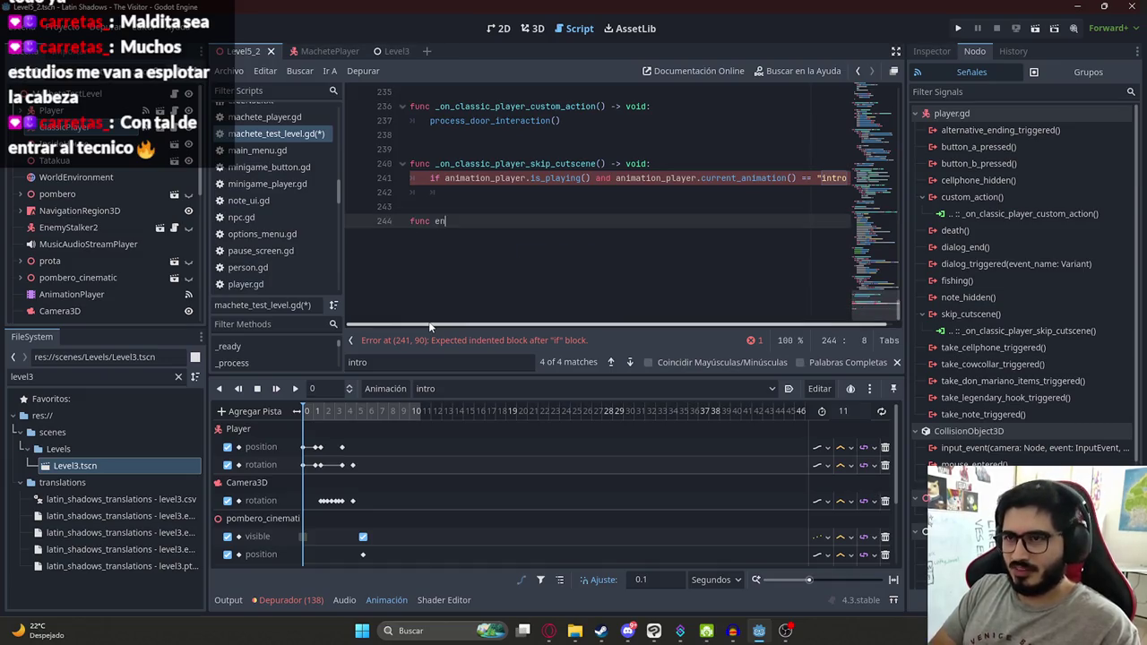
type("d_intro")
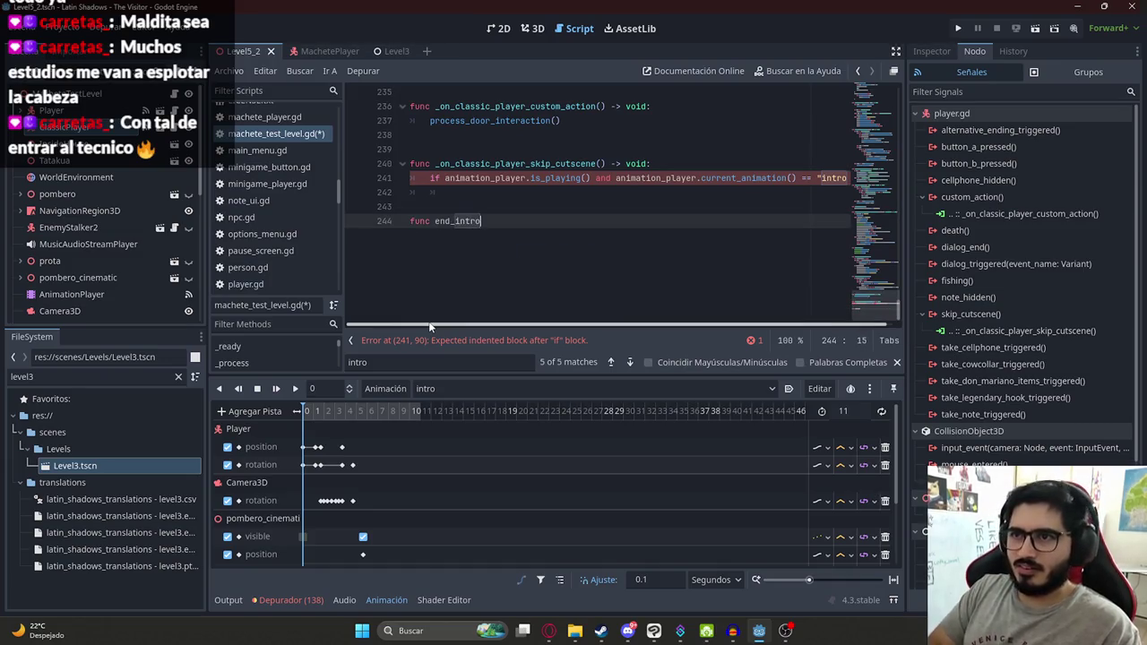
type("():")
key("Return")
type("player.blink() \t\tawait get_tree().create_timer(player.blink_time).timeout \t\tmusic.play() \t\tenemy.enable() \t\tplayer.enable() \t\tenemy.visible = true \t\tpombero_cinematic.visible = false")
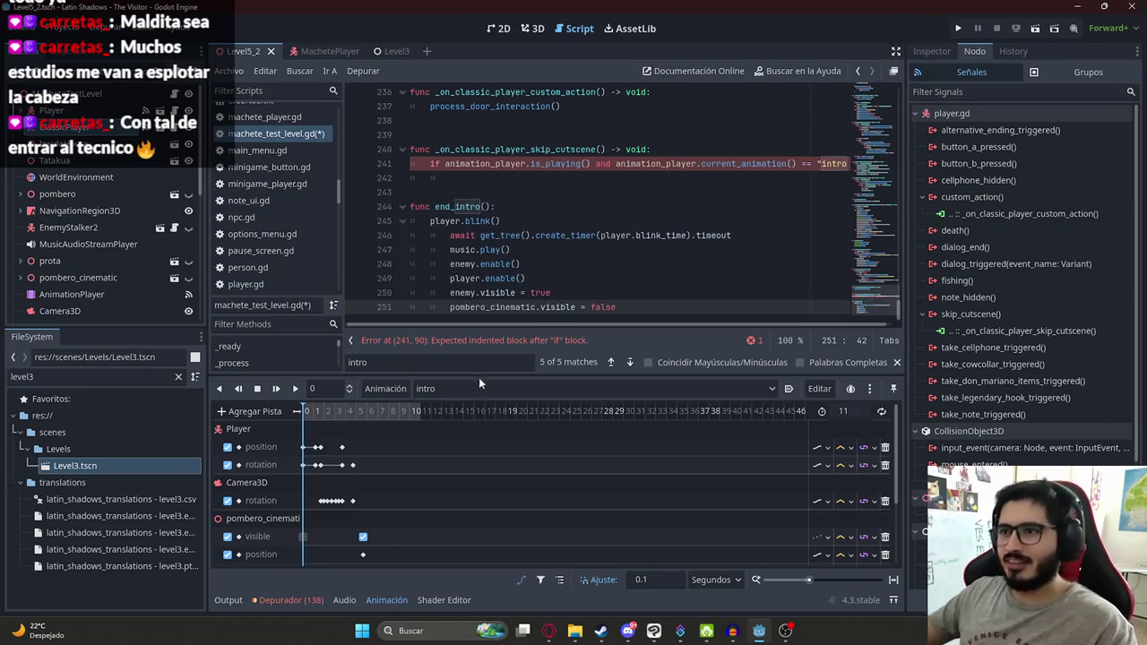
left_click_drag(655, 308, 451, 235)
key("shift+Tab")
left_click(502, 264)
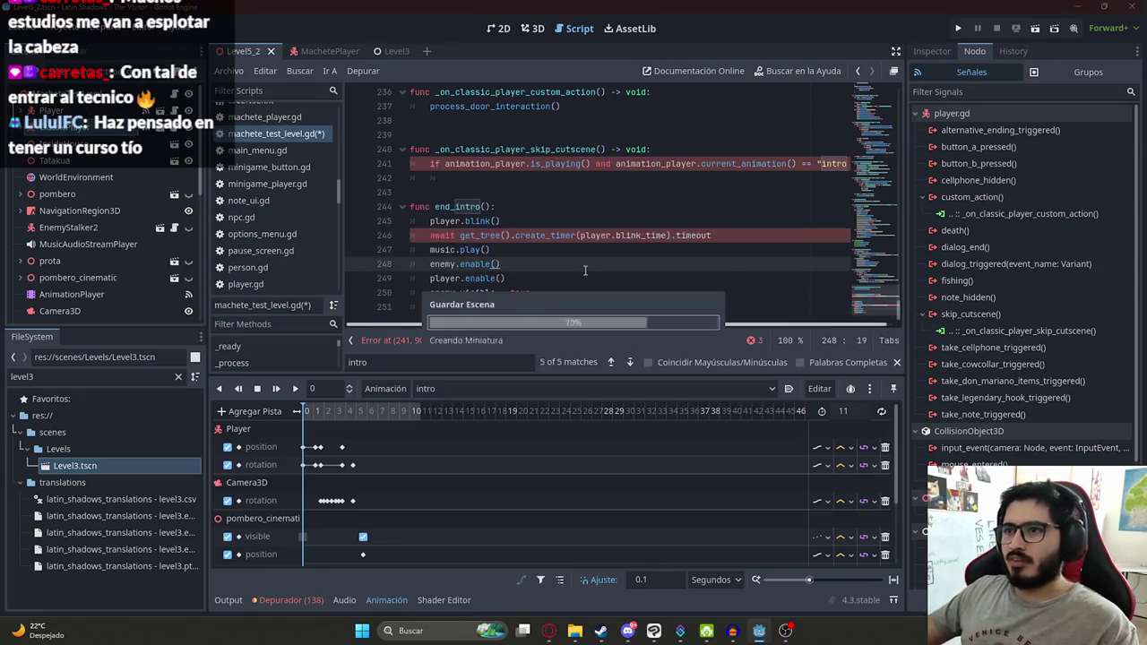
Step: Call end_intro() under the intro check in the skip-cutscene handler and save the script
double_click(457, 207)
key("ctrl+c")
left_click(518, 179)
key("ctrl+v")
key("ctrl+s")
type("()")
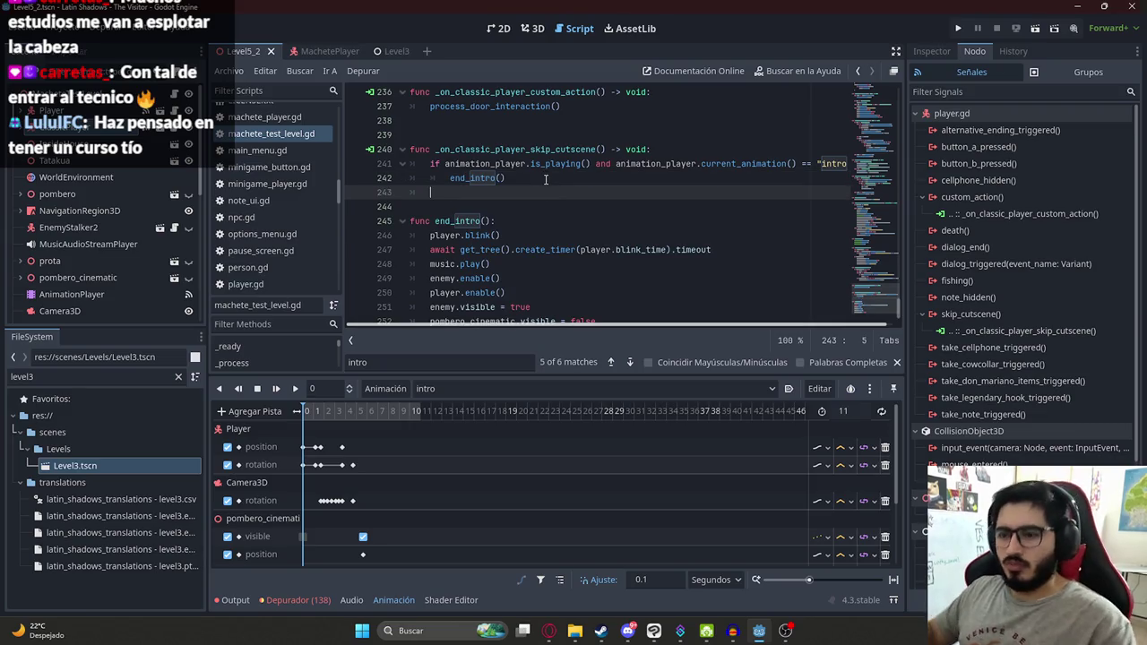
Step: Split the 'and' condition so the intro check gets its own if with end_intro() nested inside
type("se")
key("BackSpace")
key("BackSpace")
key("BackSpace")
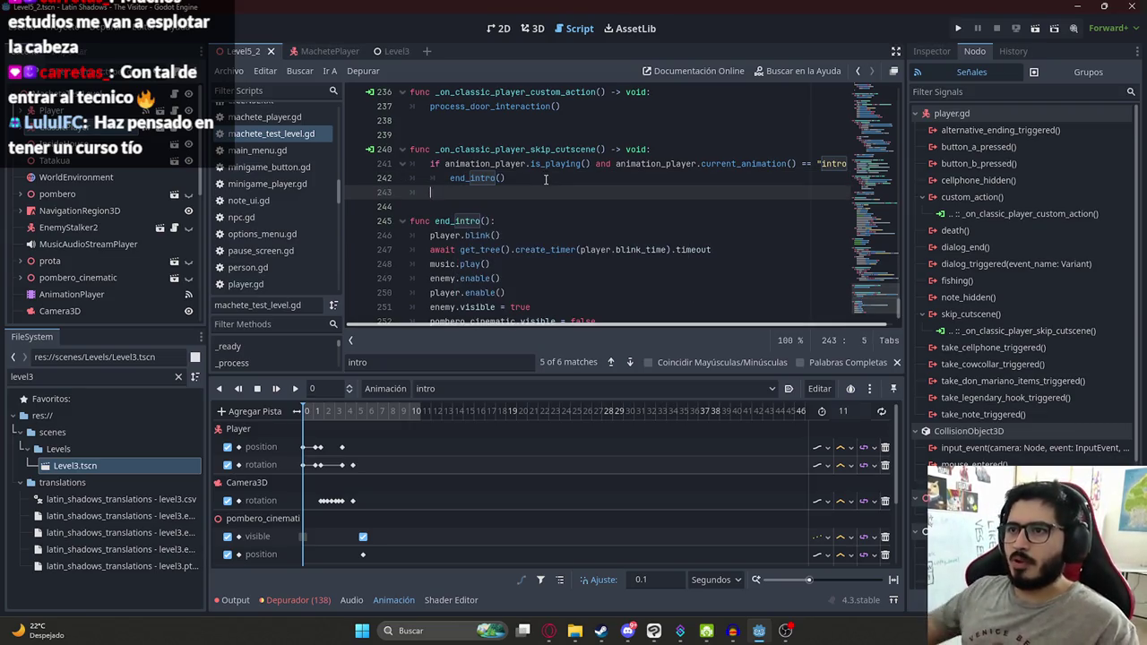
double_click(609, 163)
key("BackSpace")
key("BackSpace")
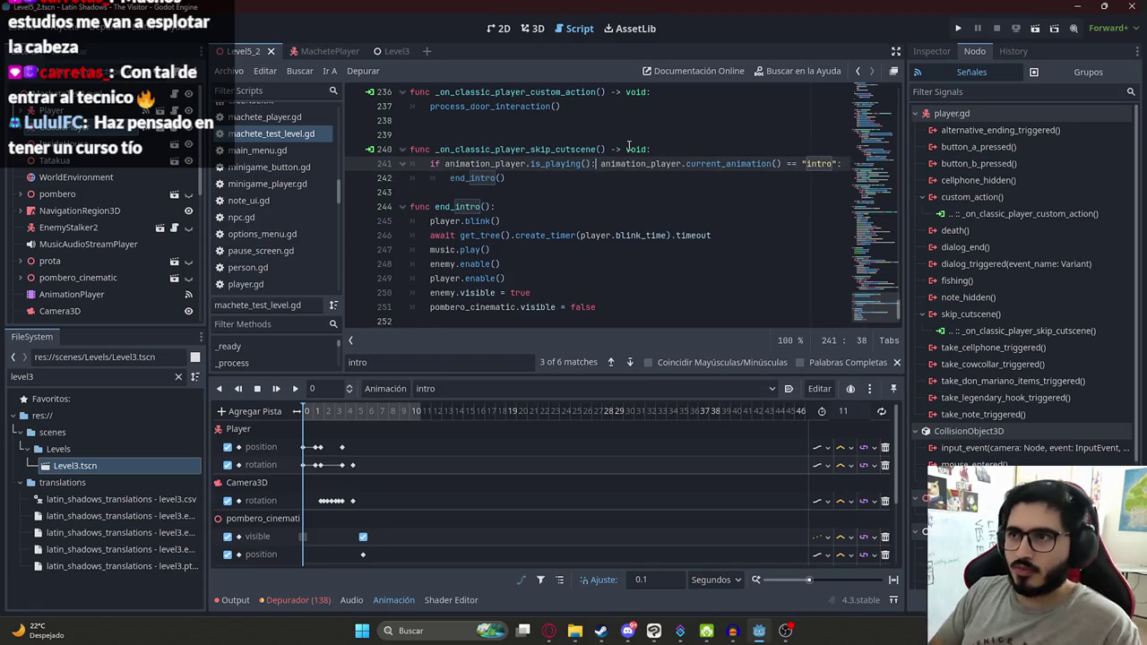
key("Return")
type("swi")
key("BackSpace")
key("BackSpace")
key("BackSpace")
type("if")
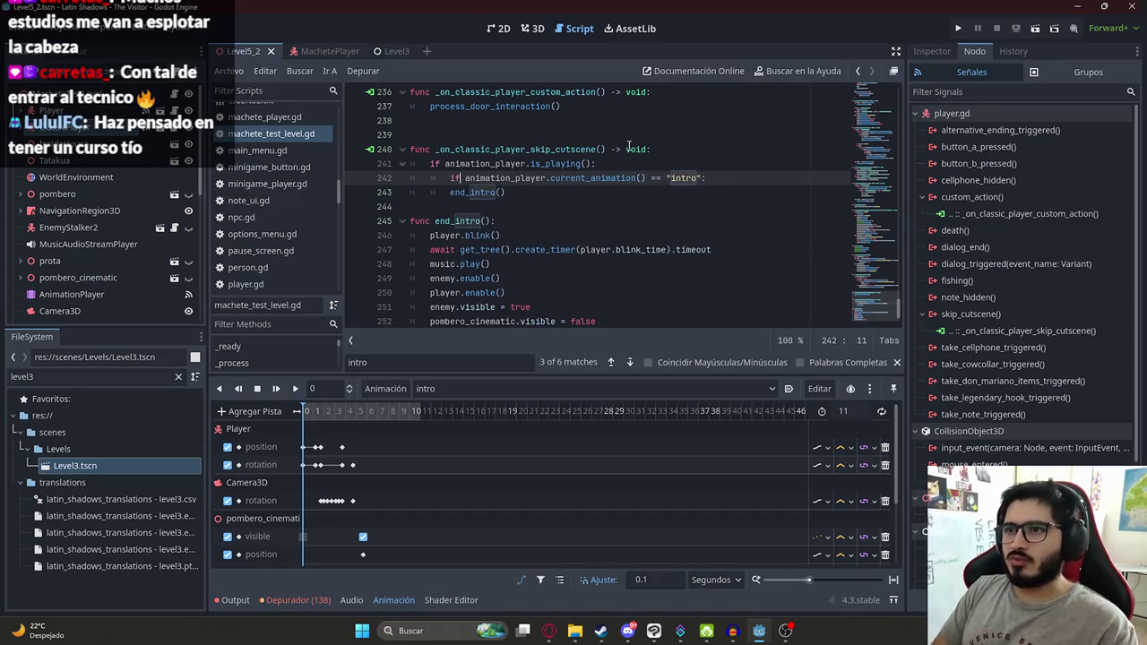
left_click(683, 167)
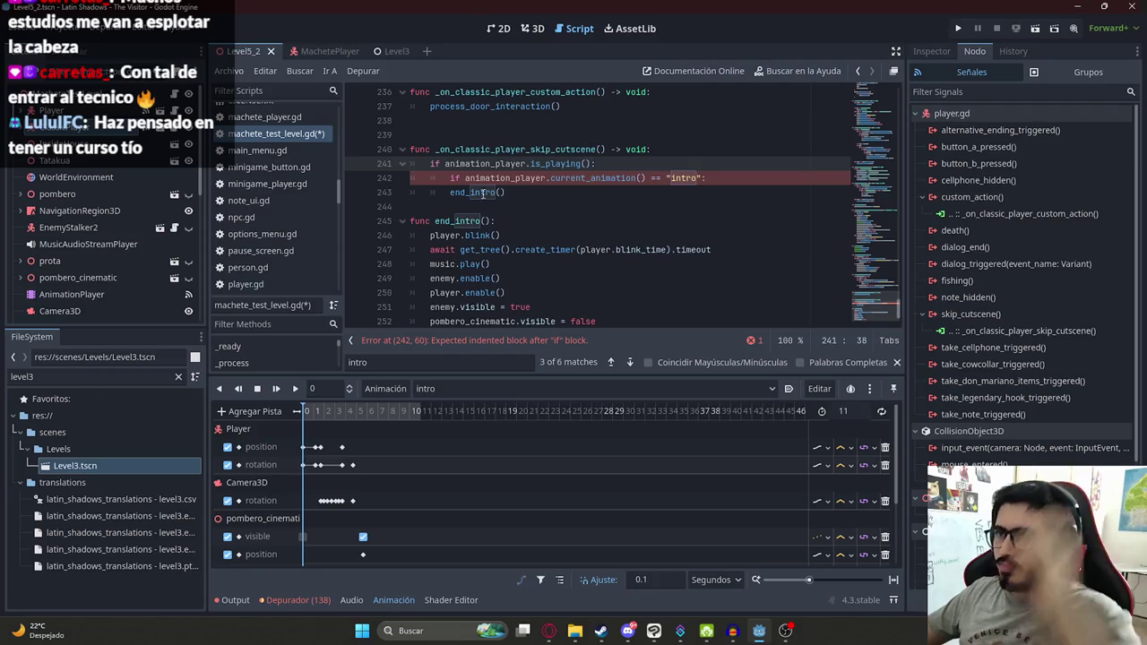
left_click(452, 193)
key("Tab")
key("End")
key("Return")
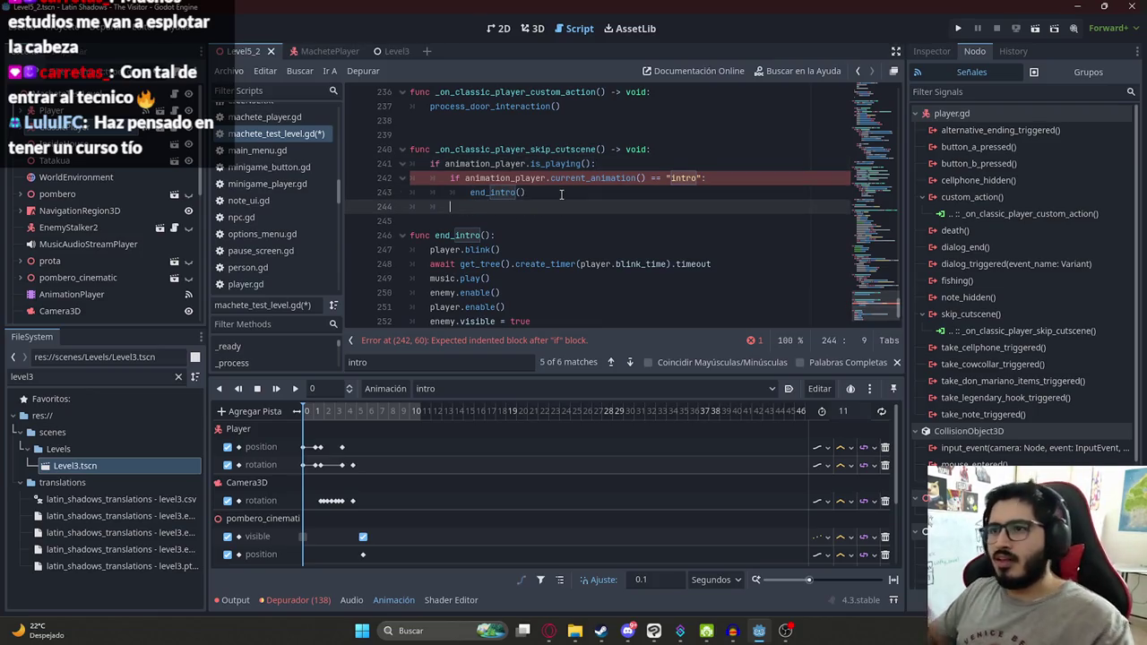
Step: Add a current_animation variable from animation_player above the intro check, use it, and save
type("n")
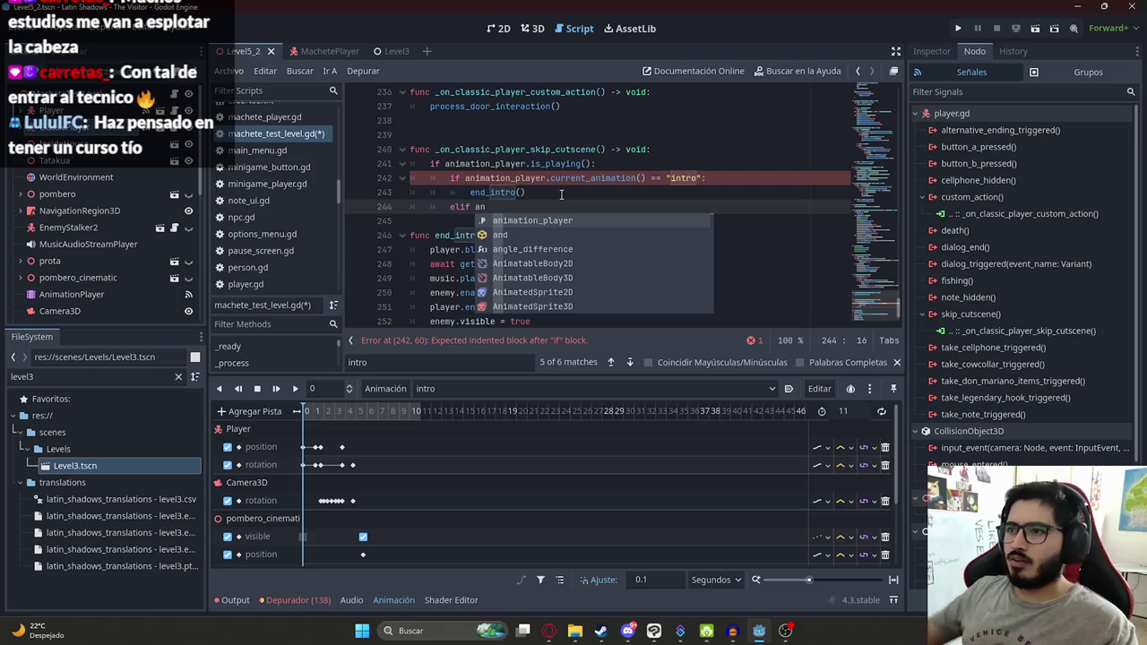
left_click_drag(647, 178, 465, 179)
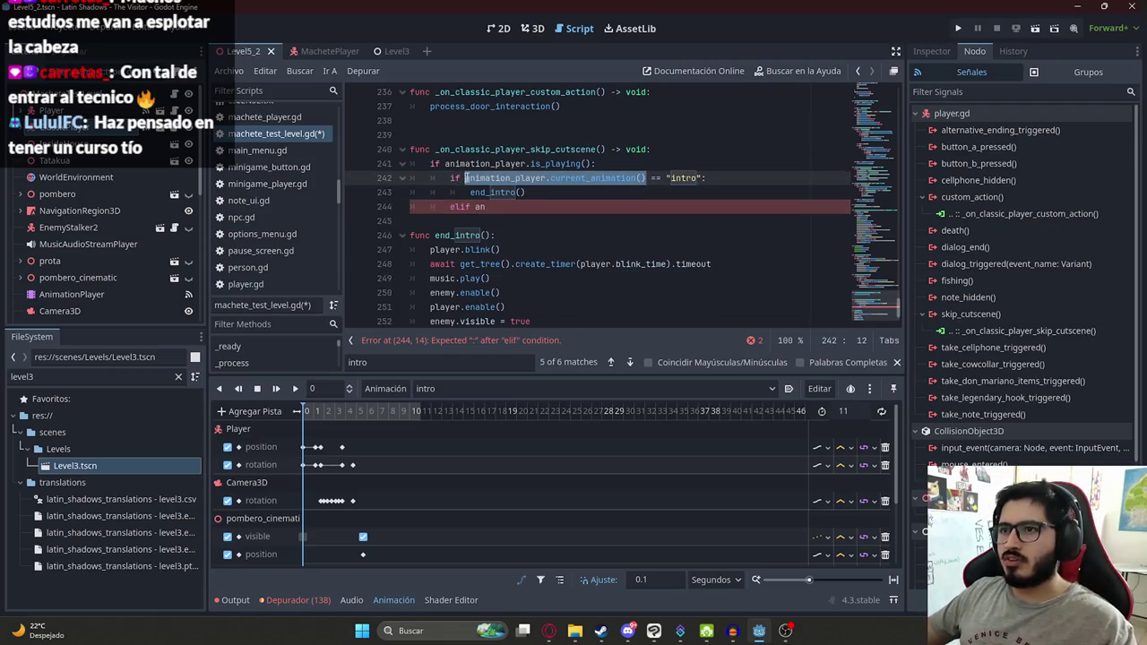
key("BackSpace")
type("current_a")
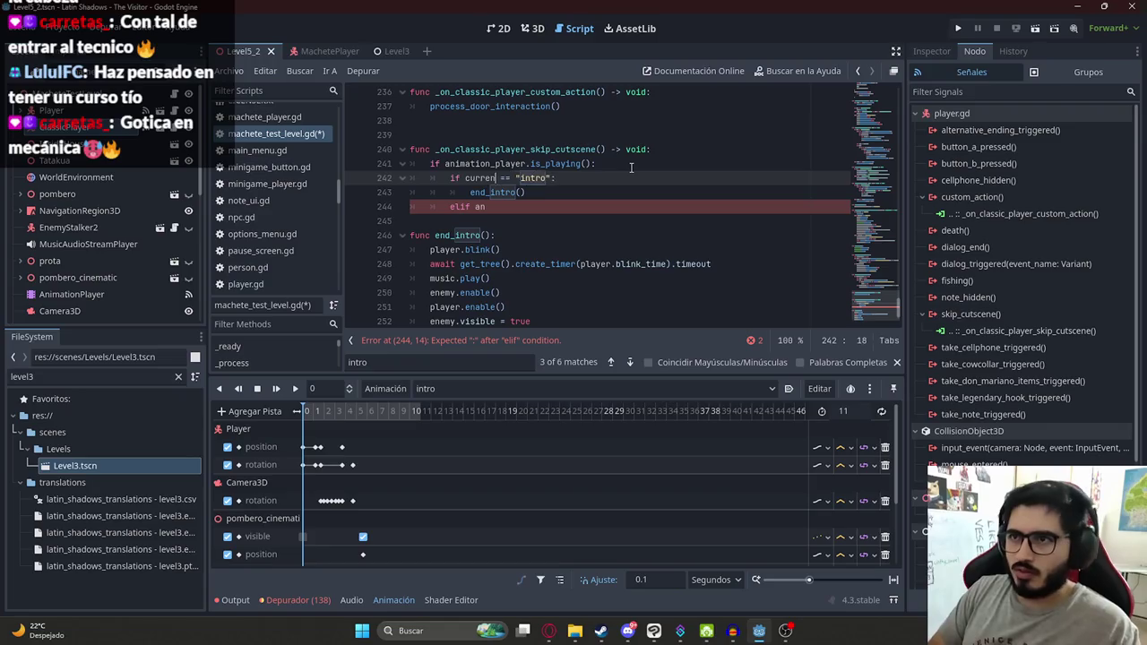
type("nimation")
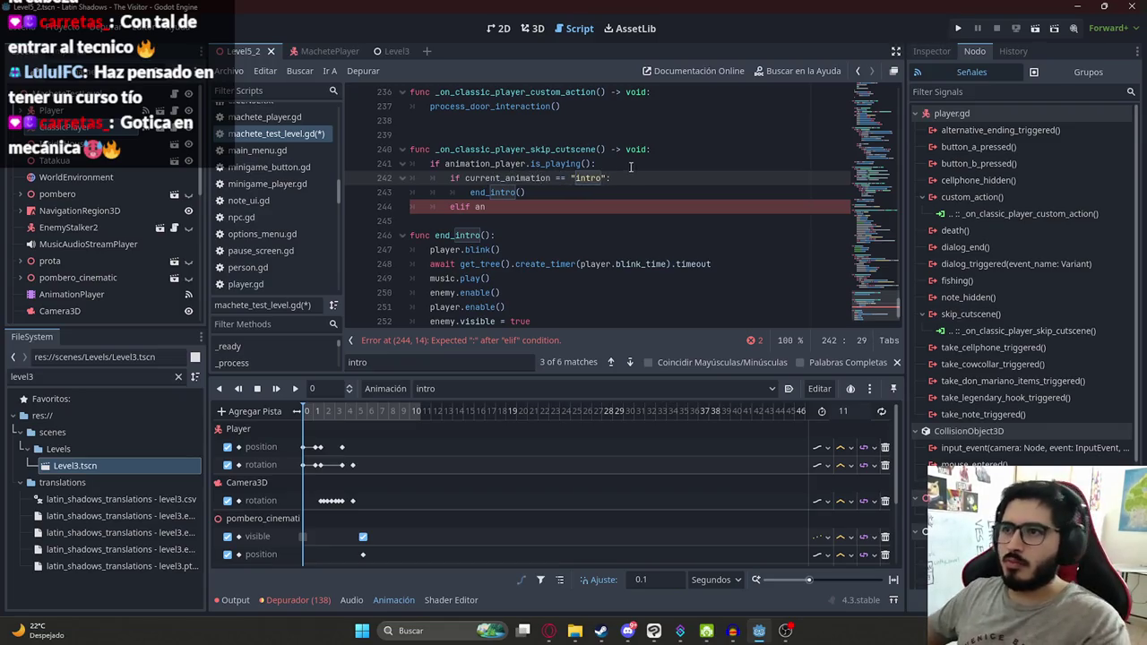
key("ctrl+shift+Return")
type("ent_a")
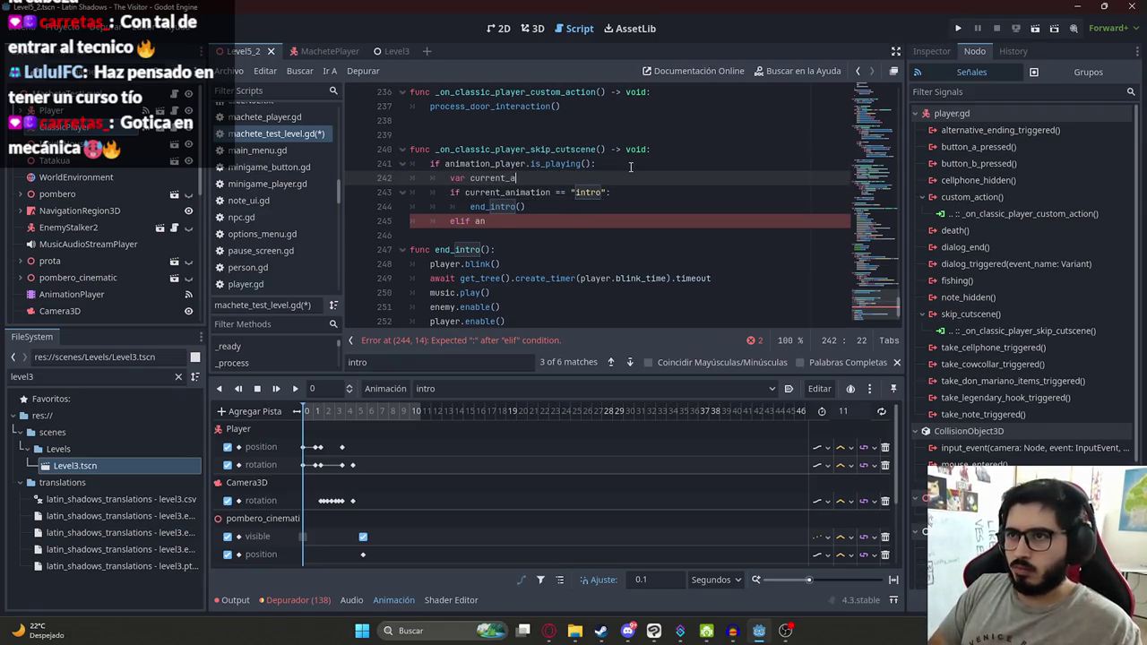
type("nimation = animation_player.current_animation()")
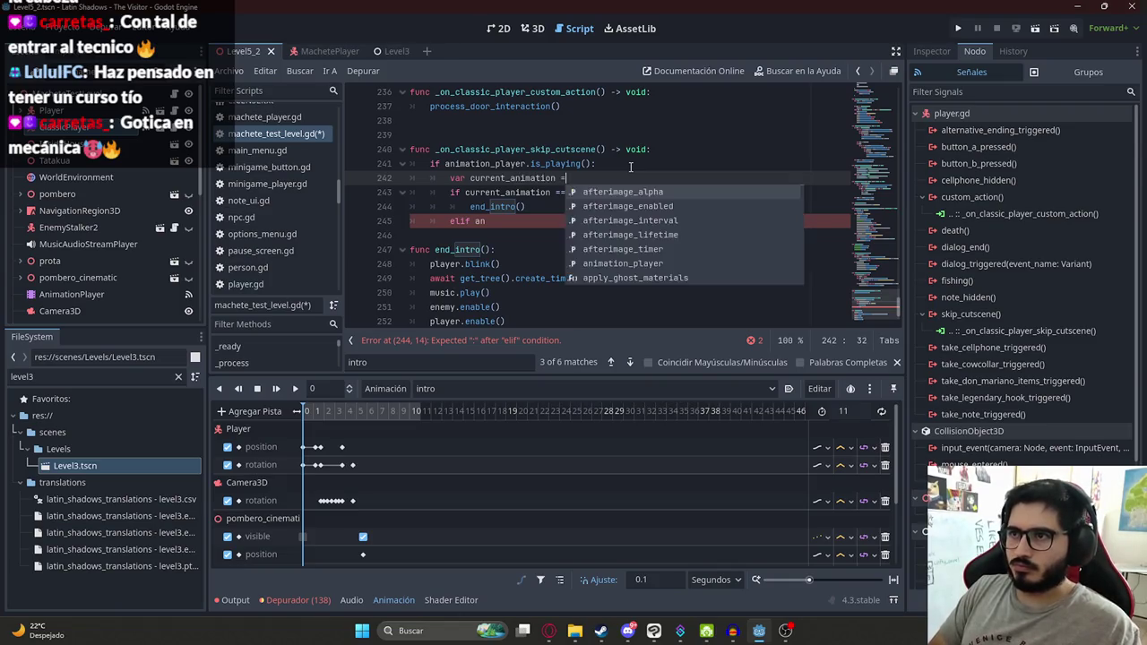
key("ctrl+s")
Step: Add an elif current_animation == "scene1" branch that calls end_player_victory()
left_click(531, 207)
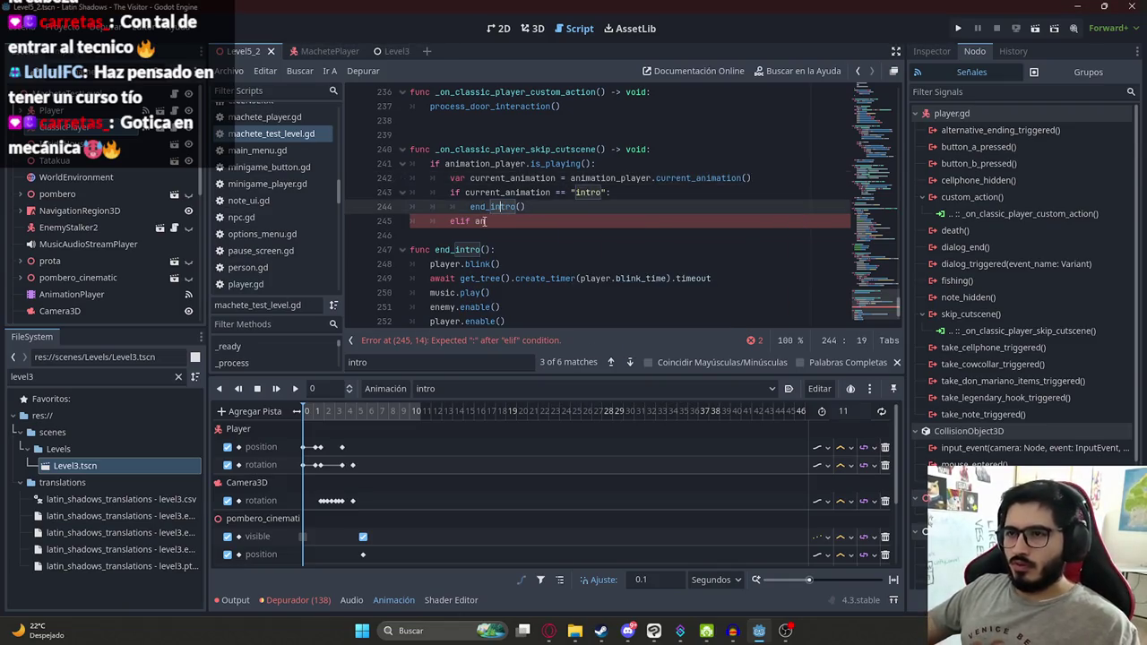
key("Down")
type("re")
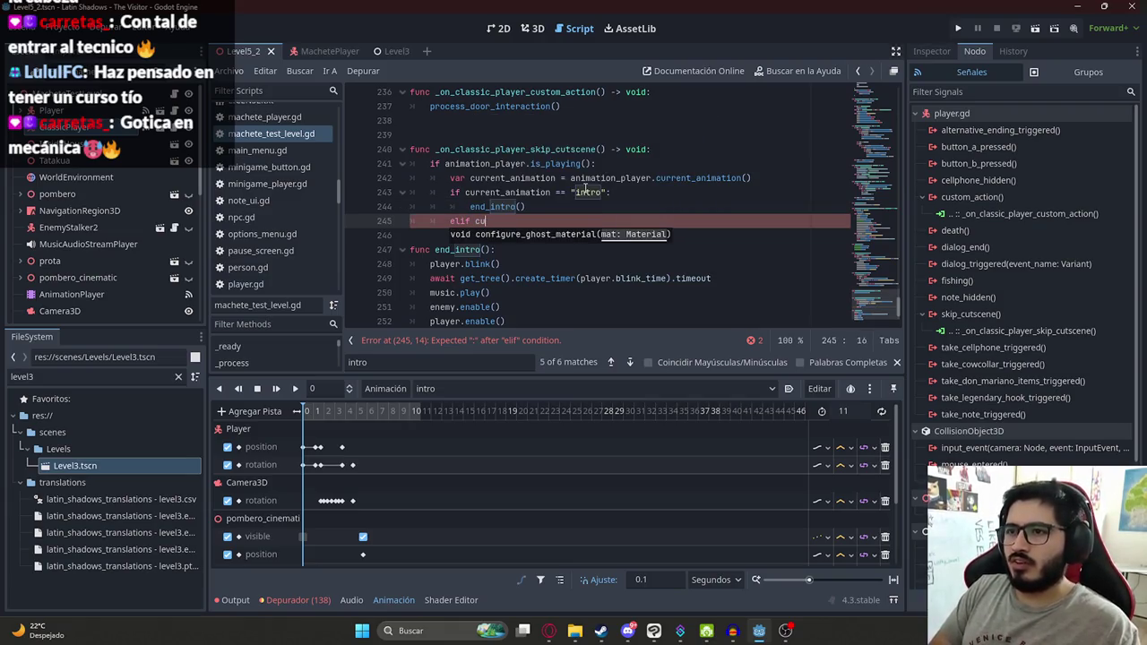
type("rr")
key("Return")
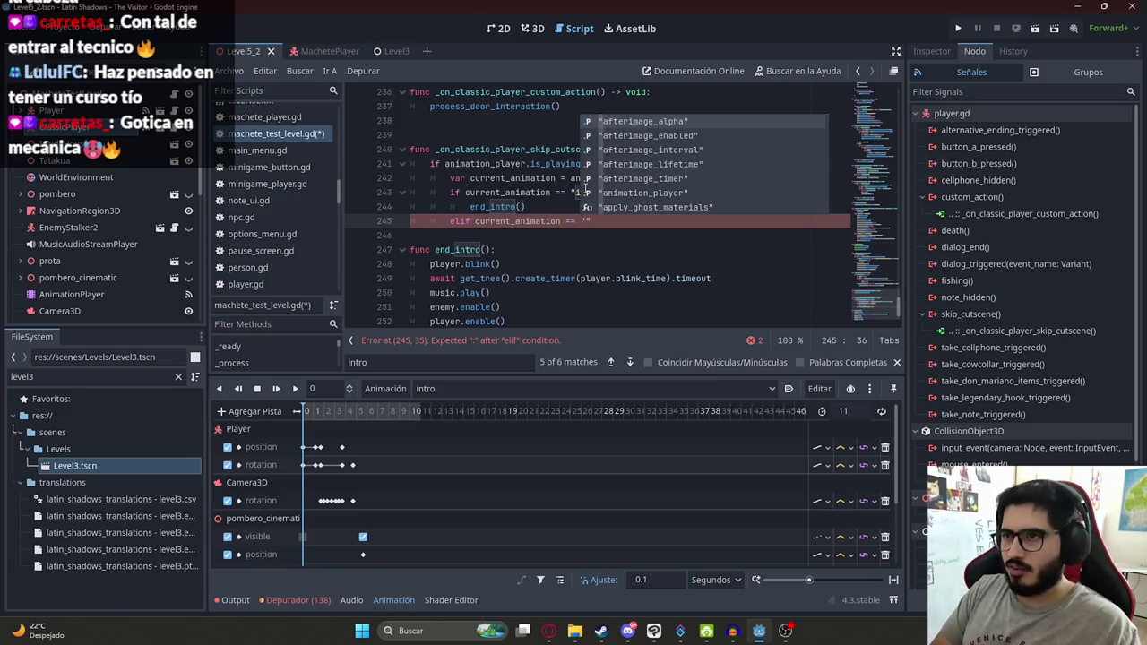
type("scene1")
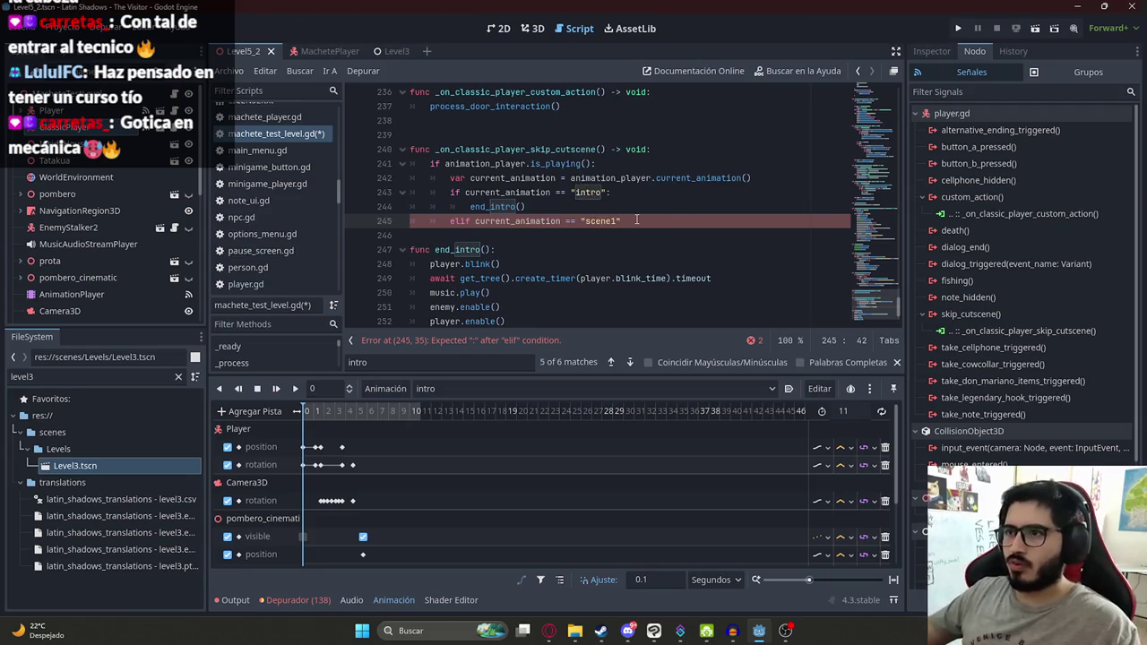
key("Return")
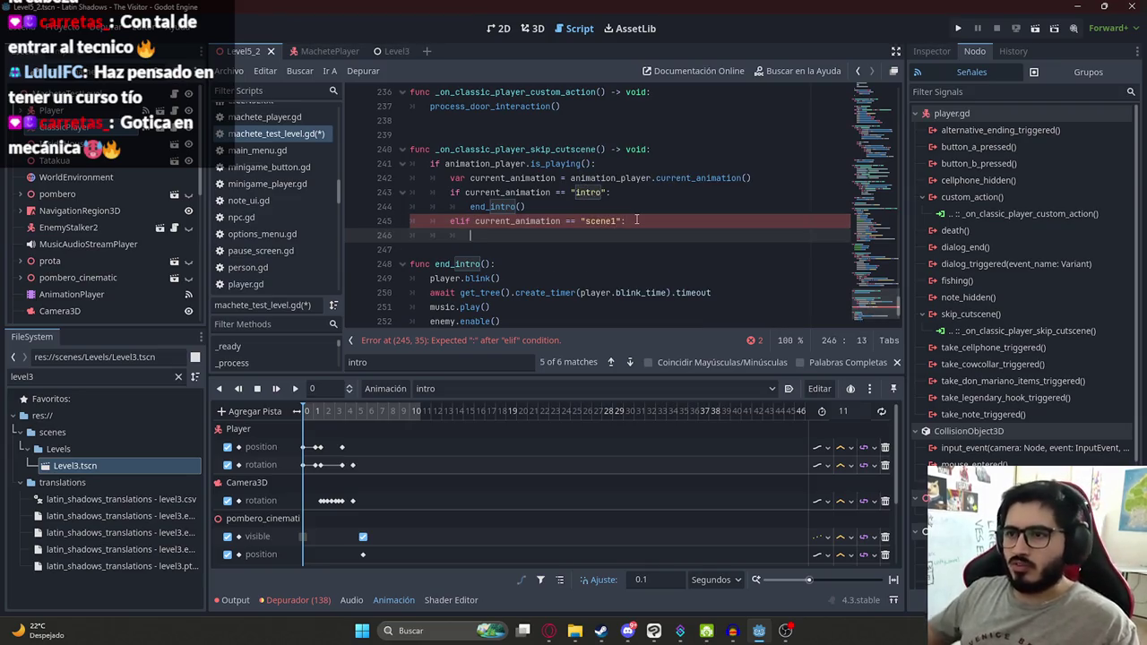
type("end_scene1(")
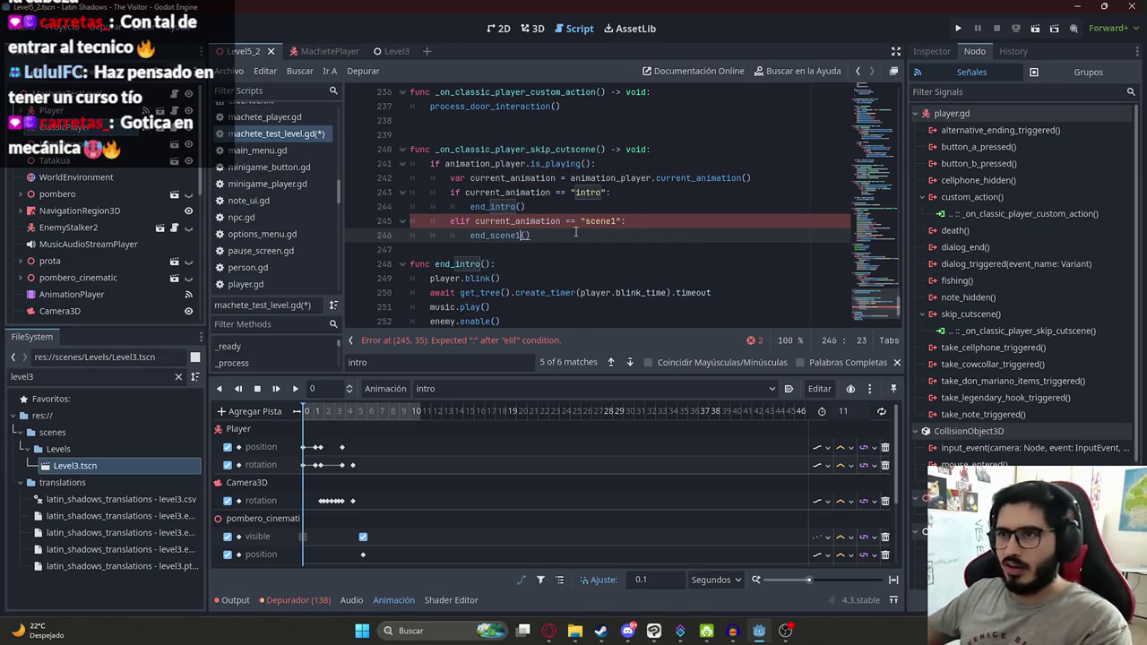
double_click(488, 235)
type("end_")
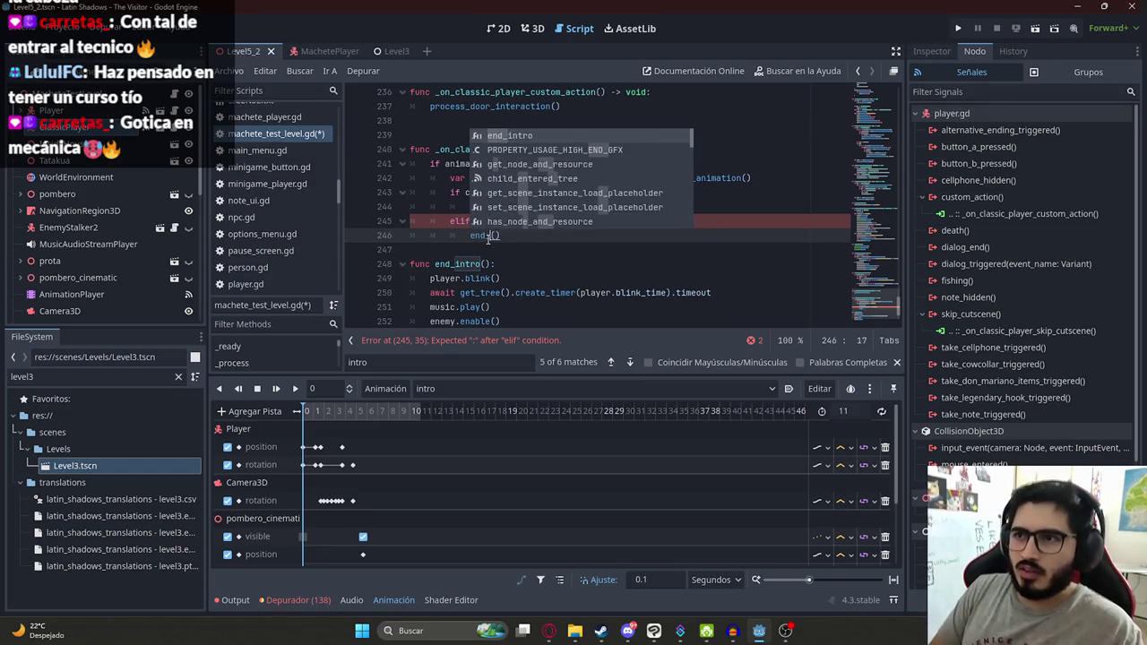
type("player_vi")
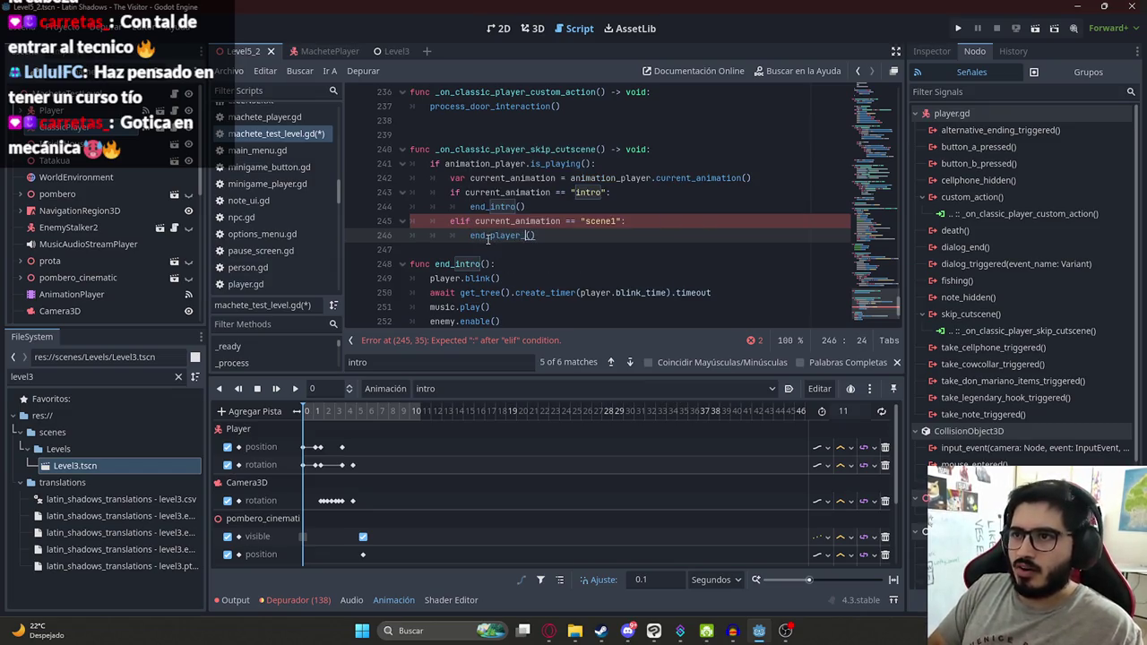
type("ctory")
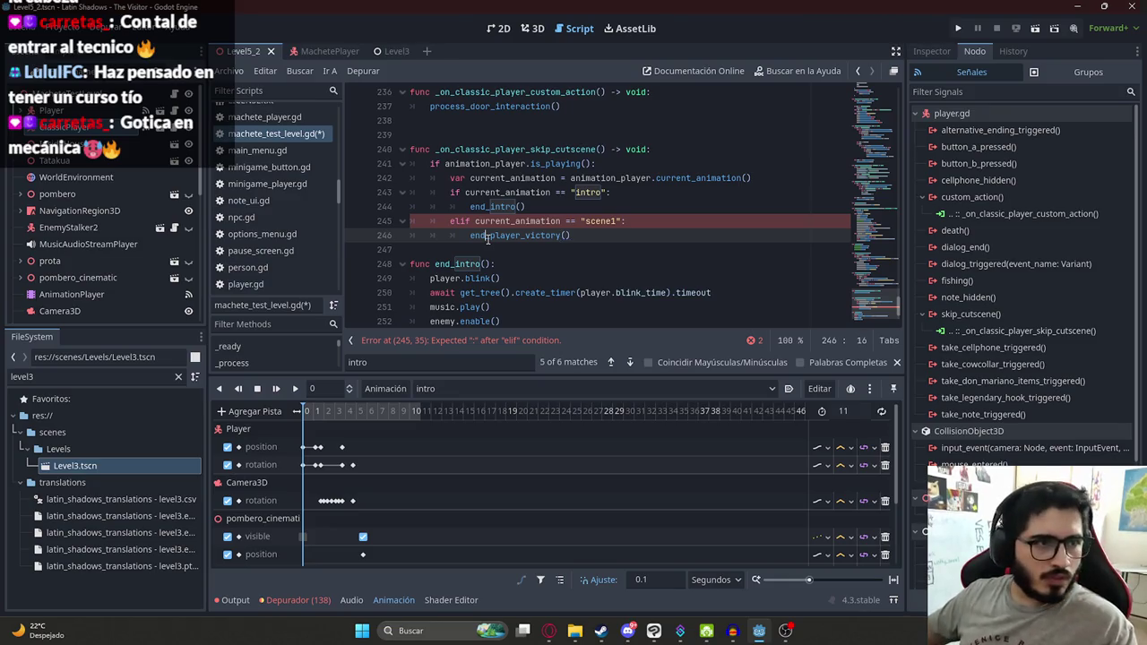
double_click(488, 234)
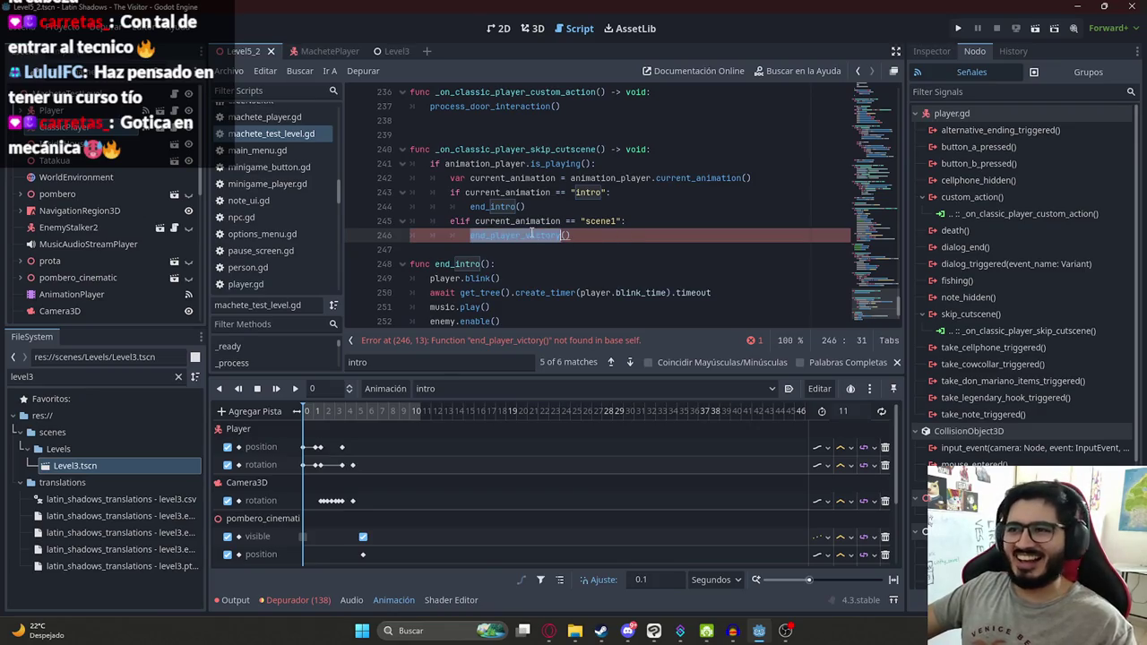
Step: Add an empty func end_player_victory(): declaration after end_intro at line 257
scroll(531, 233, "down", 2)
left_click(436, 306)
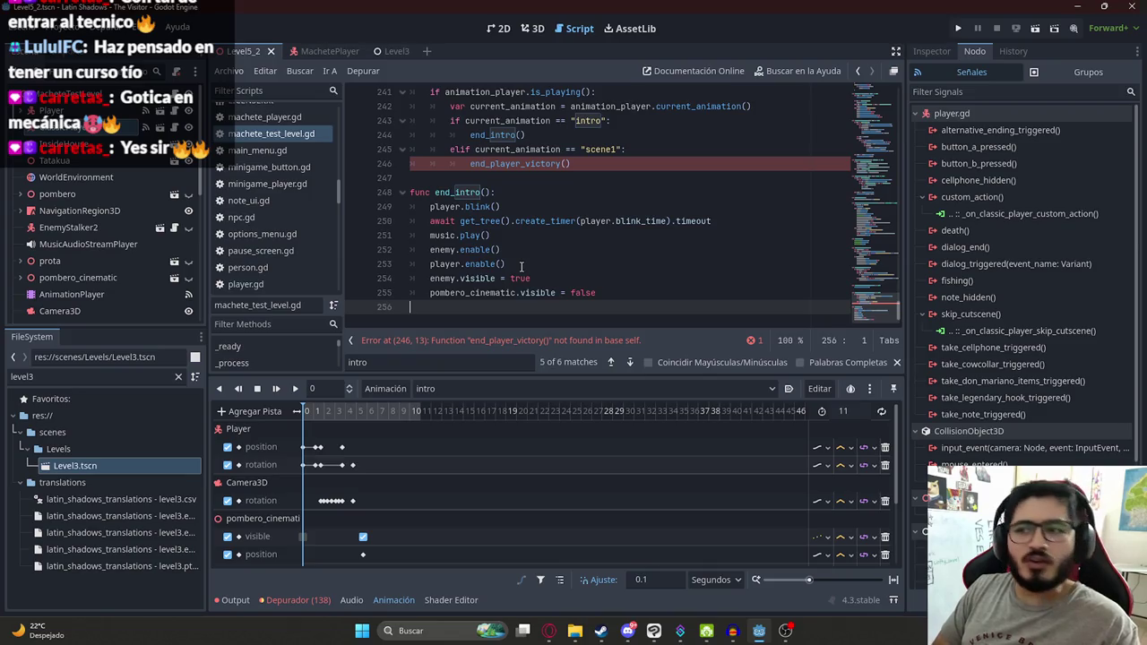
key("Return")
type("func end_player_victory():")
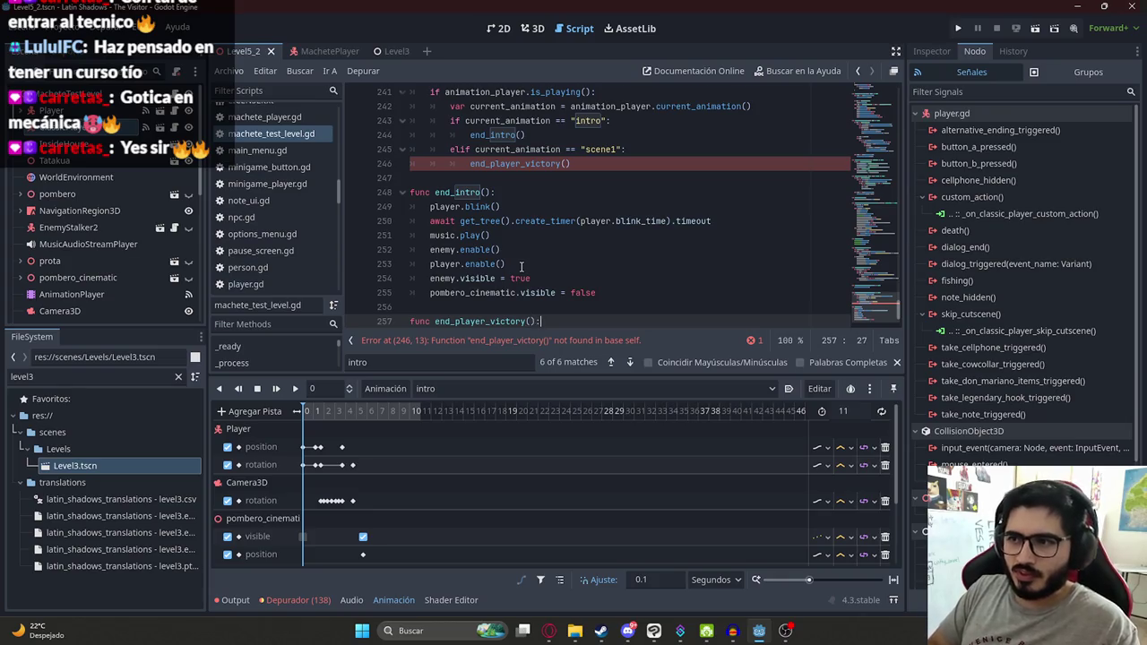
key("Return")
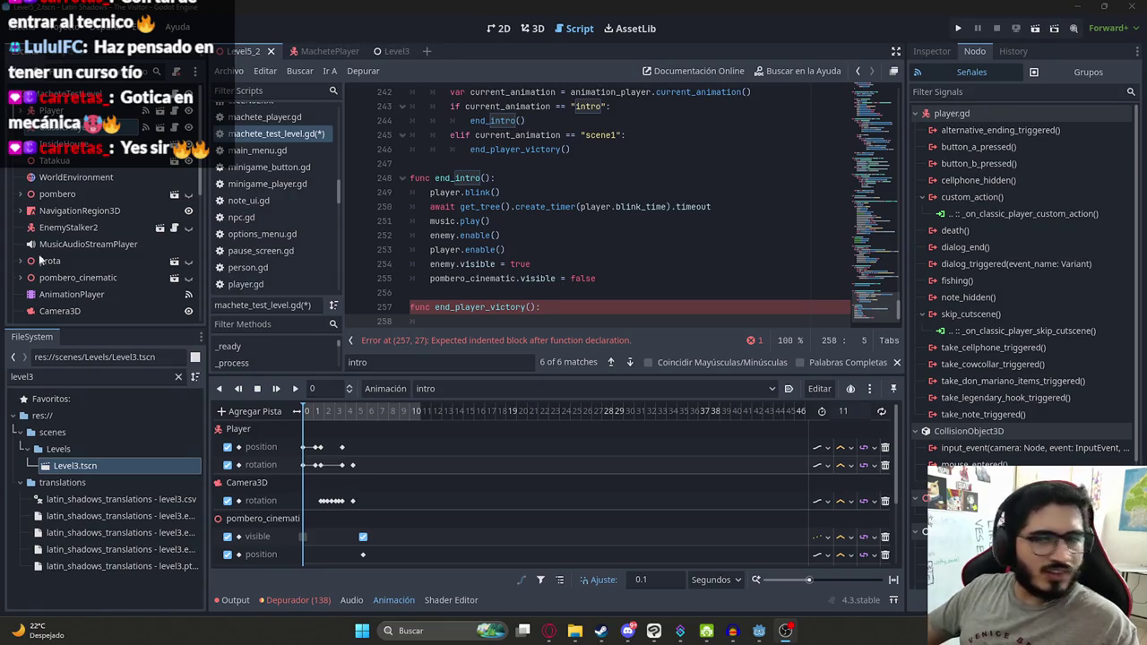
scroll(528, 315, "down", 1)
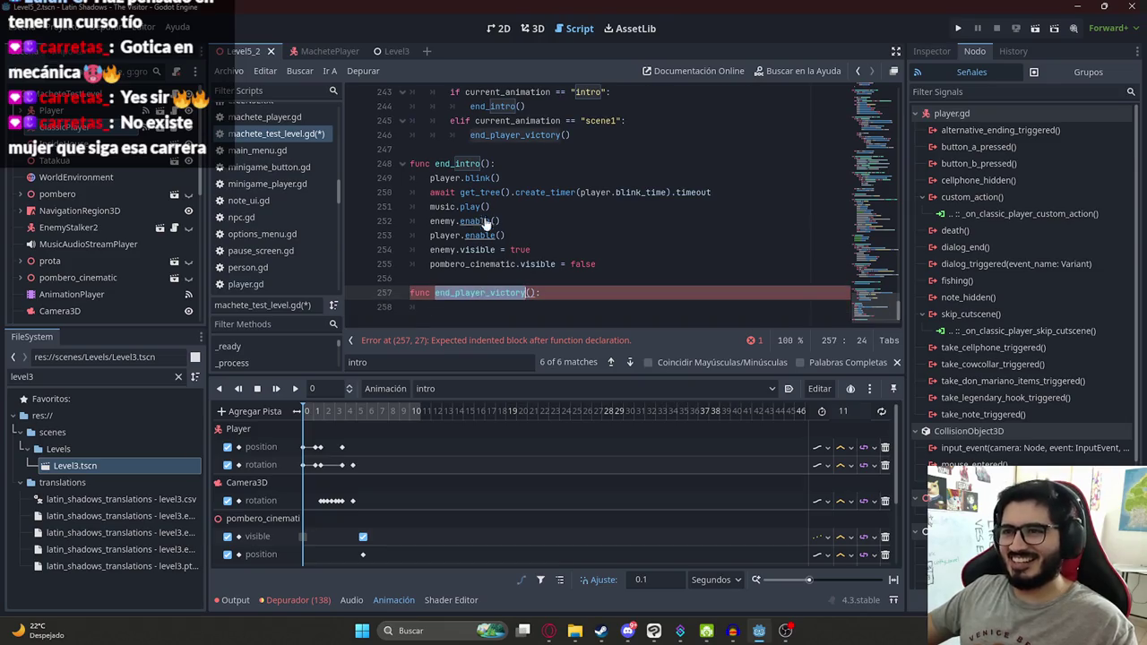
Step: Cut the scene1 cleanup lines 194–202 from the handler, leaving an end_player_victory() call
left_click(458, 163)
key("ctrl+f")
key("Return")
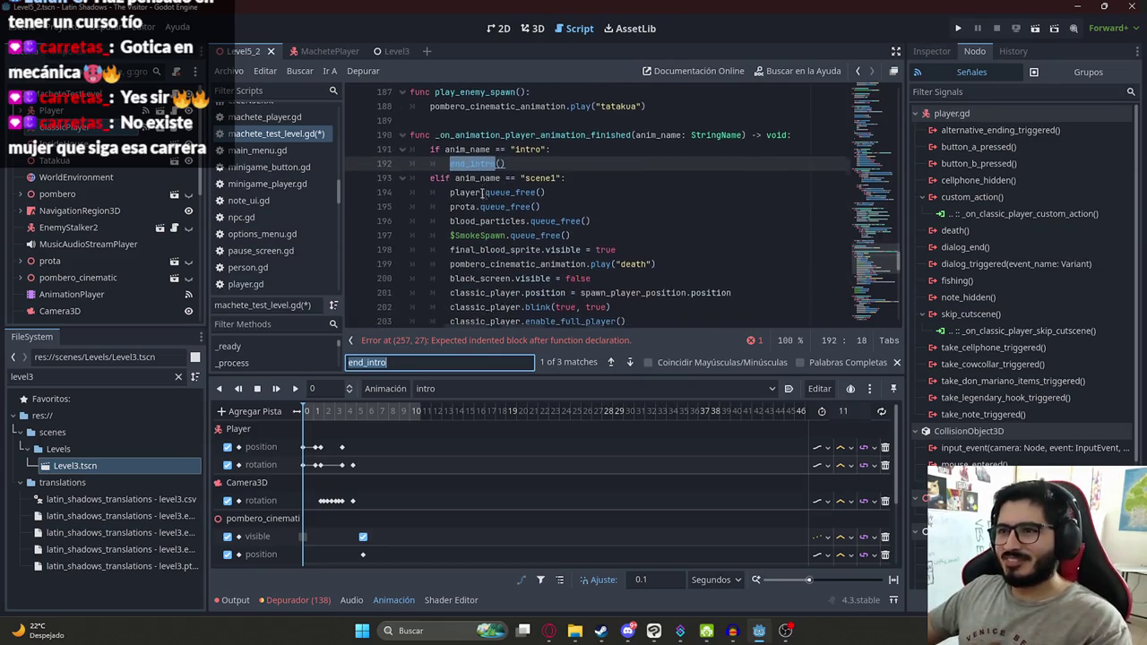
mouse_move(446, 194)
left_mouse_down()
mouse_move(466, 194)
mouse_move(582, 271)
mouse_move(649, 273)
left_mouse_up()
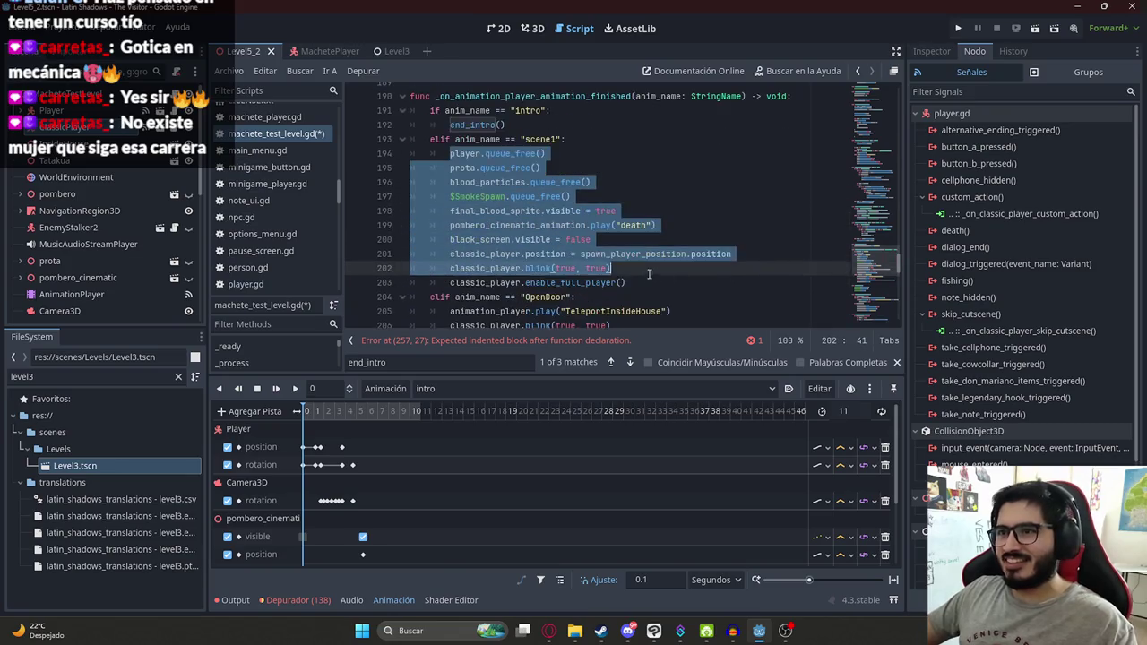
key("ctrl+x")
scroll(555, 269, "down", 10)
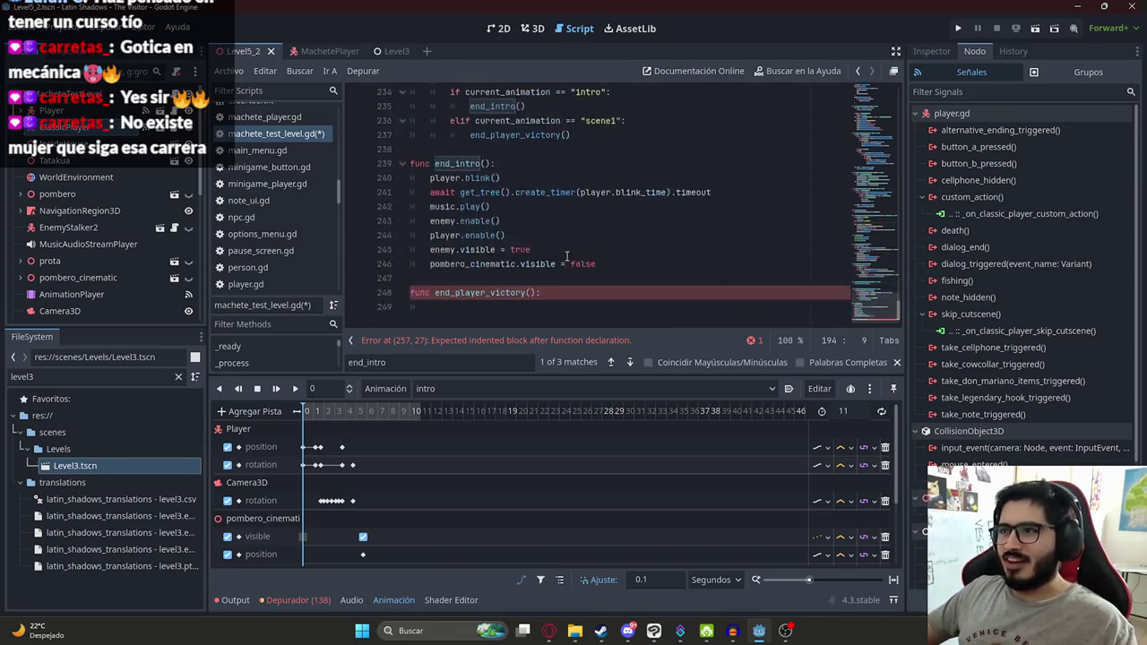
scroll(559, 282, "down", 4)
type("end_player_victory()")
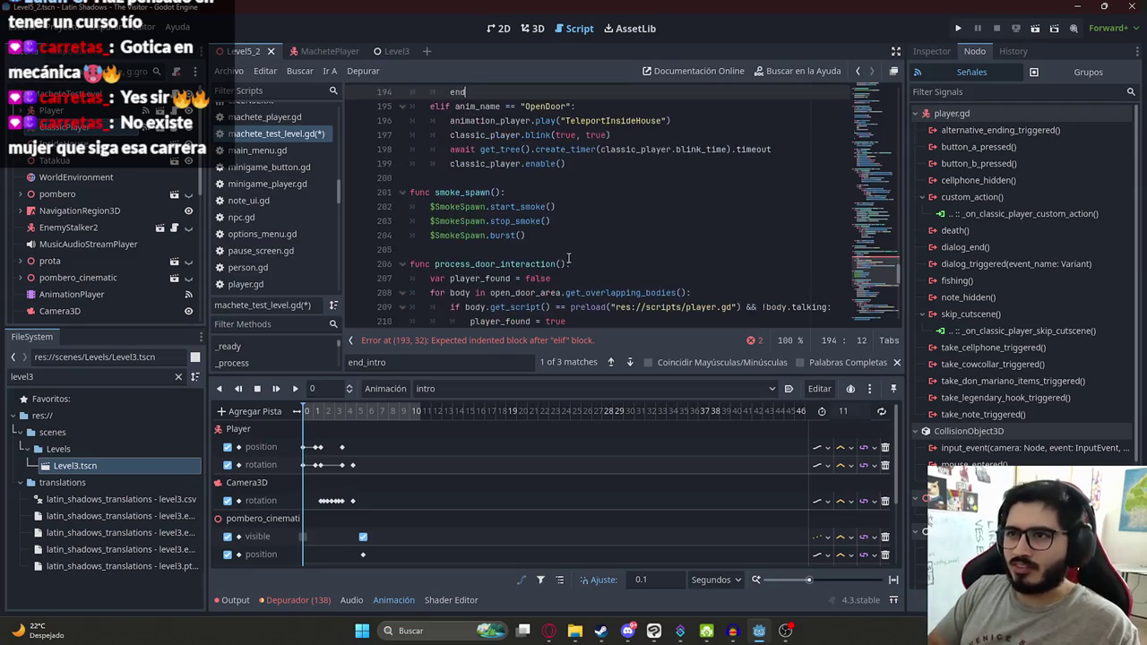
Step: Paste the cleanup lines into end_player_victory(), unindent them one level, and save
scroll(568, 258, "down", 13)
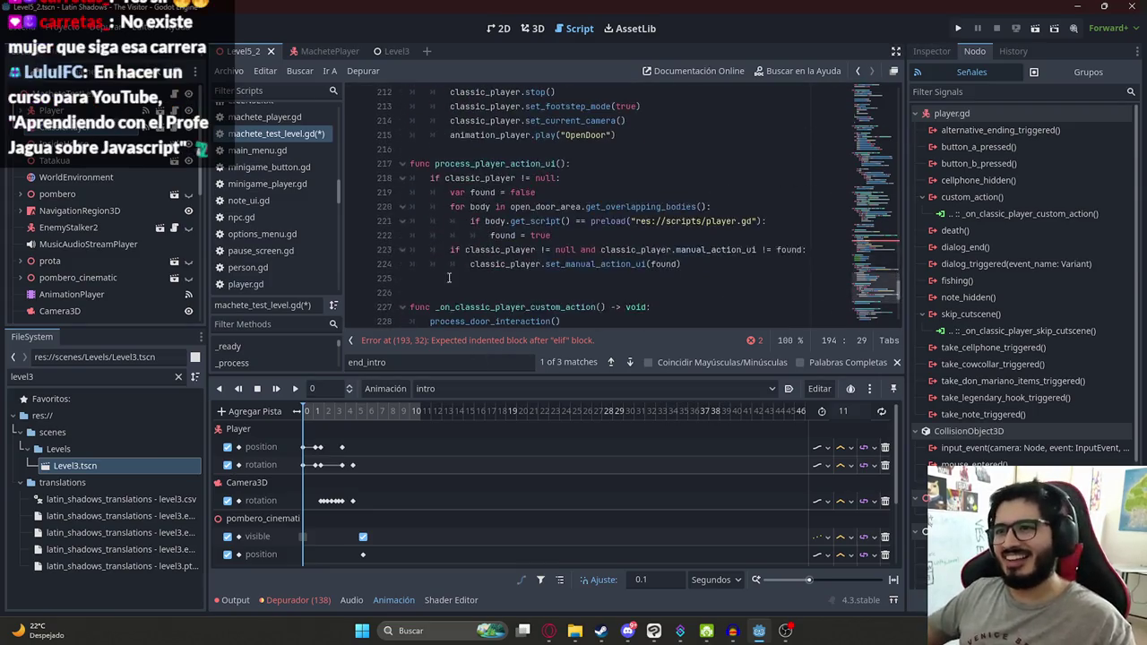
left_click(468, 303)
key("ctrl+v")
mouse_move(670, 321)
left_mouse_down()
mouse_move(538, 235)
mouse_move(450, 206)
left_mouse_up()
key("shift+Tab")
left_click(653, 221)
key("ctrl+s")
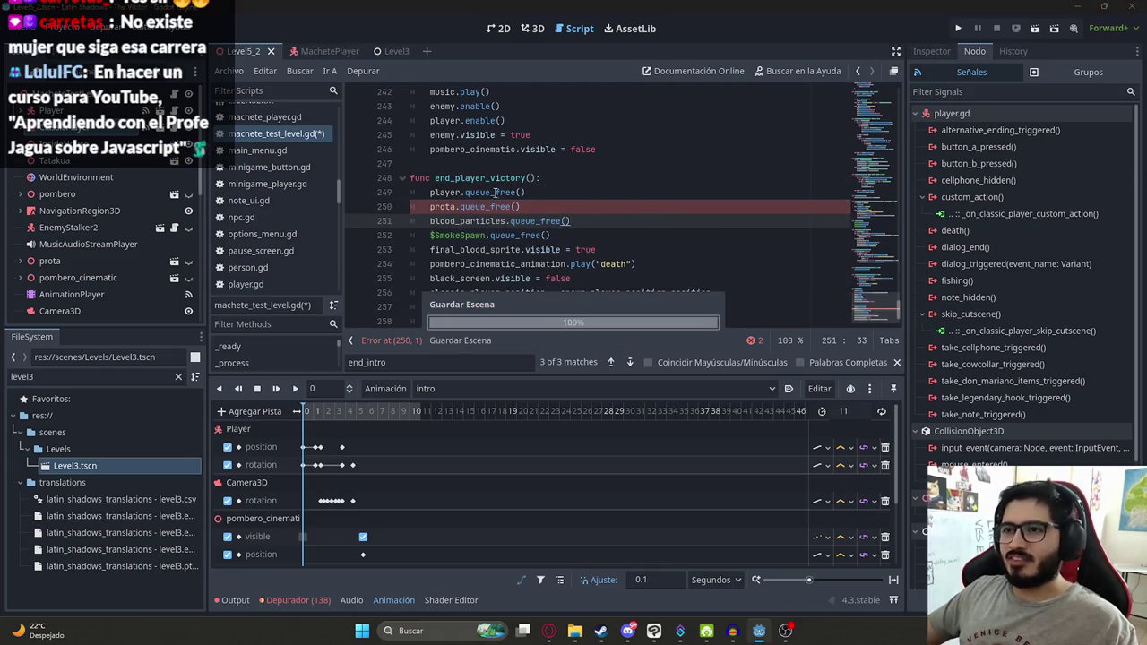
double_click(494, 179)
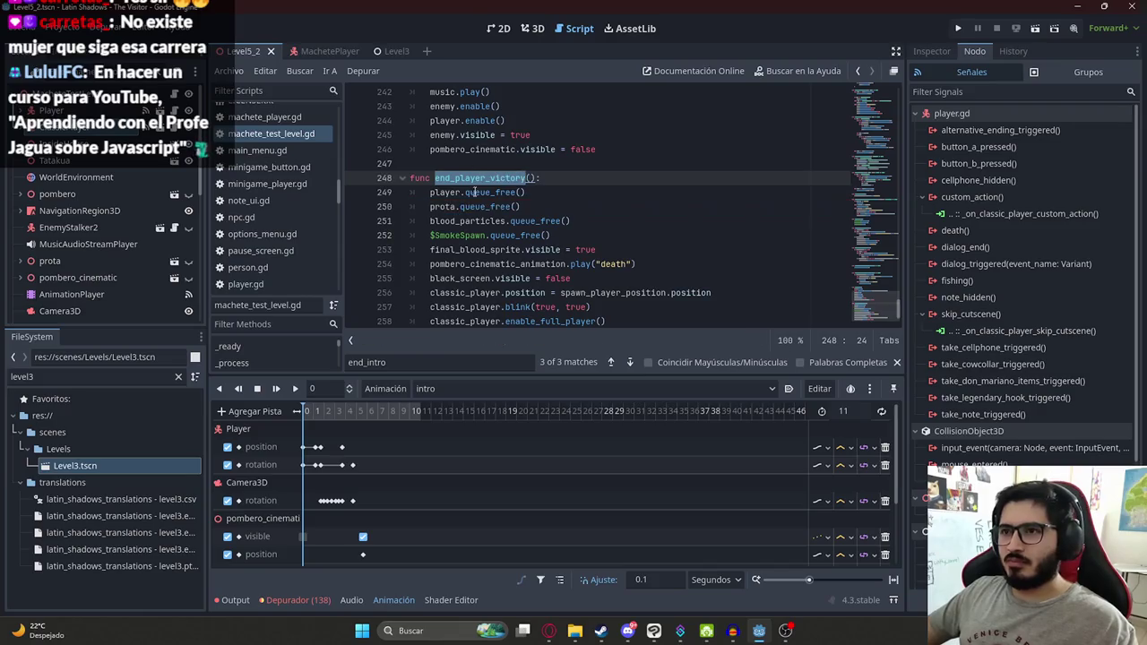
Step: Add classic_player.hide_skip_option() after the elif branch in the skip_cutscene handler
scroll(522, 188, "down", 1)
scroll(520, 197, "up", 5)
left_click(553, 178)
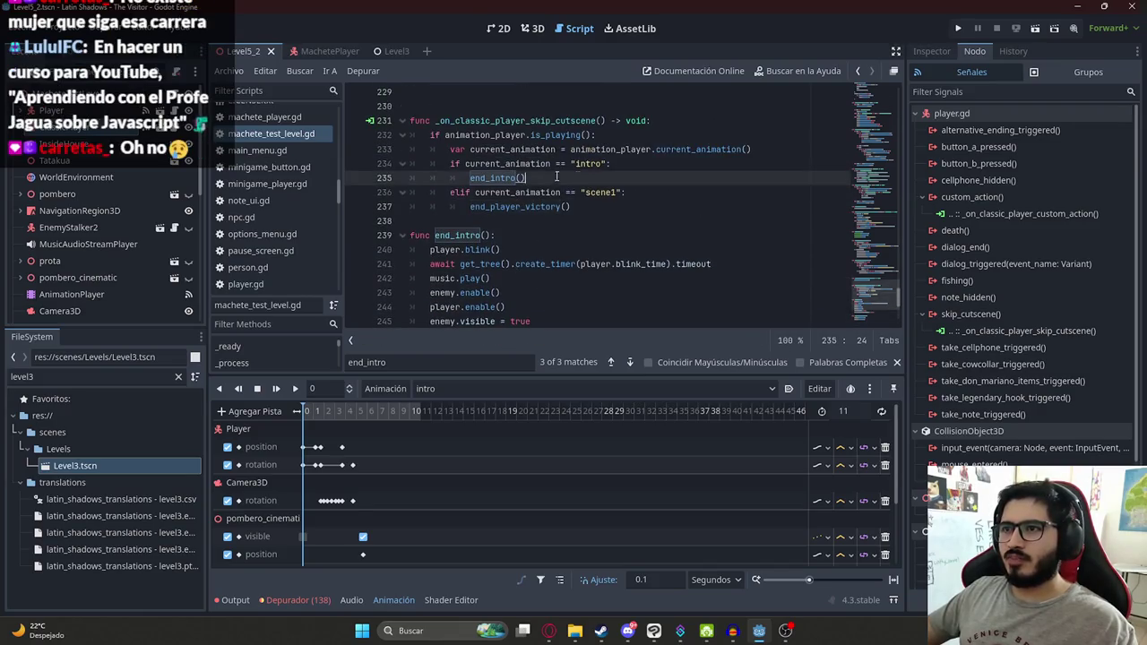
left_click(525, 164)
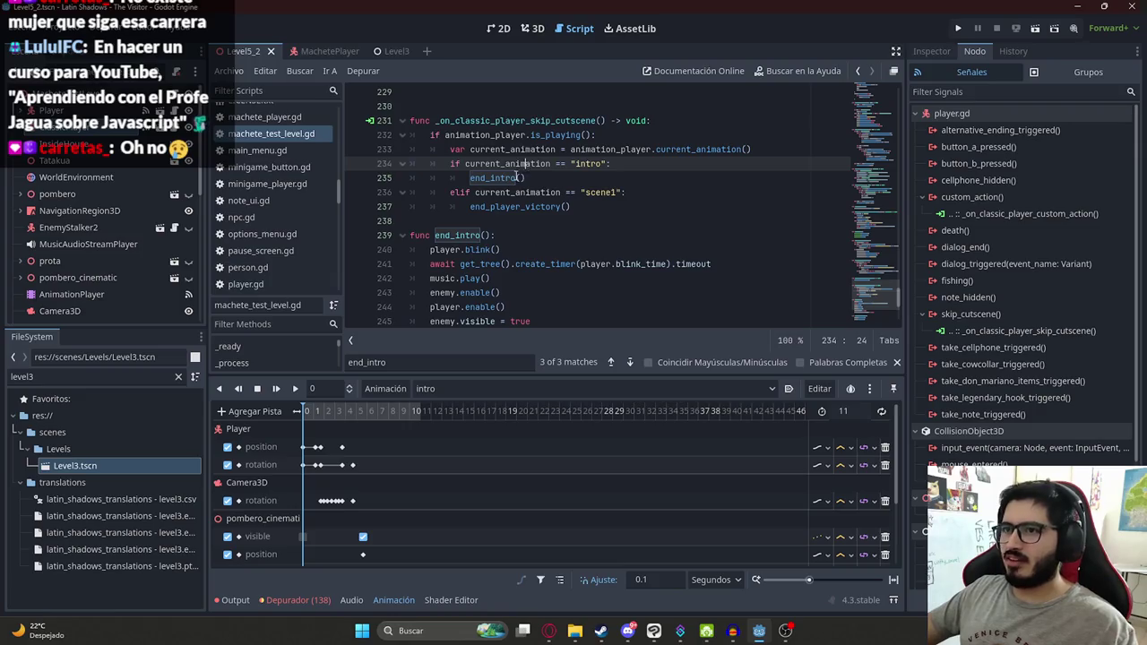
scroll(528, 179, "down", 5)
scroll(542, 191, "up", 5)
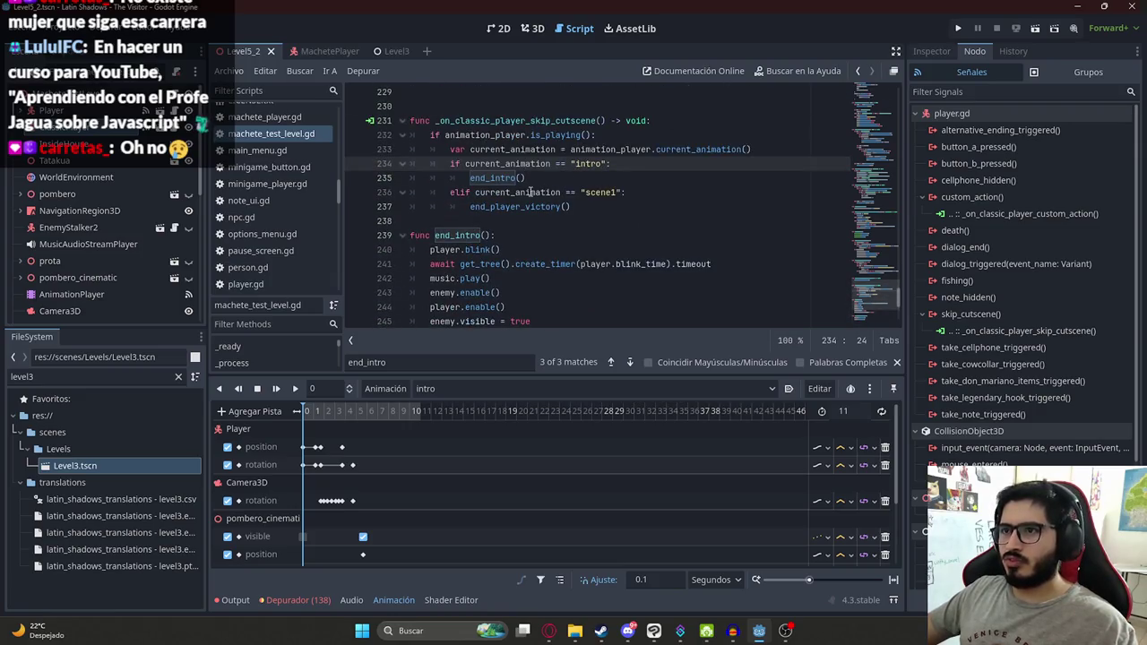
left_click(624, 207)
key("Return")
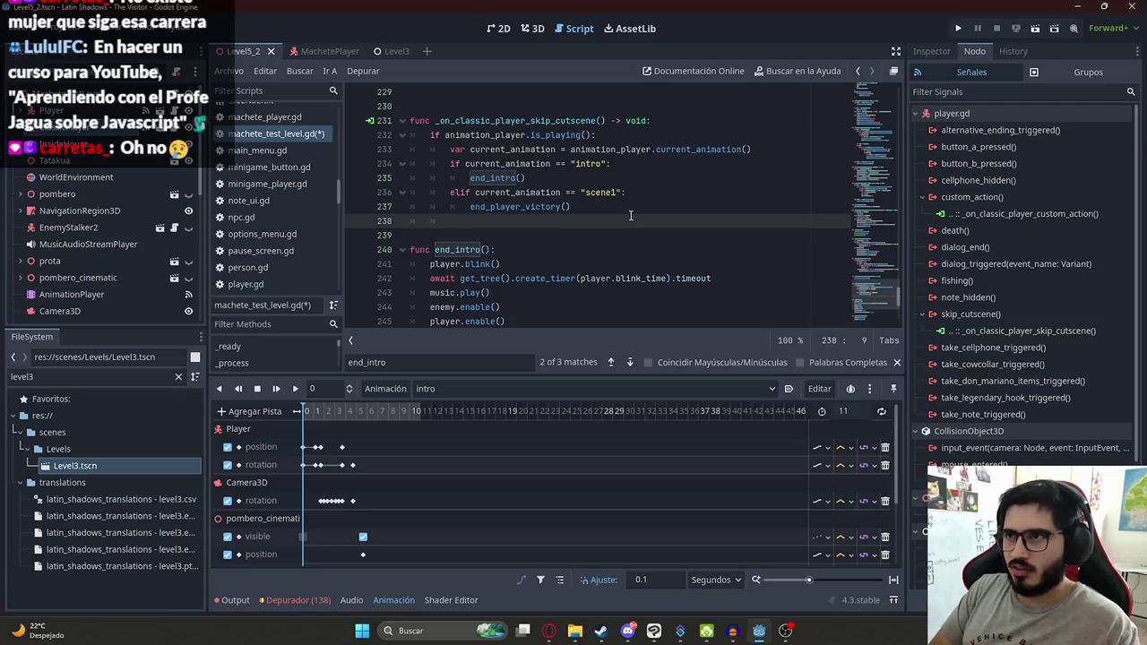
type("classic_player")
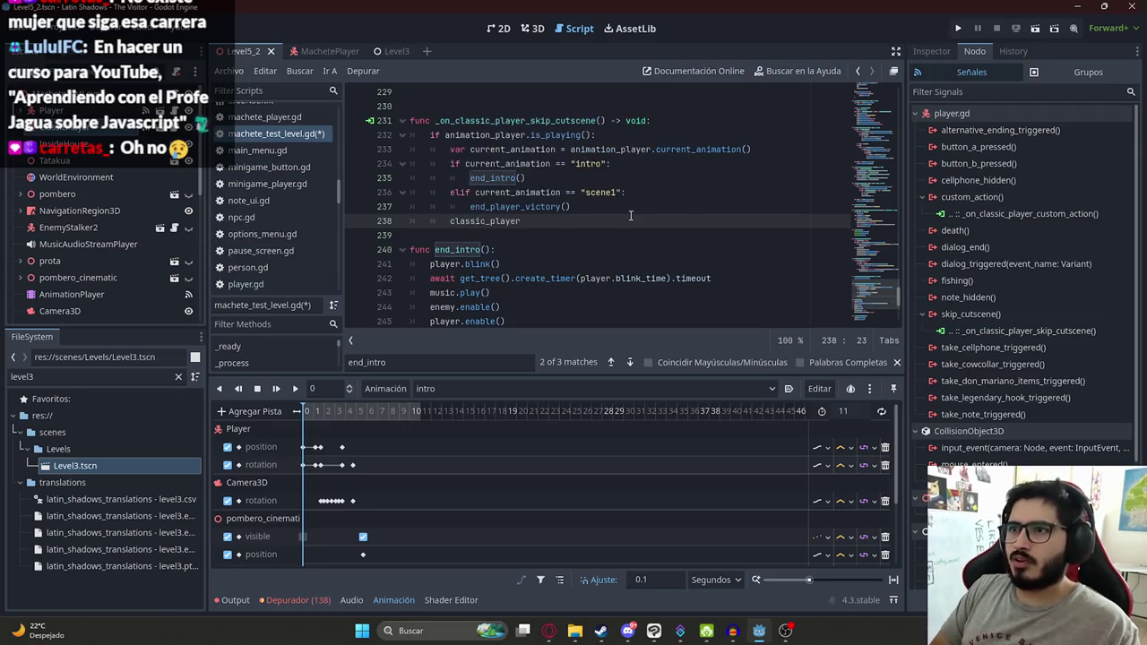
type(".hide_")
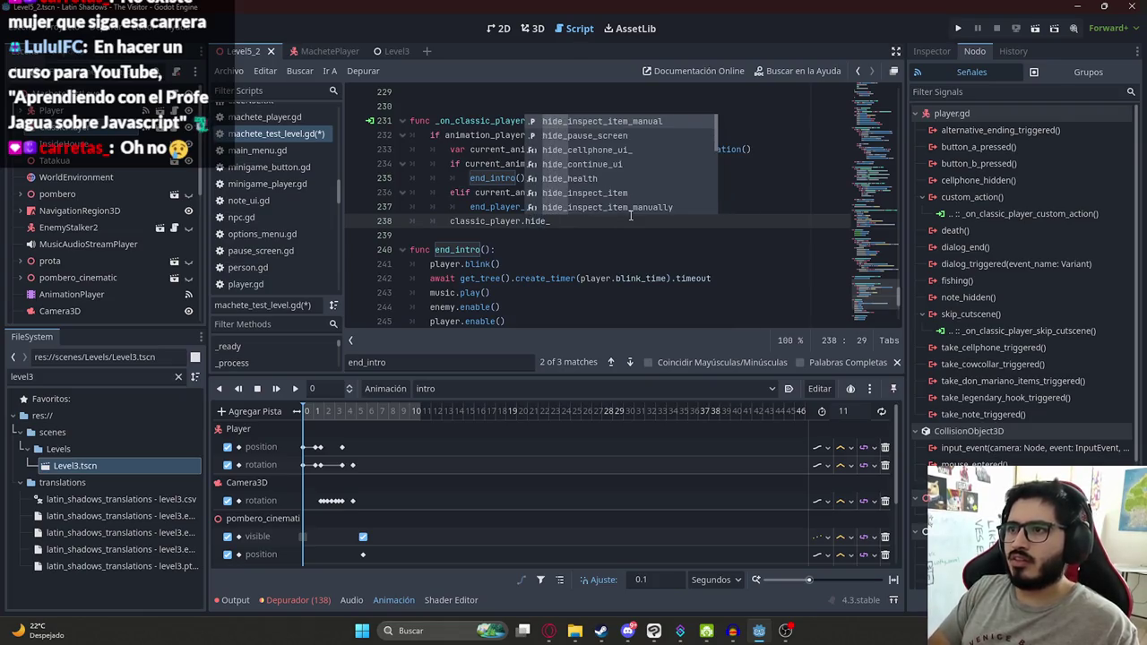
type("skui")
type("ki")
key("Return")
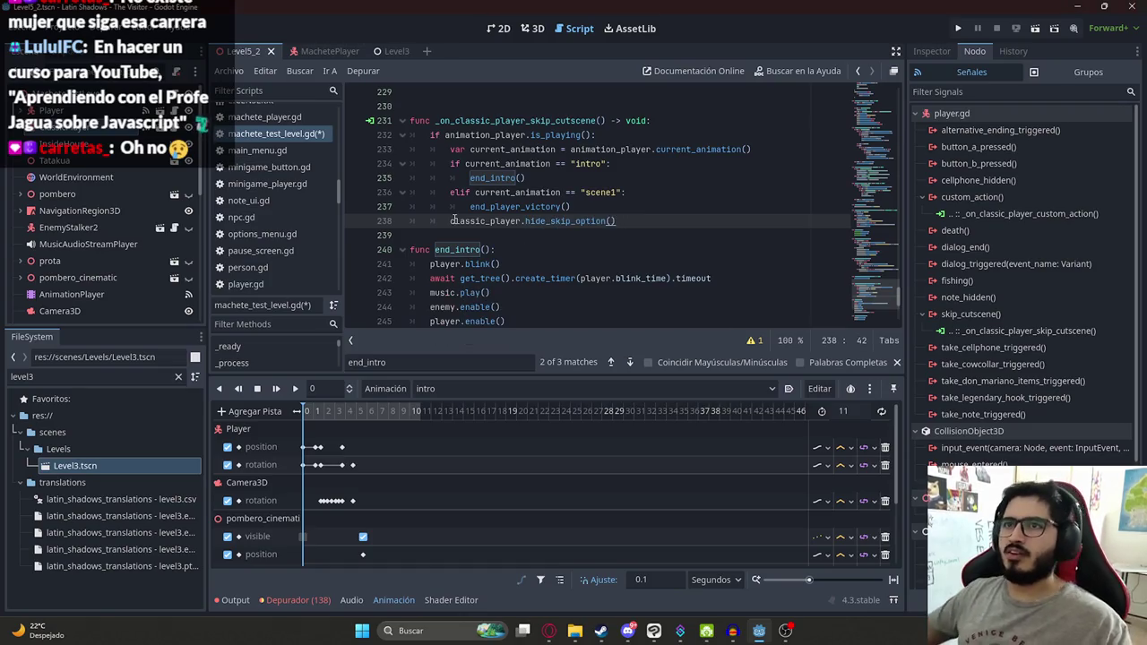
Step: Save the level script via Archivo > Guardar and launch the game
left_click(228, 70)
left_click(328, 141)
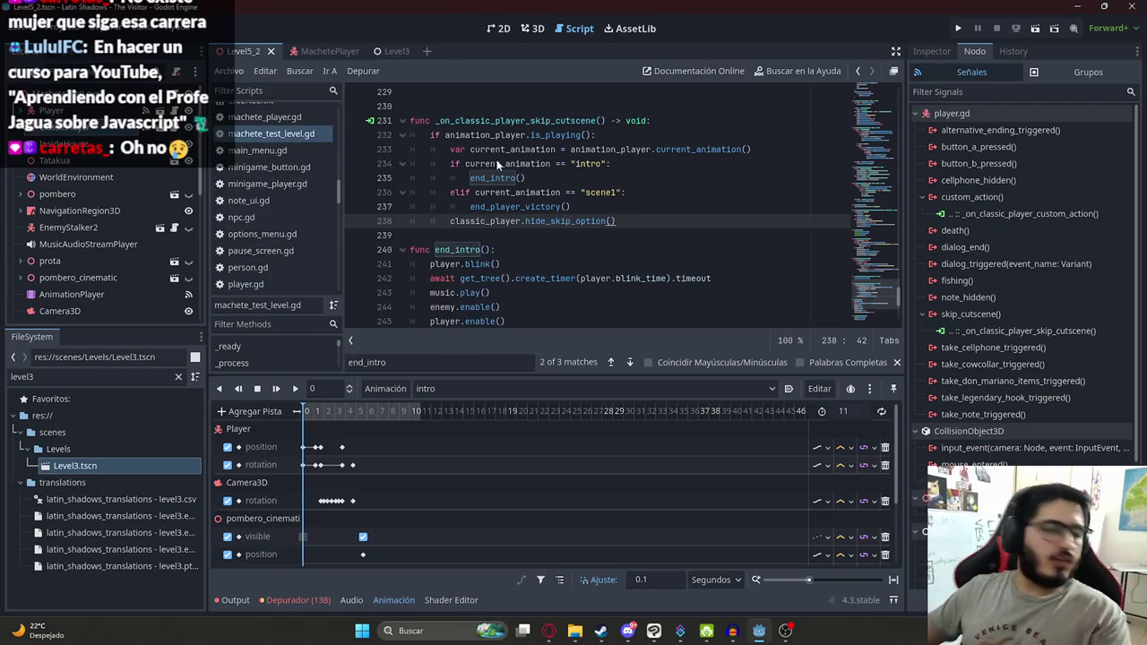
key("F5")
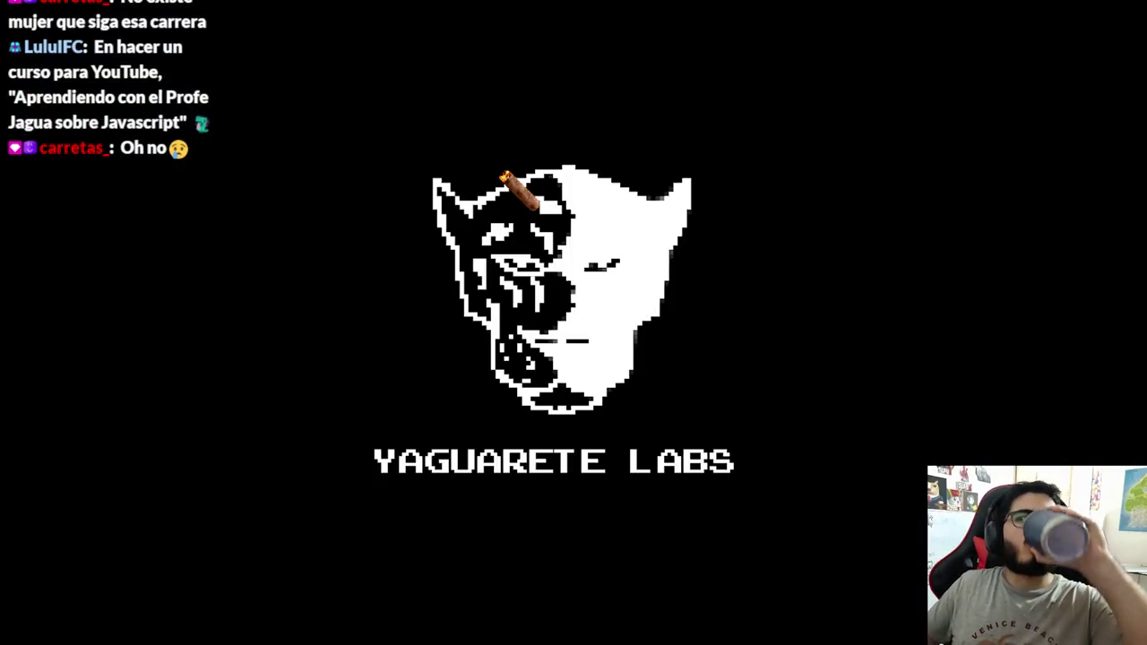
Step: Walk forward through the night backyard past the clothesline toward the tree
key("w")
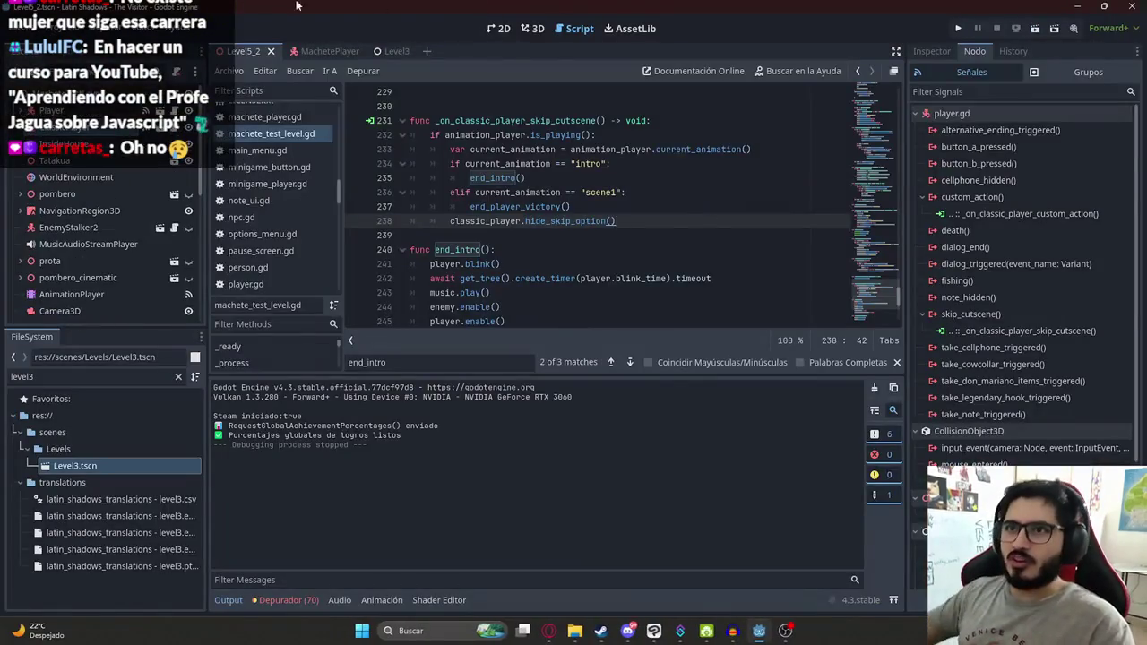
Step: Run the current scene, walk past the chair toward the house, skip the cutscene, then stop the game
right_click(258, 50)
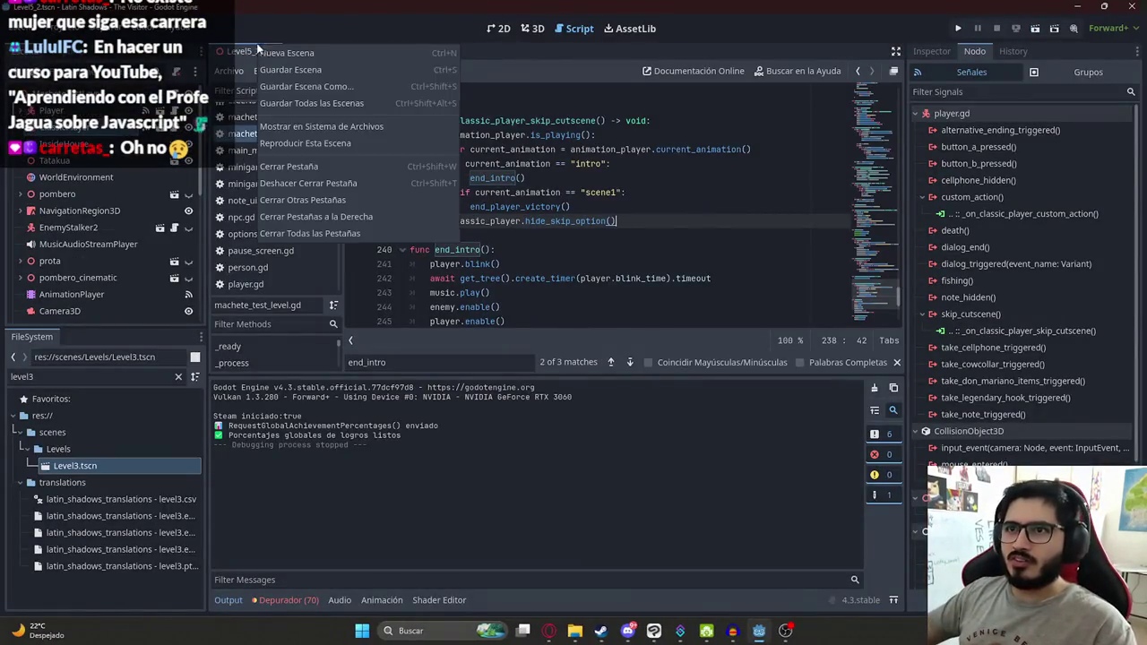
left_click(330, 143)
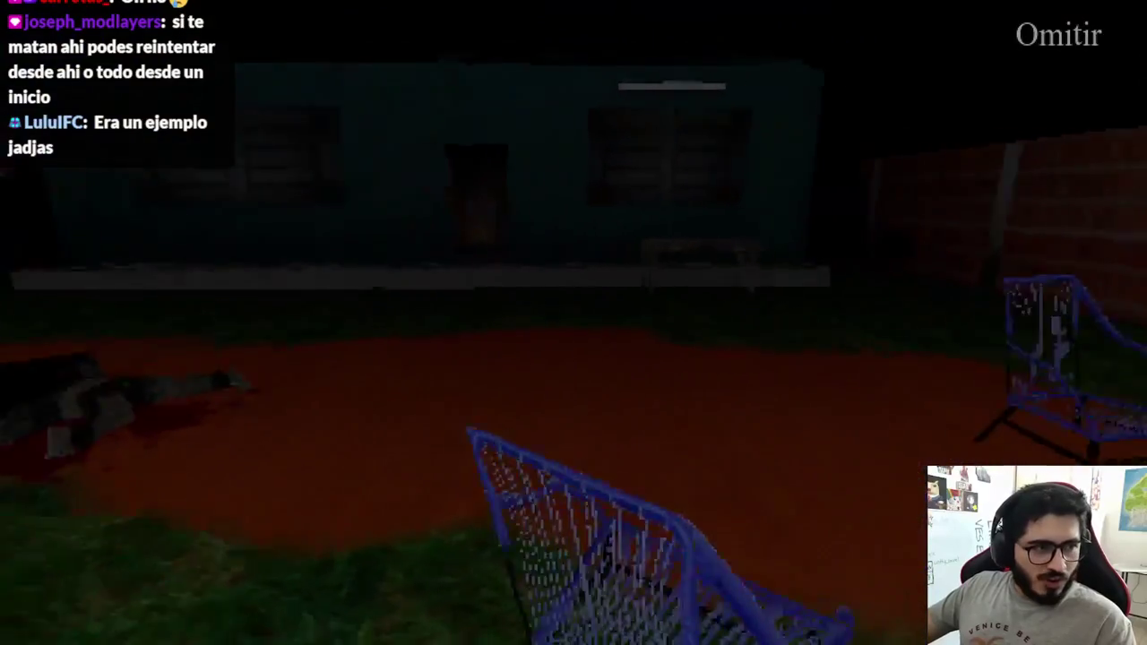
key("w")
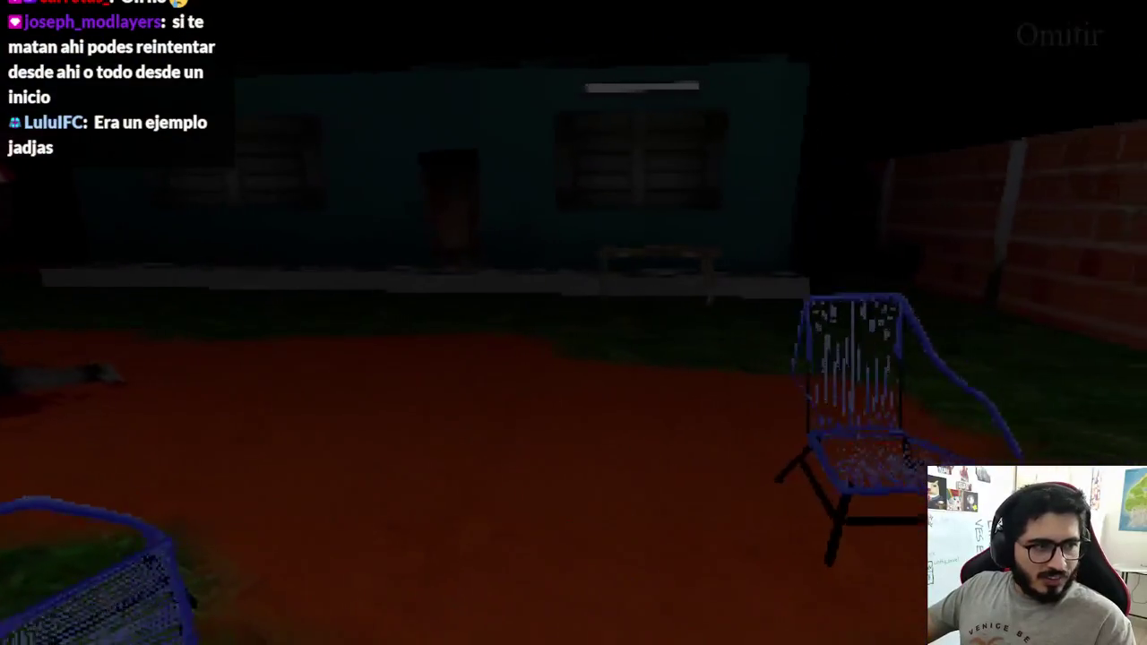
key("w")
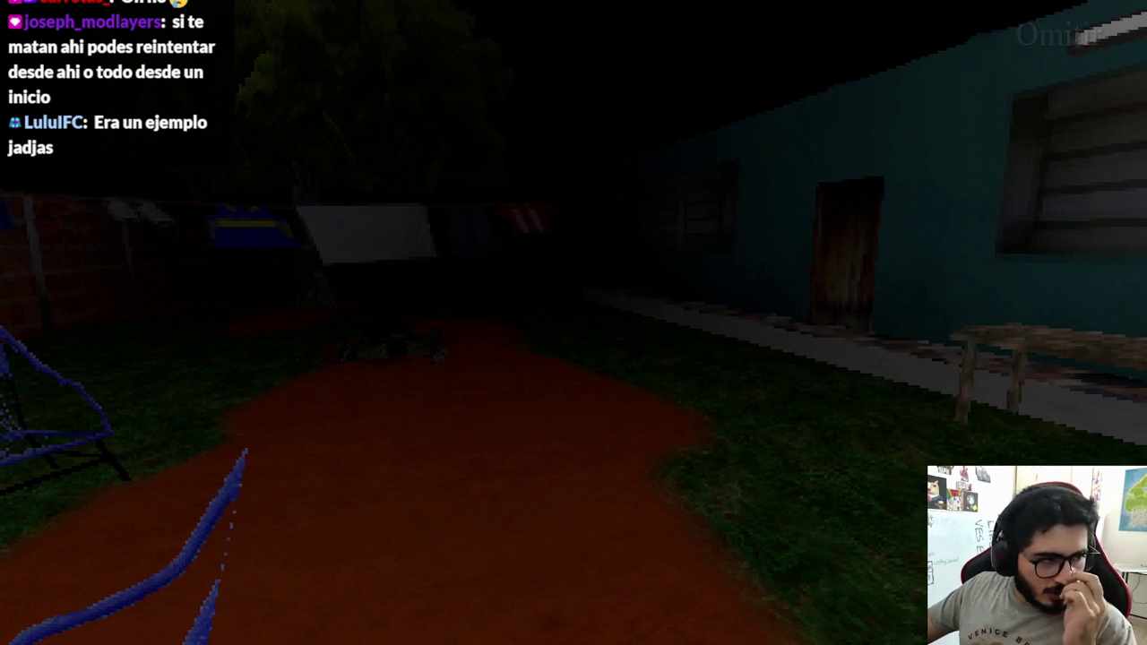
key("w")
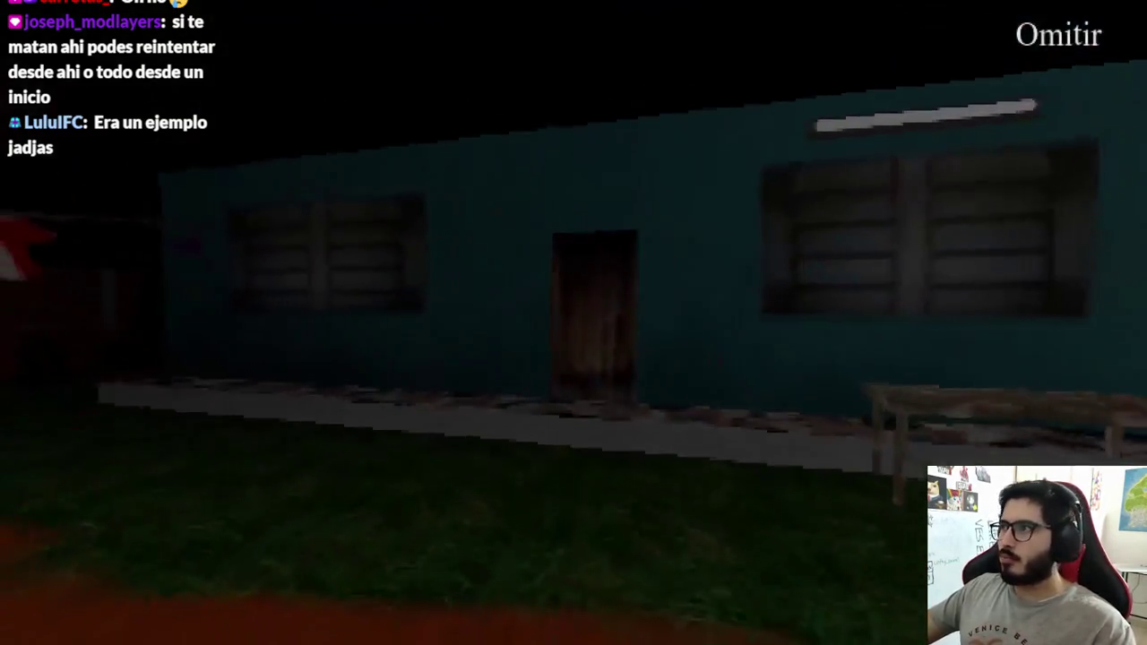
key("space")
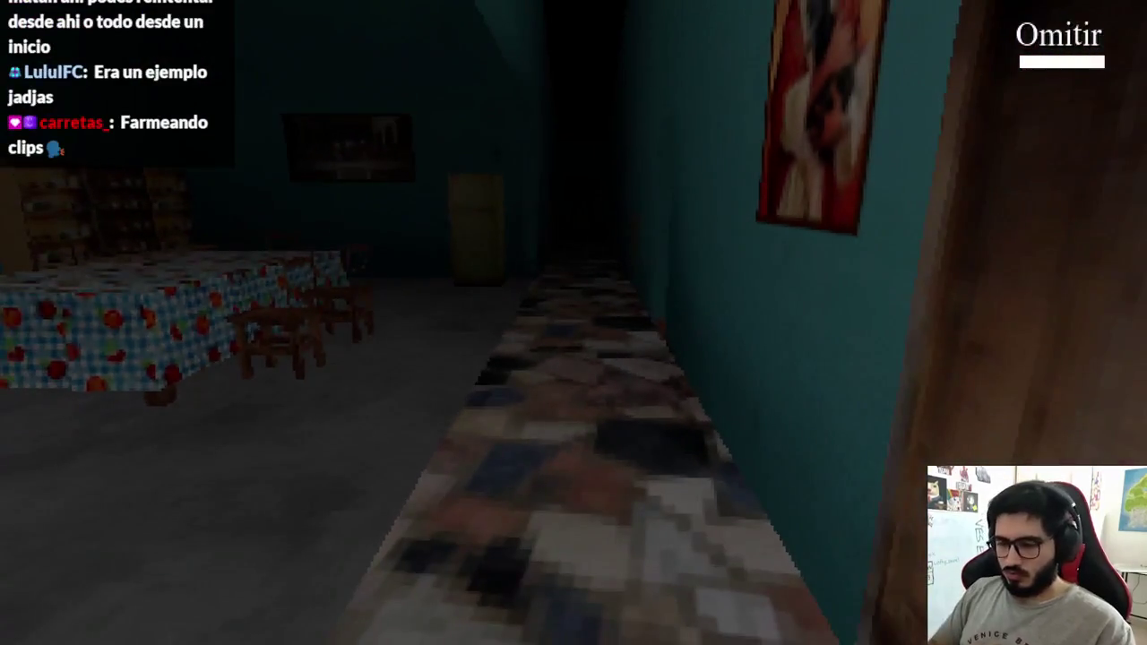
key("F8")
Step: Put the caret near line 241 in the level script, then switch to the Trello board in Opera
left_click(543, 264)
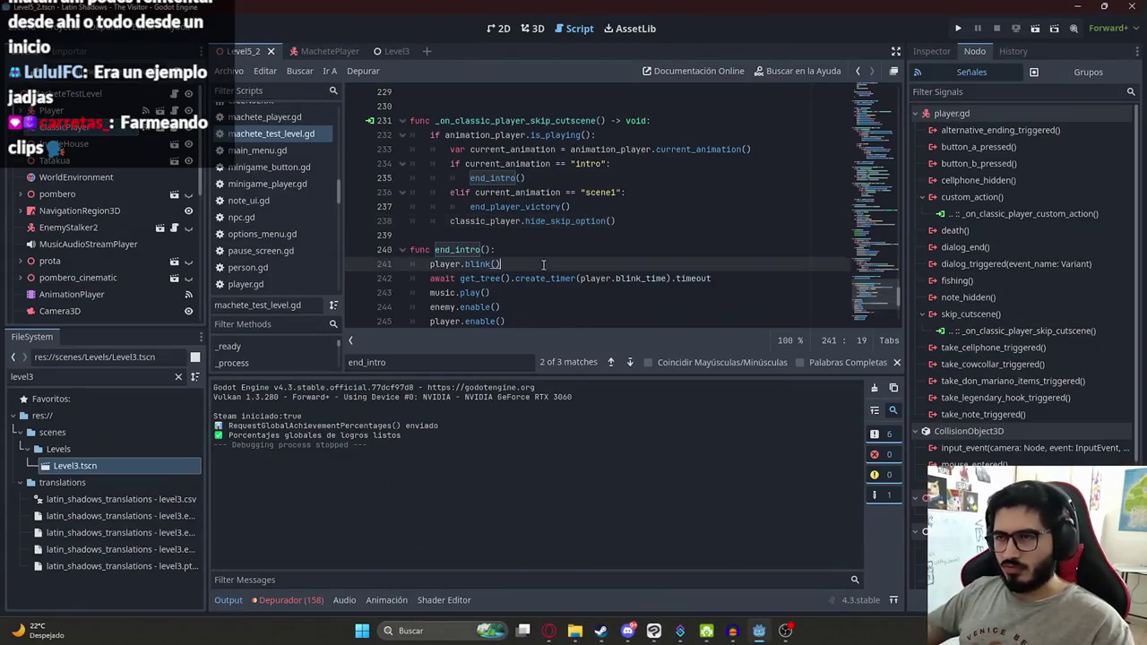
key("Up")
key("Up")
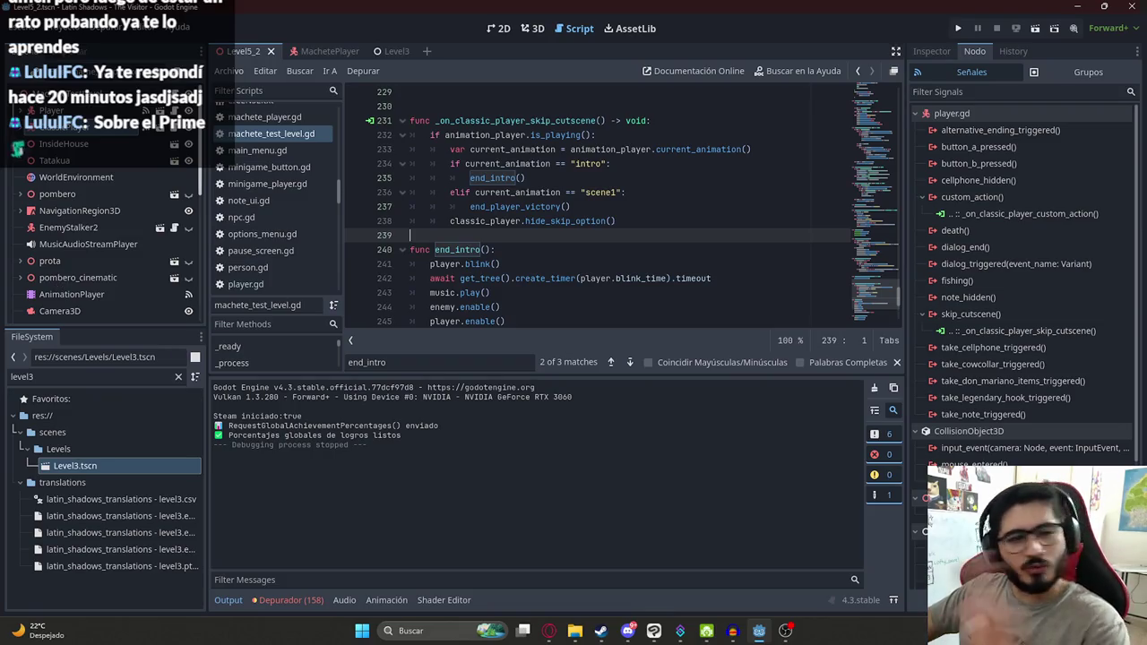
left_click(548, 631)
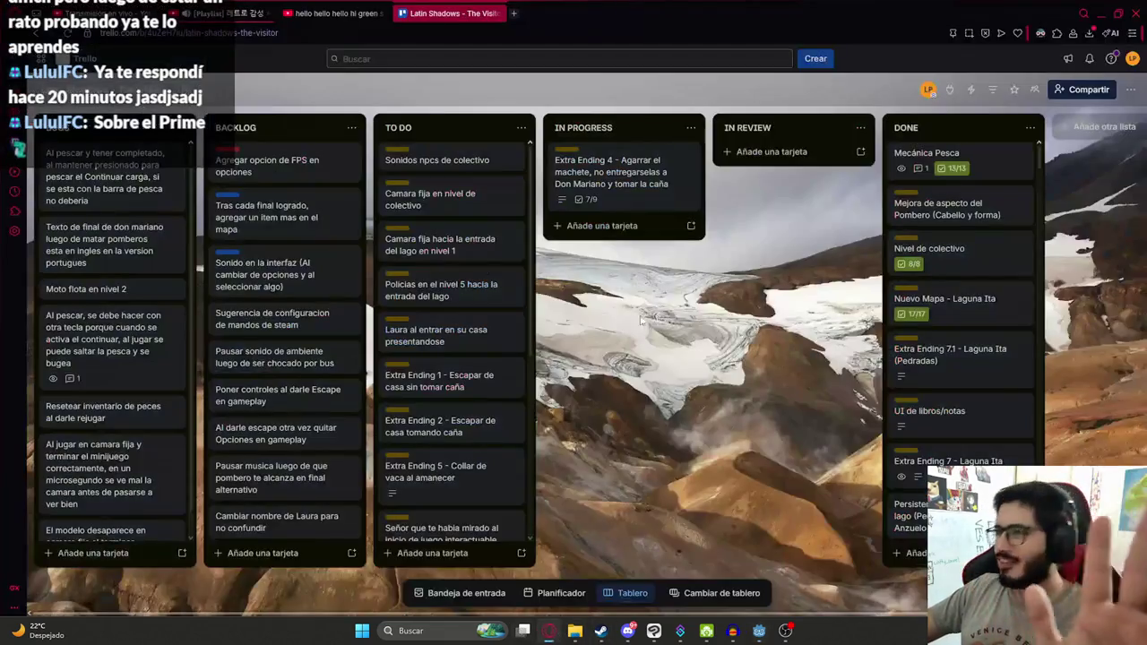
left_click(515, 14)
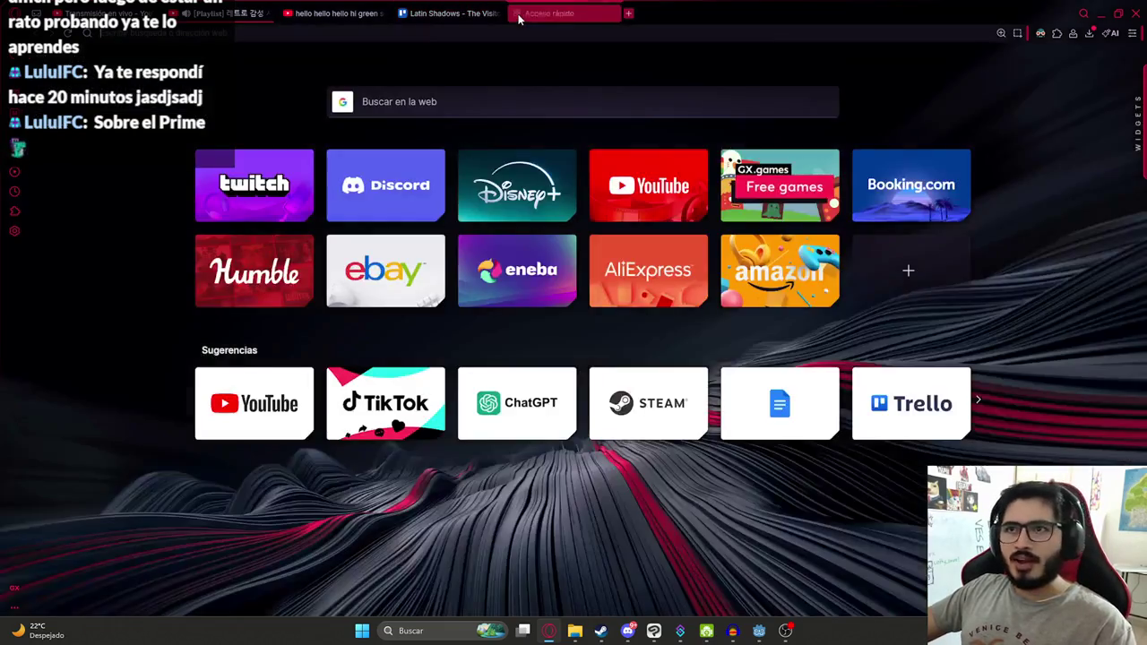
left_click(376, 33)
key("Return")
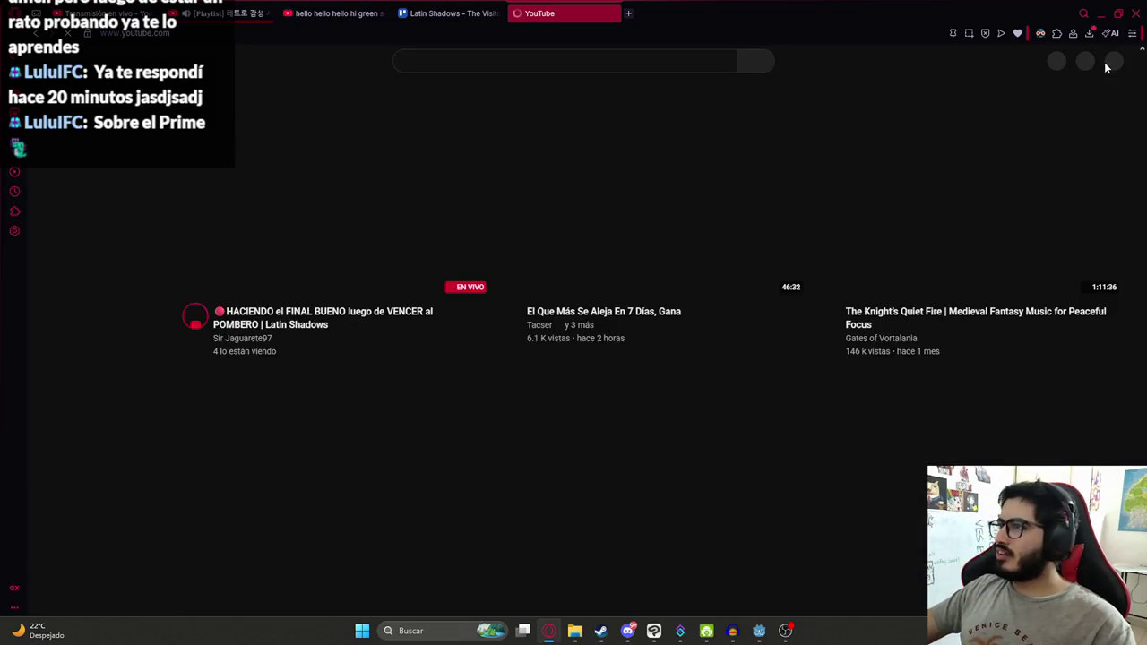
left_click(1108, 62)
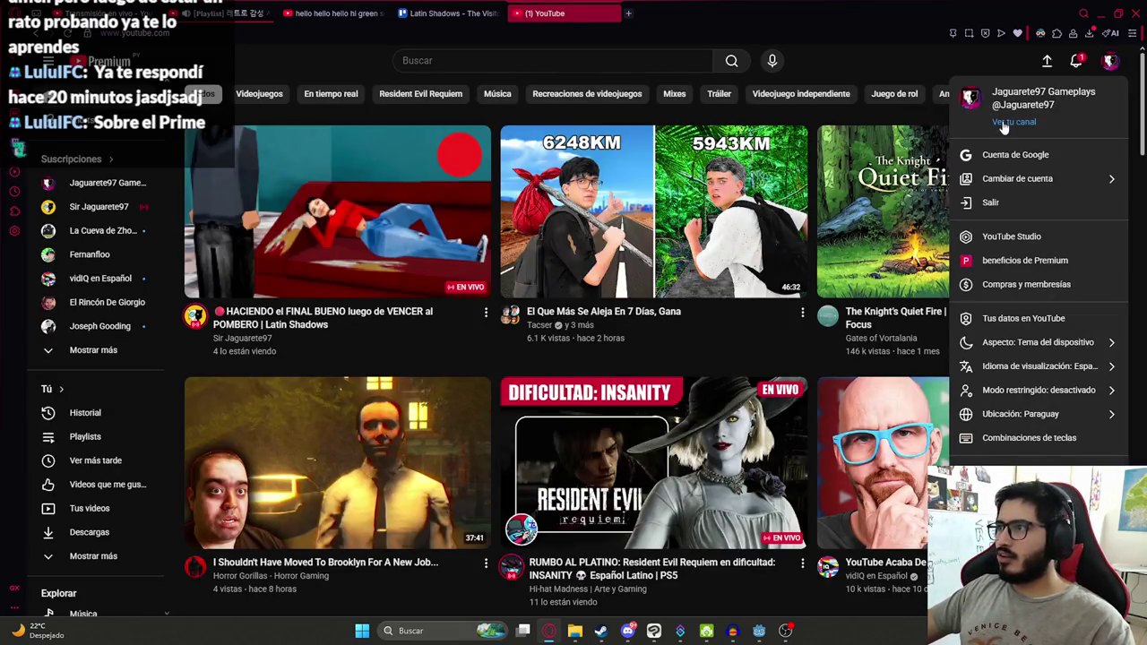
left_click(1011, 123)
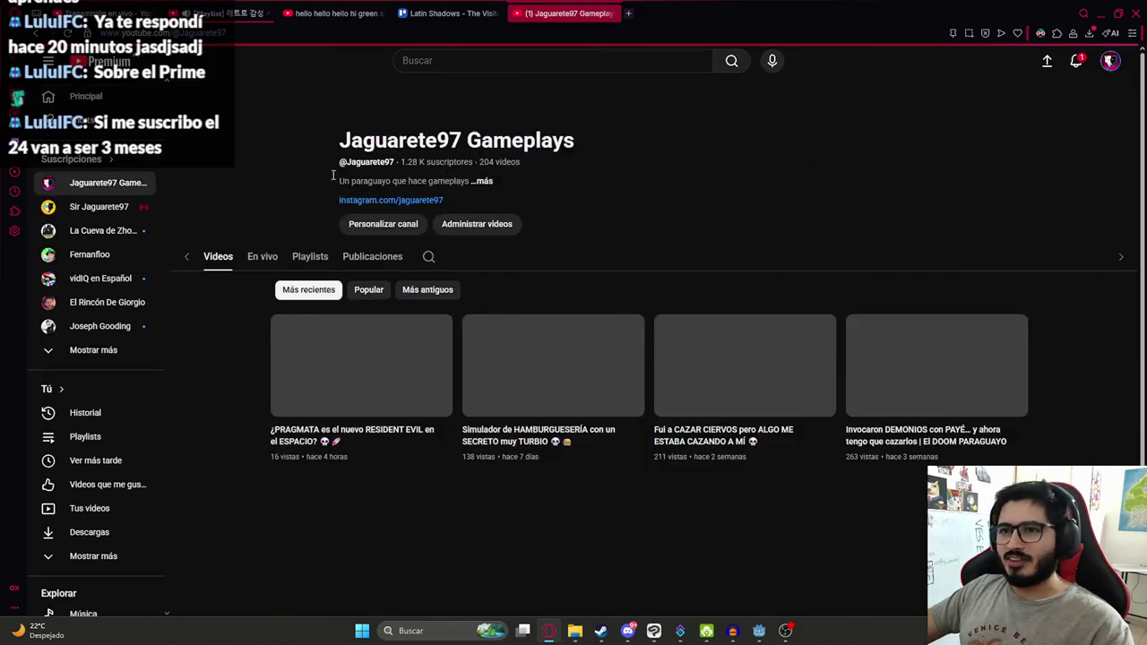
left_click(1109, 61)
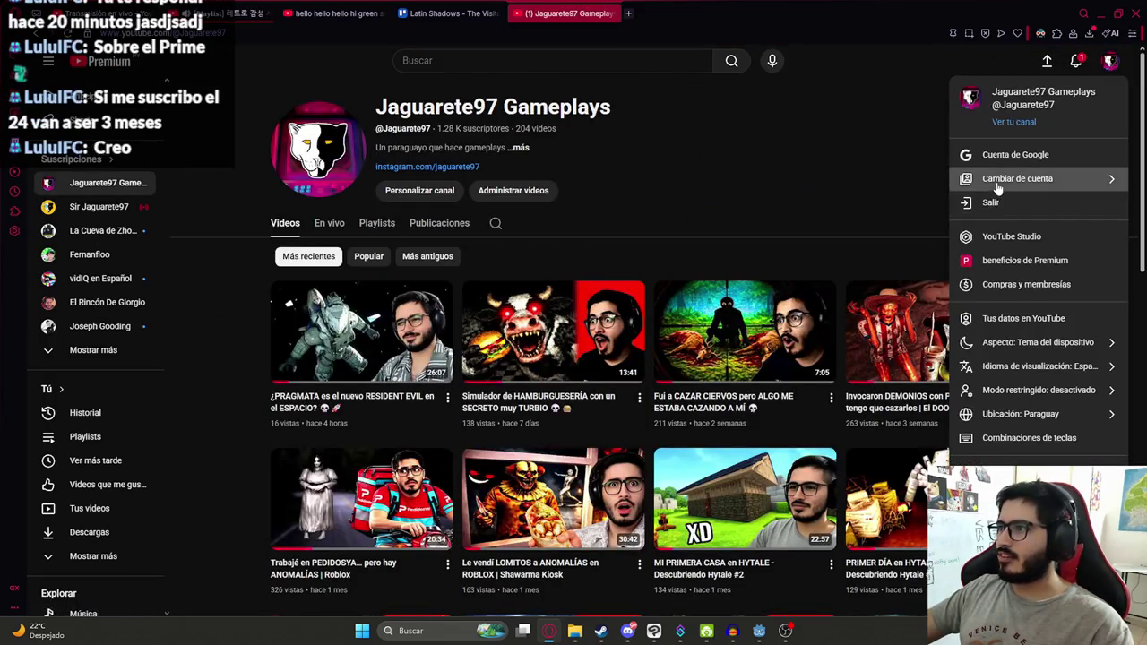
left_click(1057, 177)
left_click(1031, 240)
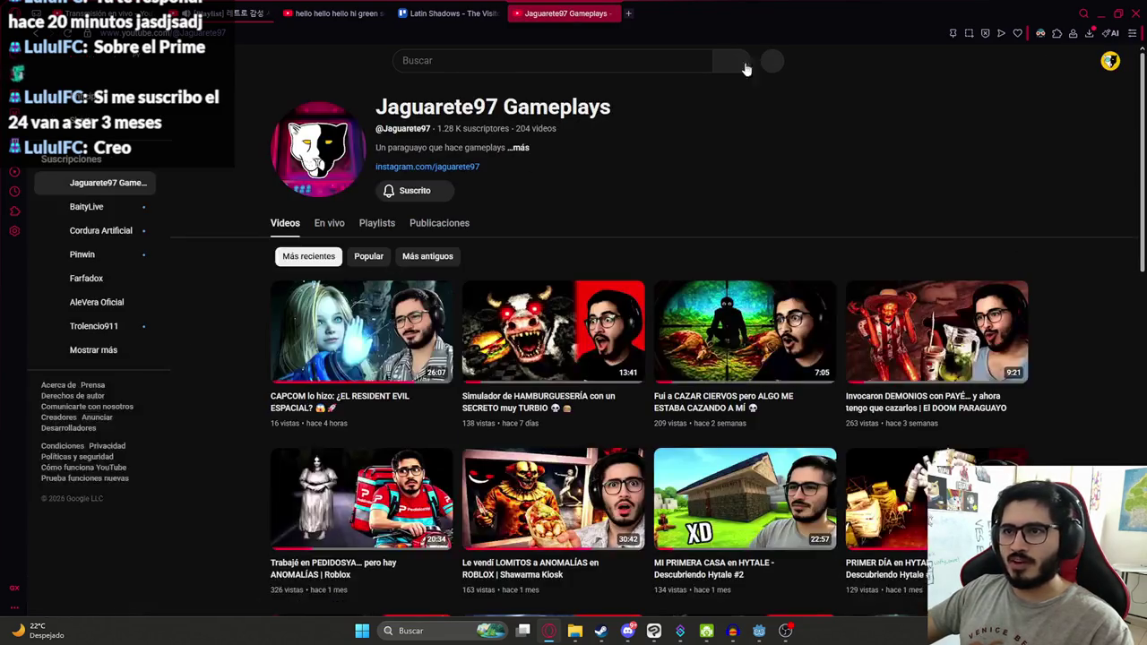
left_click(1109, 61)
left_click(1024, 134)
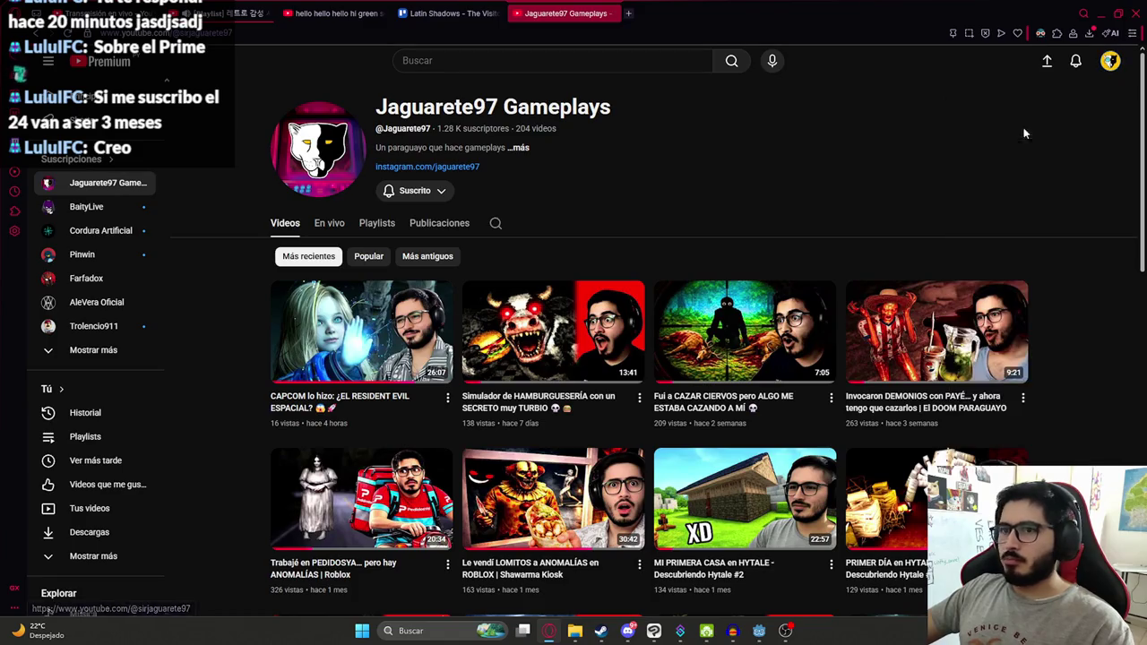
scroll(475, 334, "down", 4)
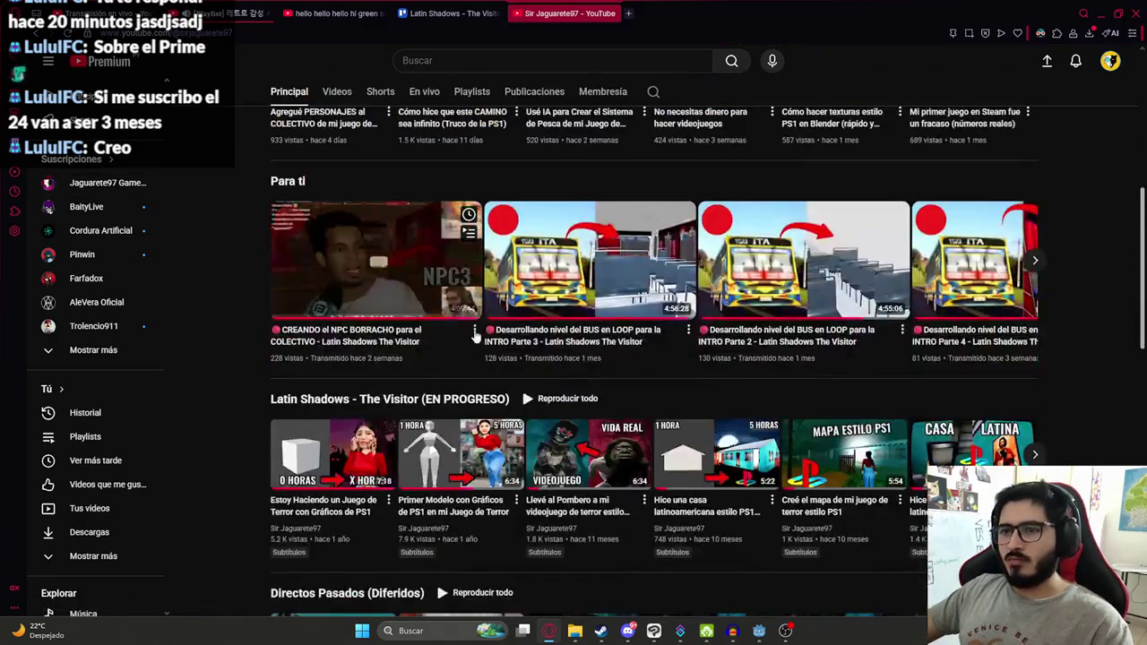
scroll(476, 335, "up", 5)
left_click(516, 213)
left_click(270, 115)
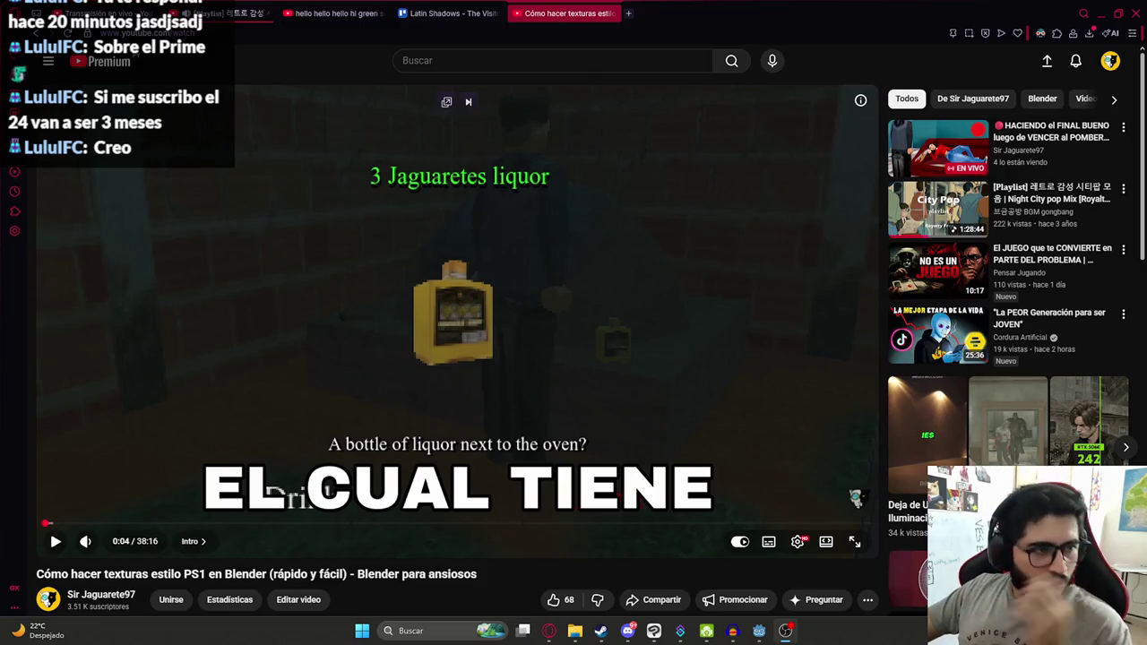
scroll(584, 358, "down", 4)
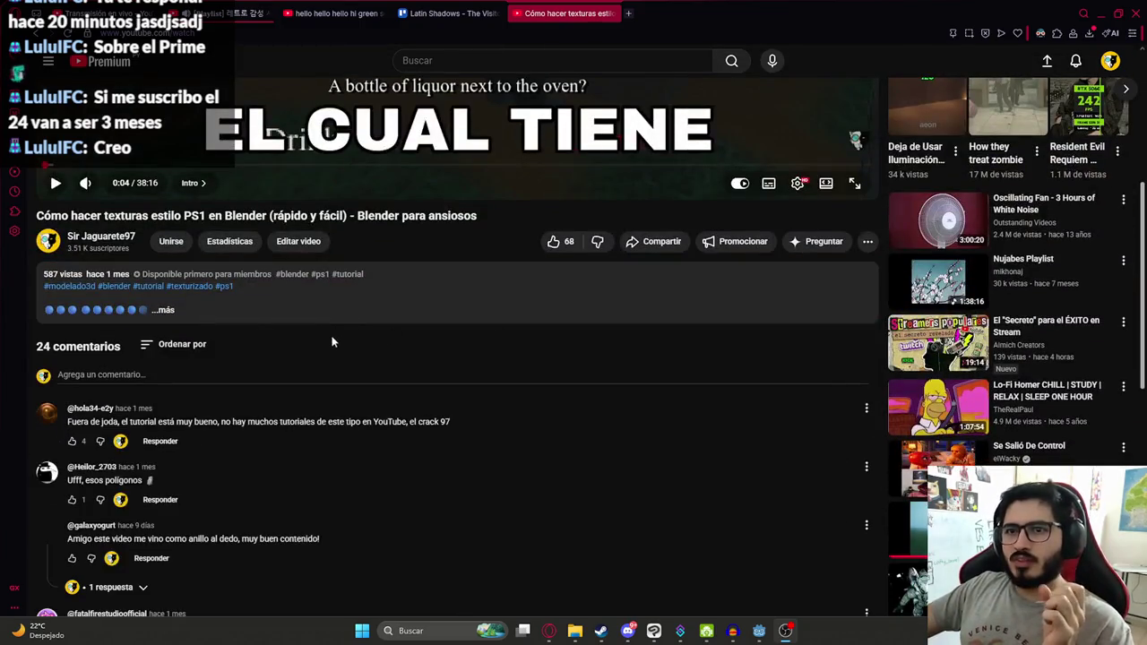
scroll(476, 419, "up", 4)
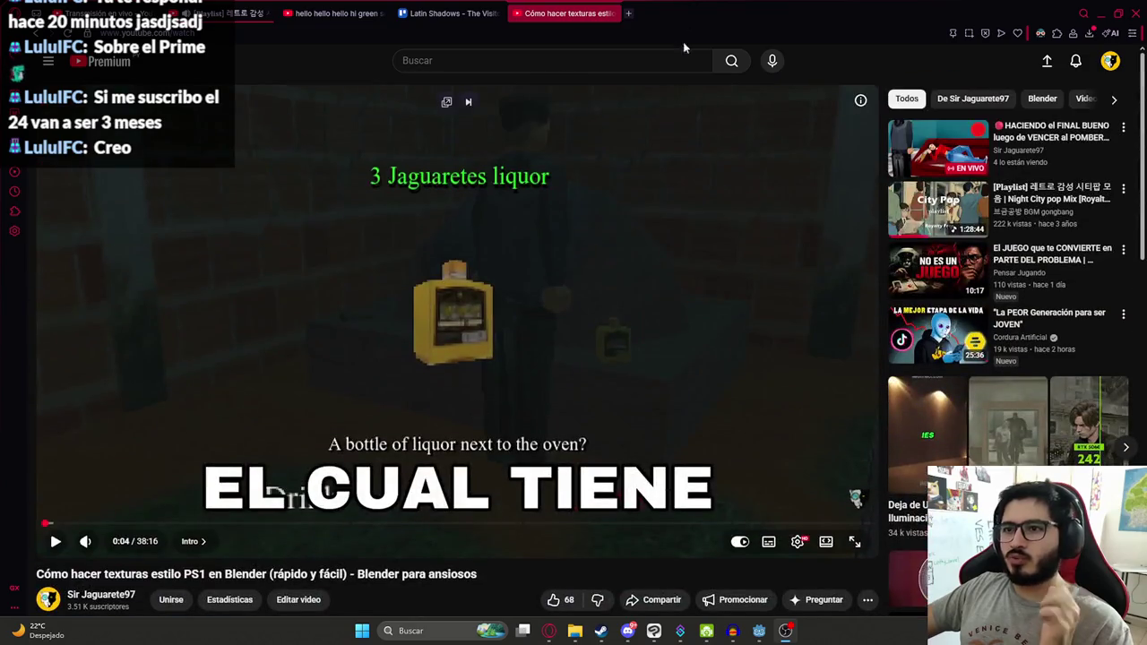
left_click(612, 14)
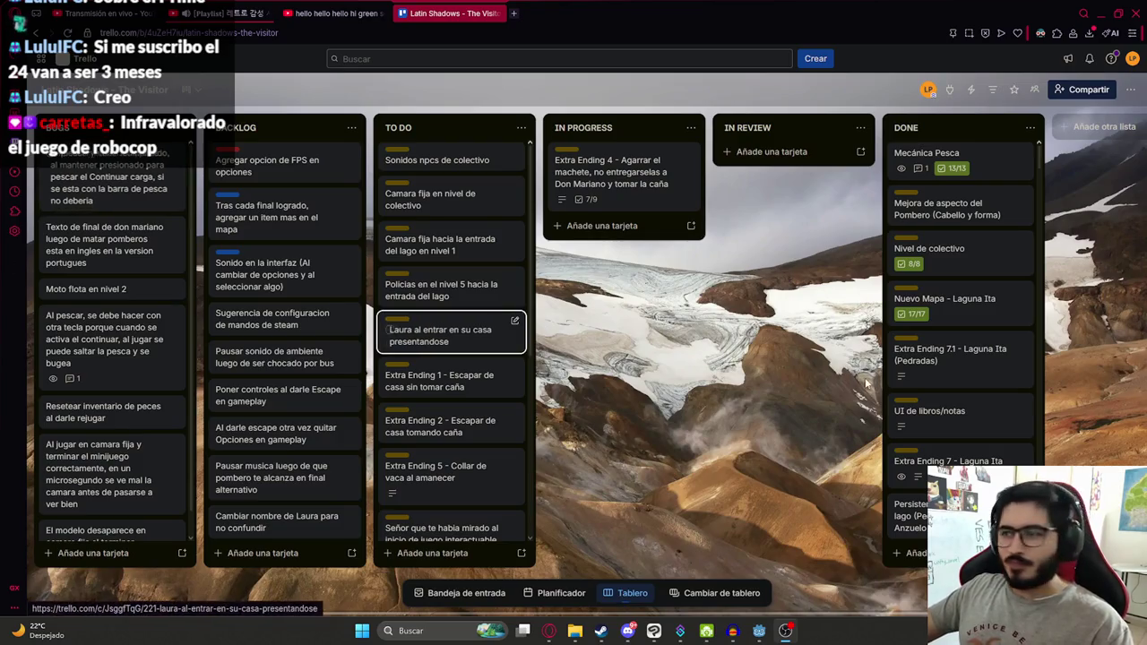
Step: Back in Godot, run a quick playtest of the scene and stop it
left_click(759, 631)
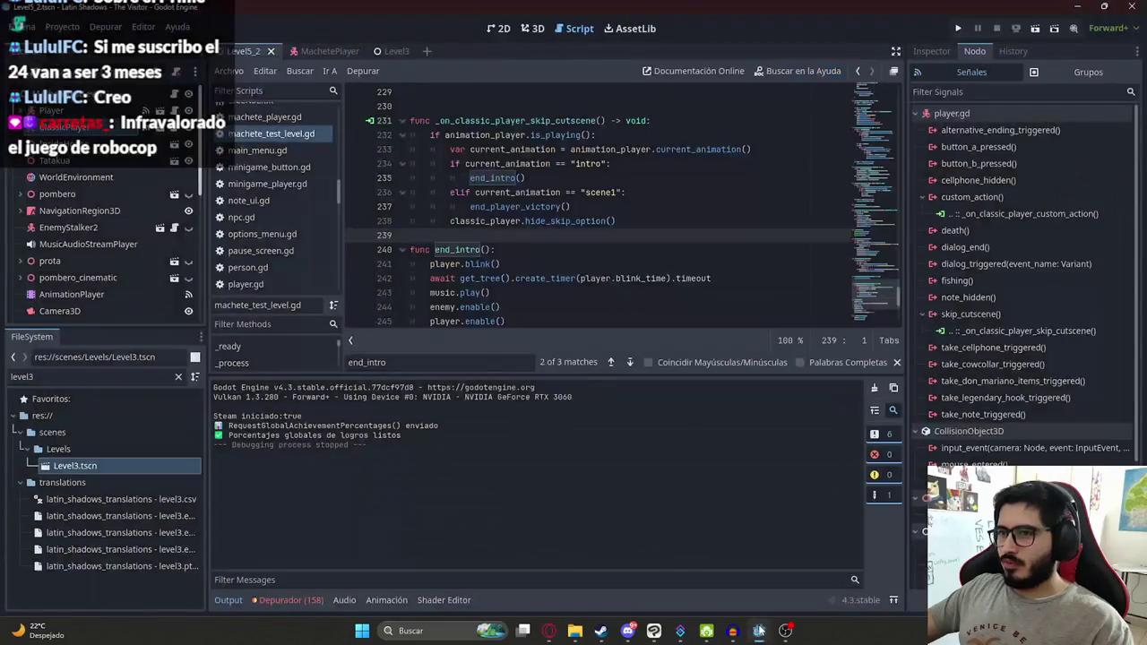
scroll(488, 220, "down", 2)
scroll(517, 210, "up", 5)
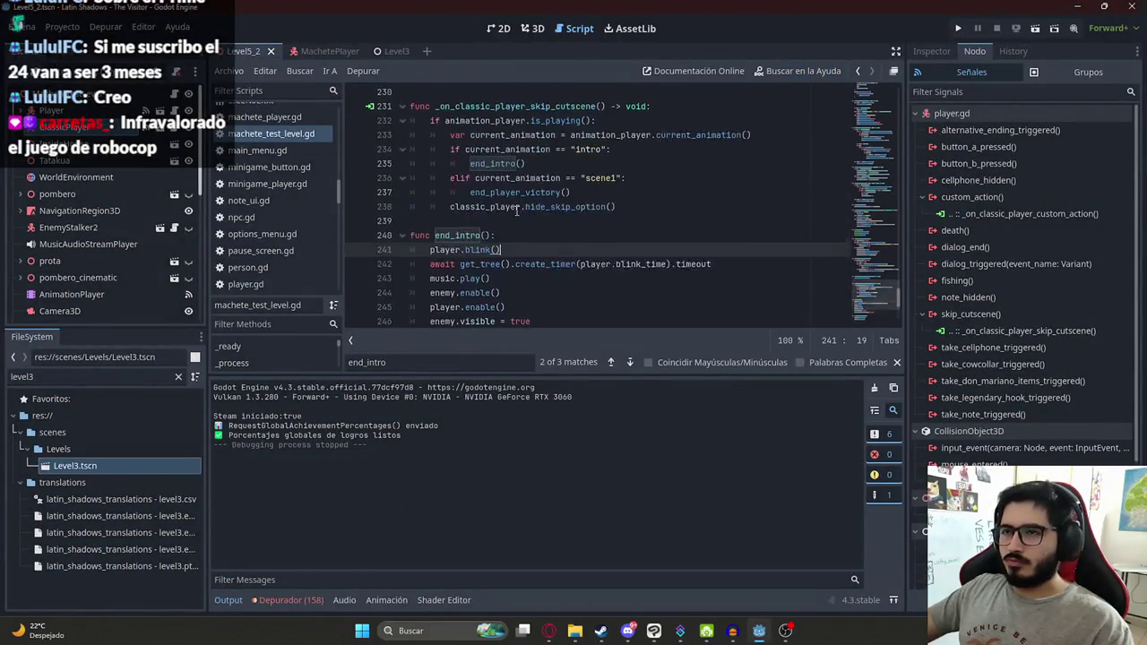
left_click(229, 71)
left_click(411, 167)
key("F5")
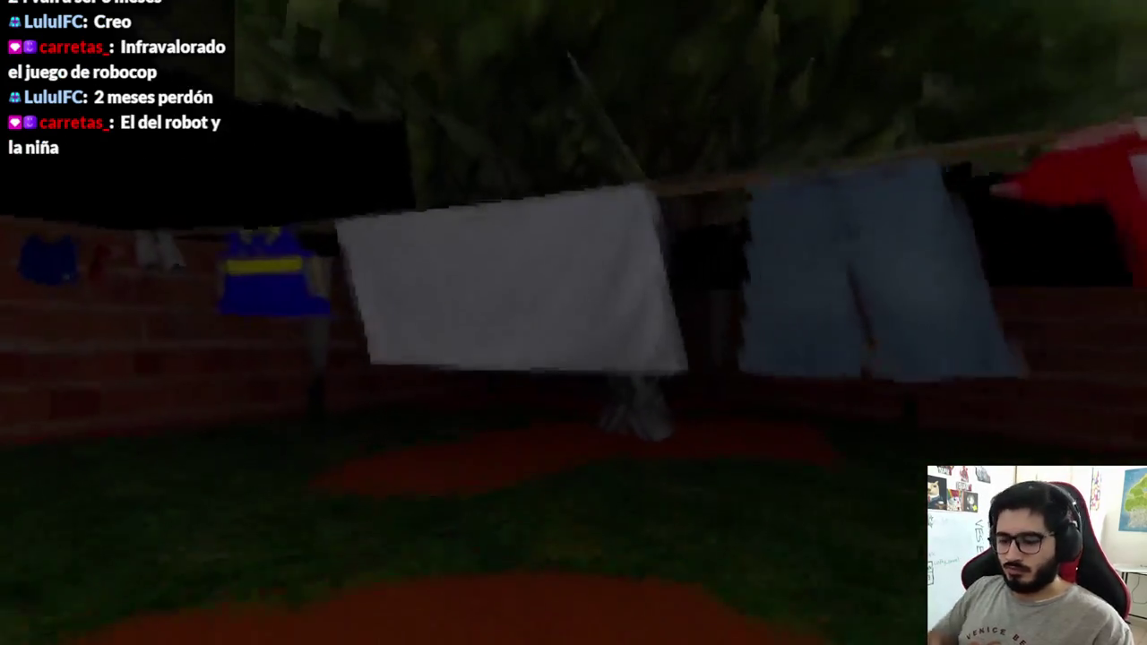
key("F8")
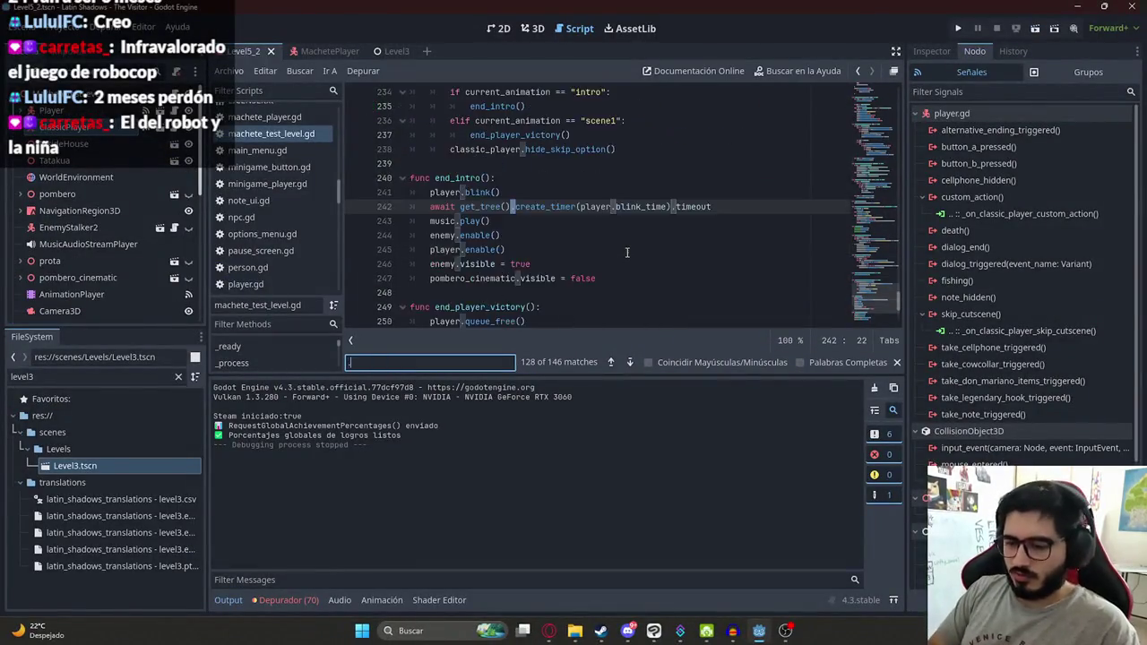
Step: Search for '.show' and select the show_skip_option call on line 43 in _ready
type("show")
scroll(625, 252, "up", 1)
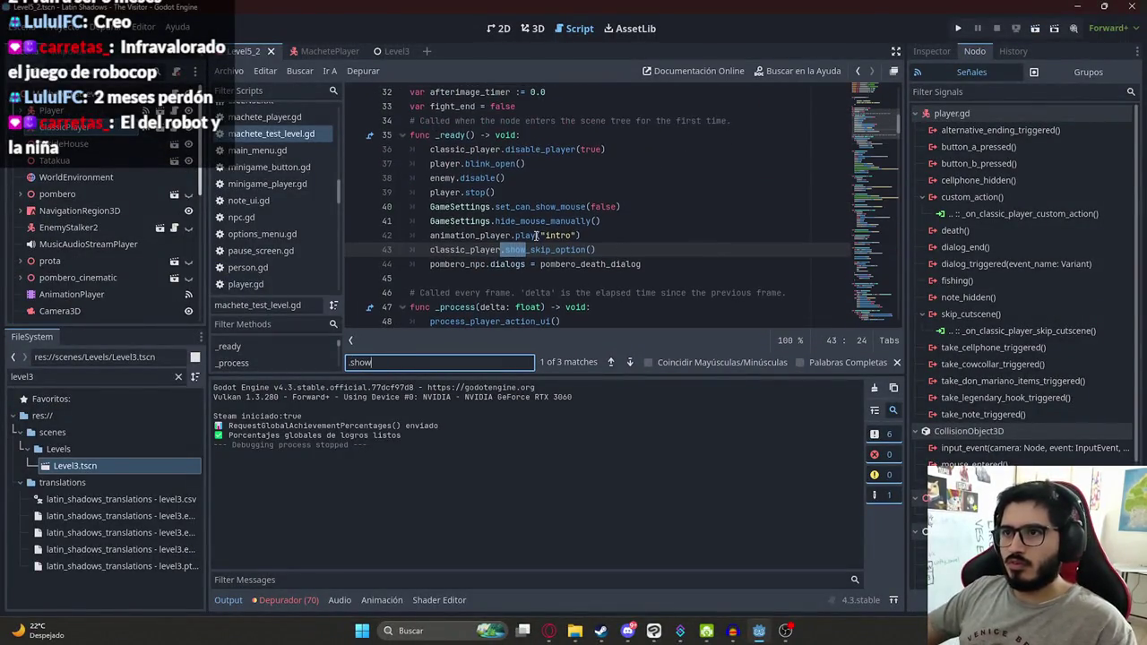
double_click(544, 250)
left_click(265, 71)
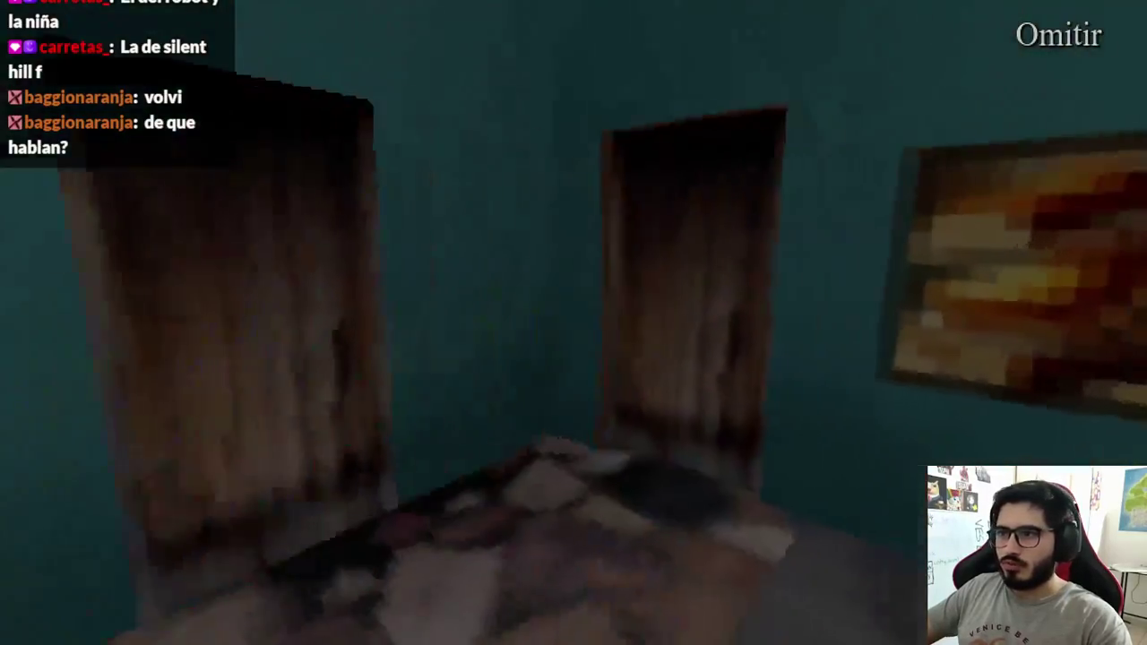
key("F8")
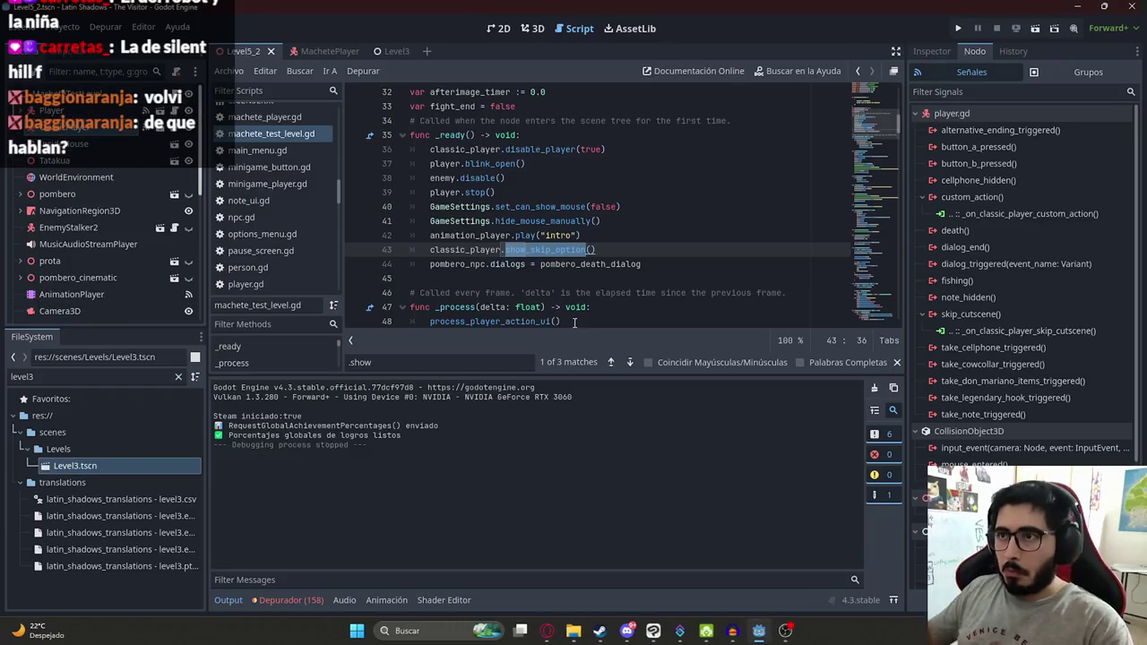
left_click(574, 322)
left_click(591, 220)
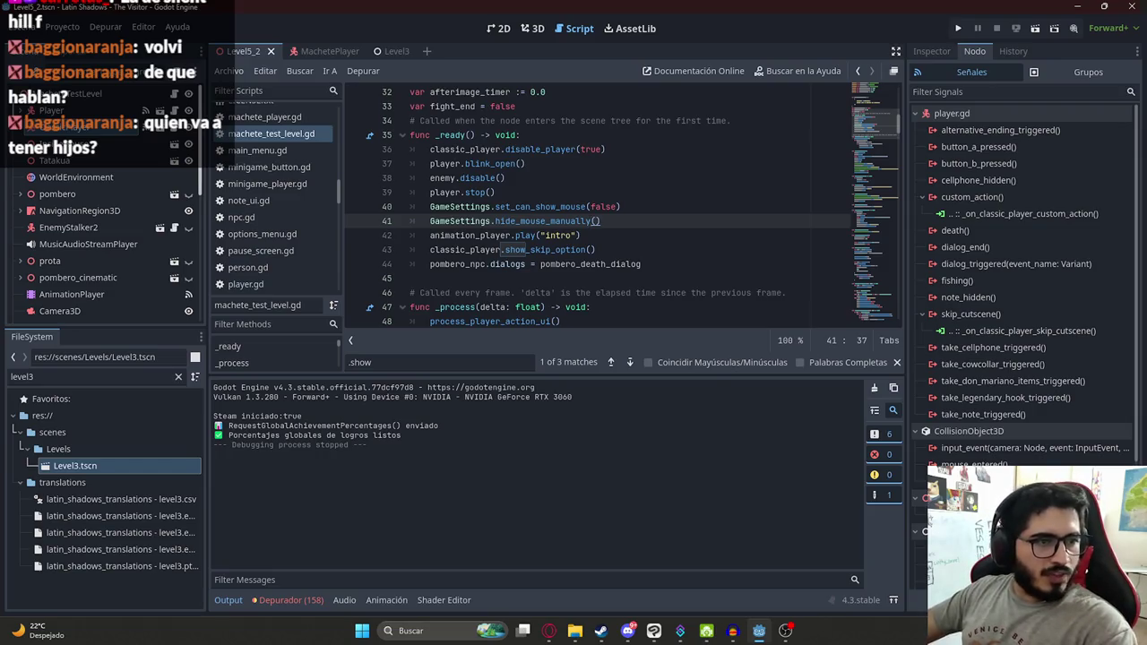
left_click(679, 262)
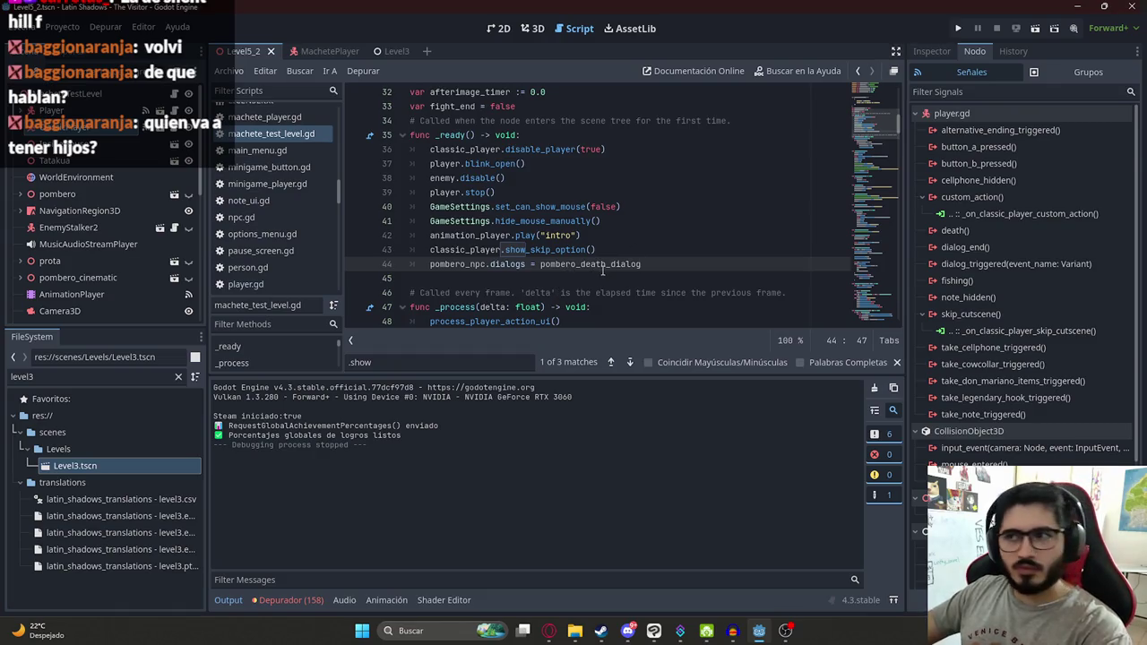
triple_click(657, 266)
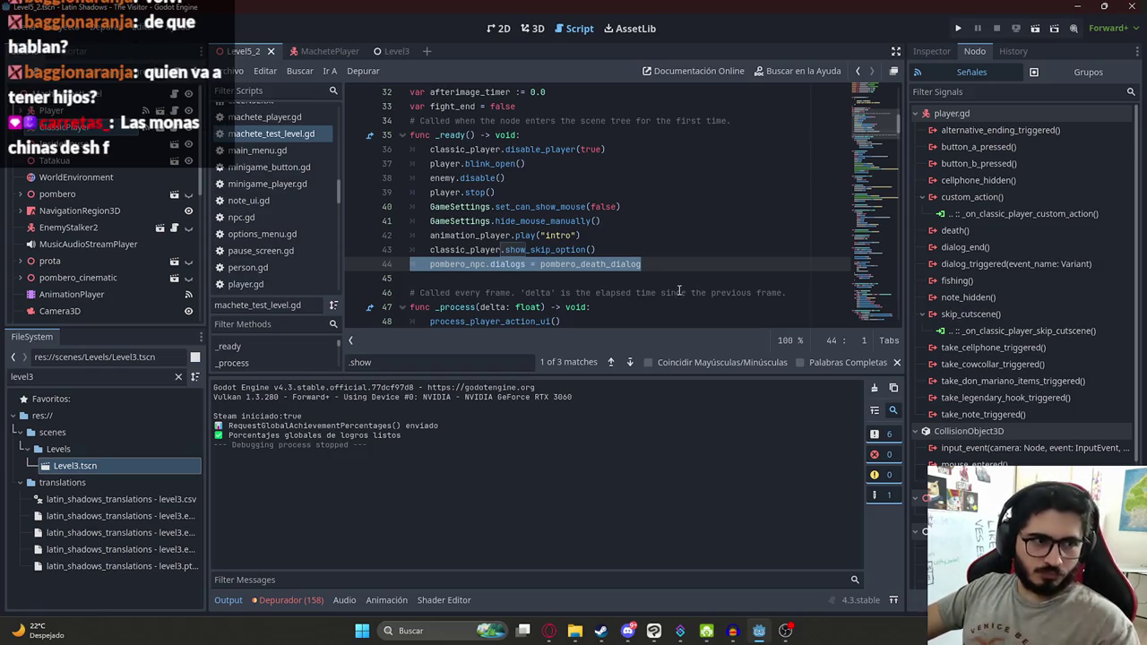
left_click(661, 237)
left_click_drag(660, 264, 430, 265)
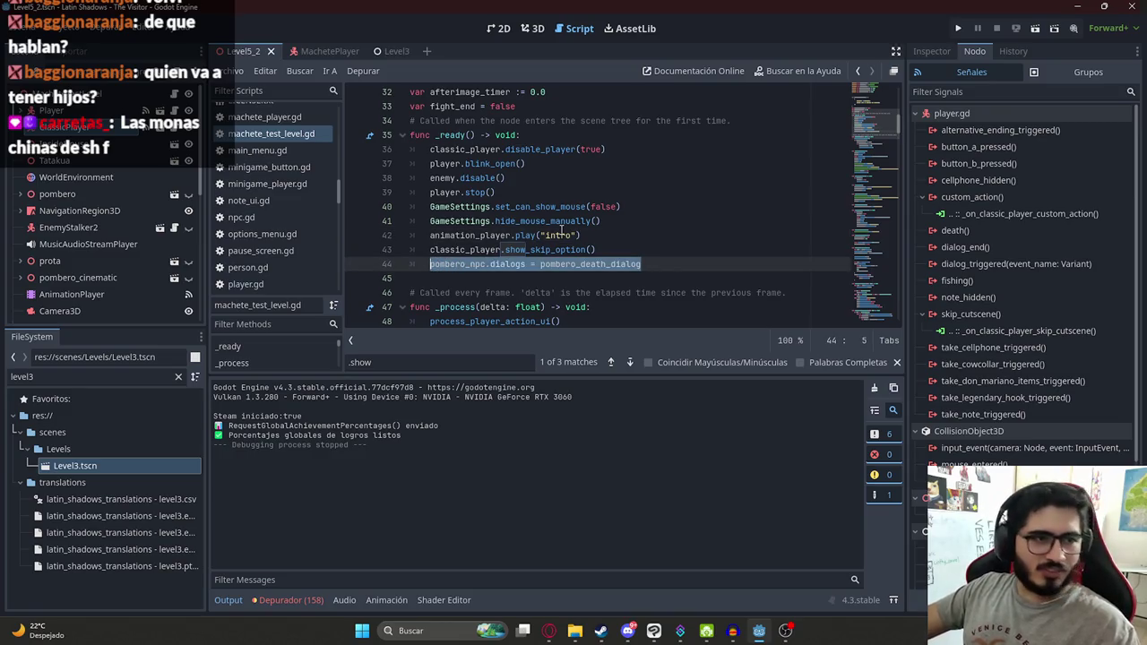
left_click(636, 185)
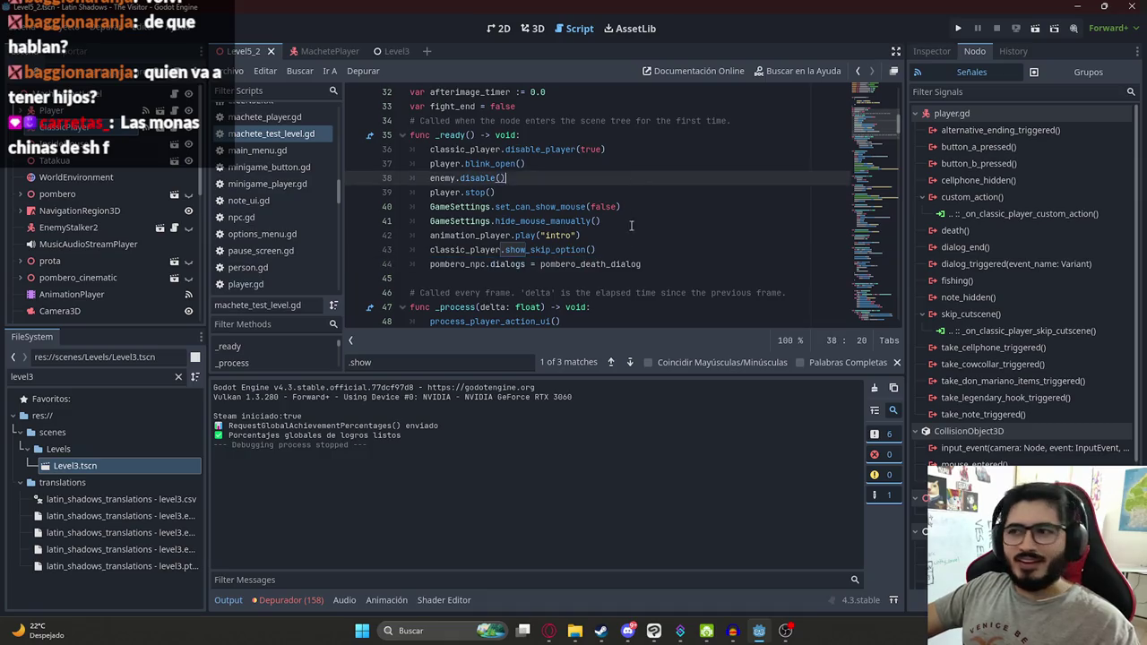
left_click(620, 249)
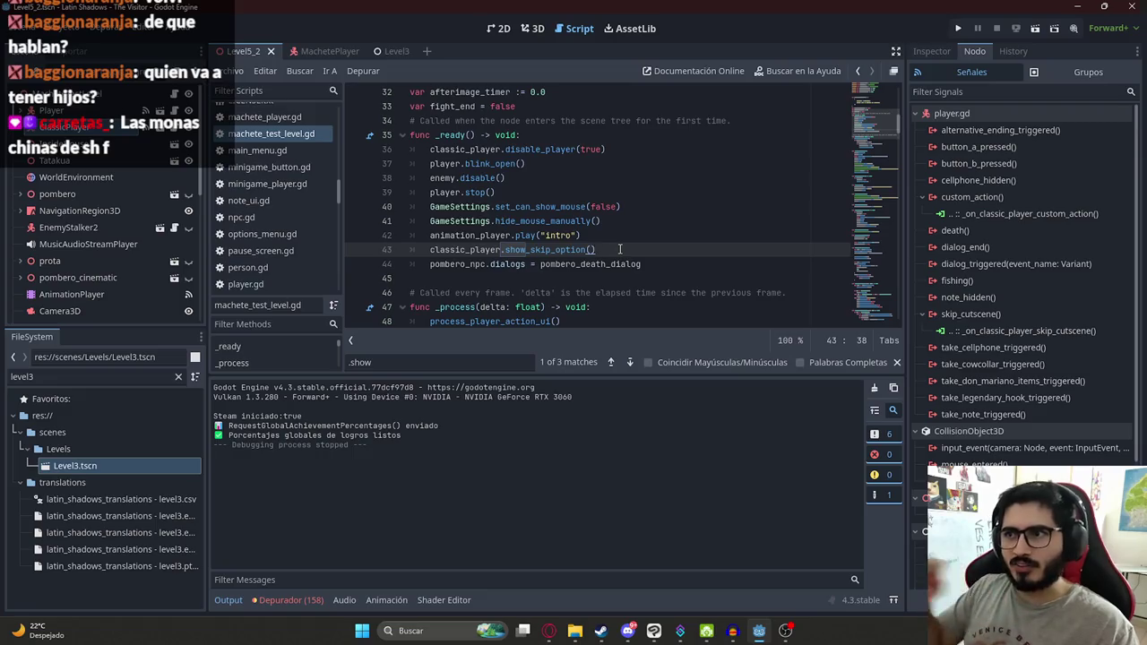
left_click(653, 204)
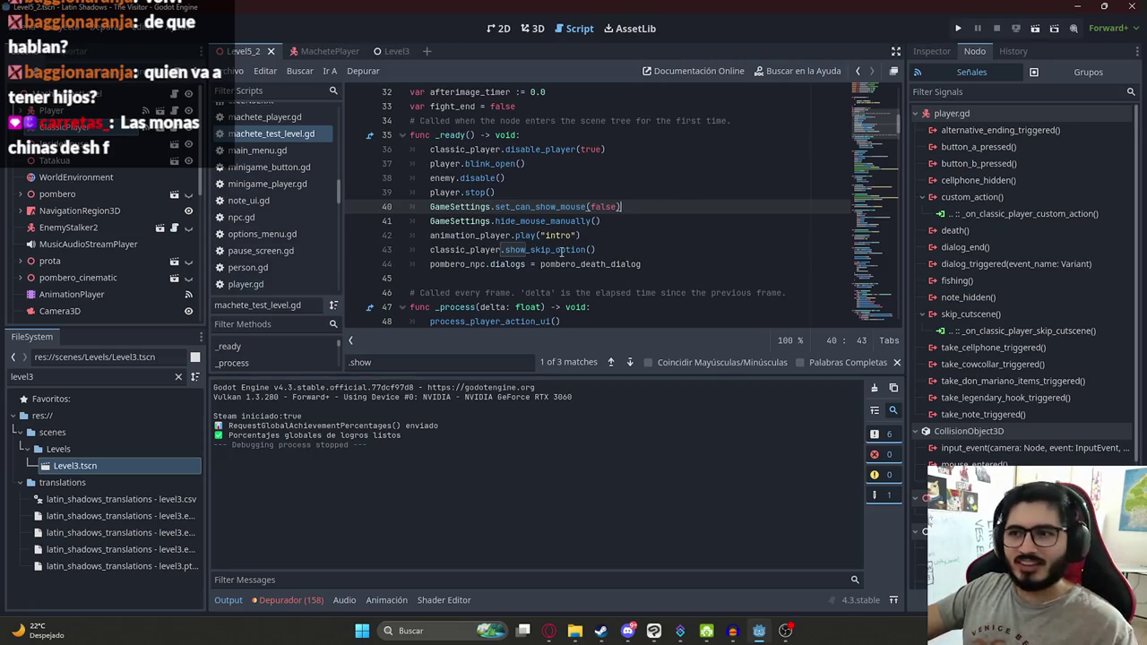
left_click(559, 251)
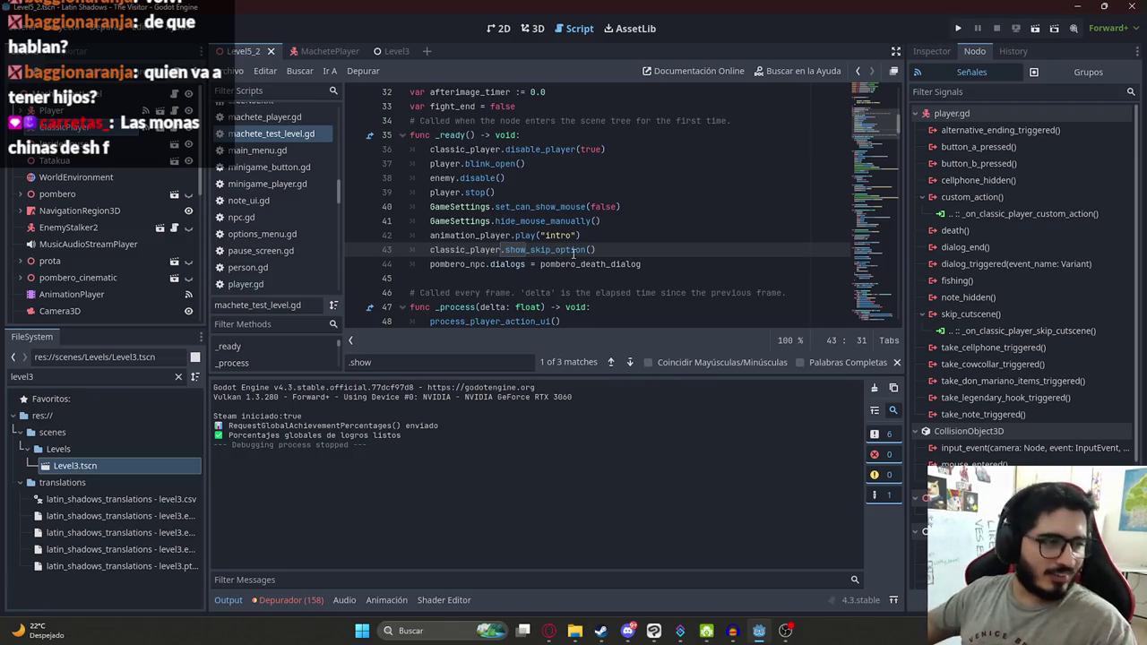
key("Down")
scroll(633, 252, "up", 8)
scroll(633, 252, "down", 5)
left_click(497, 170)
scroll(511, 179, "down", 5)
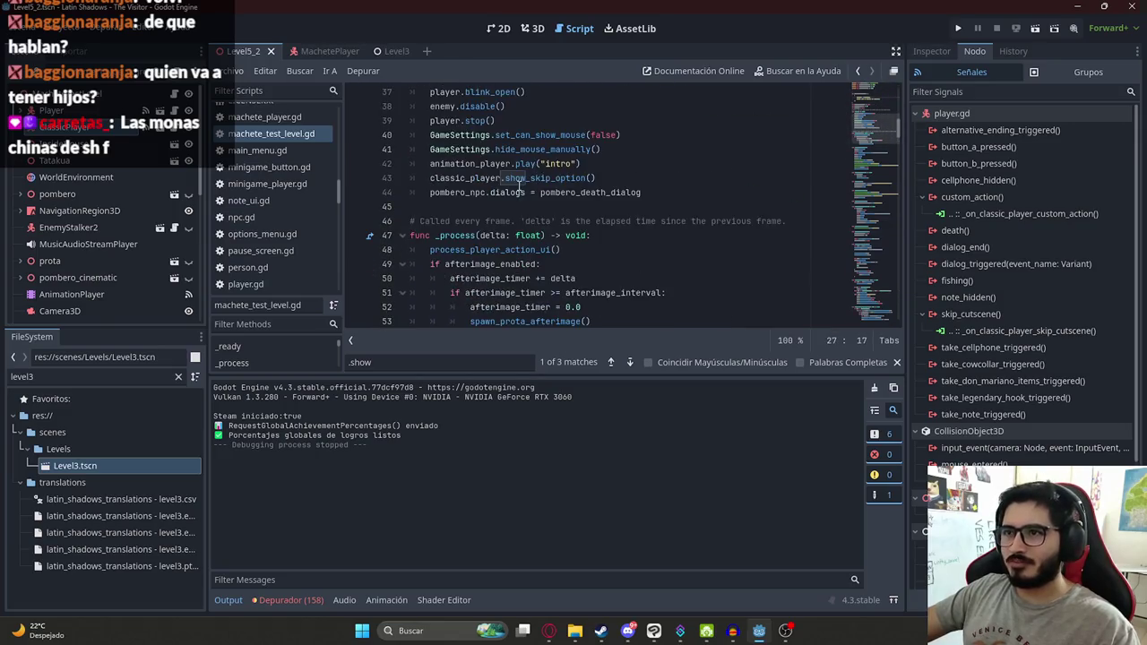
Step: Review the show_skip_option call at the ends of lines 42-43 in _ready
scroll(524, 180, "up", 2)
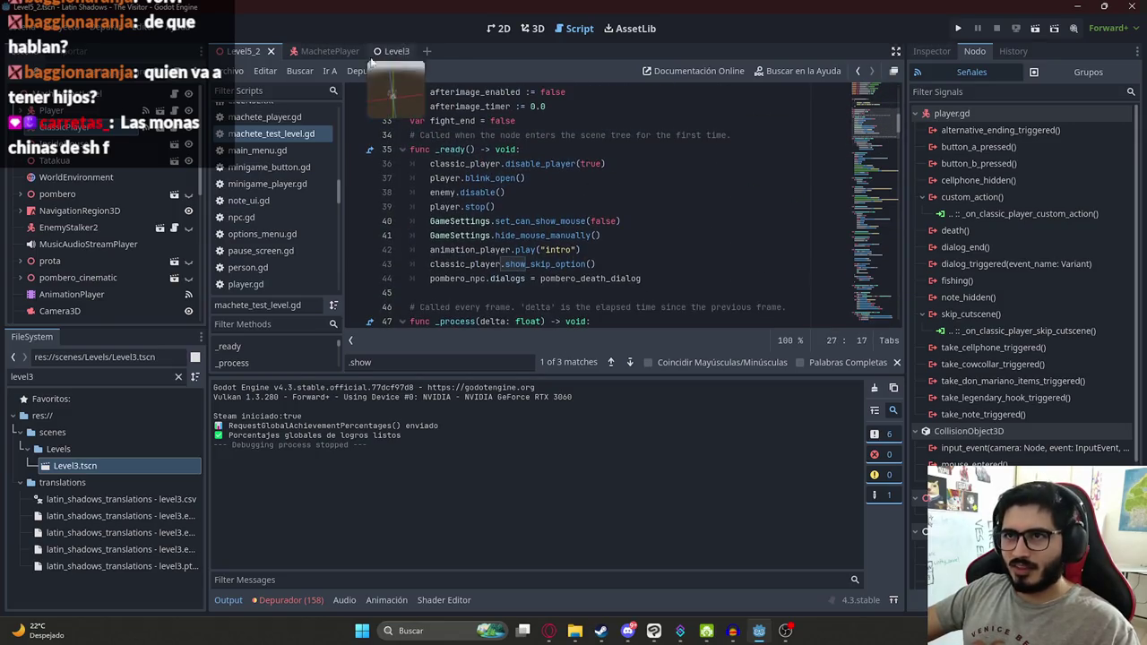
left_click(558, 264)
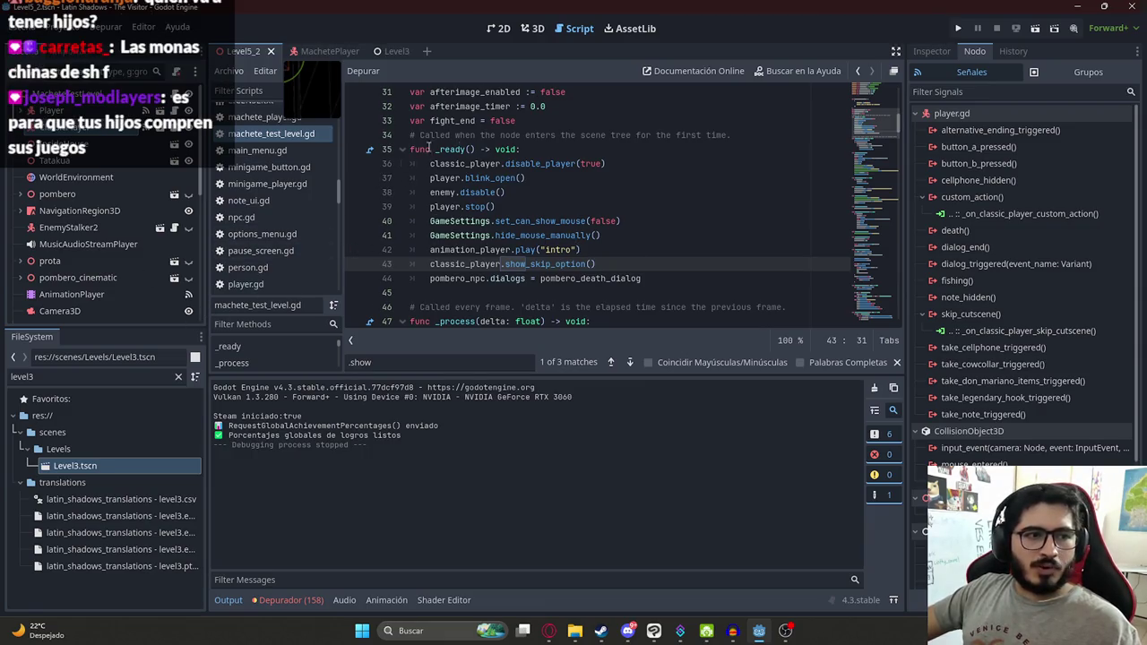
left_click(642, 257)
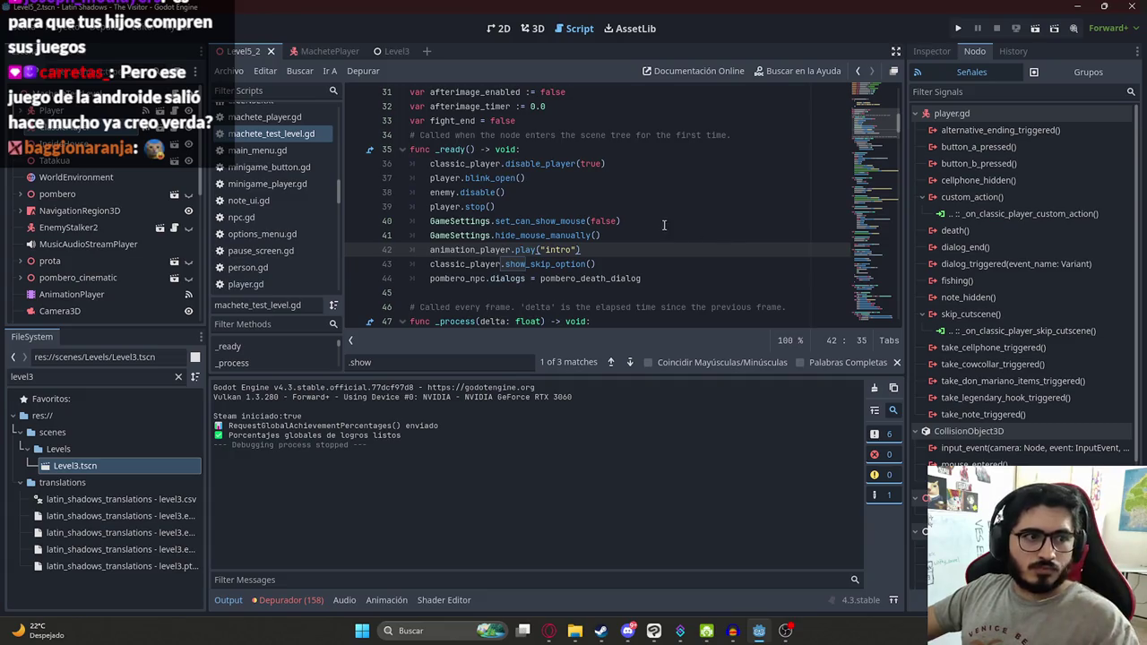
left_click(642, 263)
scroll(630, 271, "up", 1)
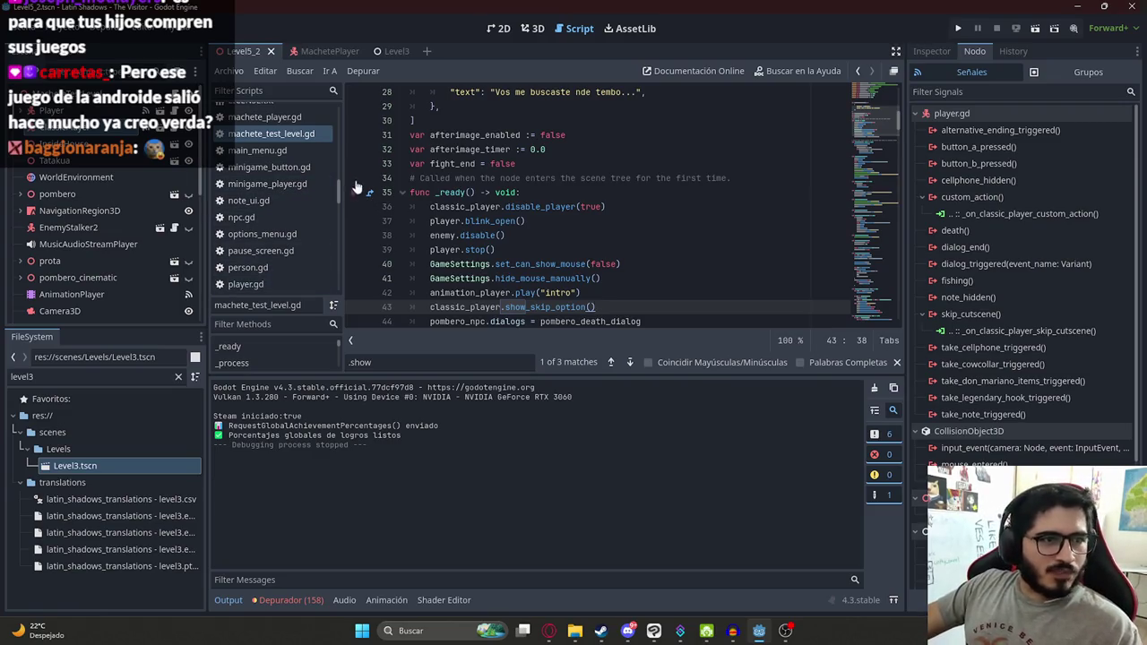
Step: Select the disable_player call on line 36, then switch to the Trello board
left_click(507, 206)
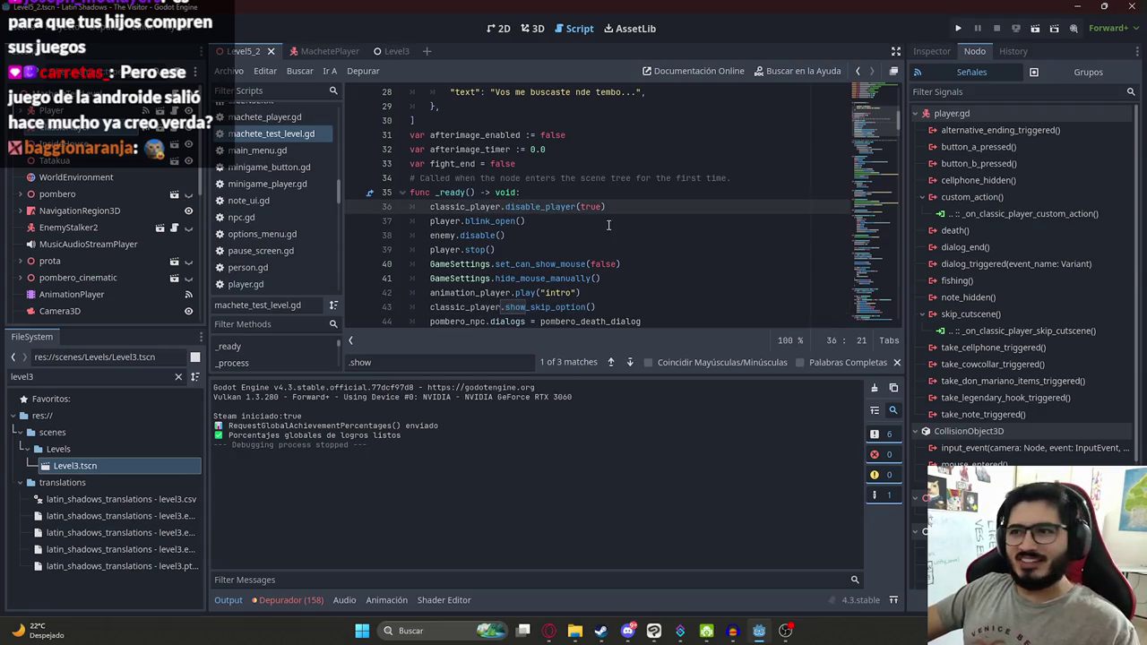
double_click(574, 208)
left_click(881, 99)
scroll(883, 108, "down", 10)
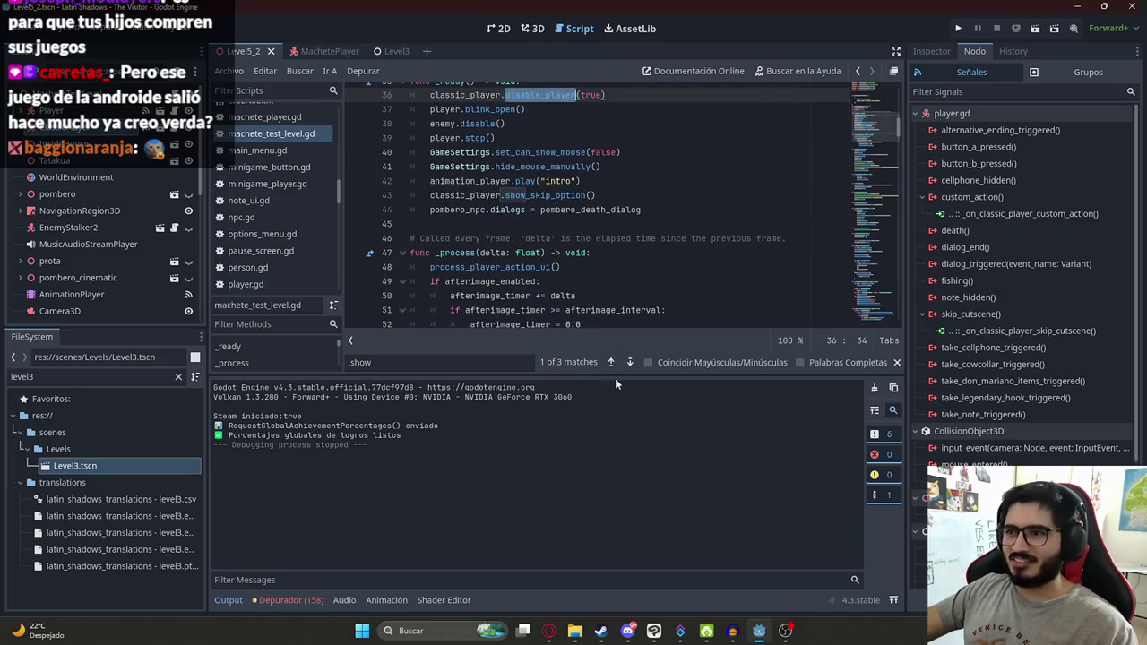
left_click_drag(616, 376, 616, 345)
scroll(582, 224, "up", 3)
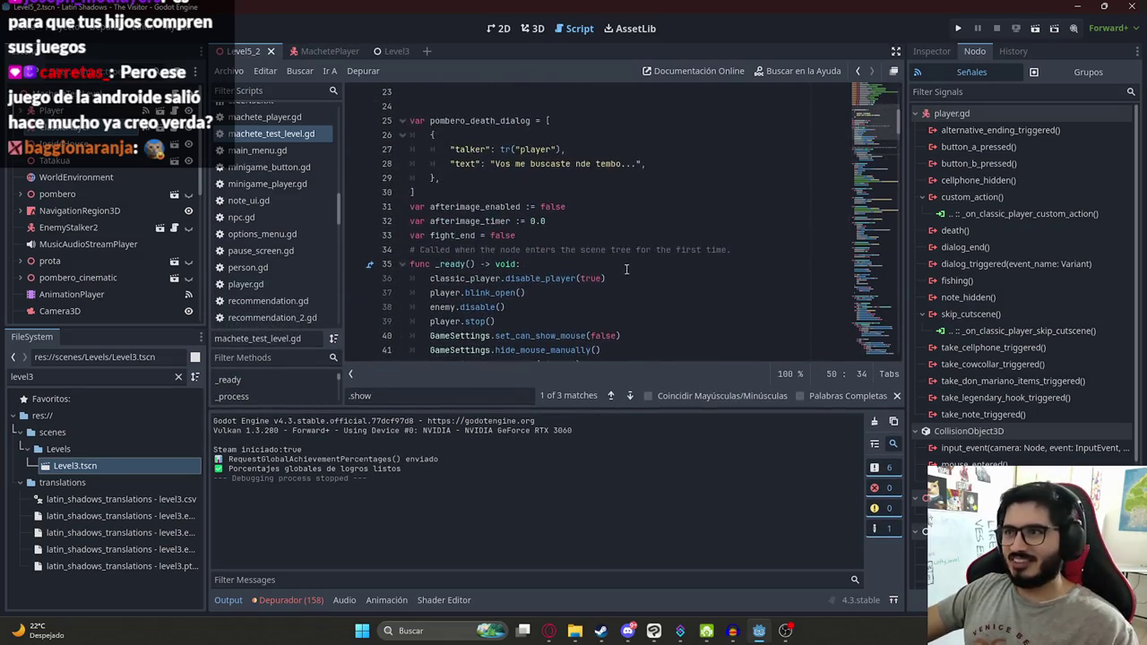
key("alt+Tab")
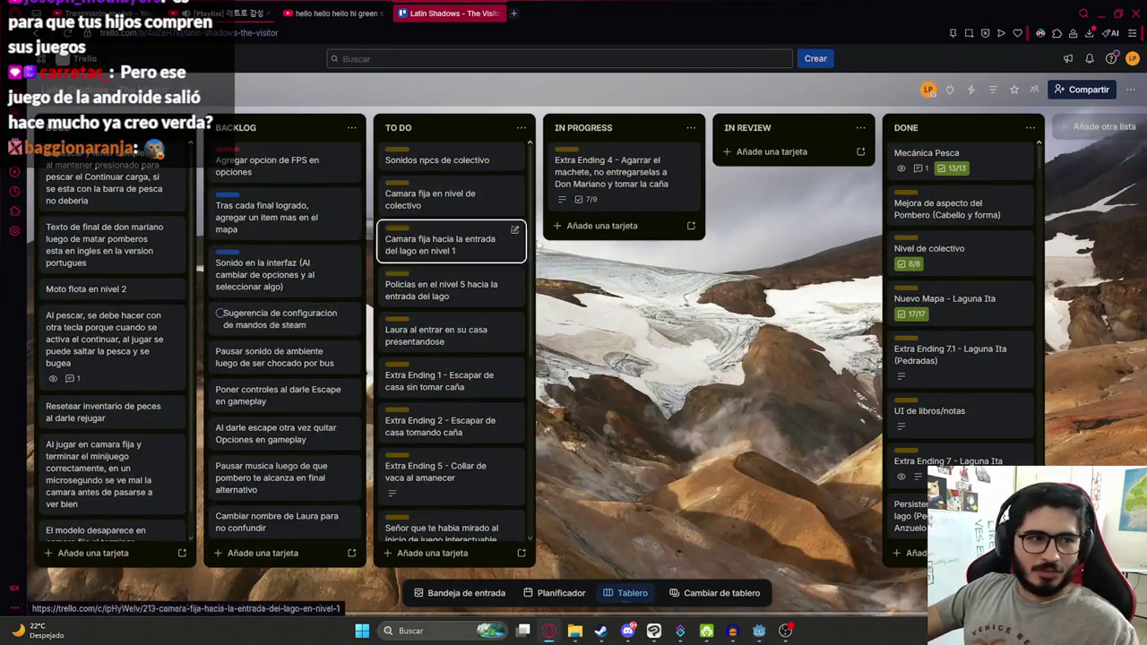
Step: Run only the Level5_2 scene, pause it with Esc during the intro cutscene, and quit
key("alt+Tab")
left_click(585, 179)
key("alt+Tab")
key("alt+Tab")
right_click(245, 52)
left_click(319, 148)
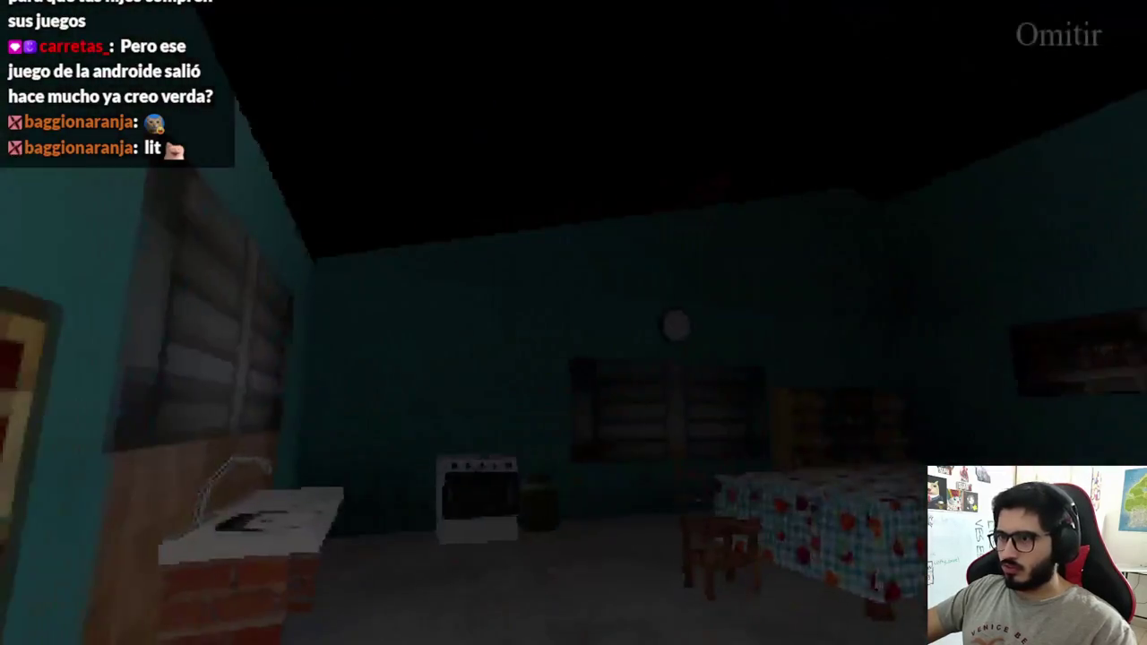
key("Escape")
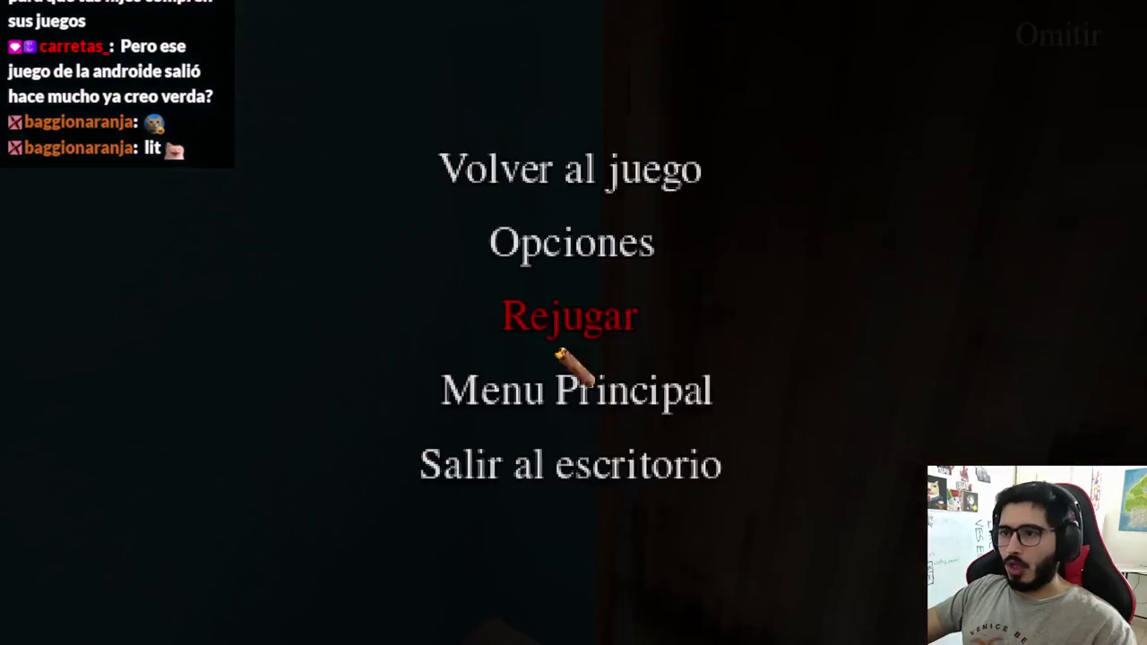
left_click(487, 472)
Step: Search the script for show_skip and select show_skip_option on line 43
scroll(778, 219, "down", 2)
scroll(779, 219, "up", 3)
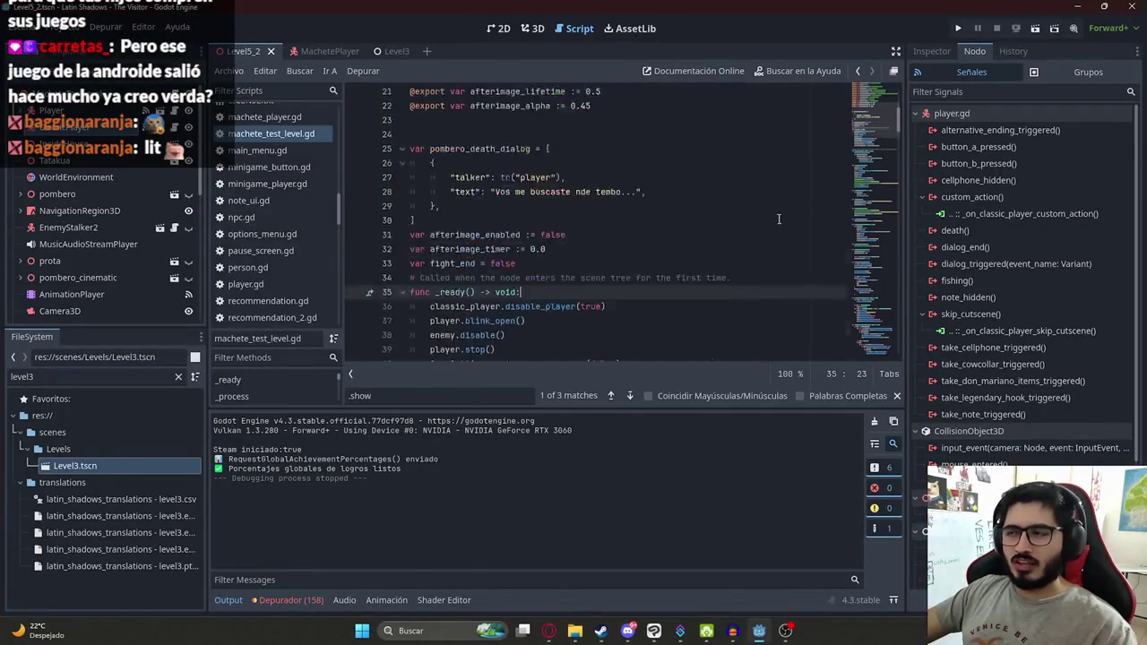
scroll(779, 218, "up", 2)
key("ctrl+f")
type("show_skip")
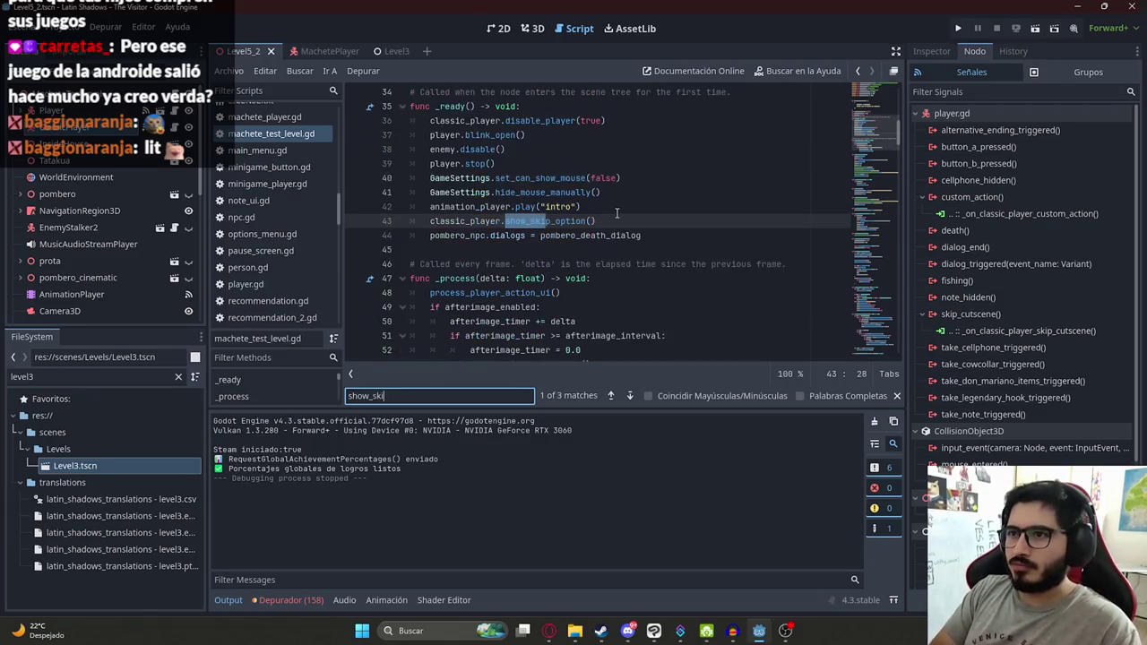
left_click(631, 178)
double_click(576, 220)
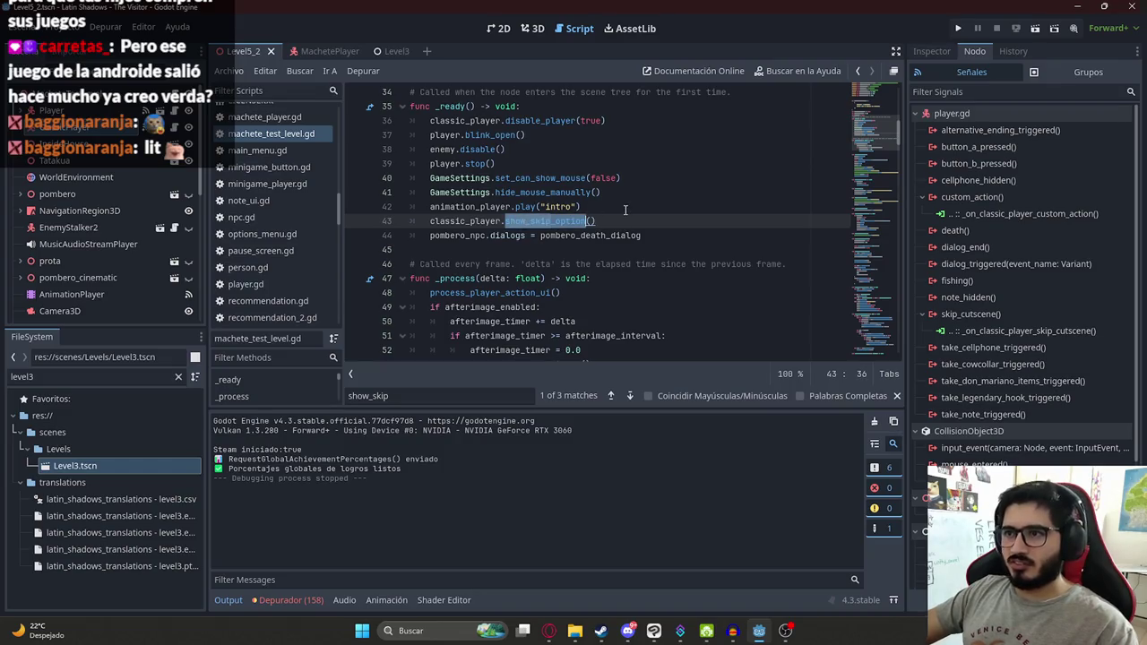
Step: Find hide_skip, delete line 238, then undo and save with the line restored
key("ctrl+f")
type("hide_skip")
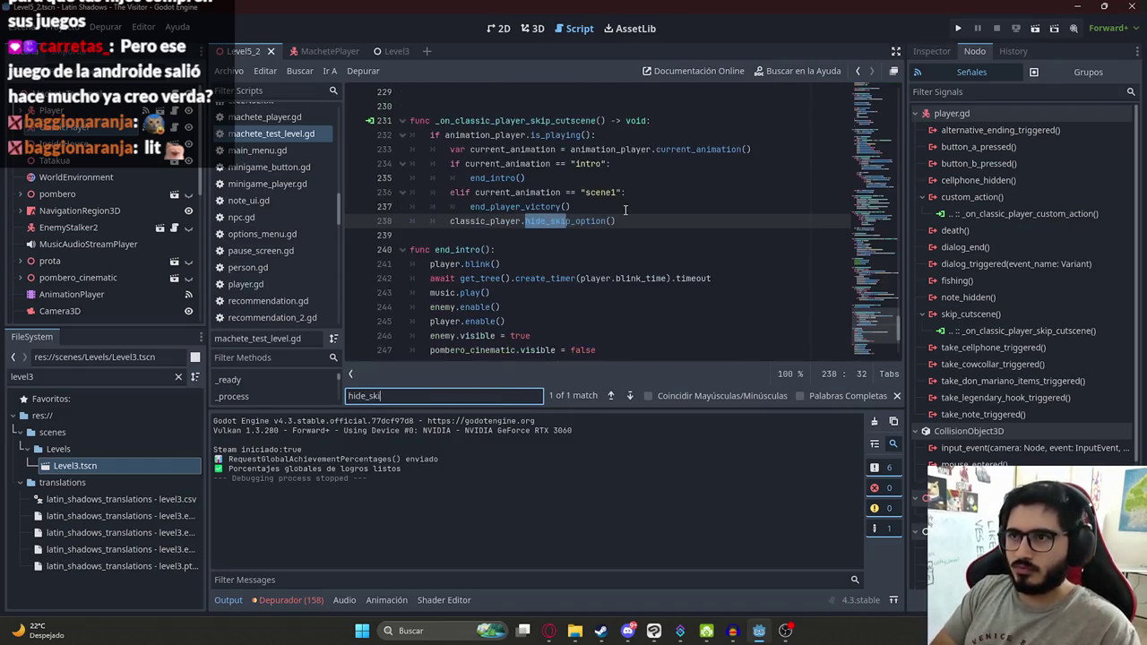
left_click_drag(618, 220, 450, 220)
key("ctrl+c")
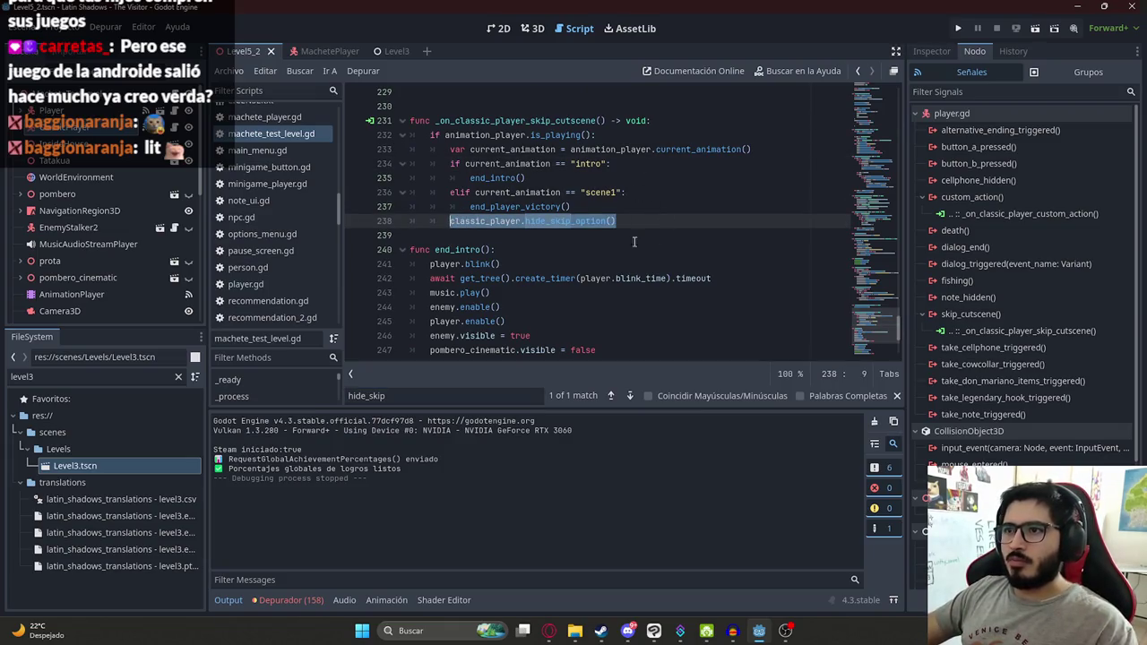
scroll(581, 242, "up", 2)
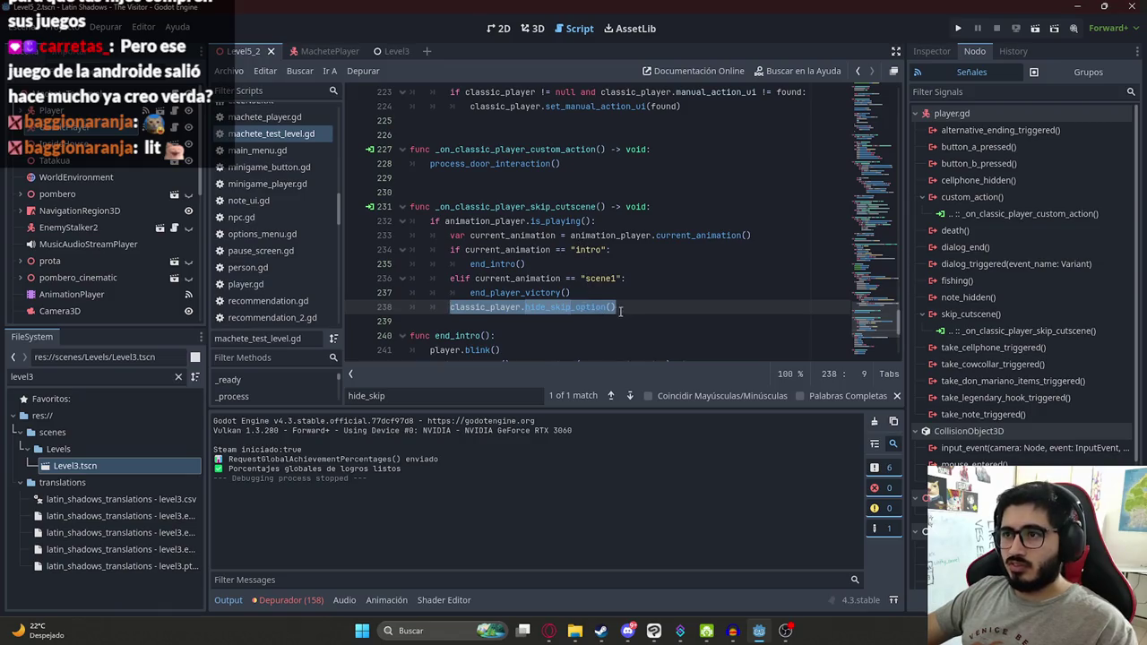
key("BackSpace")
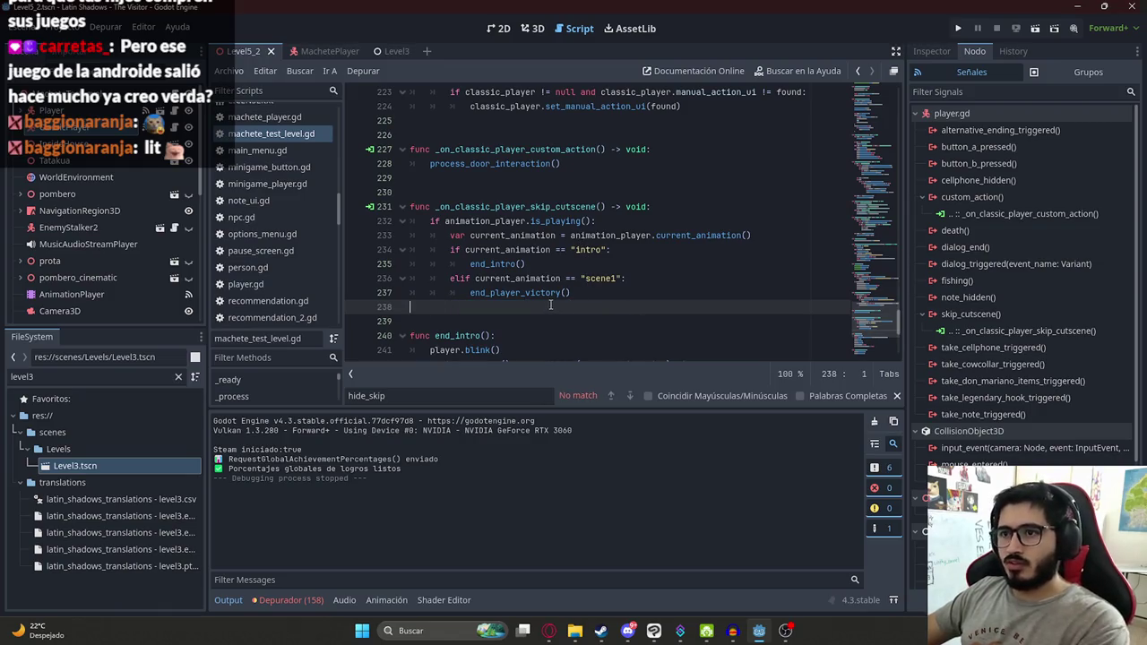
key("BackSpace")
key("BackSpace")
key("BackSpace")
key("ctrl+s")
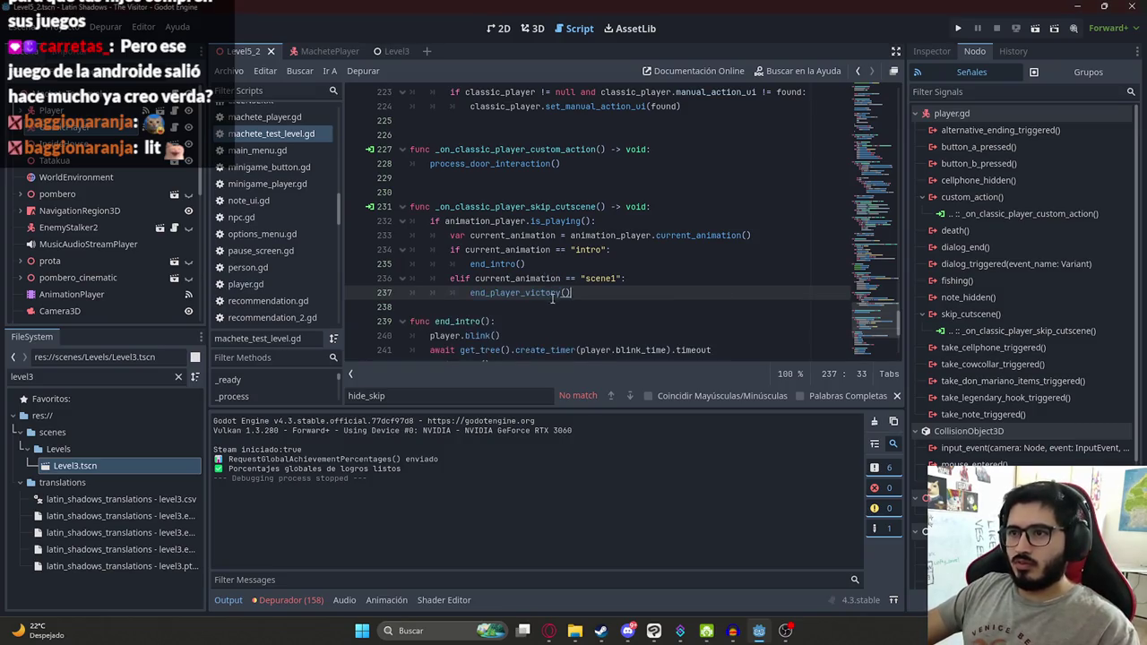
key("ctrl+z")
key("ctrl+z")
key("ctrl+s")
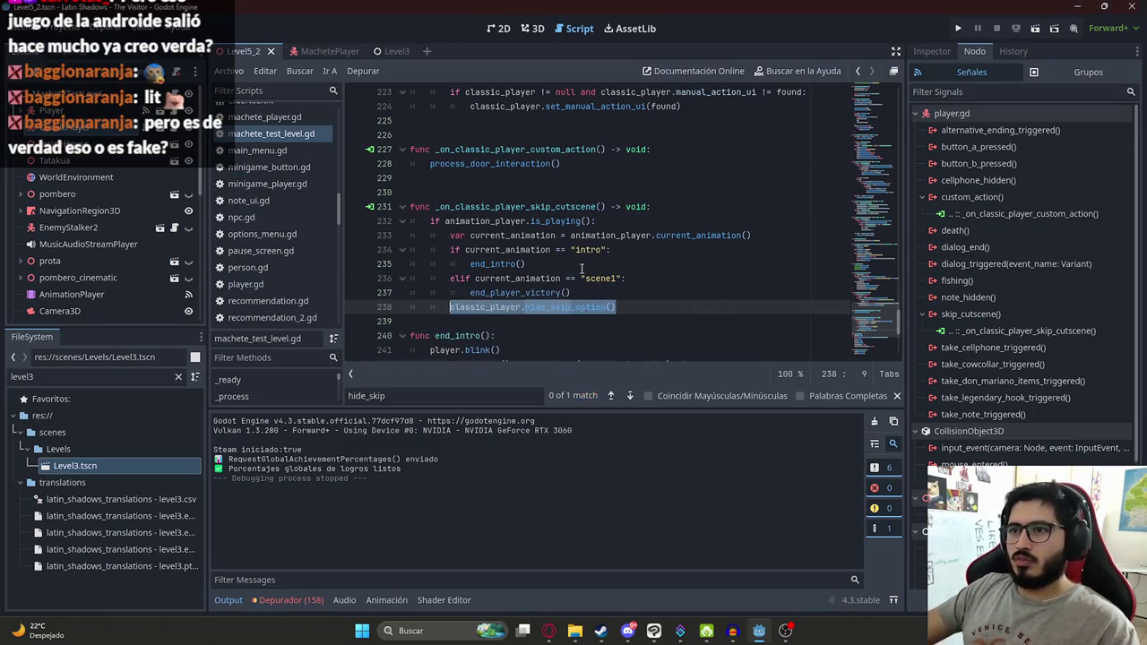
Step: Delete .hide_skip_option() from line 238 and paste the full call back
left_click(582, 267)
double_click(474, 218)
left_click(642, 303)
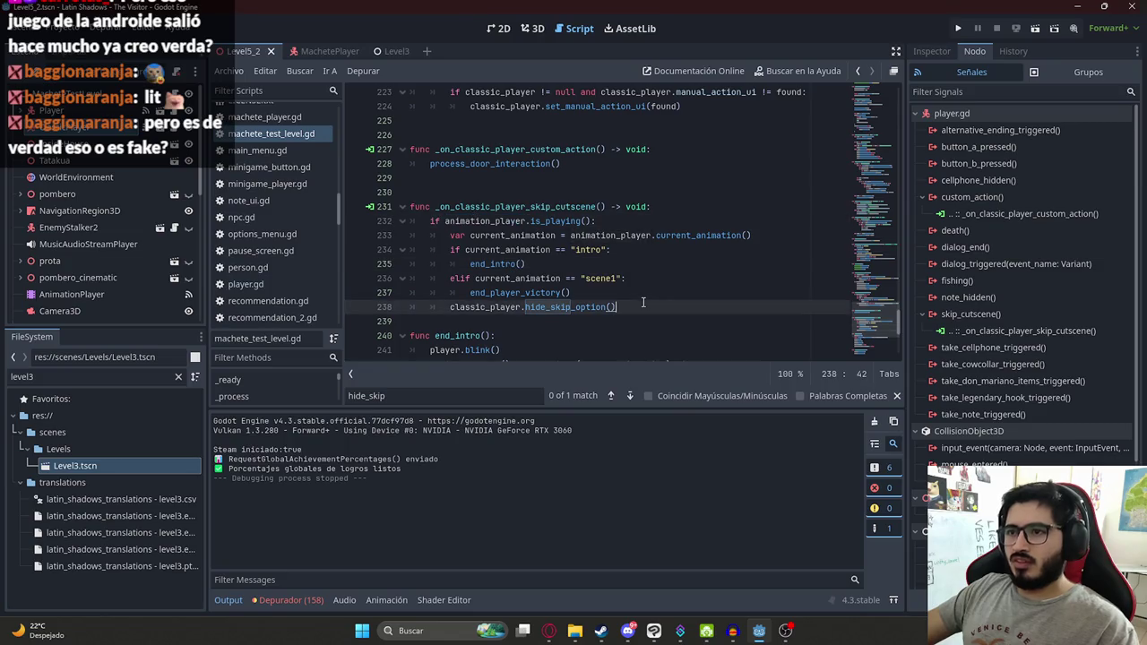
key("BackSpace")
key("BackSpace")
key("BackSpace")
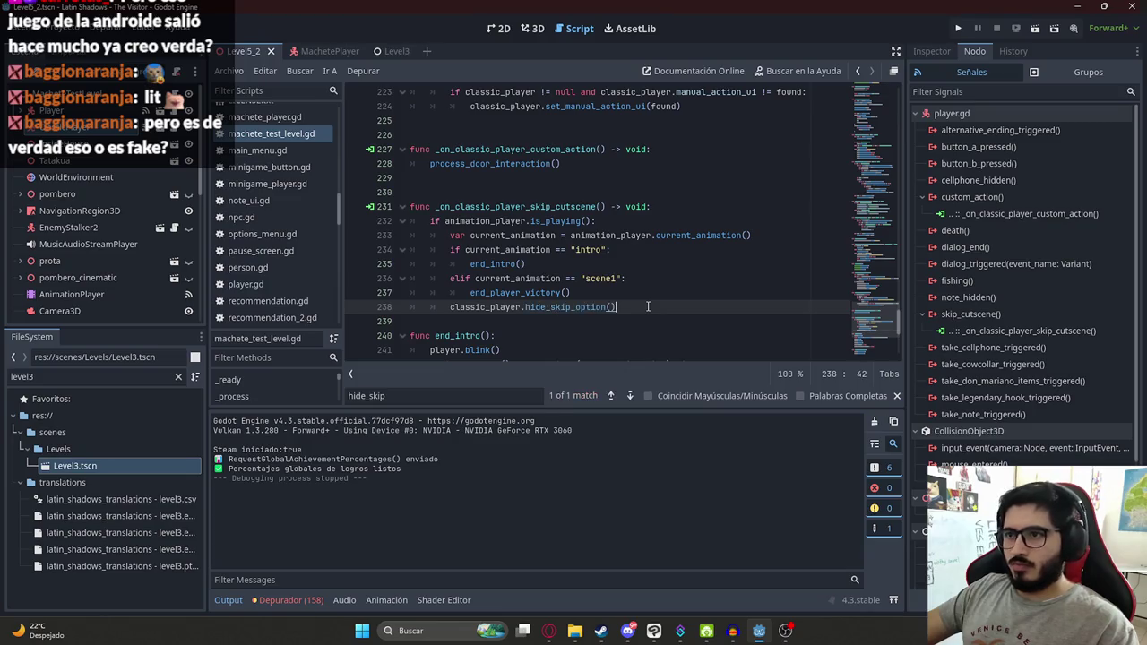
key("ctrl+v")
left_click(647, 293)
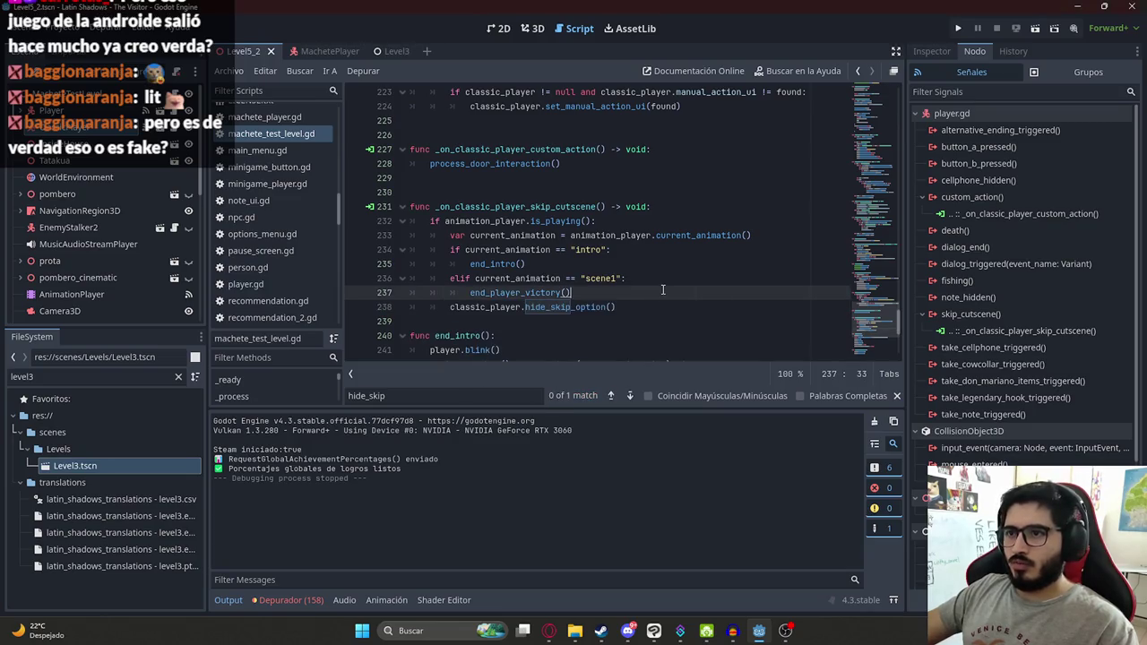
Step: Find the "intro" branch, add a line under scene1's end_player_victory(), and cut classic_player.enable() from OpenDoor
type("\"intro")
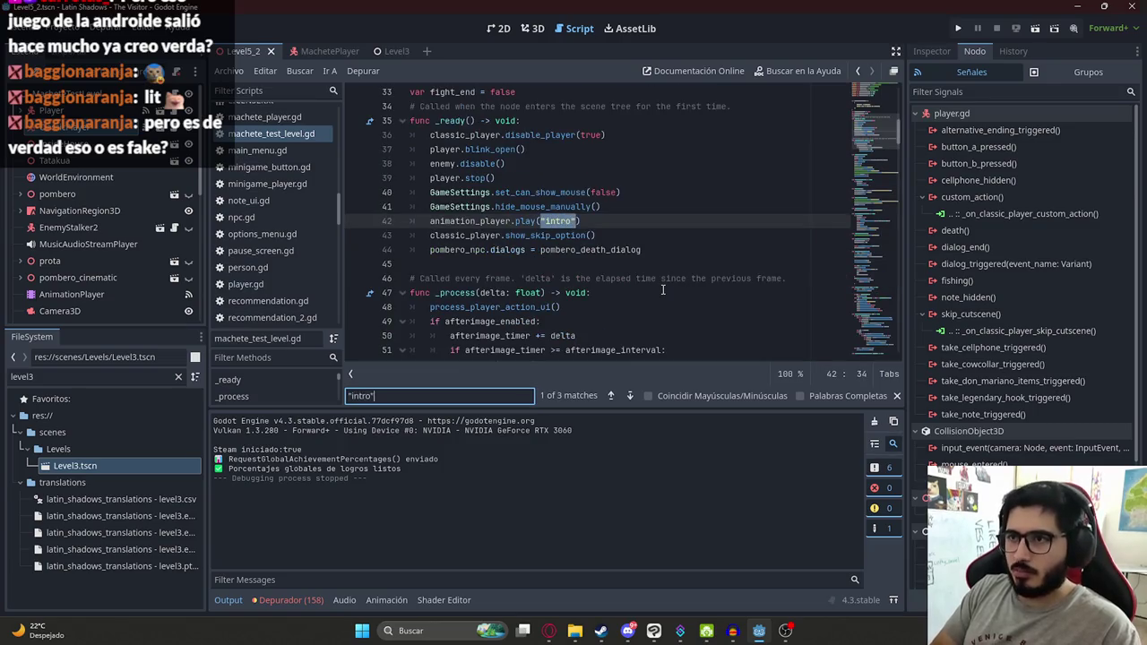
key("Return")
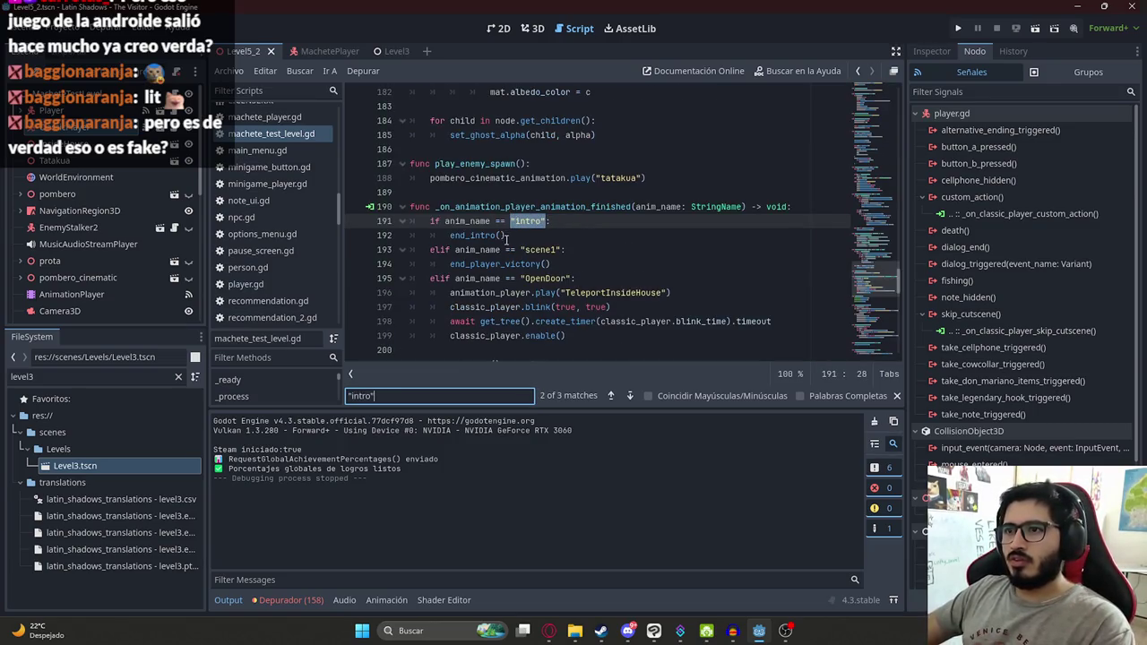
left_click(507, 236)
scroll(507, 235, "down", 1)
key("Return")
type("classic_player.hide_skip_option()")
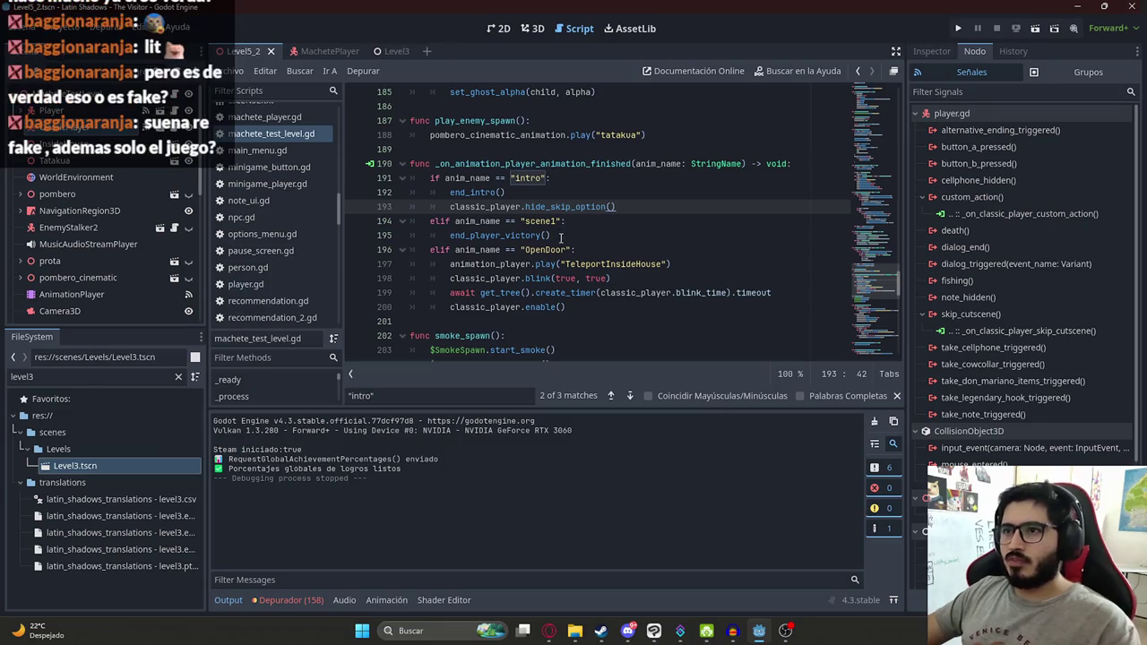
left_click(559, 235)
key("Return")
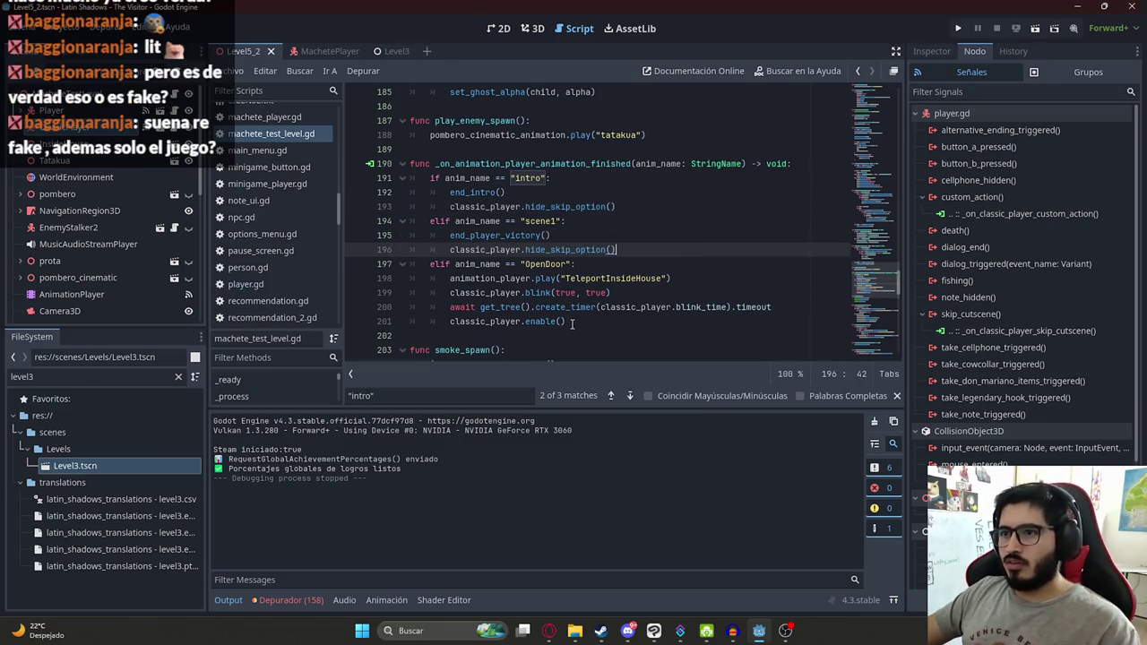
left_click(573, 321)
key("ctrl+x")
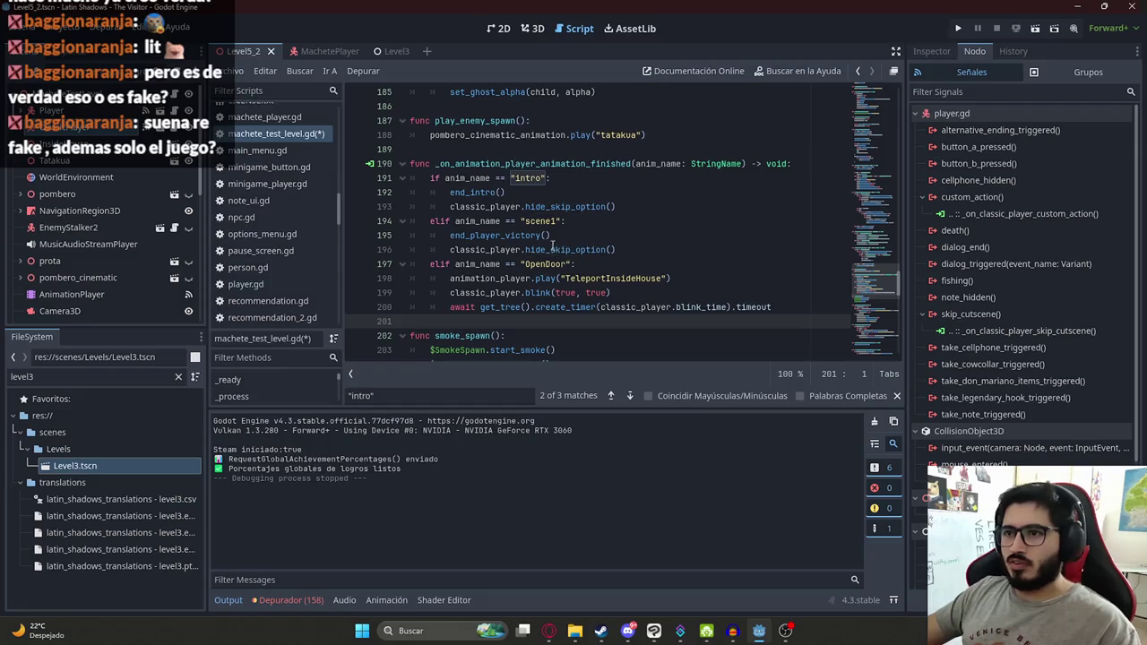
Step: Add an elif branch for "palyer_death" that calls hide_skip_option()
left_click(539, 179)
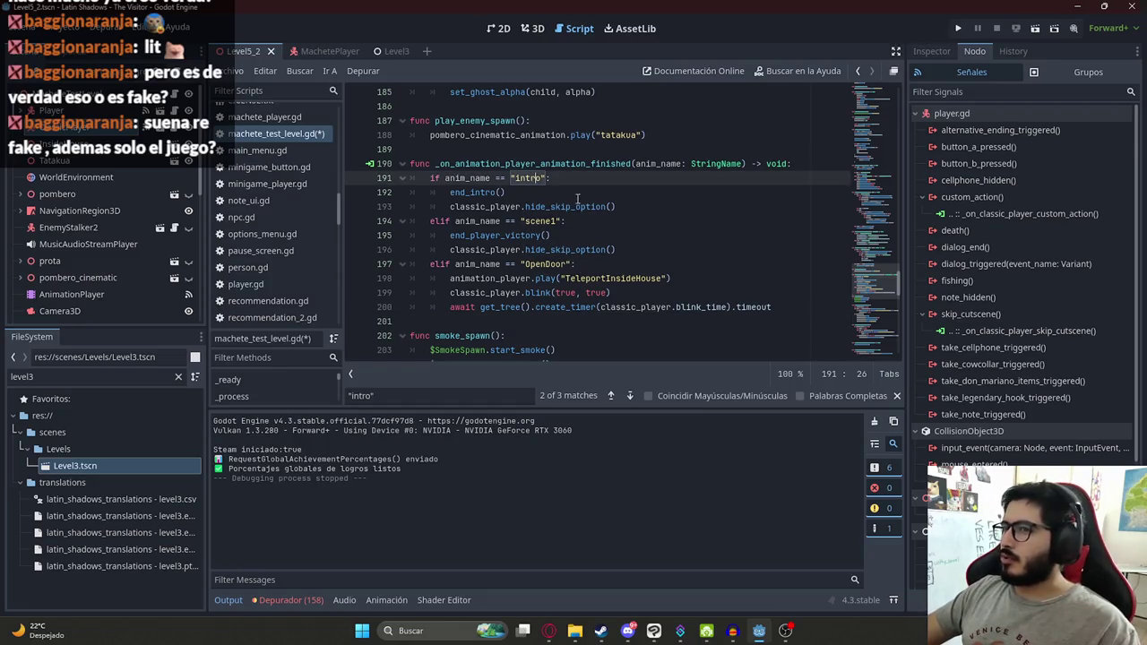
left_click(548, 206)
left_click(630, 249)
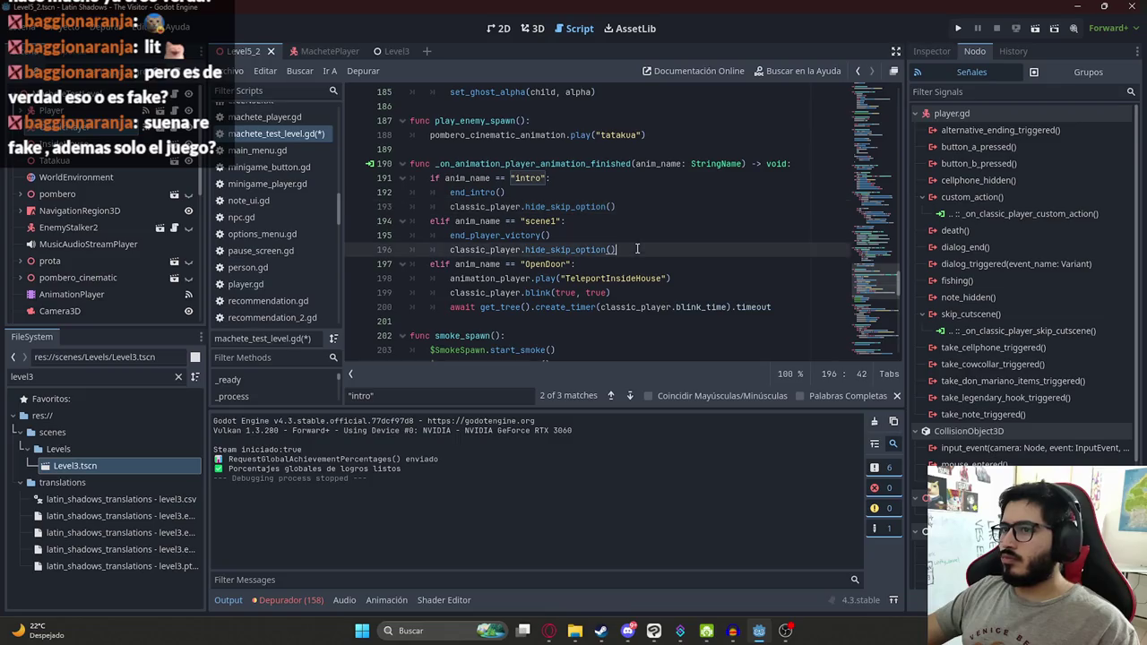
key("Return")
type("elif anim_name ==")
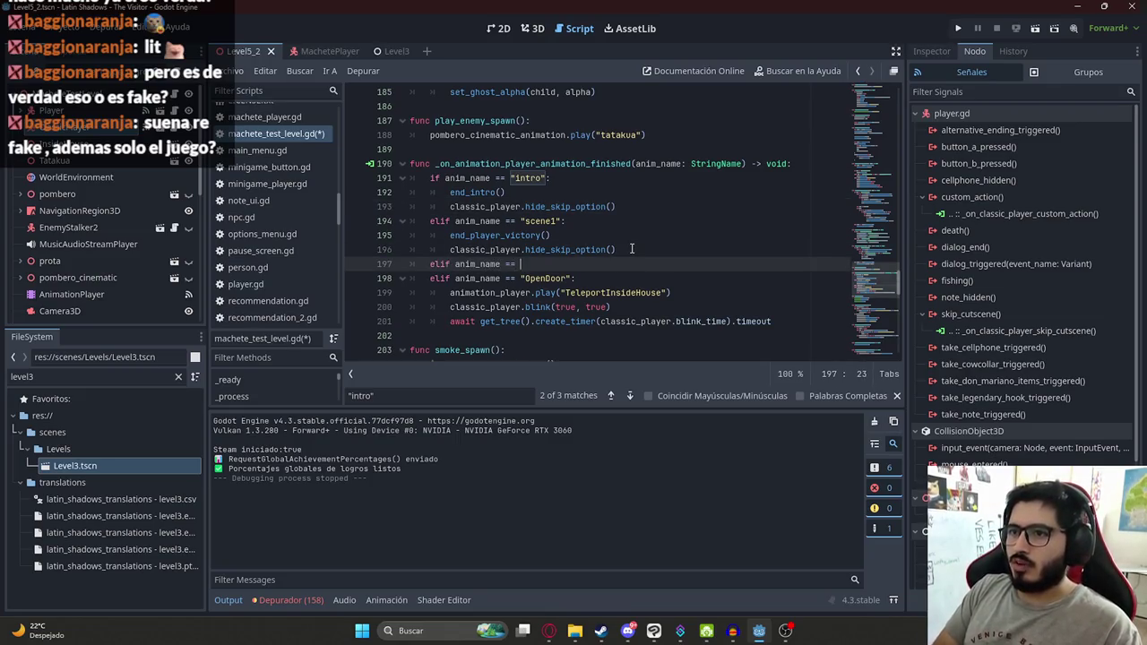
type("\"")
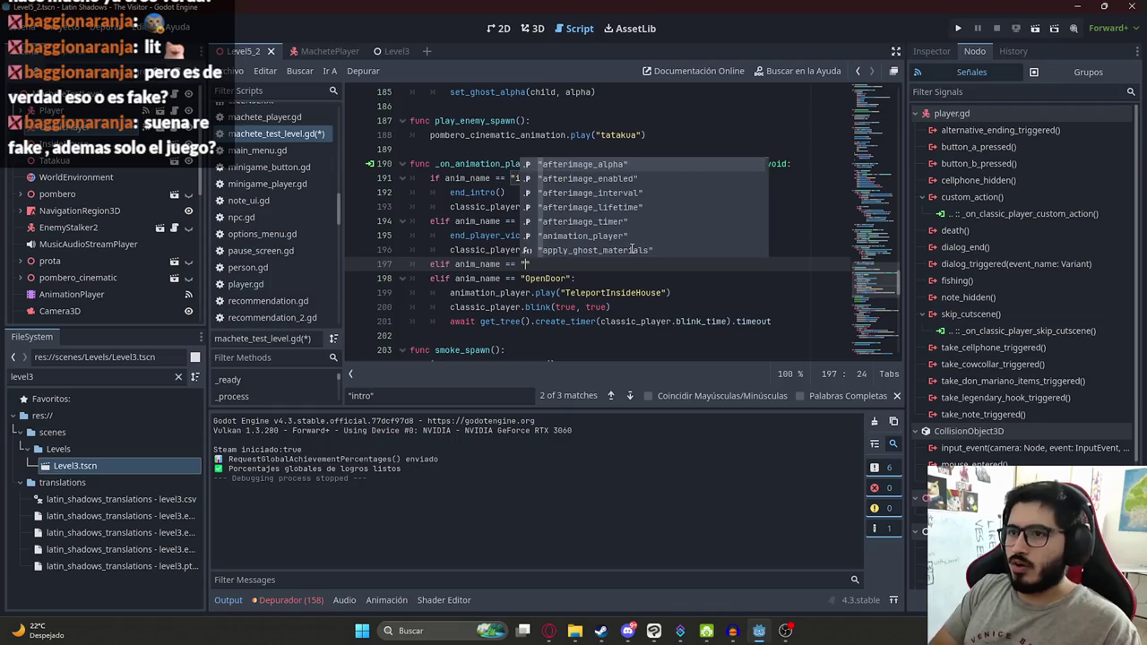
type("palyer_death")
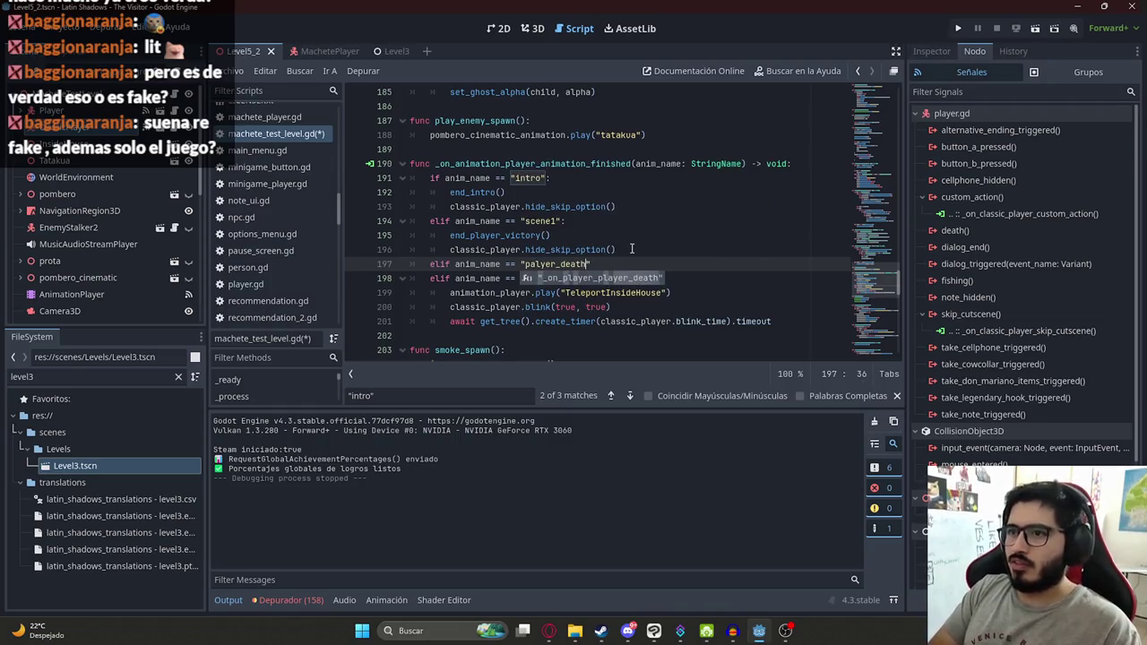
key("Return")
type("classic_player.enable()")
key("Return")
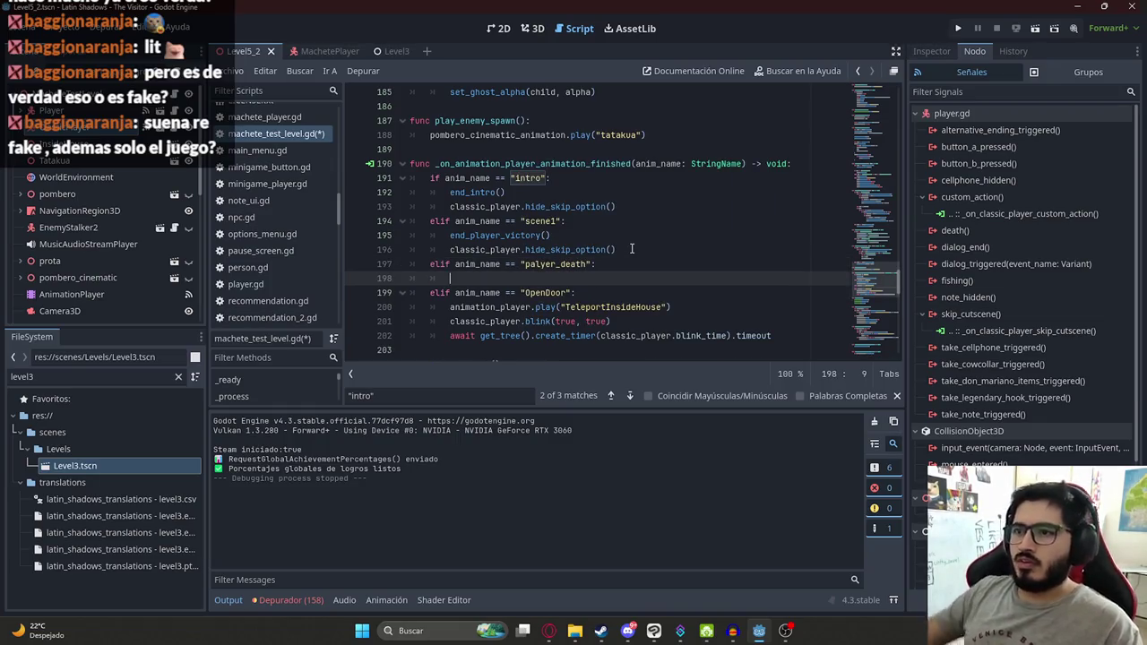
key("ctrl+z")
left_click(474, 282)
key("ctrl+z")
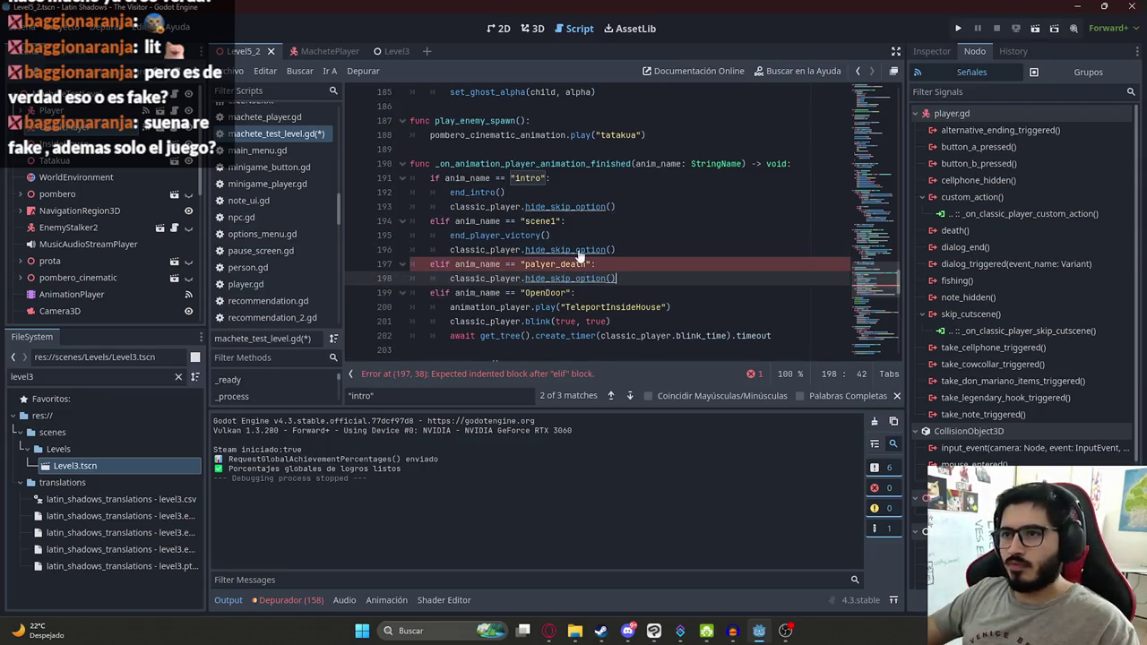
scroll(653, 264, "down", 1)
left_click(557, 265)
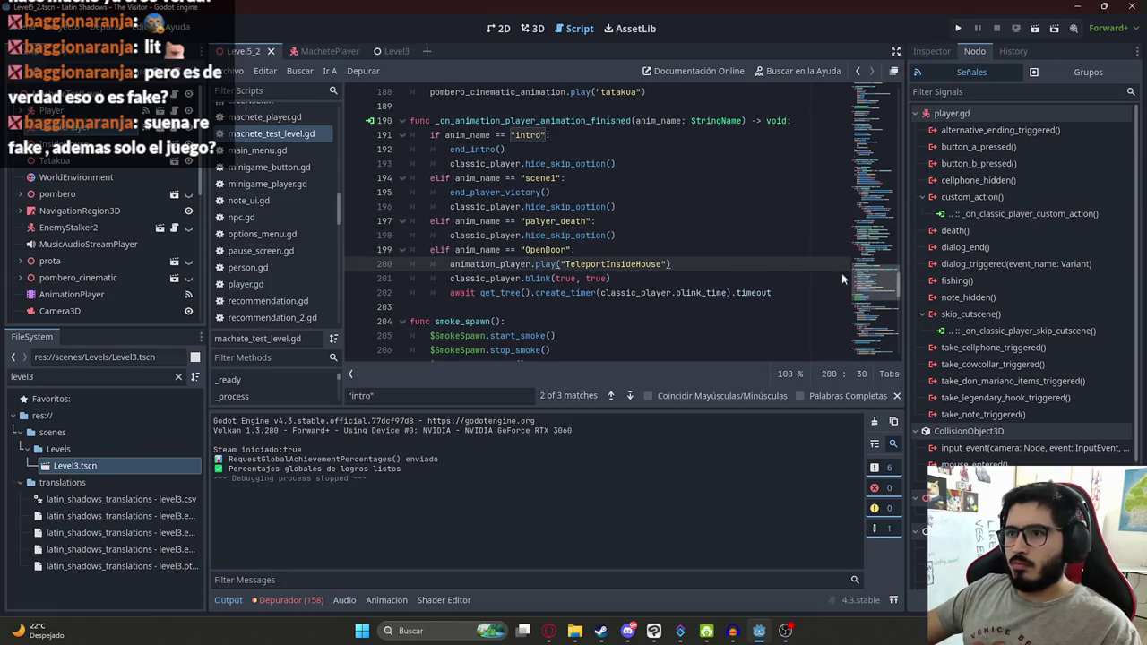
right_click(246, 52)
Step: Play the Level5_2 scene and walk the player up to the house door
left_click(340, 151)
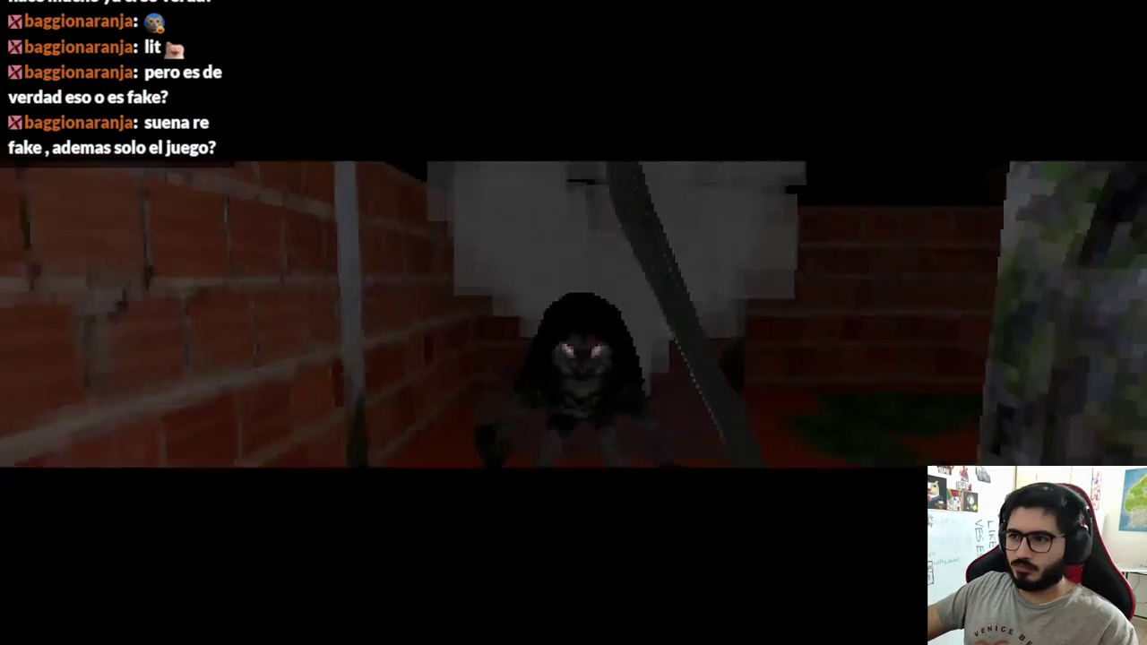
key("w")
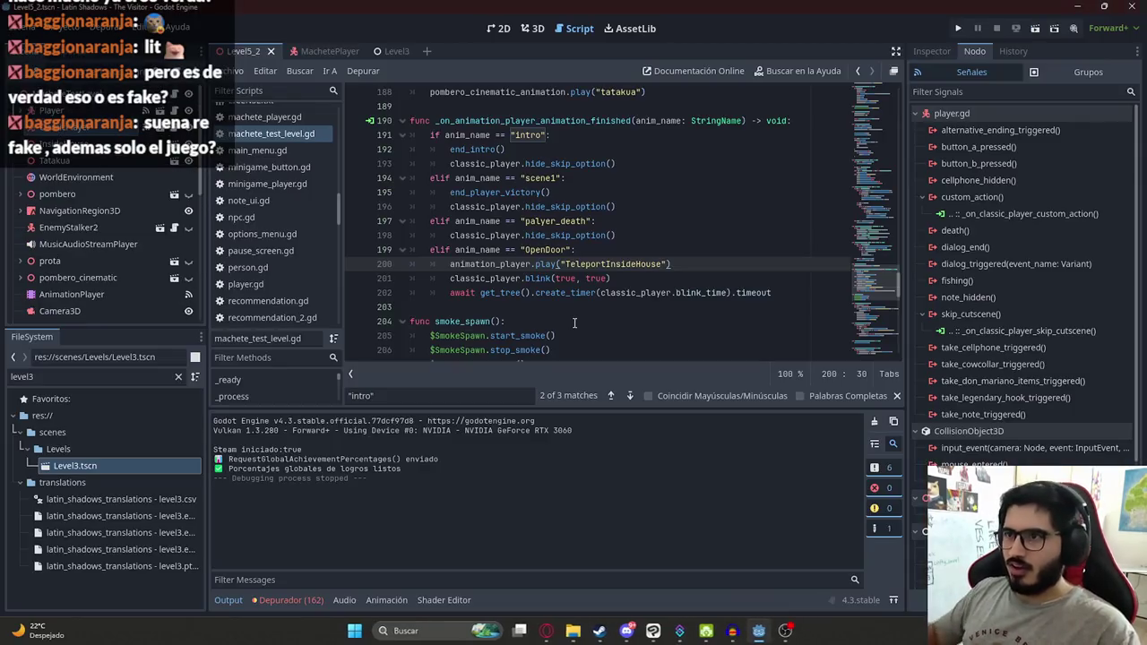
Step: Review the OpenDoor branch's classic_player, blink and timer await lines
double_click(548, 251)
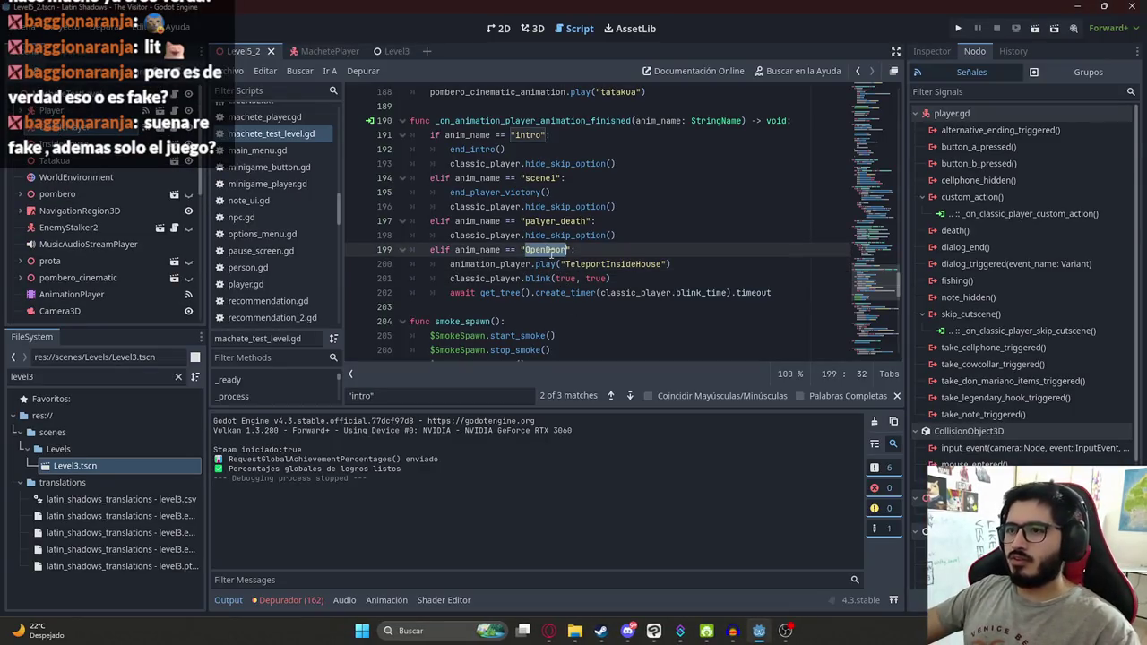
left_click(543, 279)
left_click(574, 292)
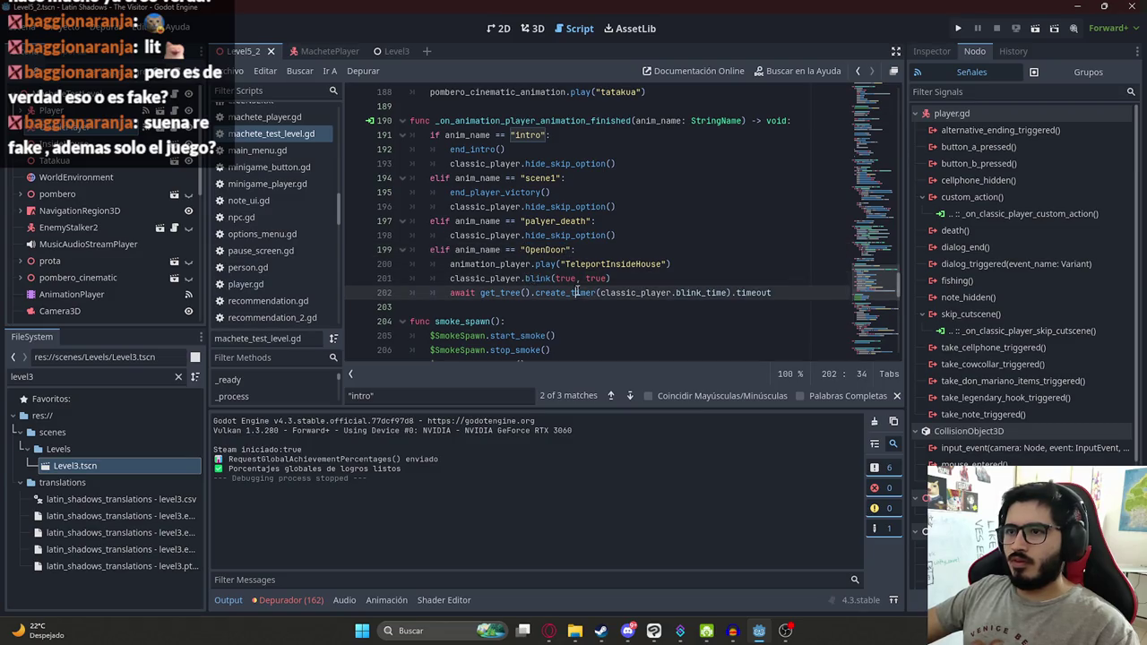
double_click(478, 278)
left_click(699, 281)
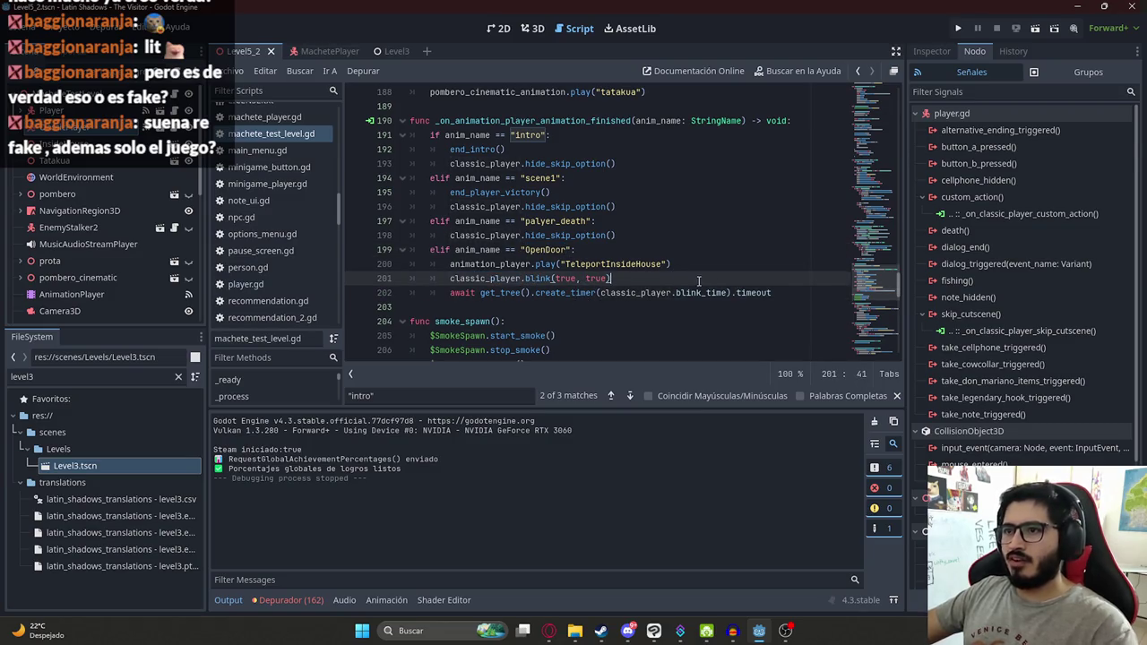
left_click(803, 298)
Step: Insert classic_player.enable() on a new line after the timer await, using autocomplete
key("Return")
type("classic_player.")
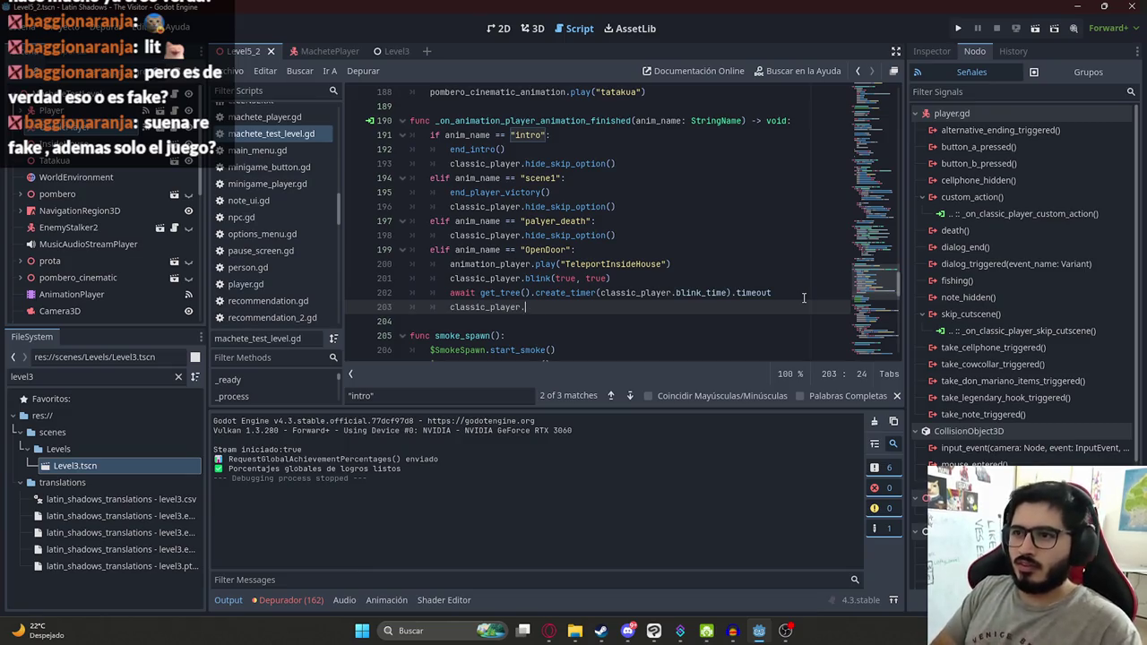
type("e")
type("nalbe(")
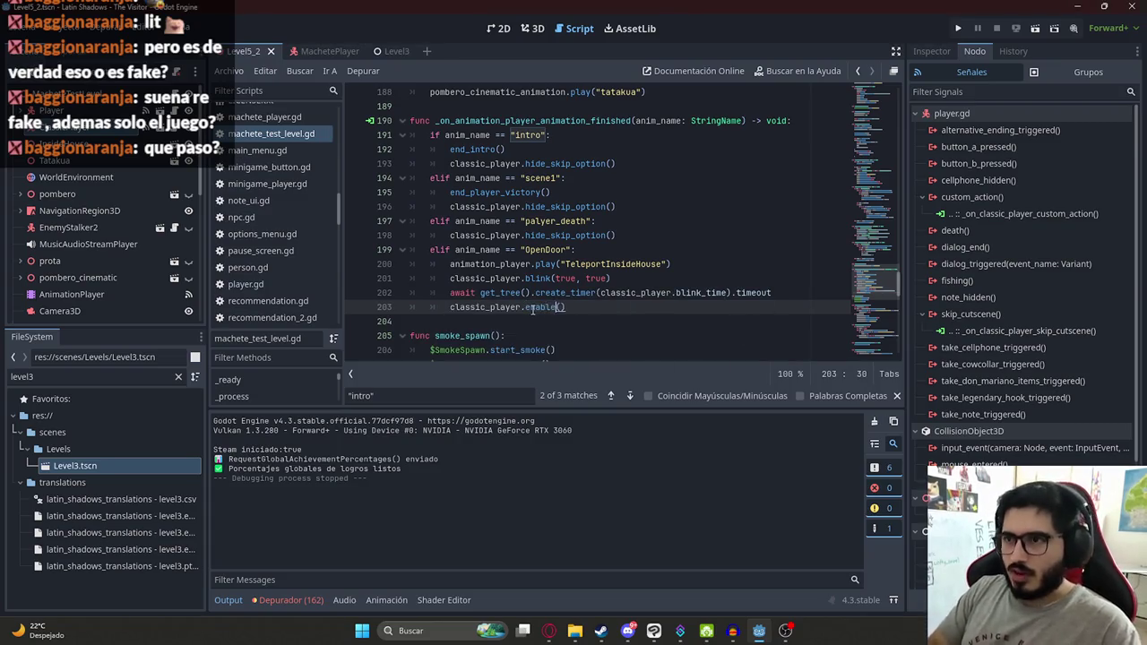
key("ctrl+space")
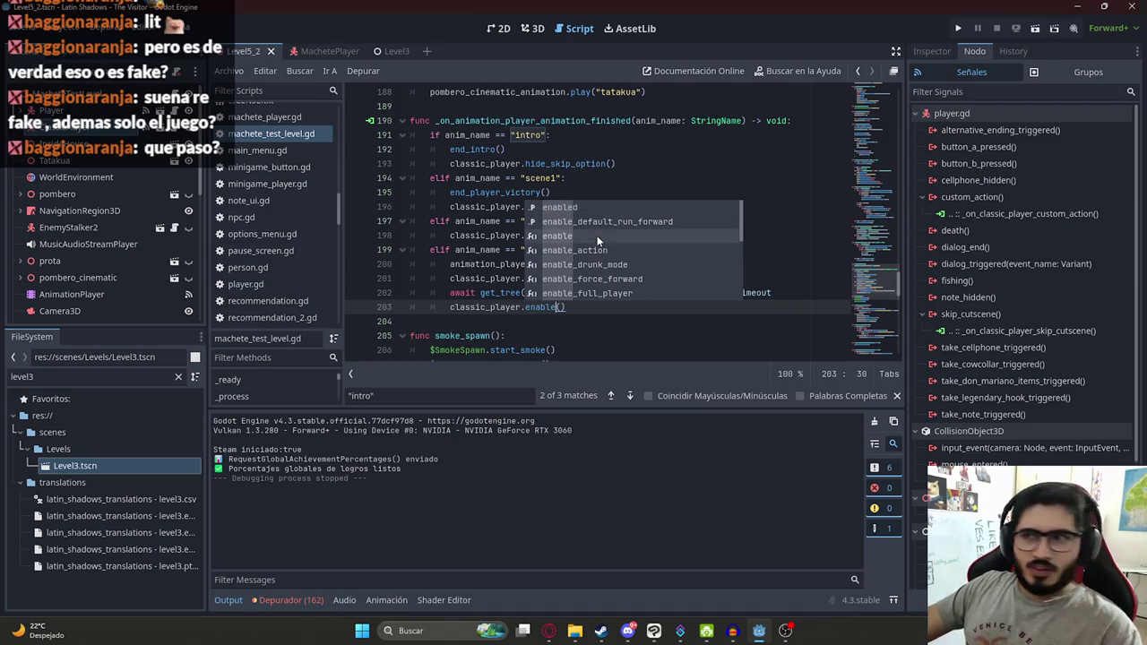
left_click(526, 292)
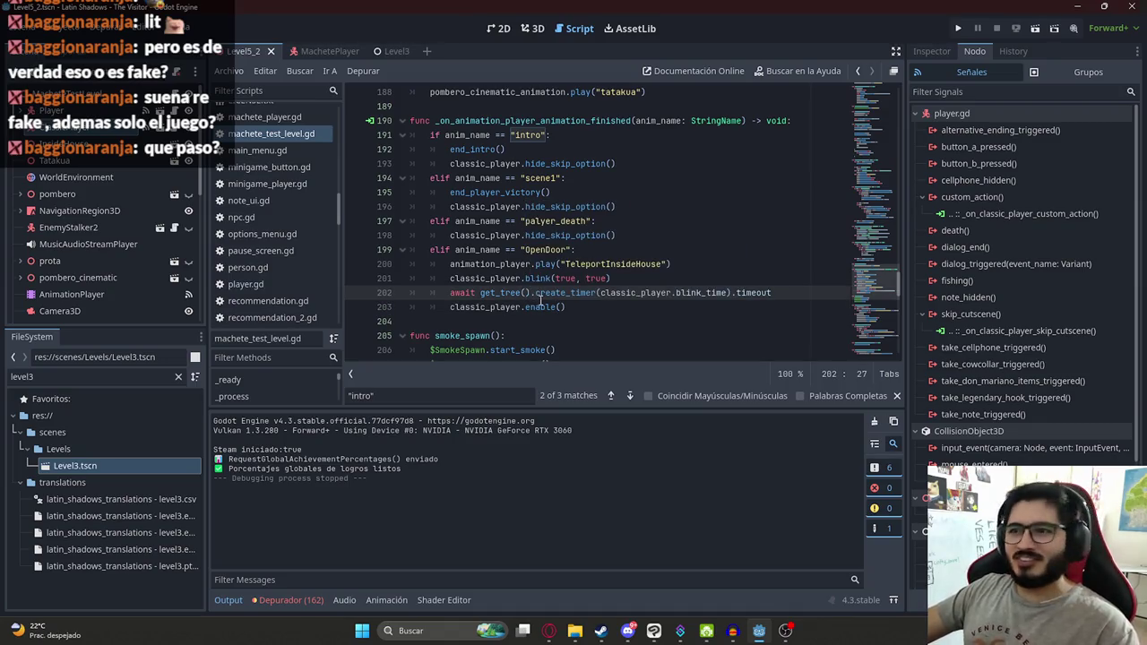
double_click(538, 308)
left_click(541, 316)
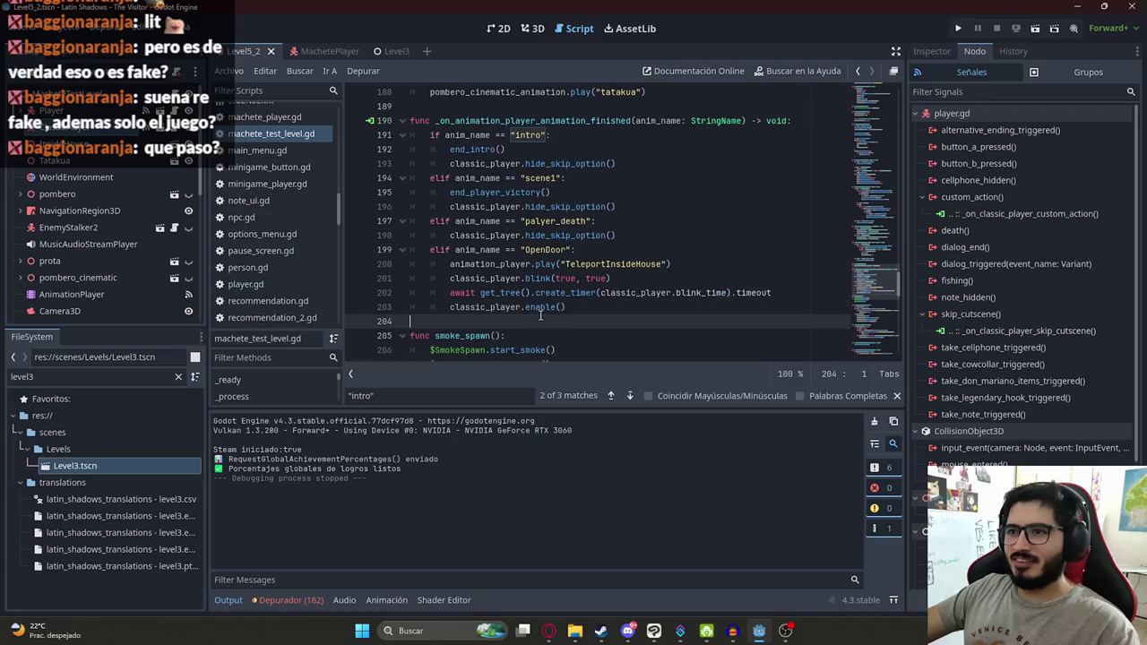
left_click(525, 308)
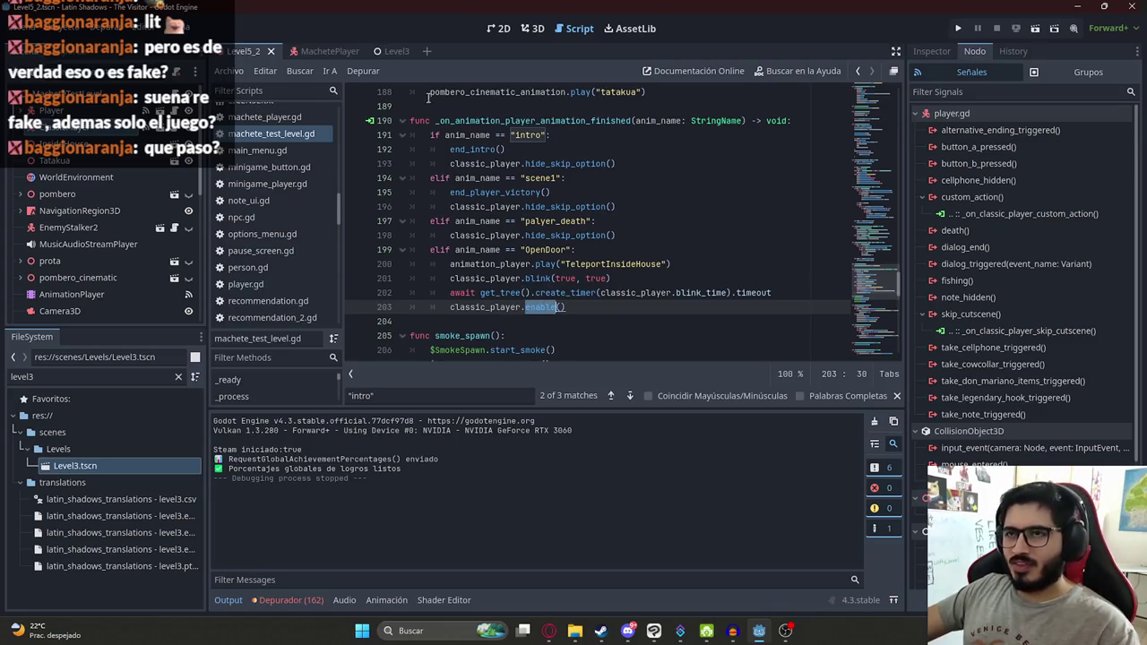
left_click(523, 33)
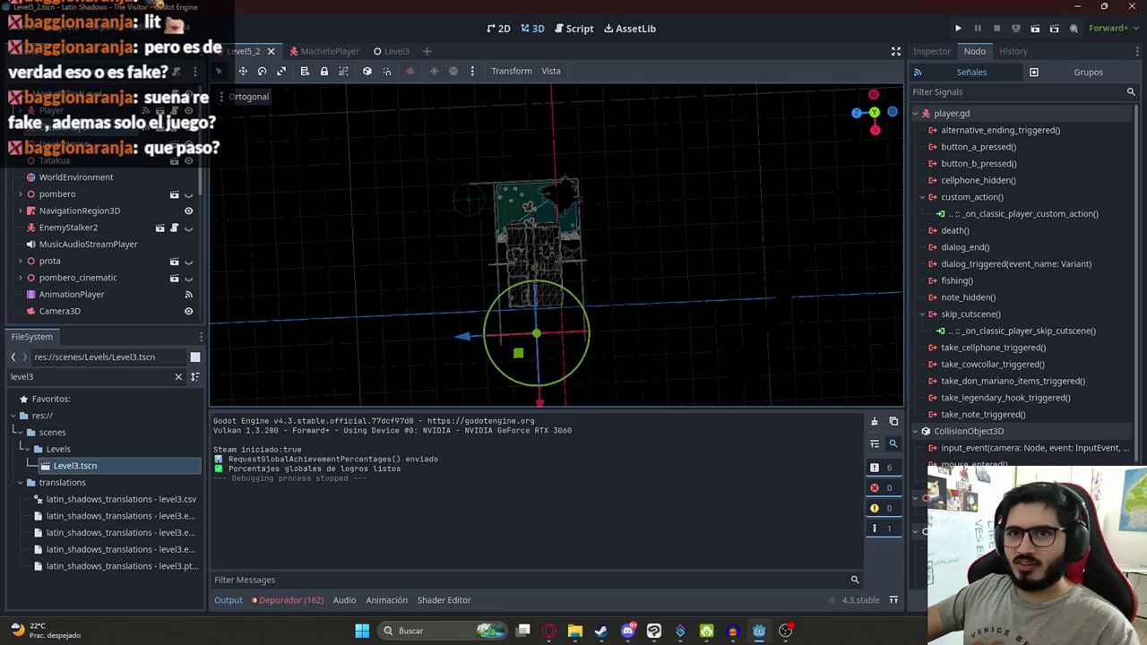
Step: Set the AnimationPlayer to TeleportInsideHouse and clear the WorldEnvironment's environment
left_click(65, 294)
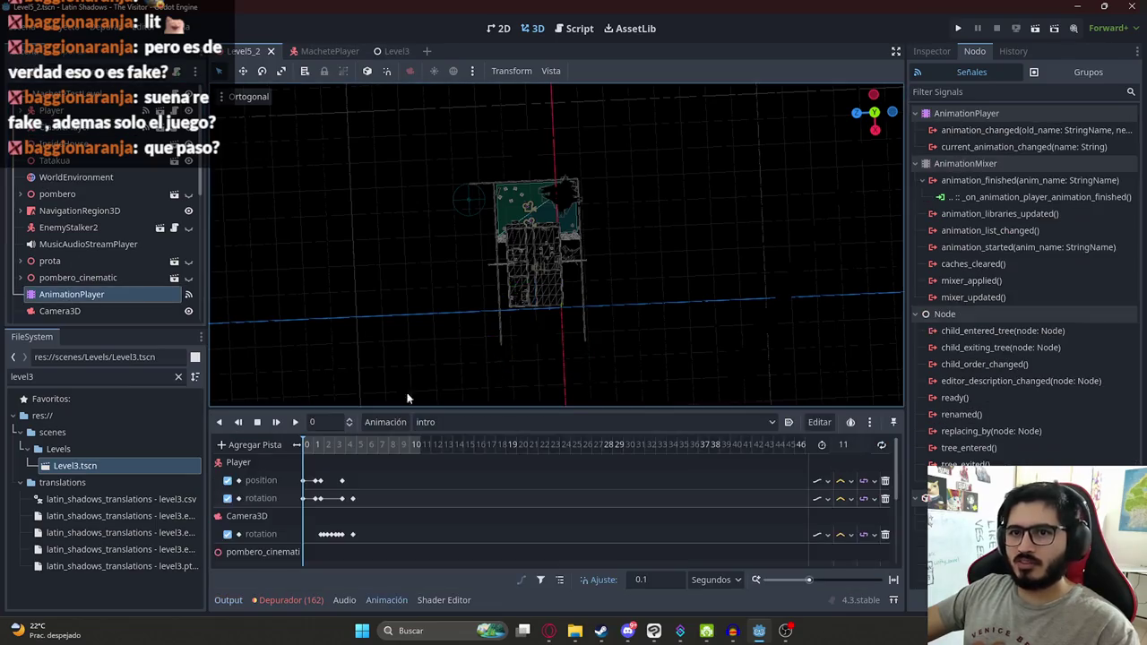
left_click(465, 422)
left_click(468, 472)
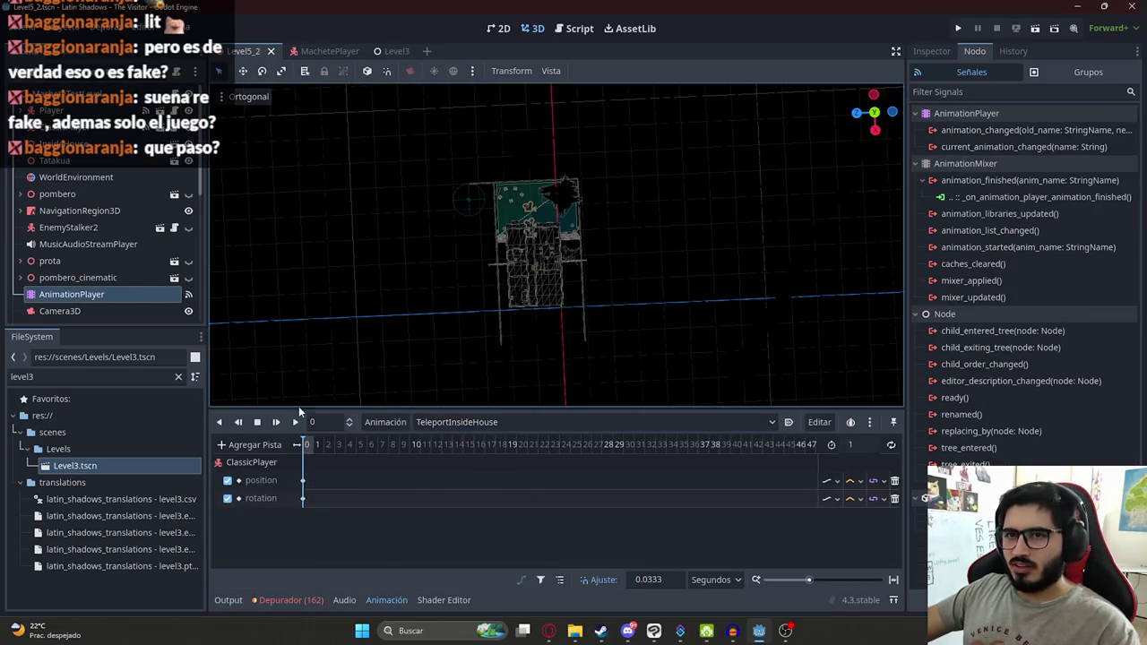
left_click(54, 110)
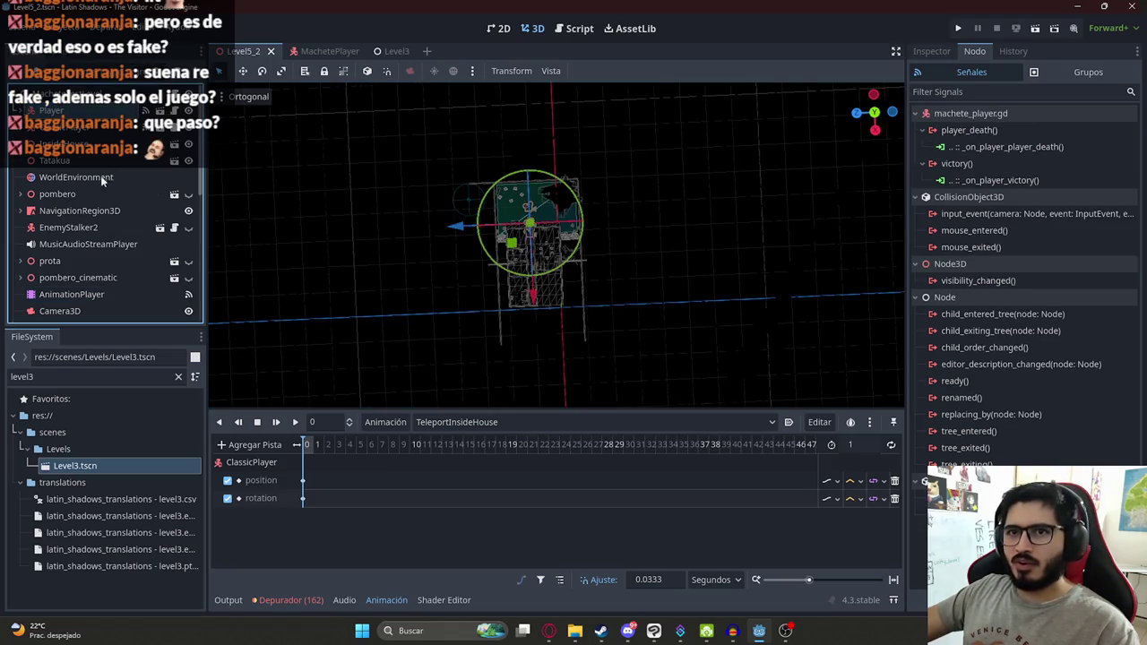
left_click(102, 178)
left_click(931, 50)
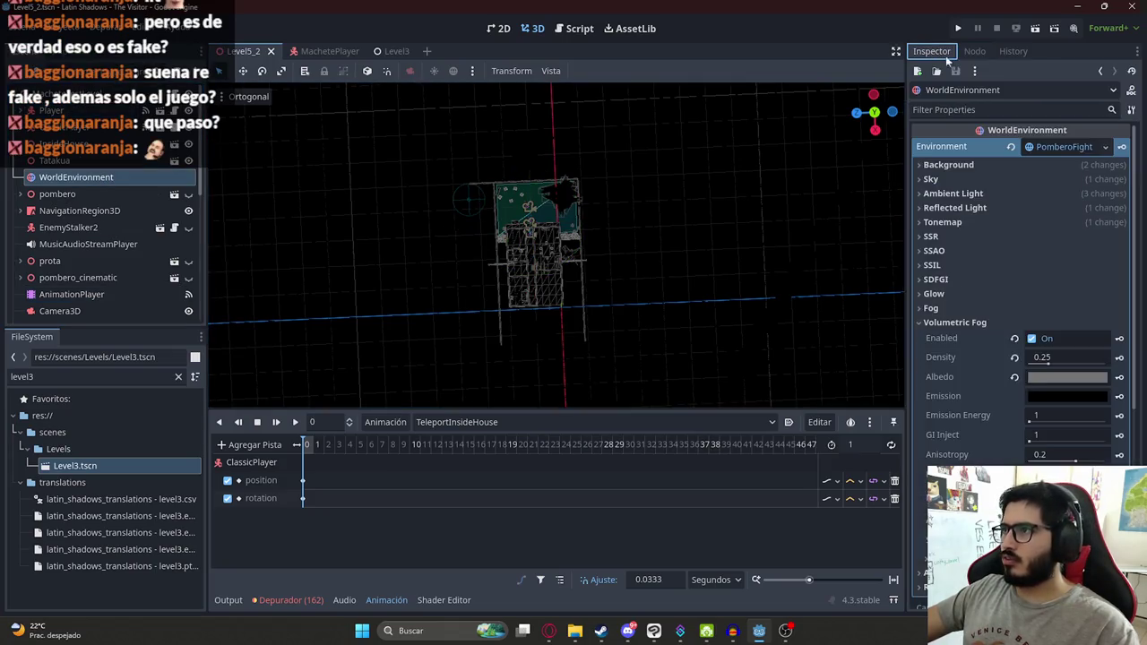
left_click(1011, 148)
Step: Switch to top view and browse the animation list without changing it
scroll(518, 295, "up", 6)
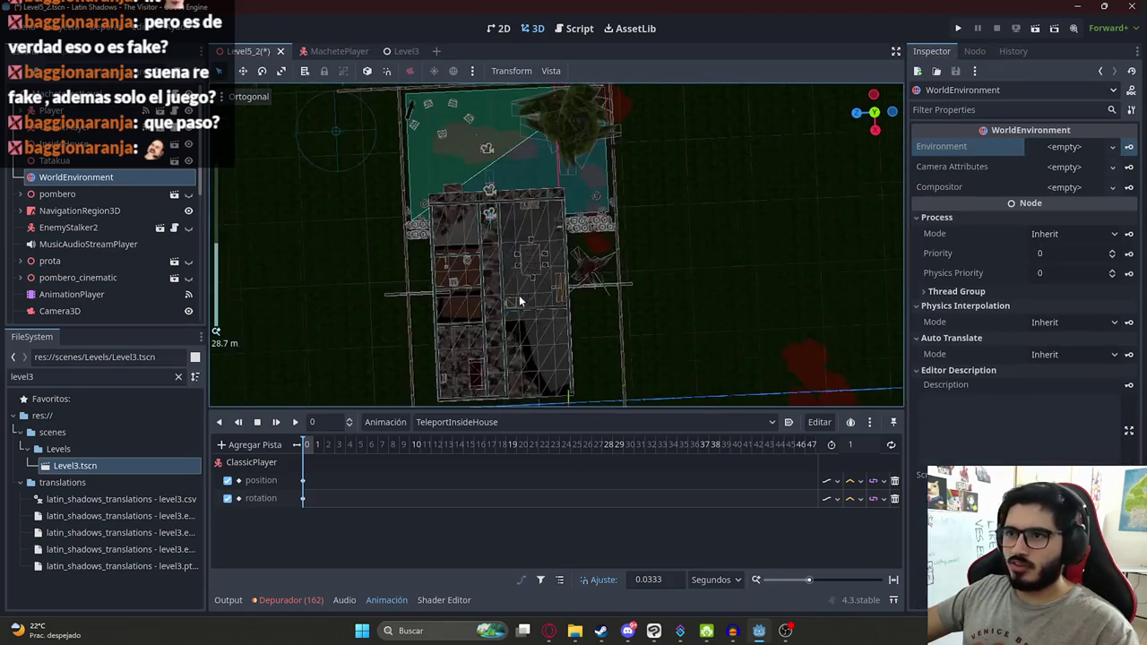
key("KP_7")
scroll(627, 286, "up", 5)
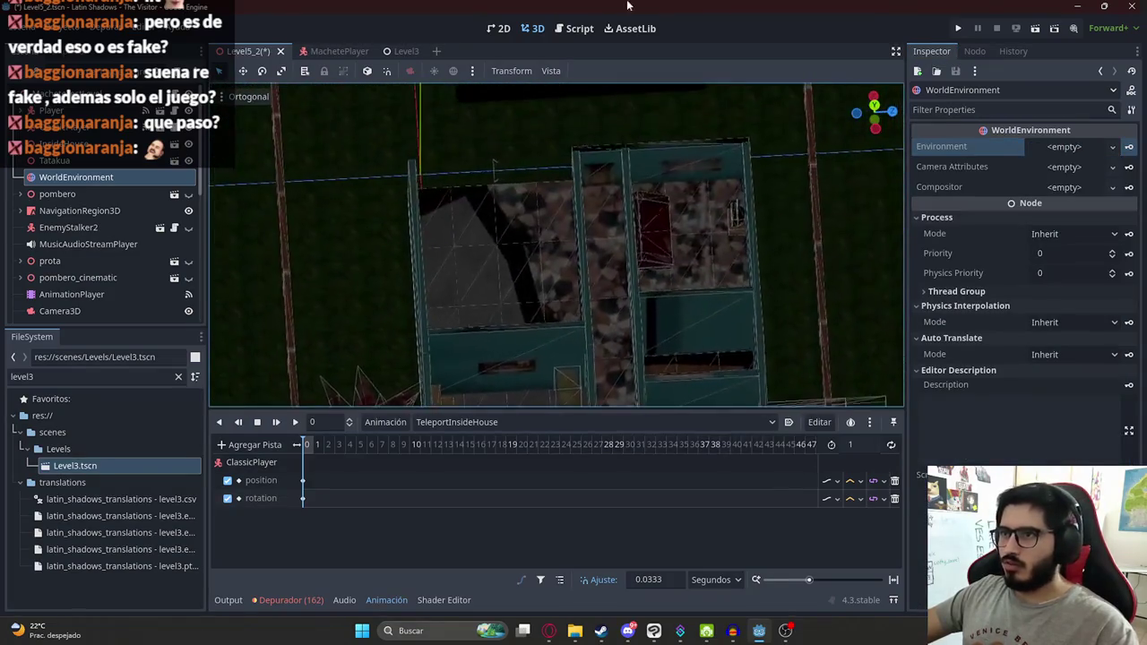
scroll(644, 170, "down", 8)
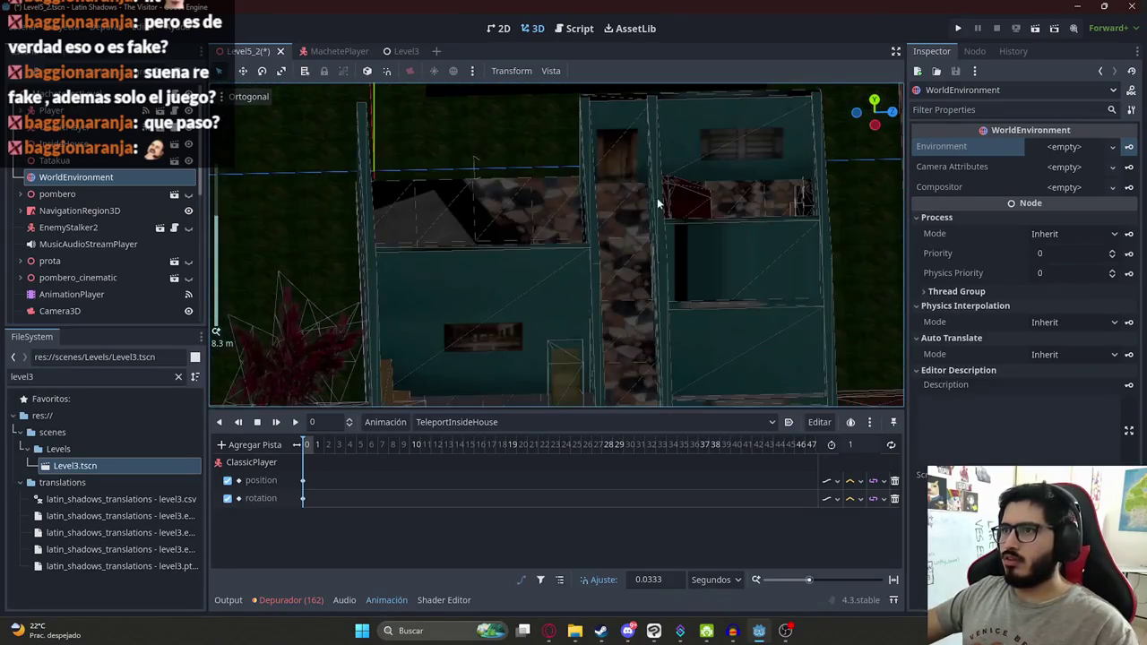
scroll(592, 165, "up", 6)
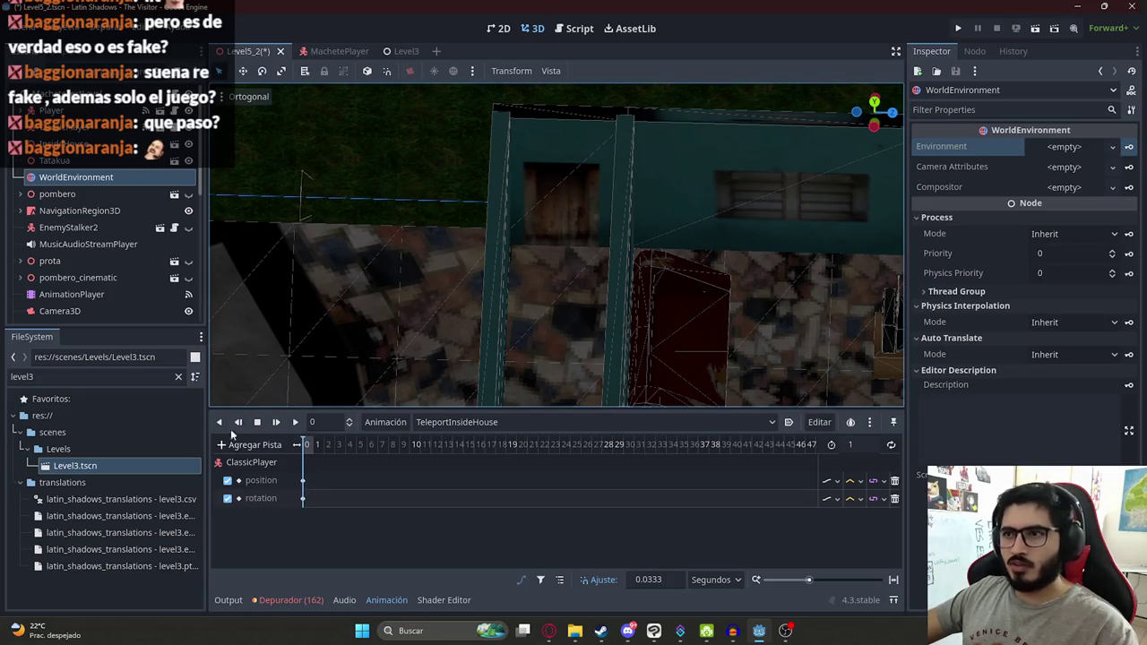
left_click(512, 425)
left_click(432, 336)
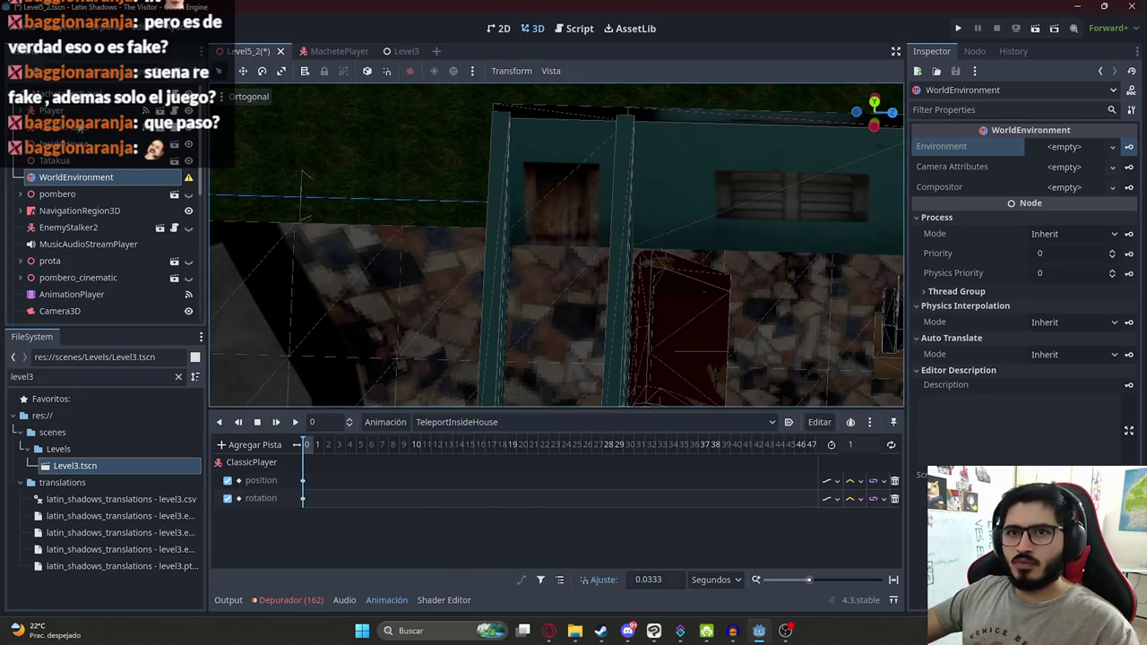
Step: Inspect ClassicPlayer and its Camera3D, framing the player in the 3D view
left_click(81, 128)
left_click(39, 178)
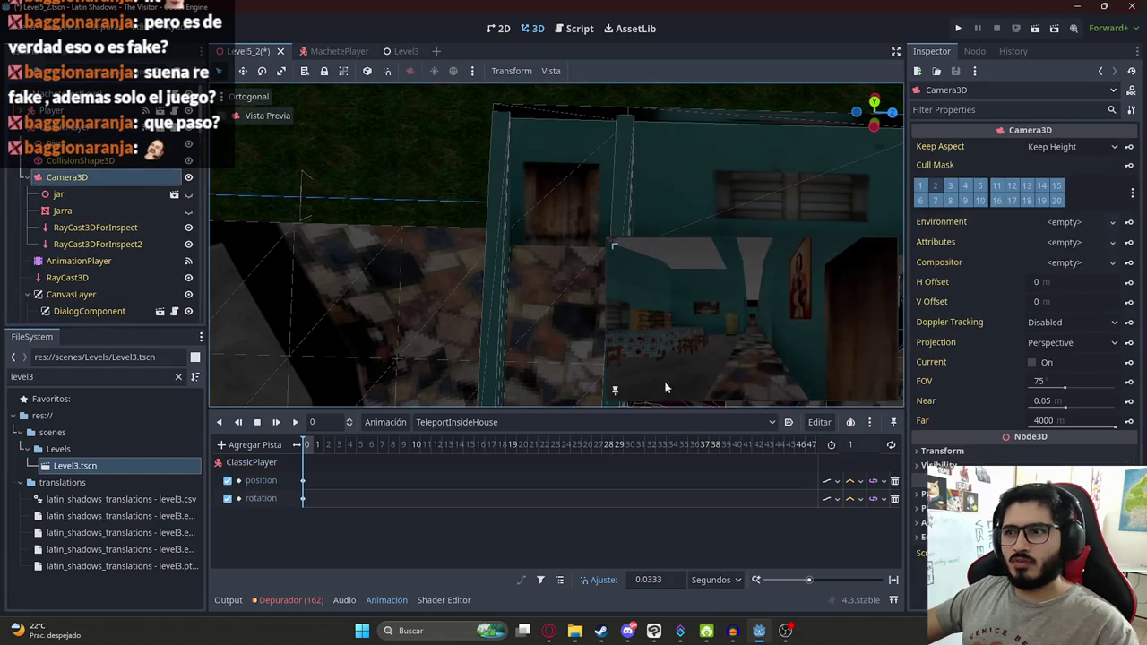
left_click(81, 128)
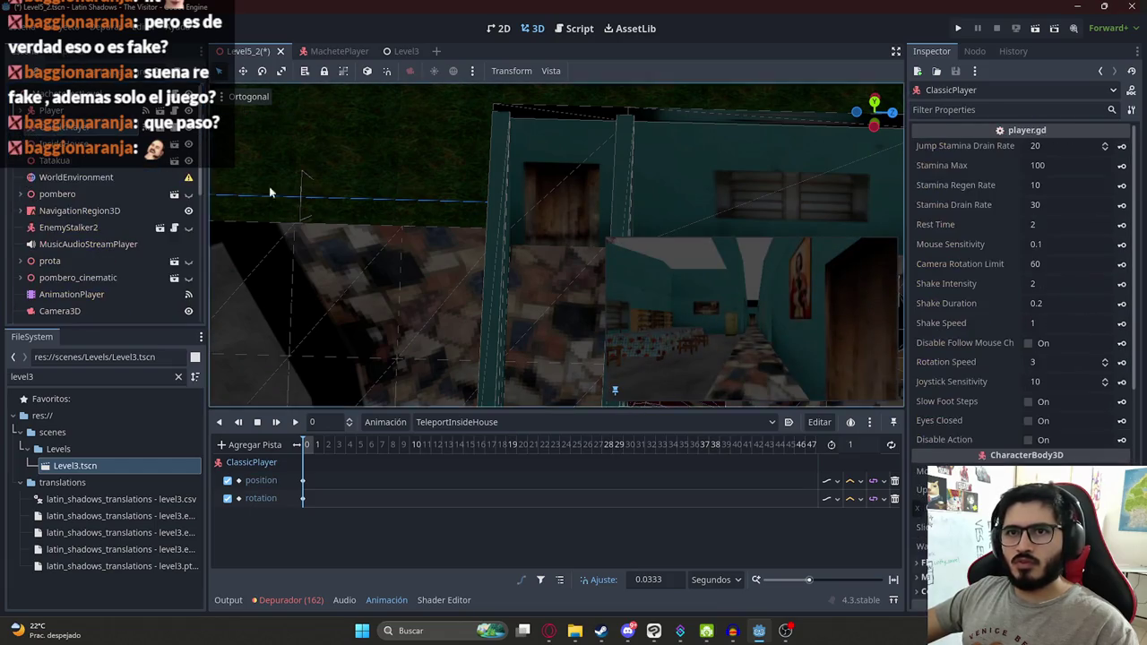
key("f")
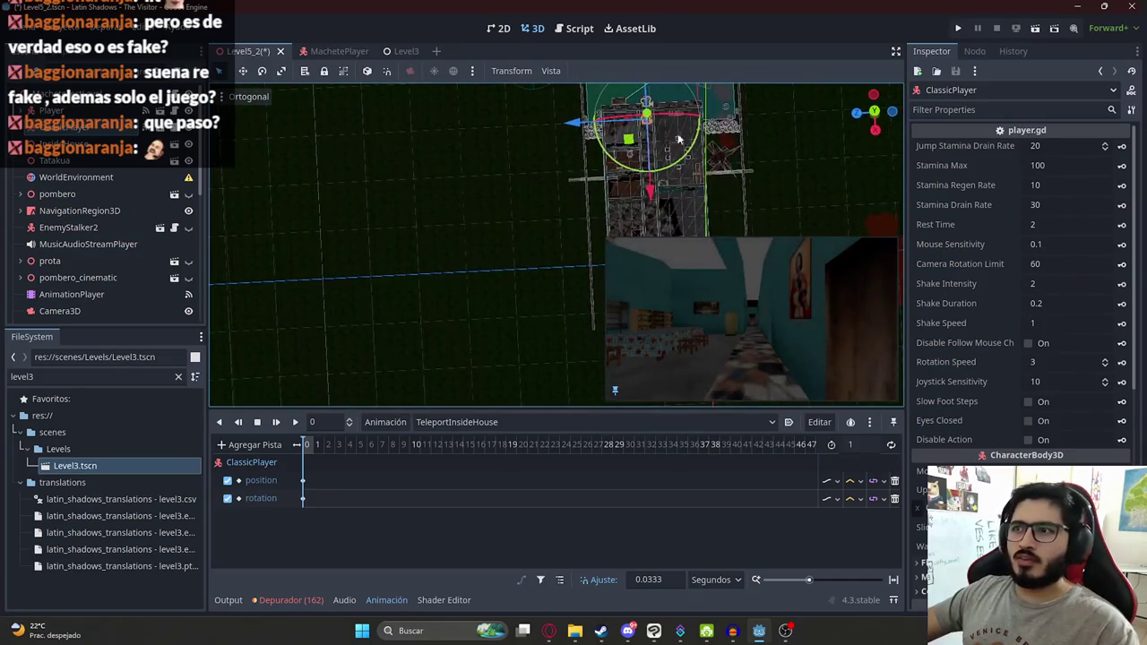
scroll(378, 205, "up", 10)
scroll(379, 206, "up", 5)
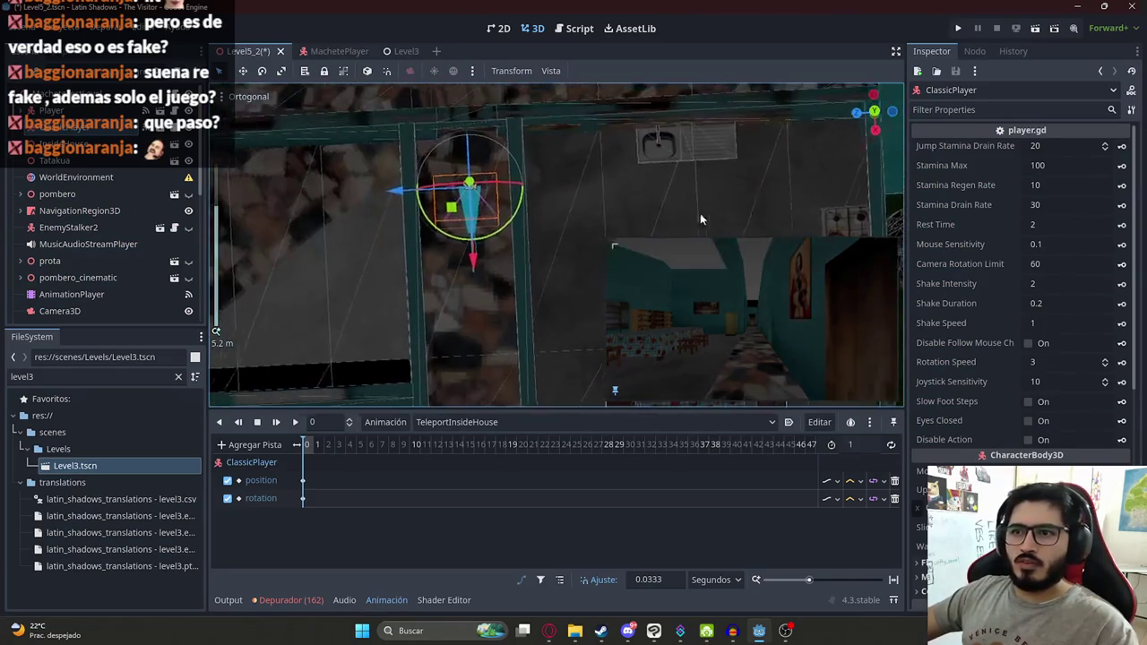
mouse_move(495, 175)
left_mouse_down()
mouse_move(548, 277)
mouse_move(496, 165)
mouse_move(442, 175)
left_mouse_up()
scroll(475, 224, "up", 5)
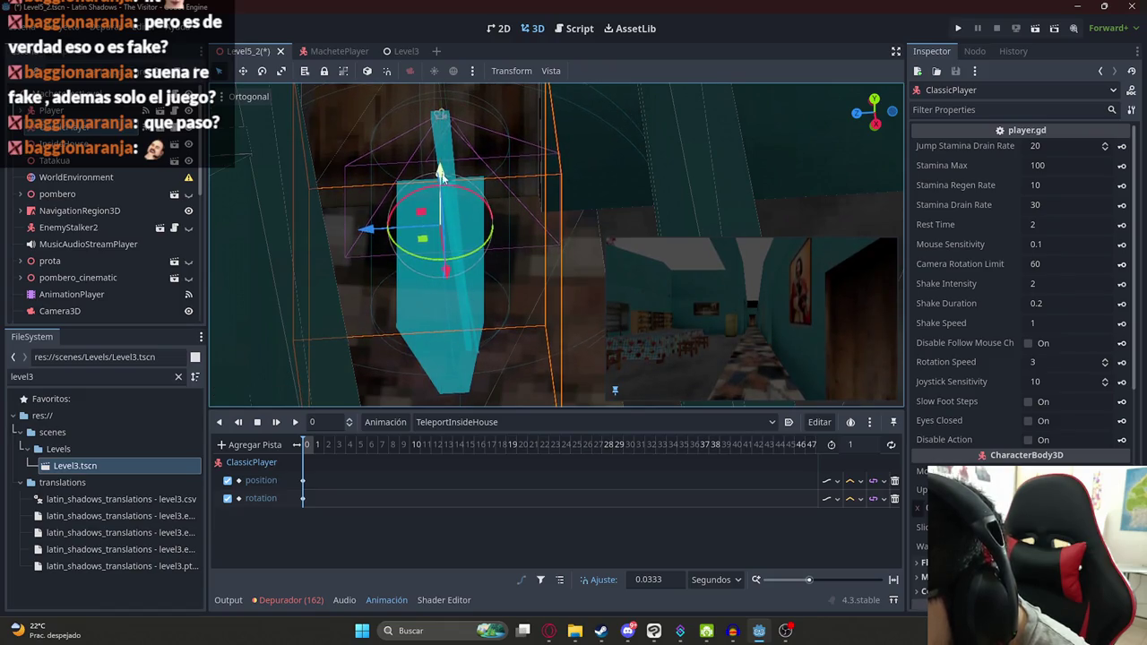
scroll(1023, 456, "down", 10)
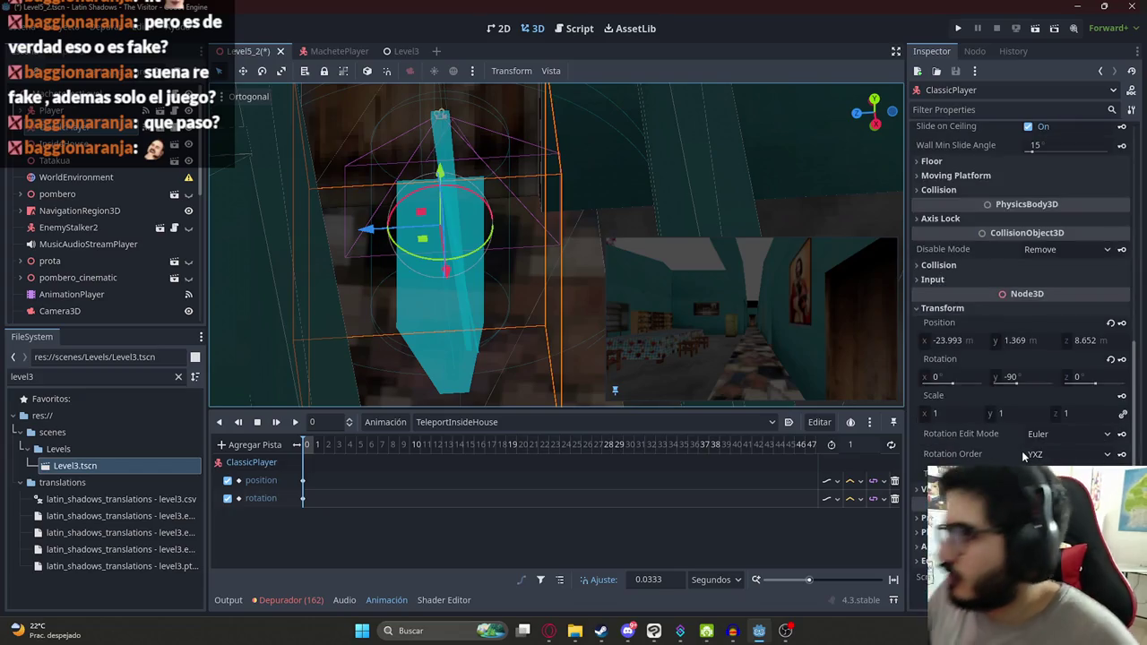
Step: Save the Level5_2 scene and set the animation back to RESET
key("ctrl+s")
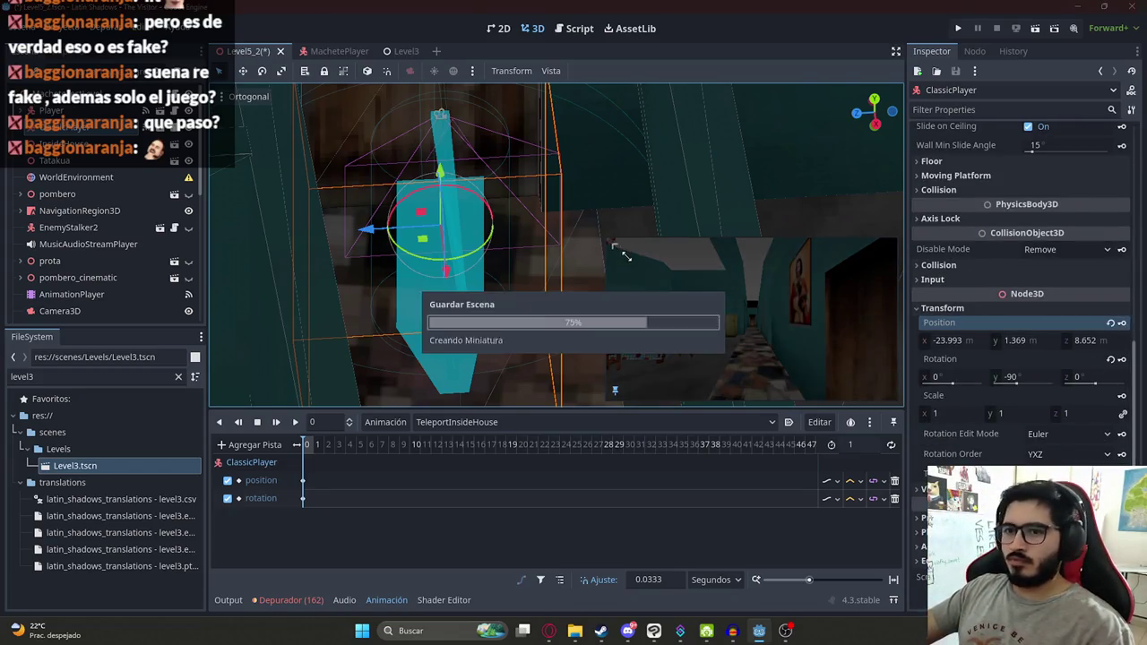
left_click(440, 422)
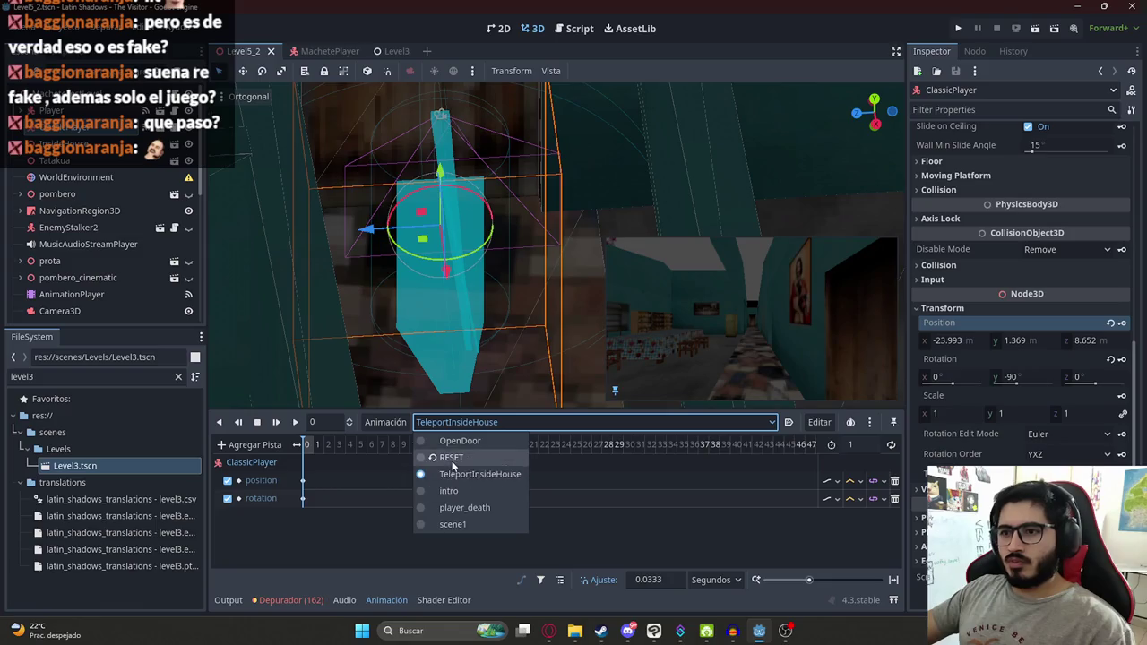
left_click(448, 459)
right_click(249, 52)
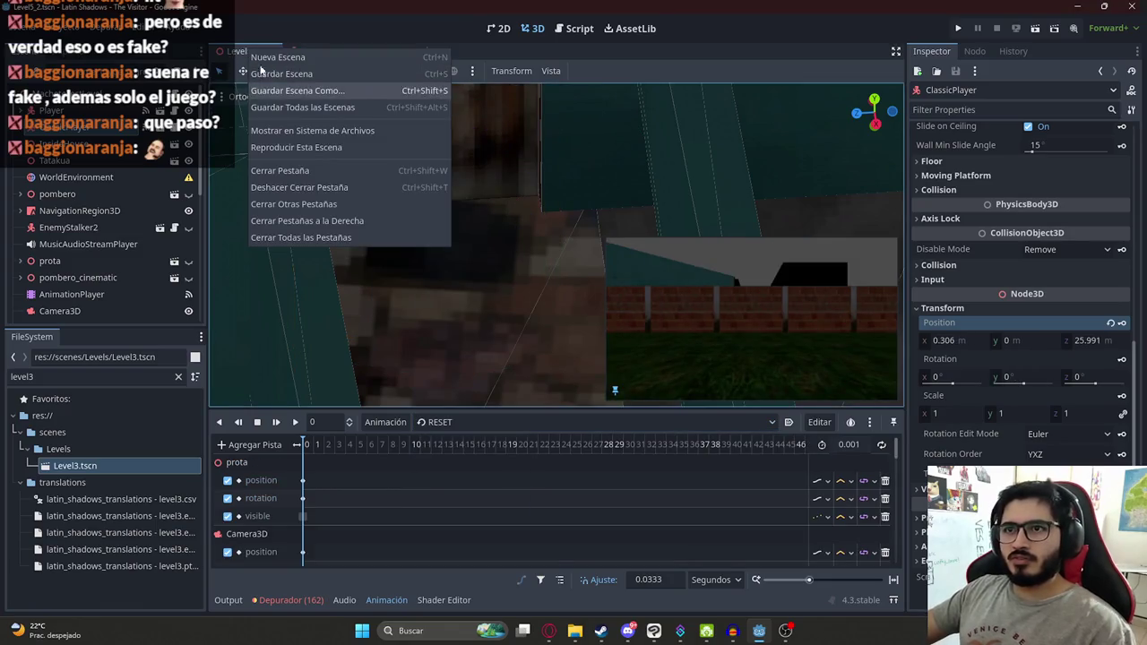
Step: Launch Level5_2 via Play This Scene and playtest it until back in the editor
left_click(280, 144)
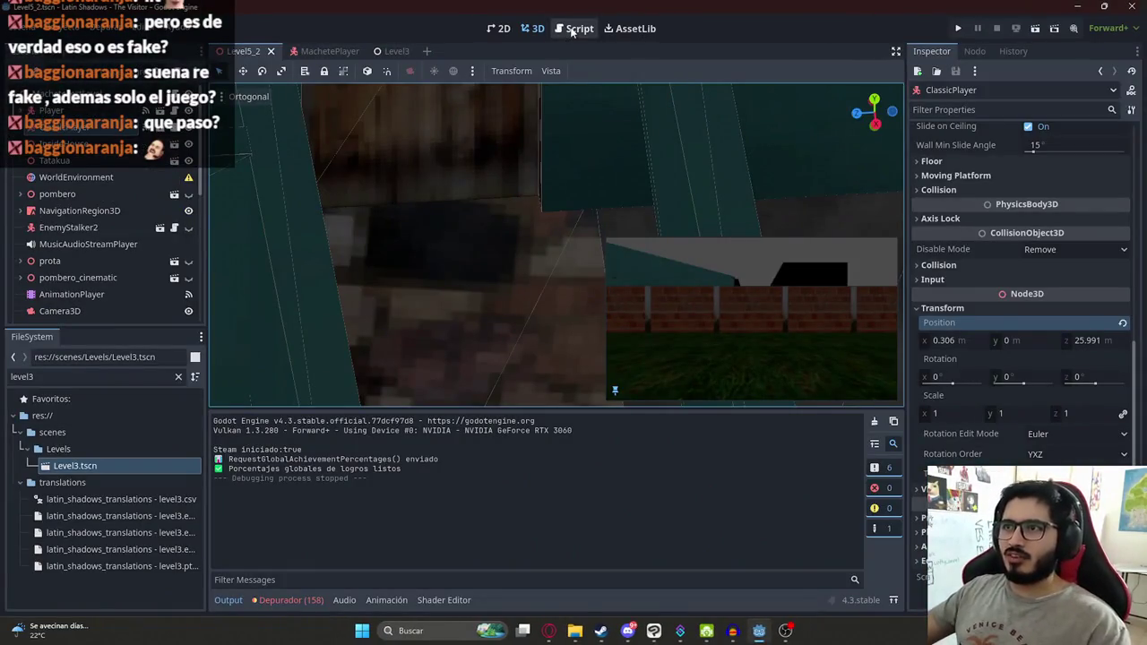
Step: Add classic_player.set_footstep_mode(false) on a new line after line 203
key("ctrl+F3")
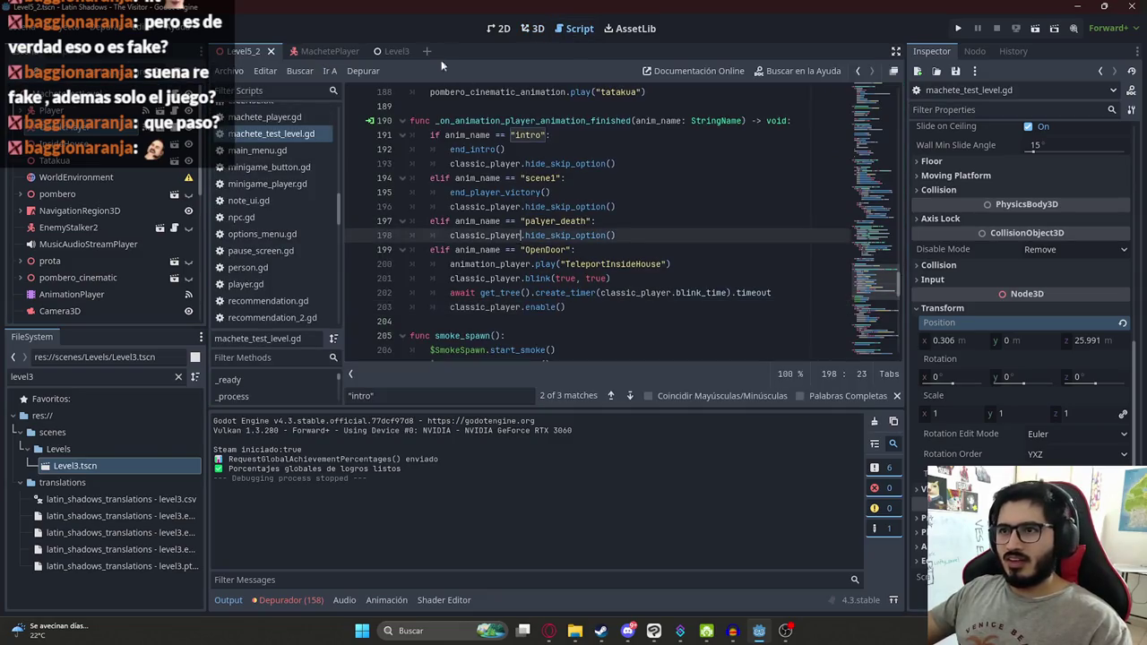
double_click(490, 237)
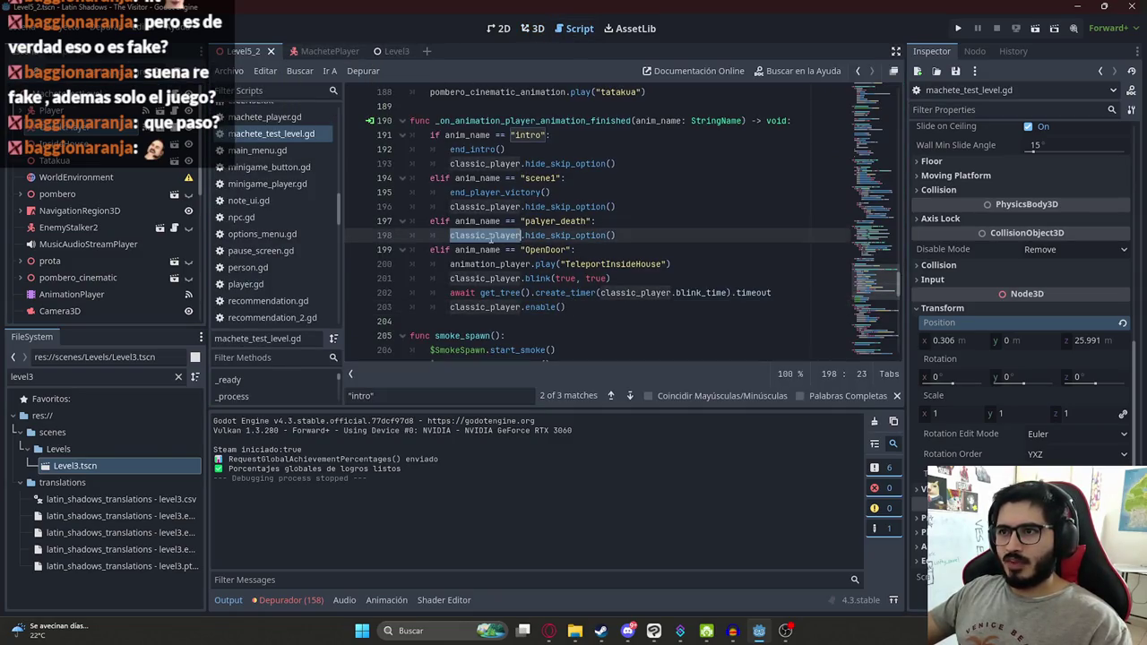
left_click(582, 303)
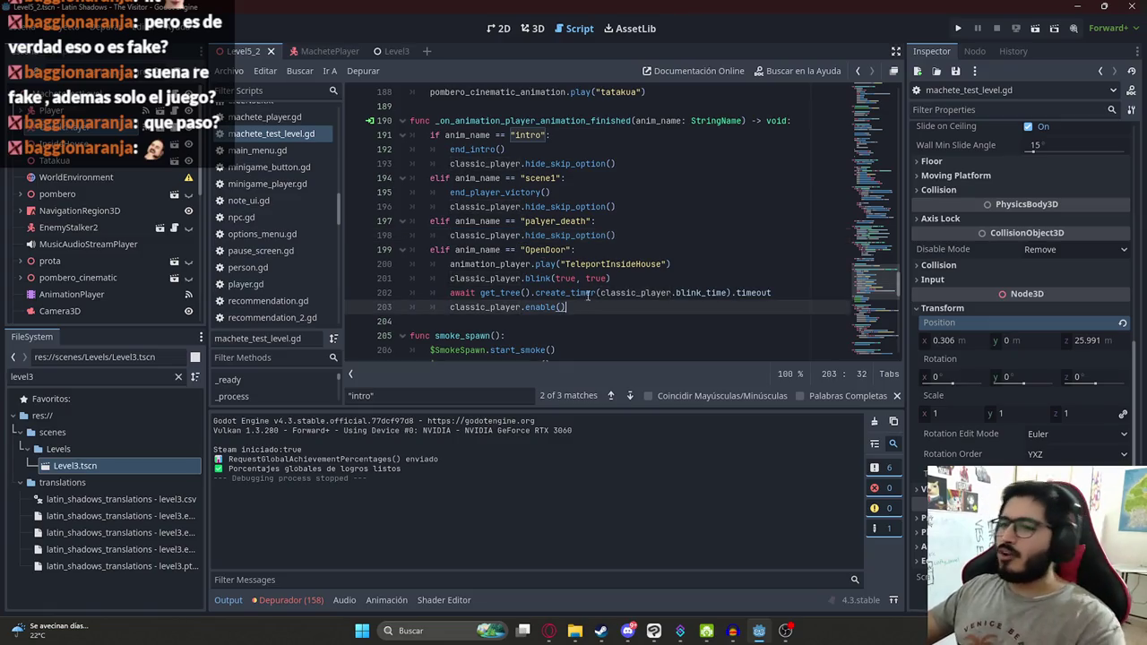
double_click(632, 265)
key("Return")
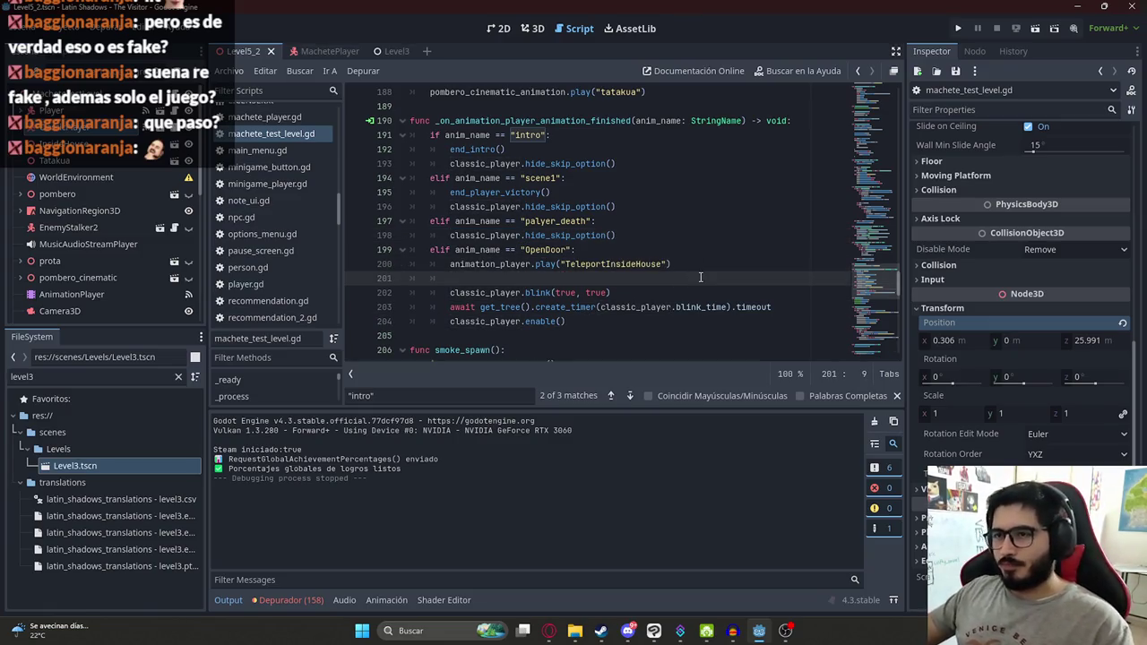
type("classic_player")
key("ctrl+z")
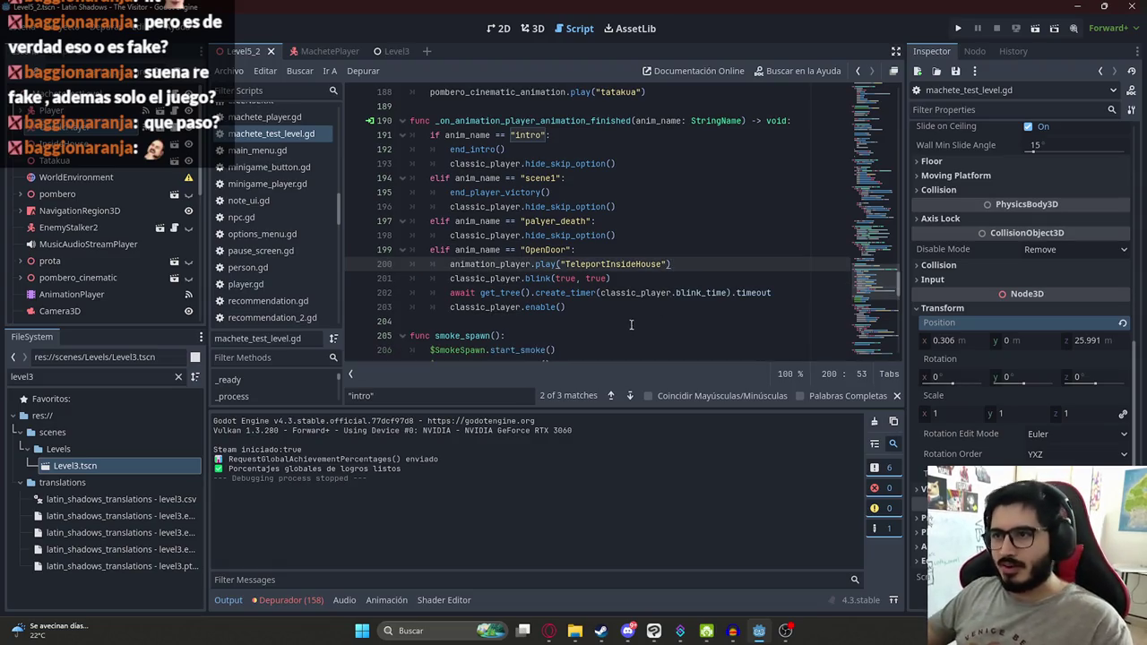
left_click(615, 310)
key("Return")
type("classic_player.foot")
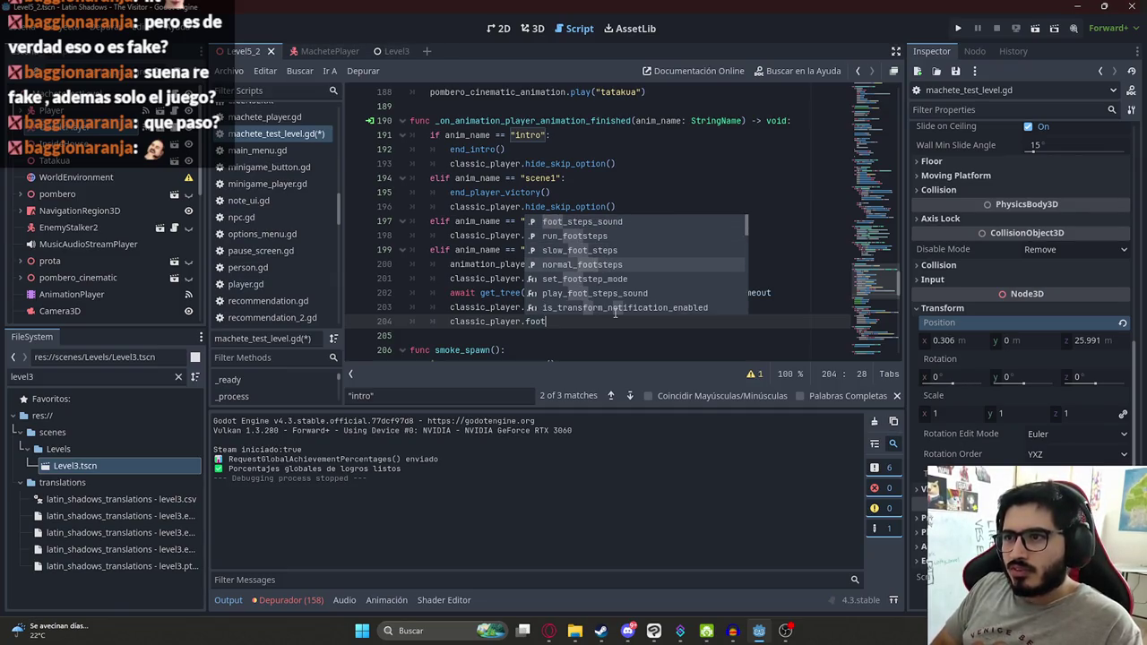
key("Return")
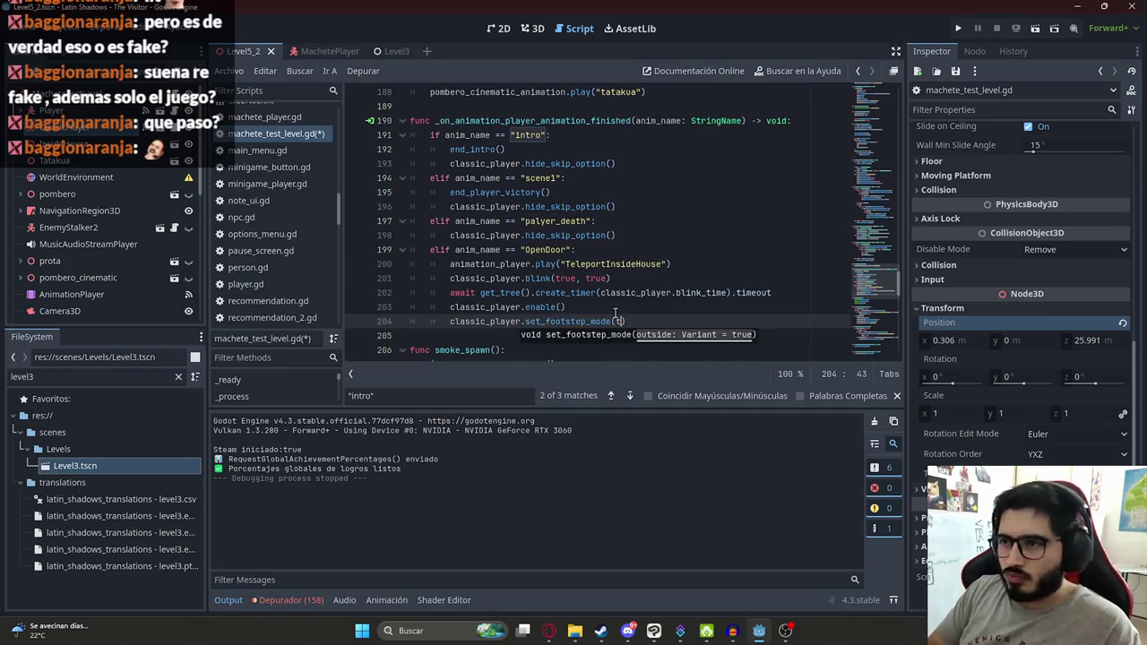
type("e")
Step: Save the script from the File menu and run the game with F5
left_click(656, 182)
left_click(228, 70)
left_click(264, 77)
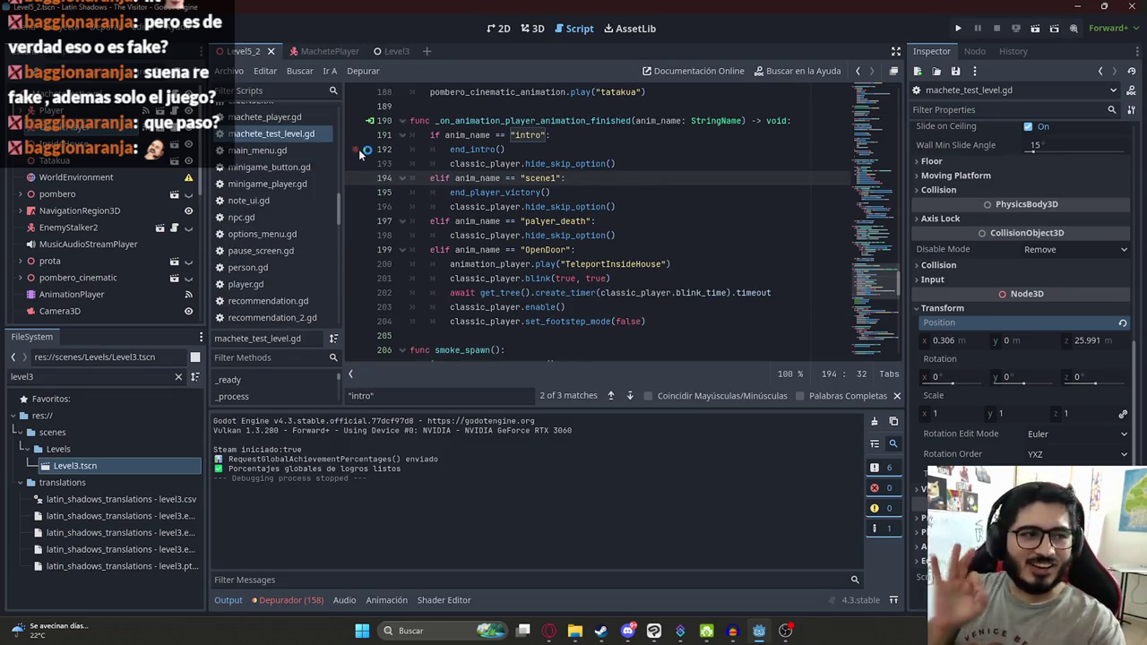
key("F5")
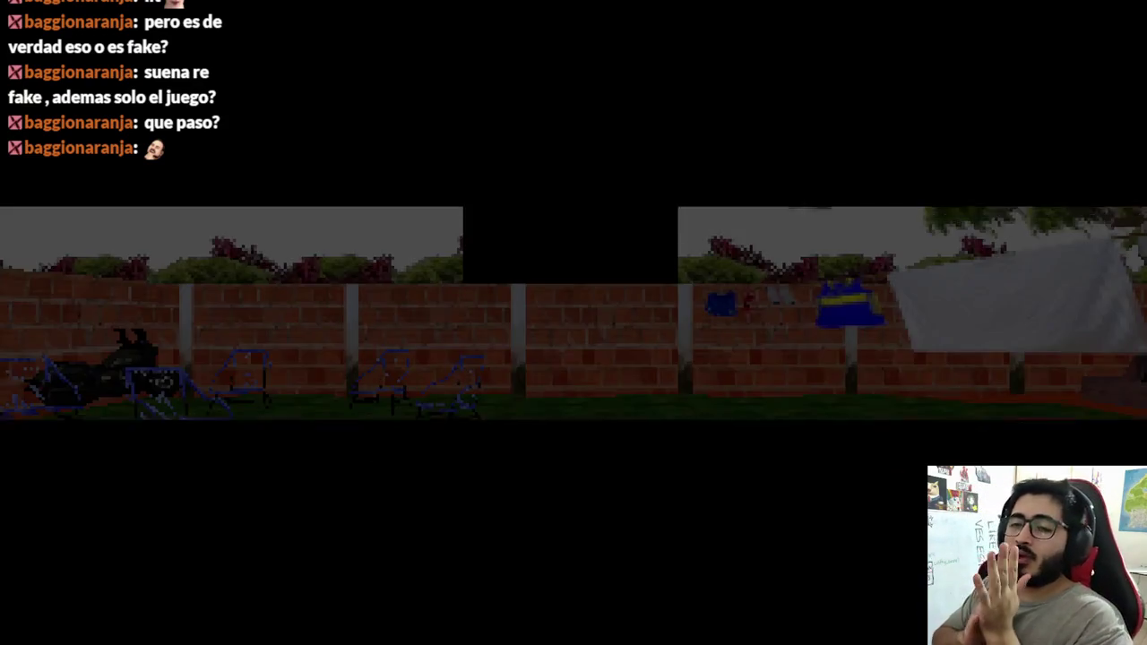
Step: Walk past the yard tree to the smoking mound and into the teal house, then pause
key("w")
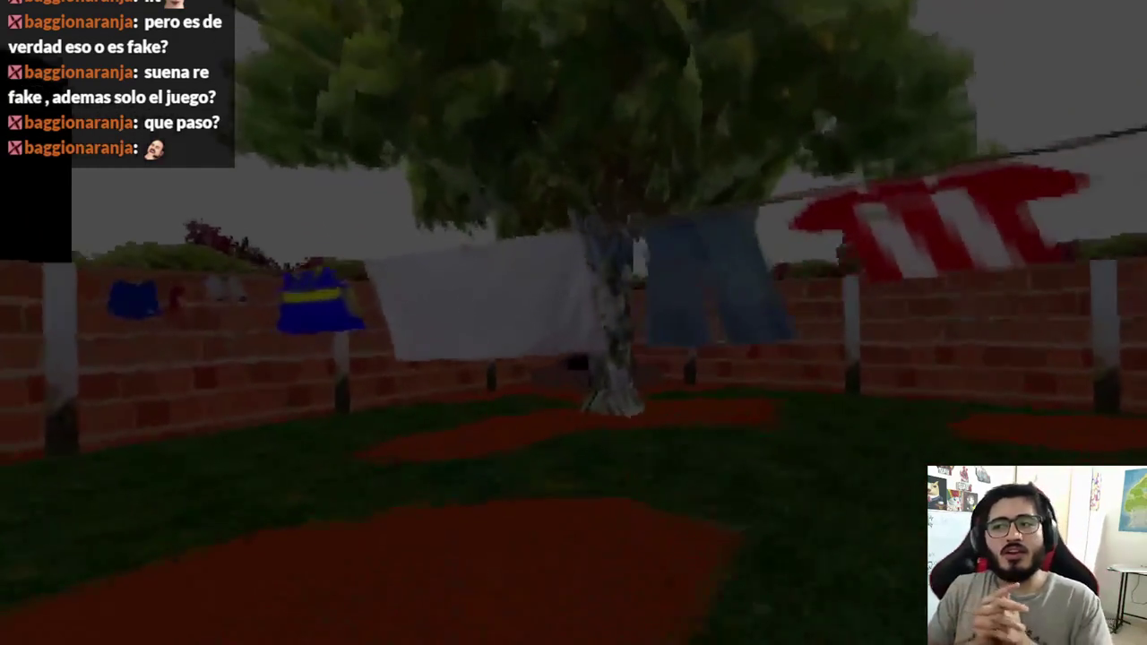
key("w")
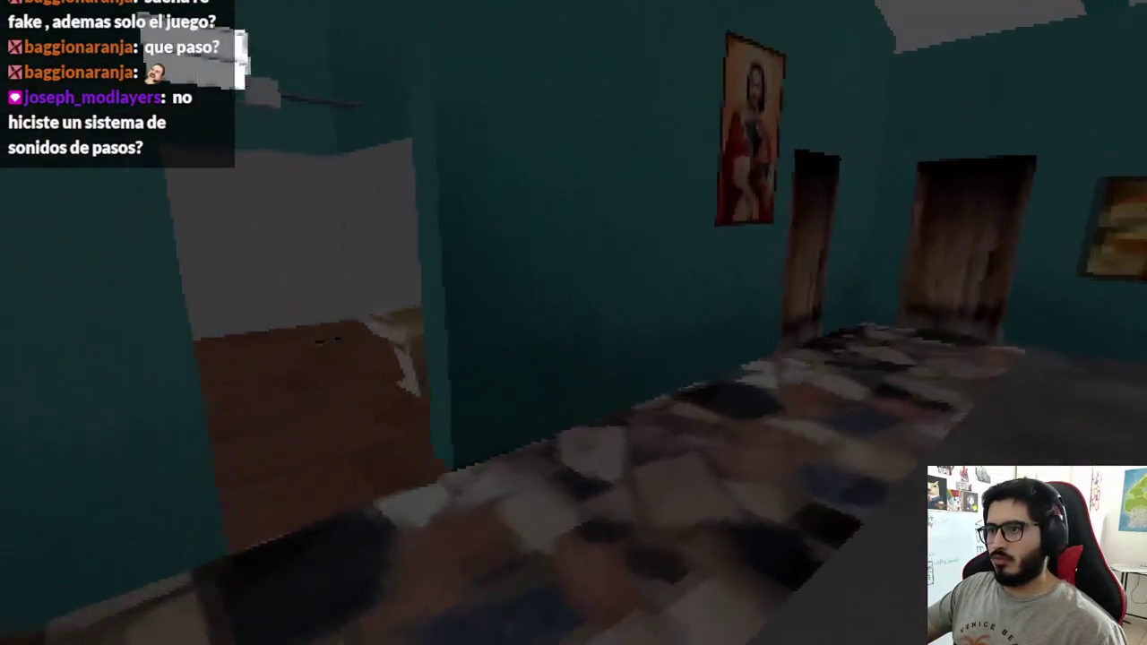
key("Escape")
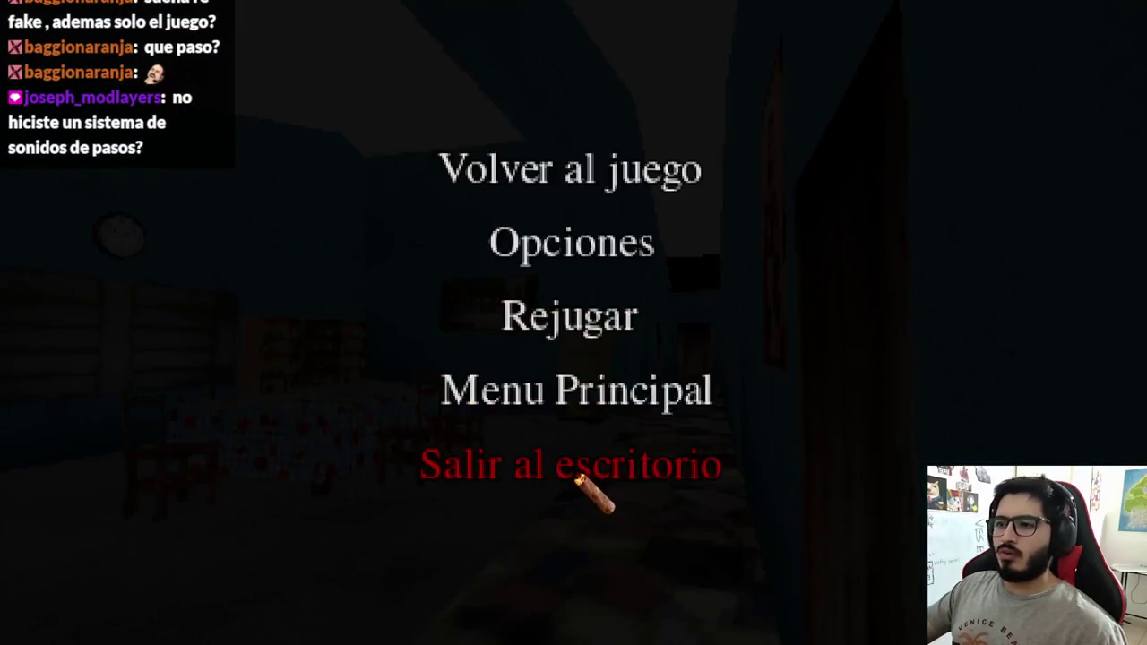
Step: Quit back to the editor and rerun the scene with Reproducir Esta Escena
left_click(583, 474)
right_click(251, 52)
left_click(302, 154)
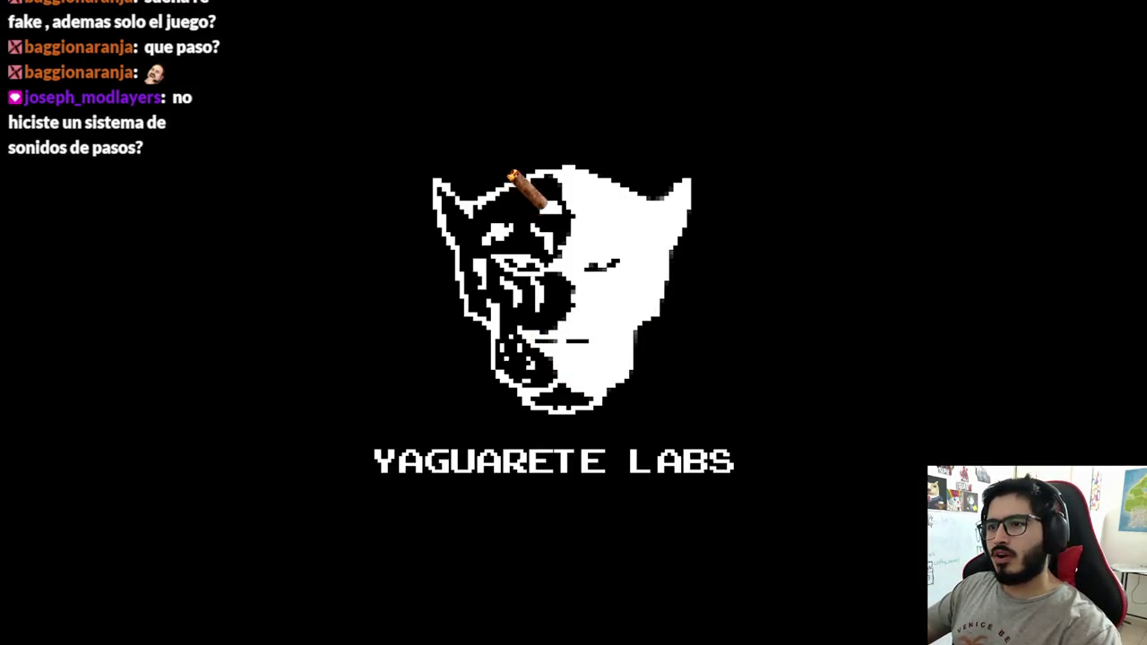
Step: Walk past the tree and wall corner toward the smoking box at the house entry
key("w")
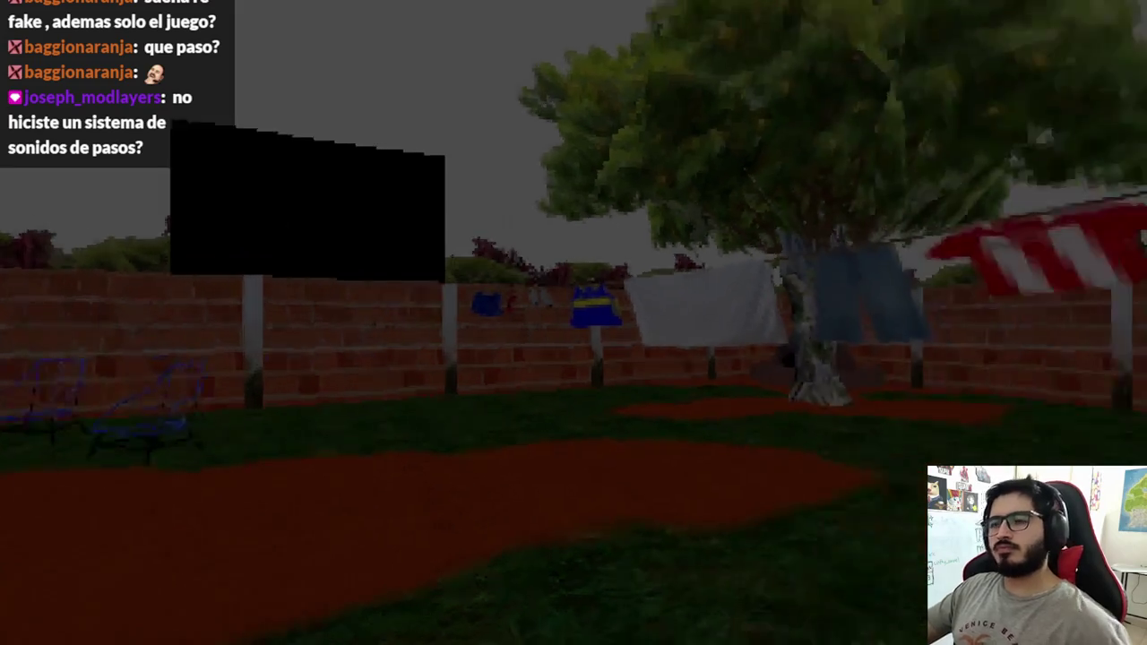
key("w")
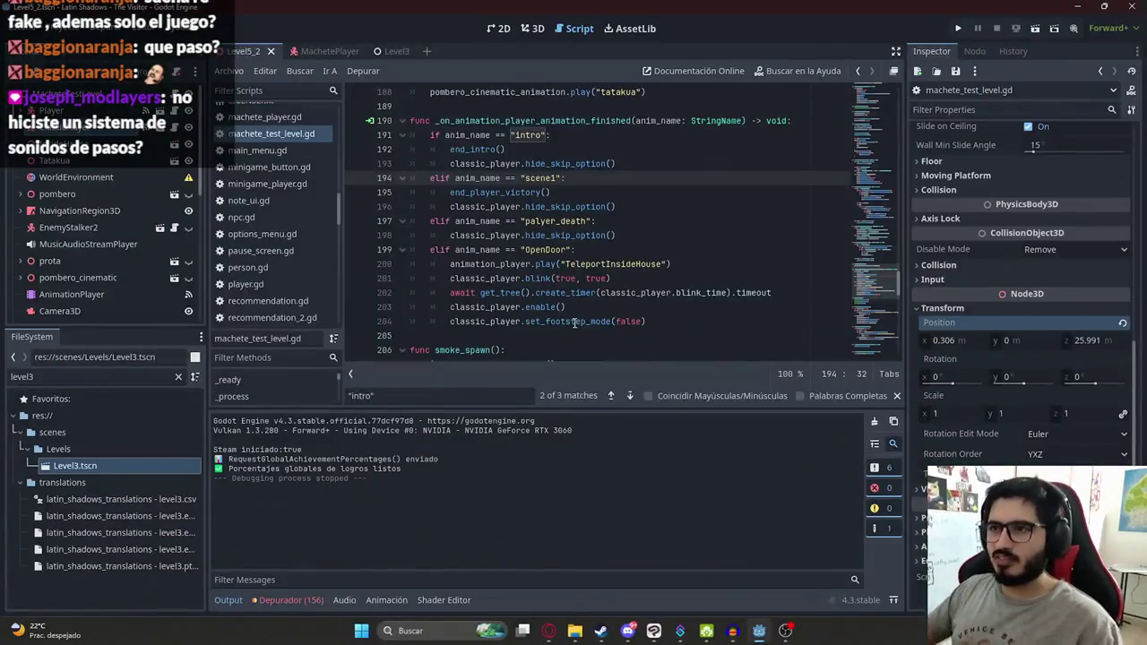
left_click(521, 235)
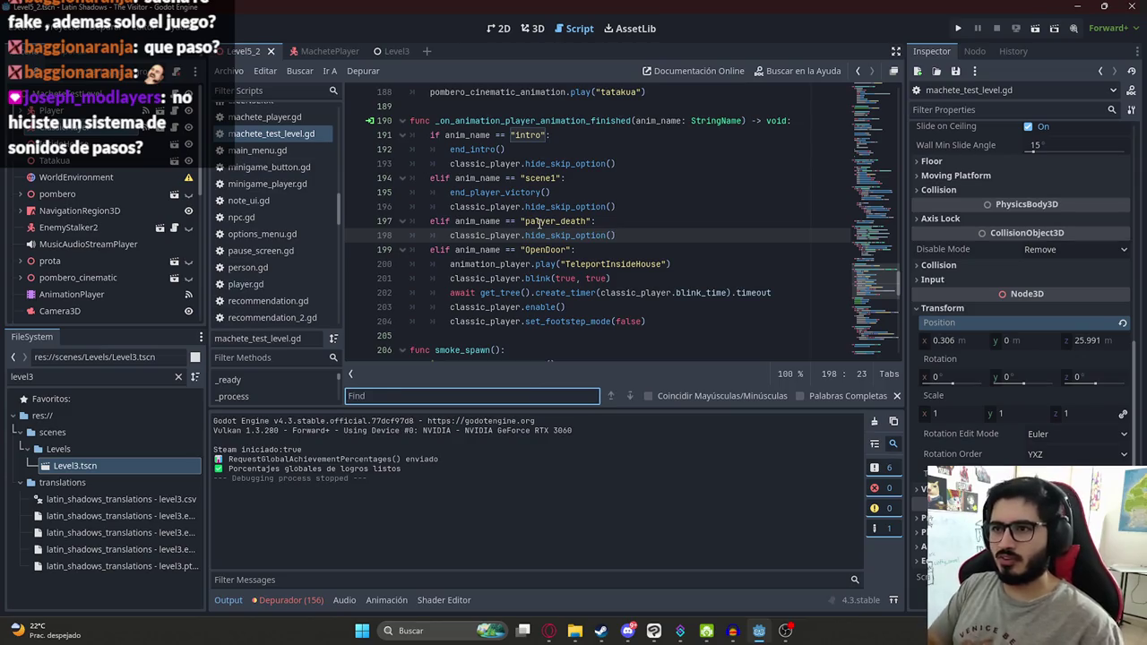
Step: Follow classic_player.enable() to its definition, then on to the sync_rotation function
left_click(591, 278)
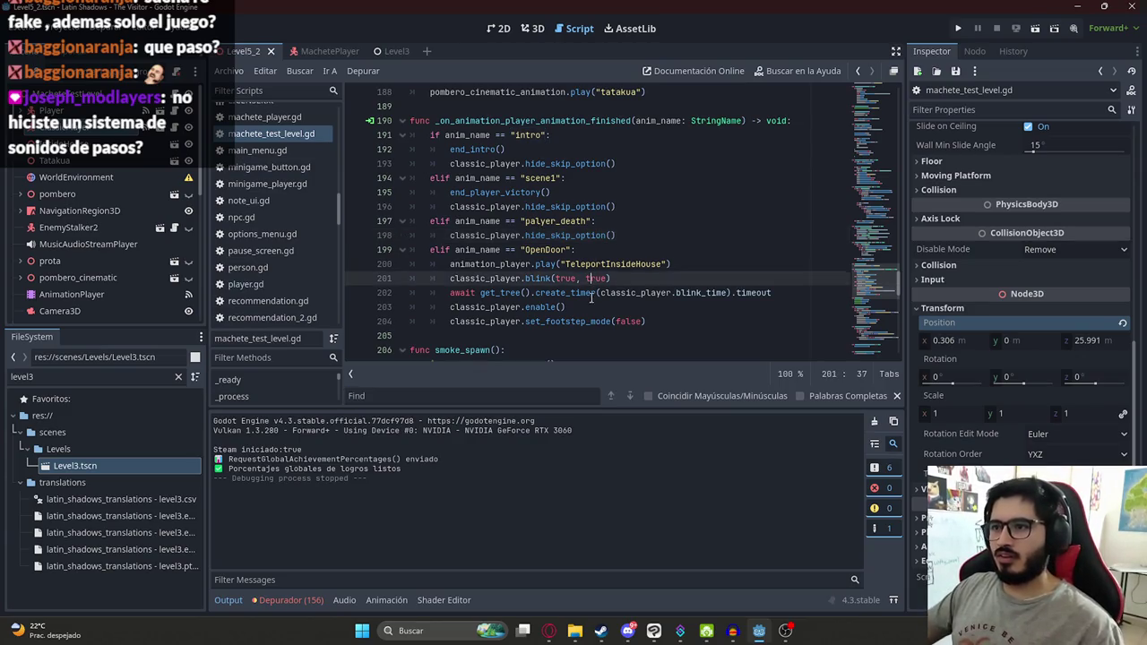
scroll(582, 277, "down", 1)
left_click(562, 264)
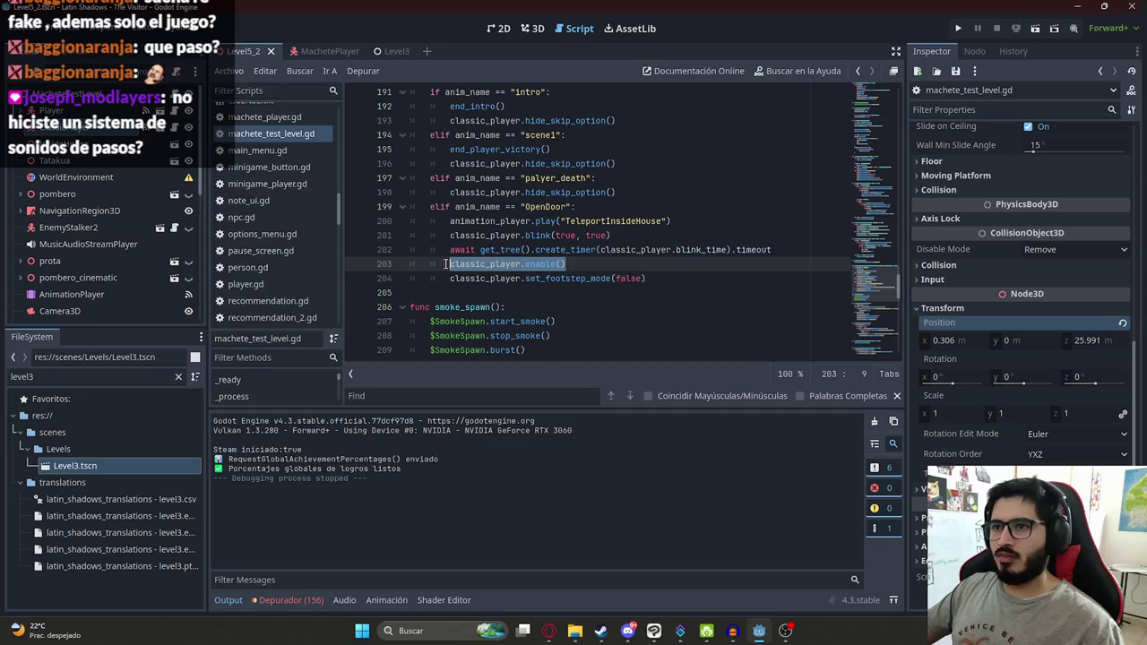
left_click(536, 264, "ctrl")
double_click(472, 250)
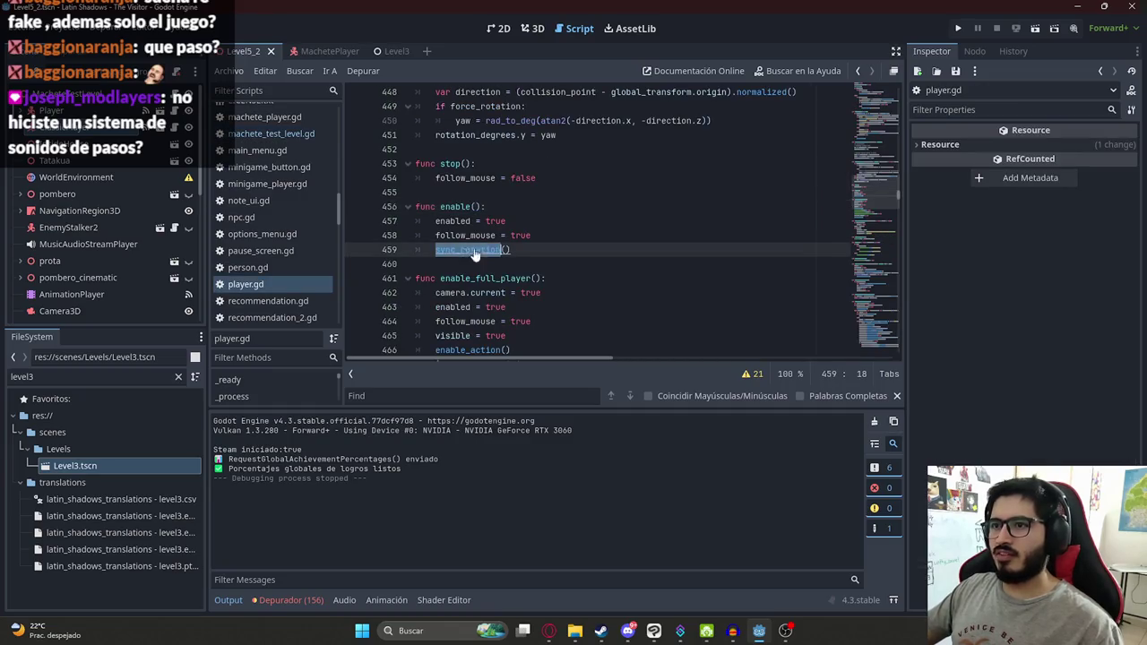
left_click(451, 253, "ctrl")
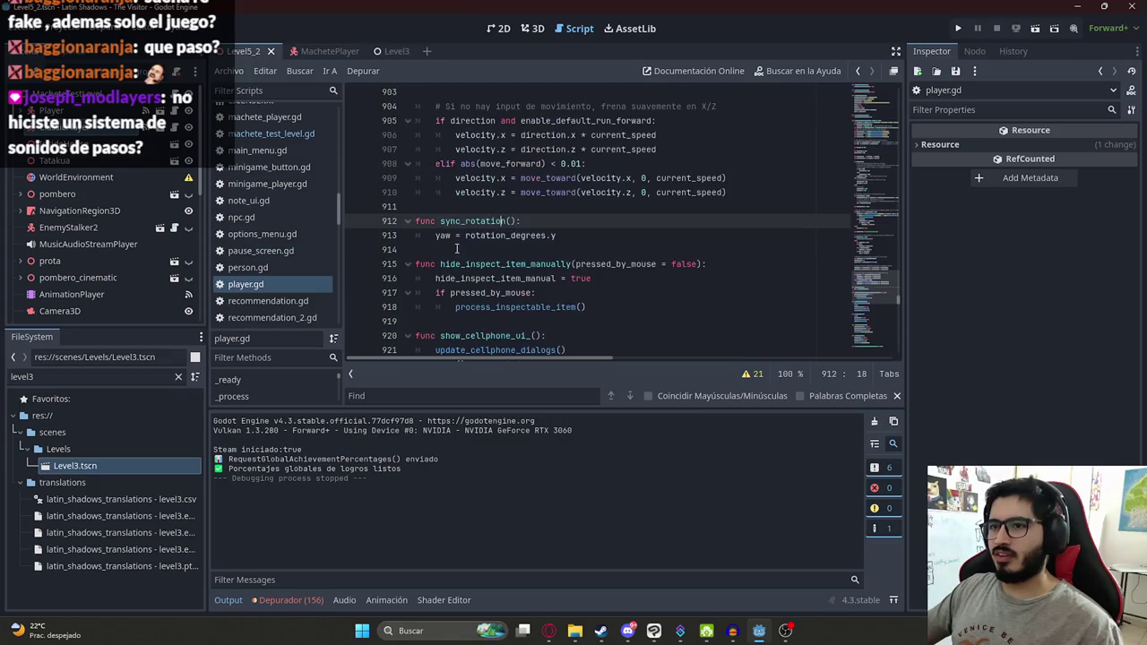
left_click(475, 222)
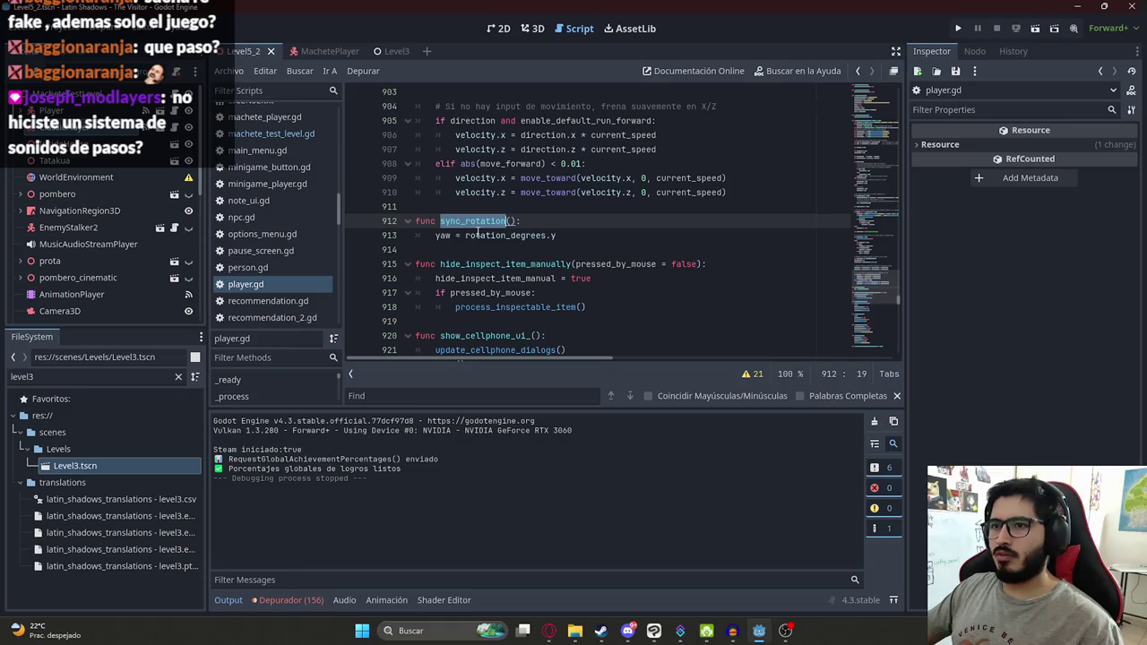
Step: Search player.gd for sync_rotation and cycle through its matches
key("ctrl+f")
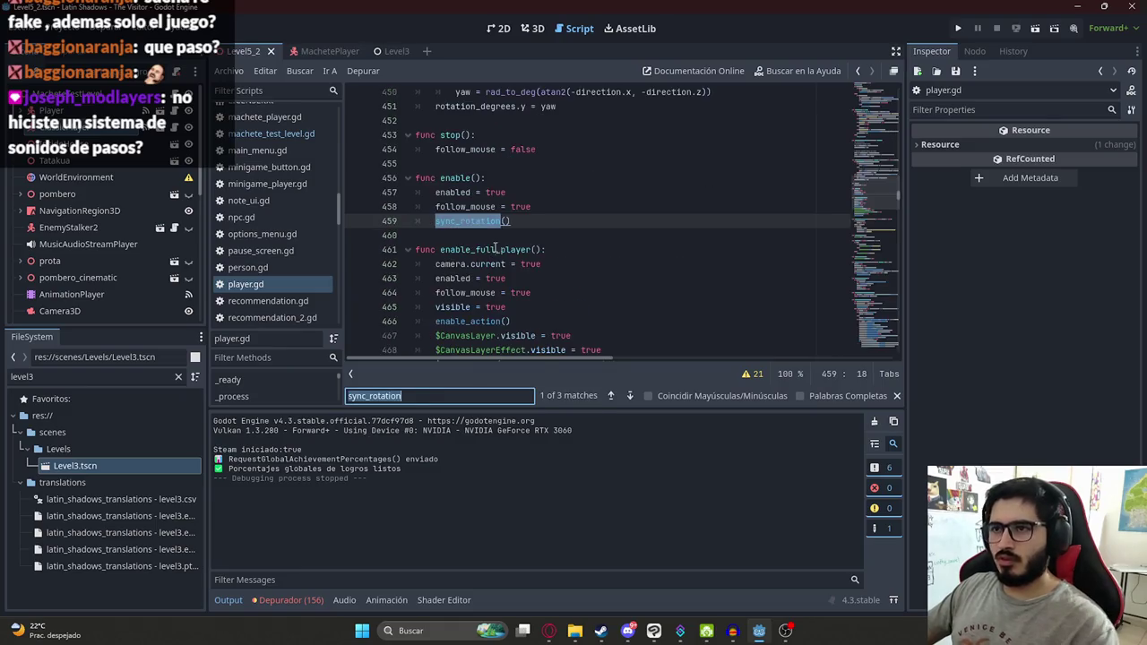
key("Return")
key("Return")
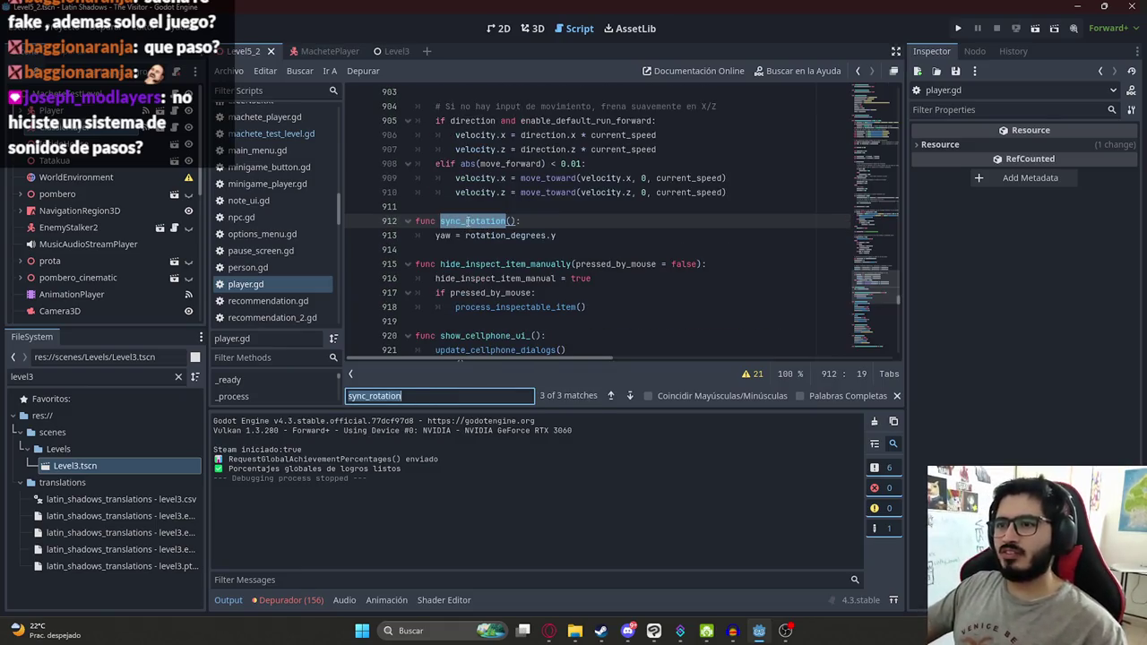
key("Return")
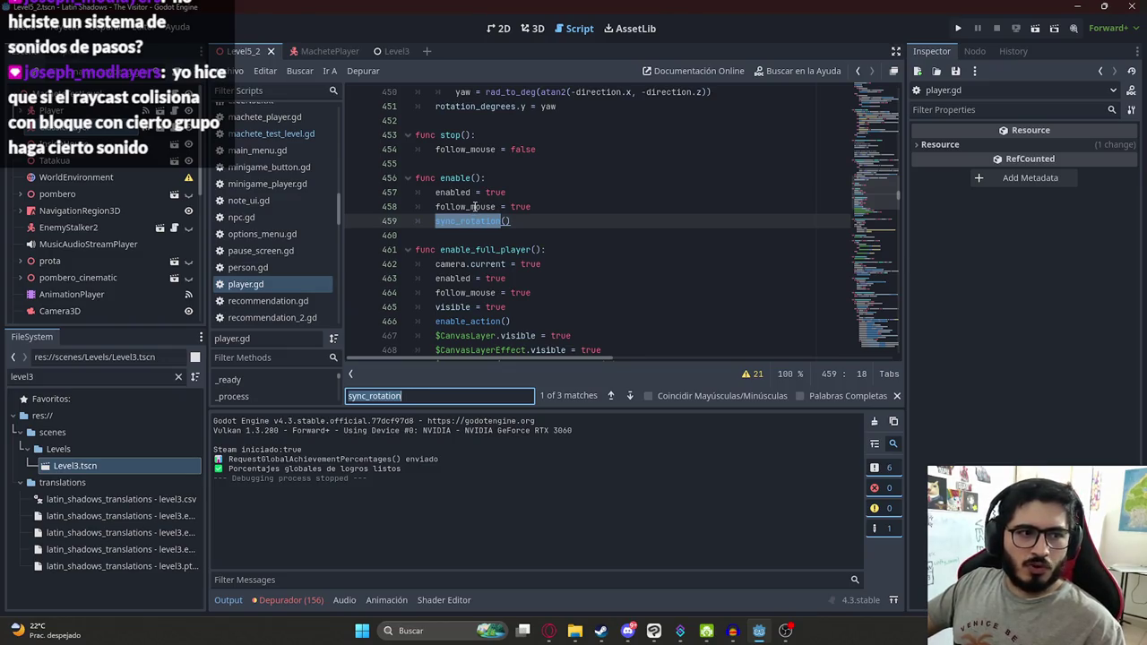
left_click(475, 194)
left_click(481, 221)
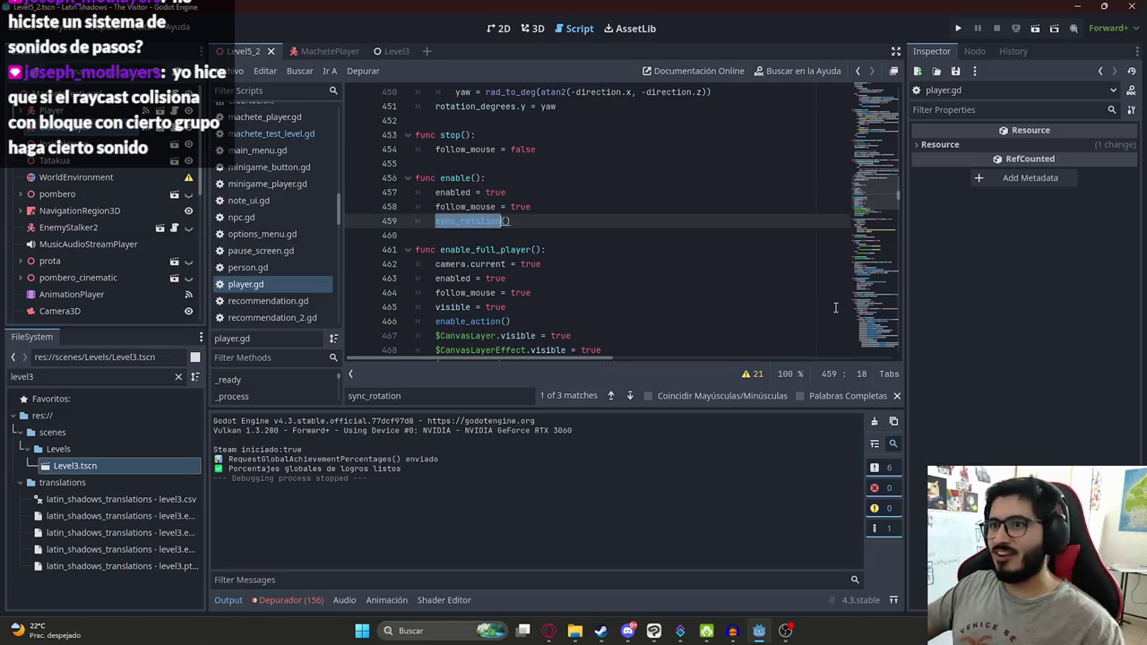
left_click(898, 396)
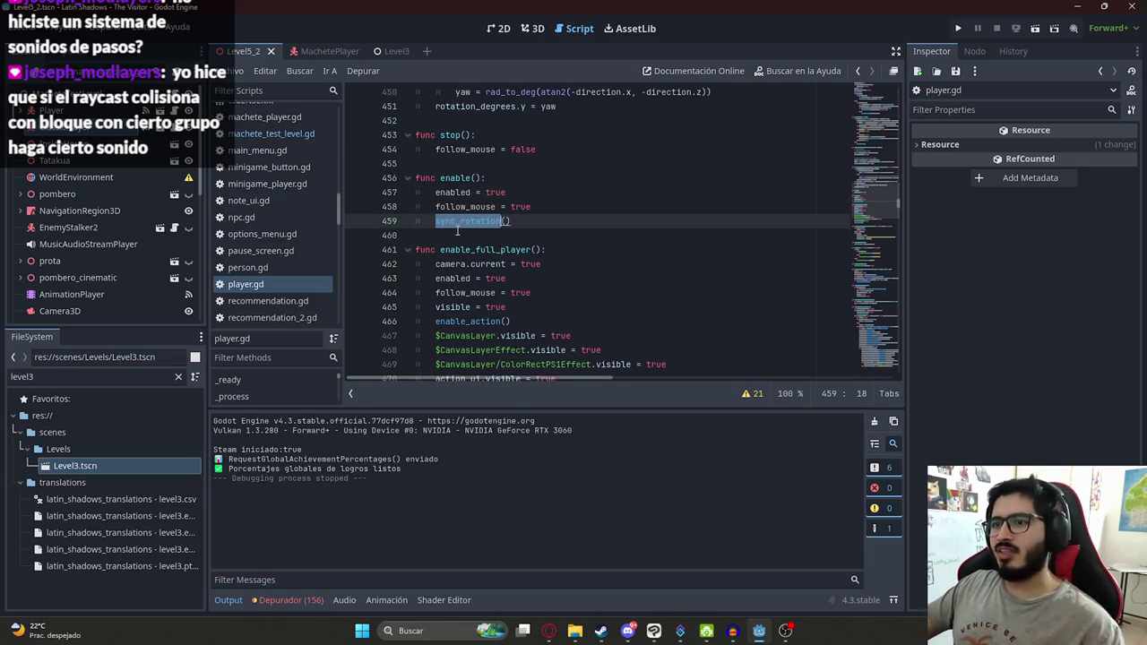
scroll(519, 255, "up", 1)
left_click(565, 249)
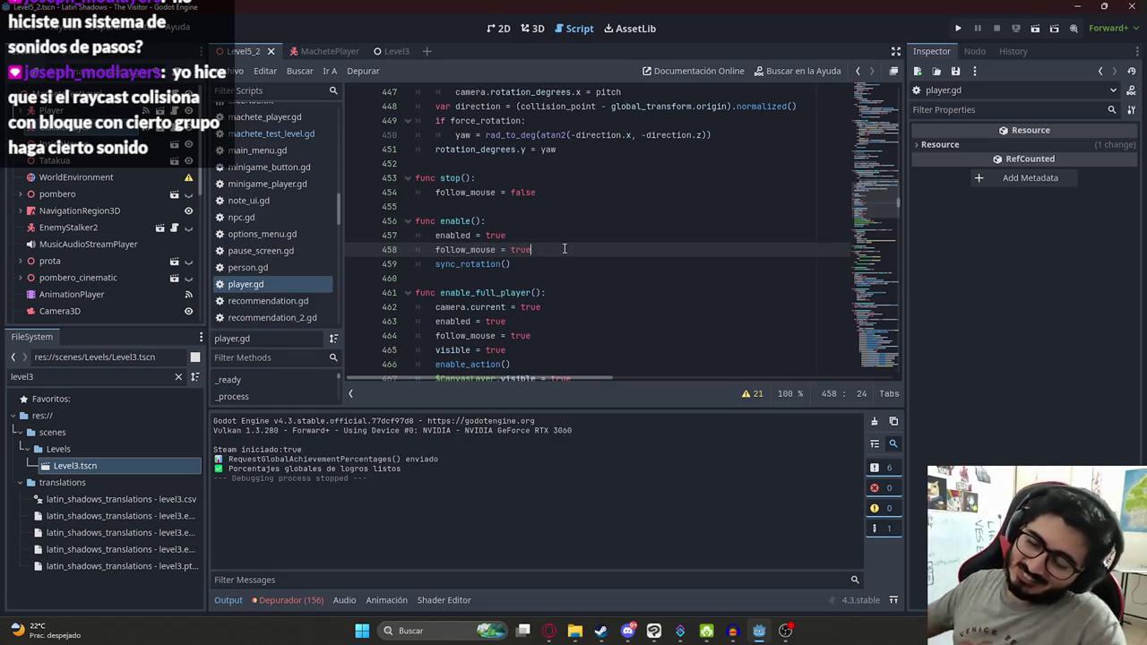
Step: Inspect follow_mouse and the sync_rotation call on lines 458–459, then jump to its definition
double_click(452, 249)
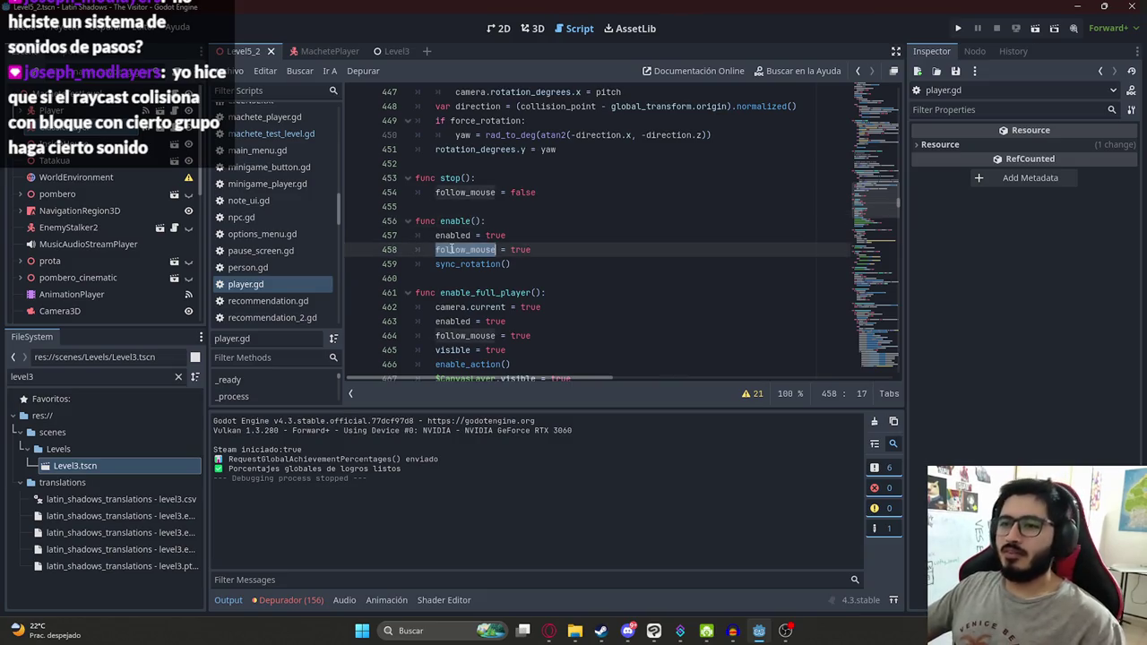
double_click(467, 268)
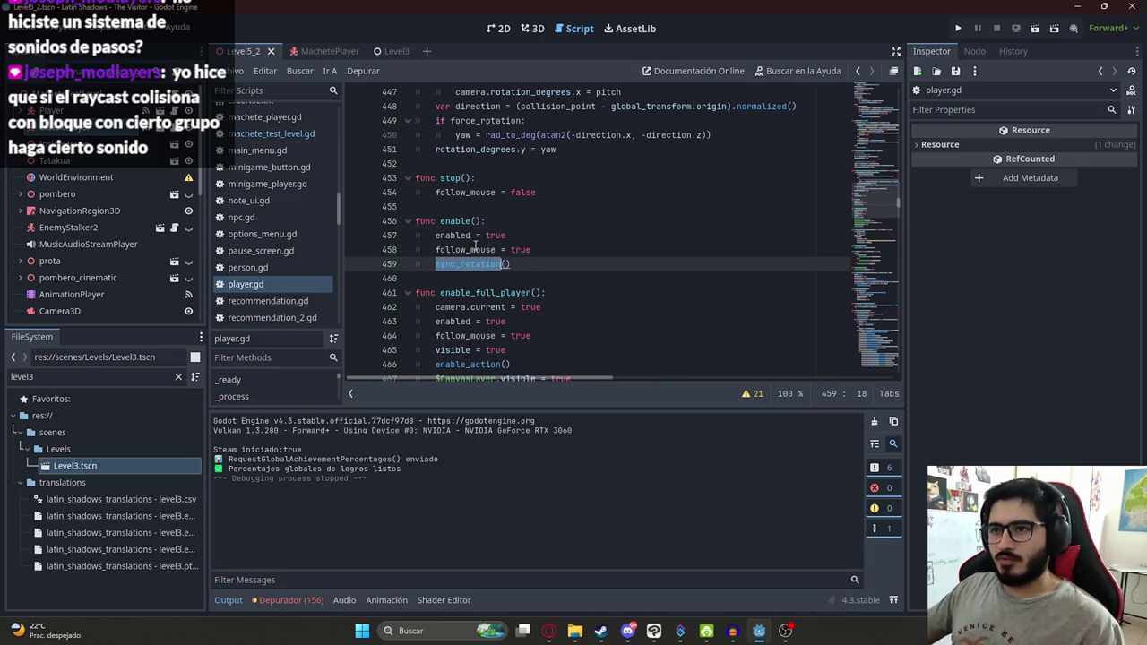
double_click(475, 249)
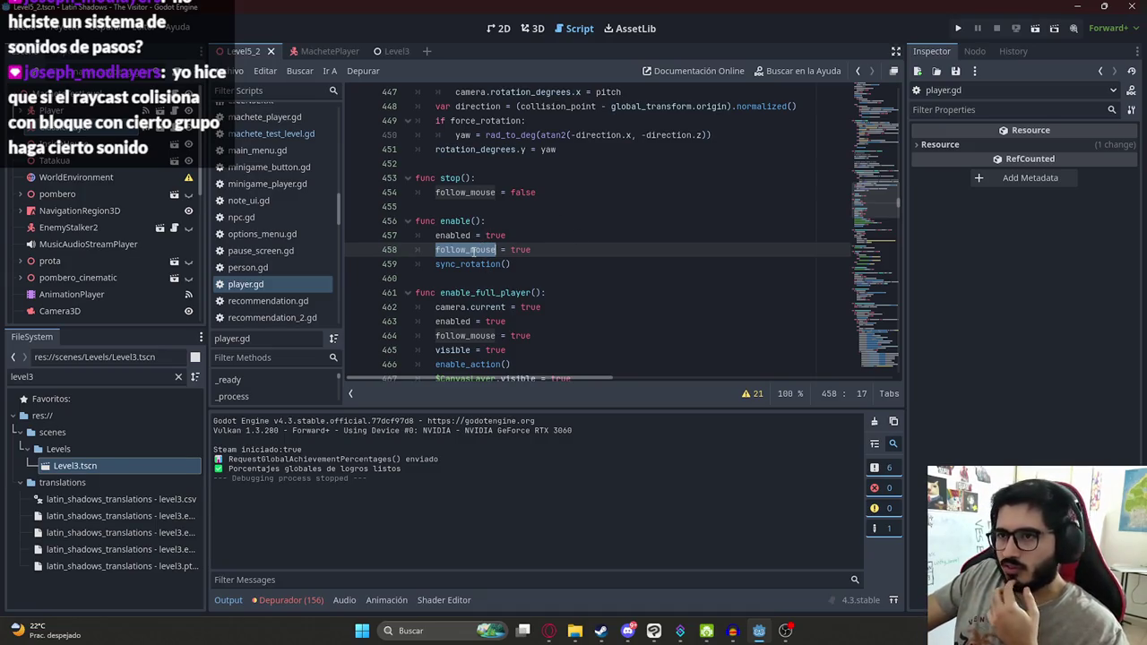
double_click(440, 264)
double_click(443, 251)
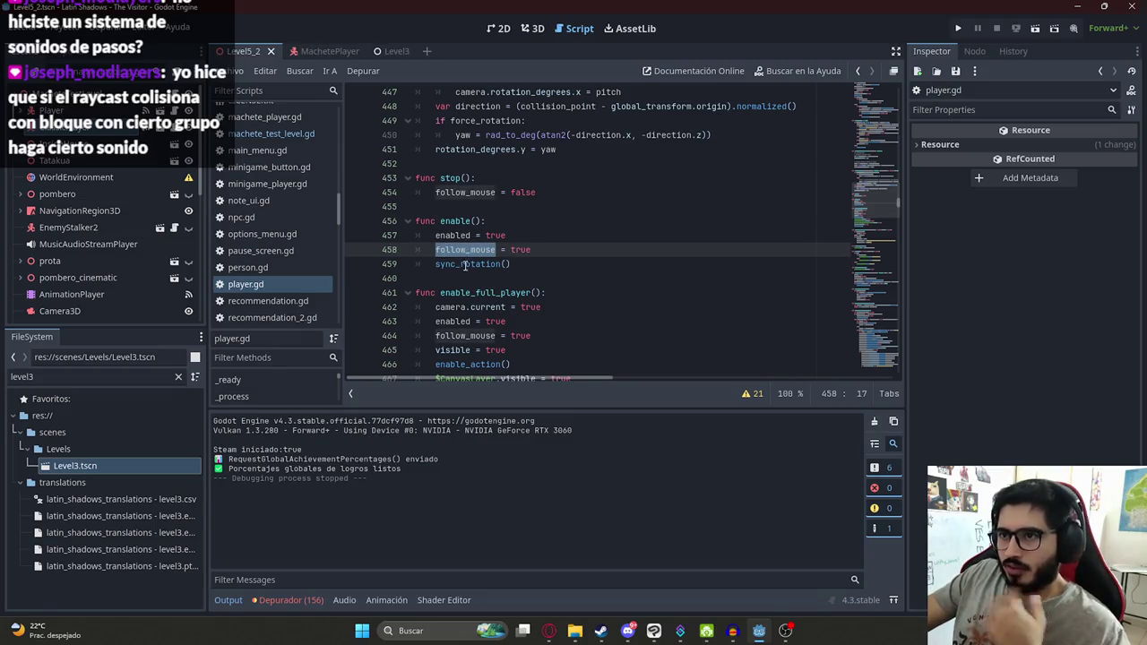
double_click(465, 265)
scroll(466, 251, "down", 3)
scroll(467, 233, "up", 2)
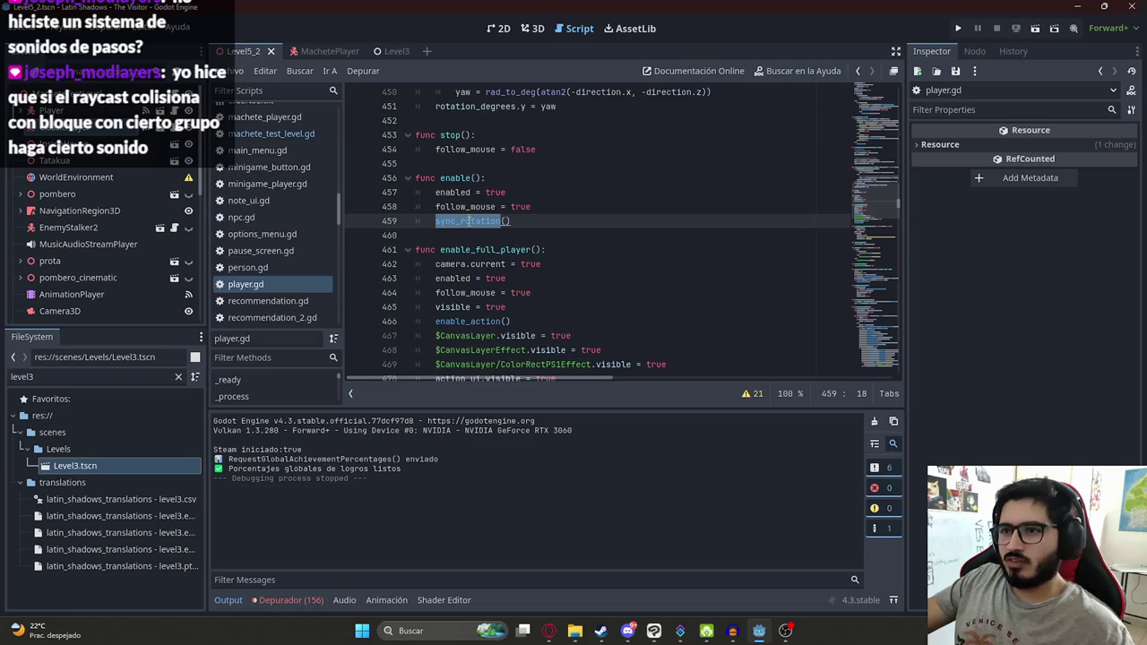
left_click(461, 226, "ctrl")
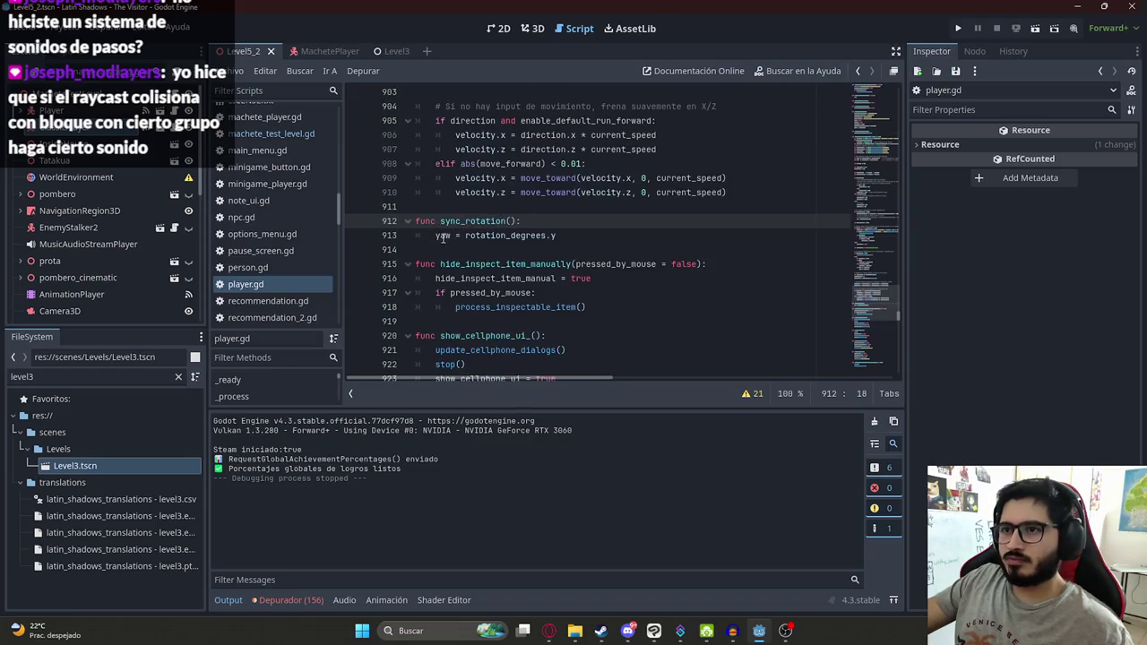
Step: Examine the yaw assignment in sync_rotation and trace its call on line 471
left_click(438, 235)
double_click(483, 236)
left_click_drag(556, 236, 434, 235)
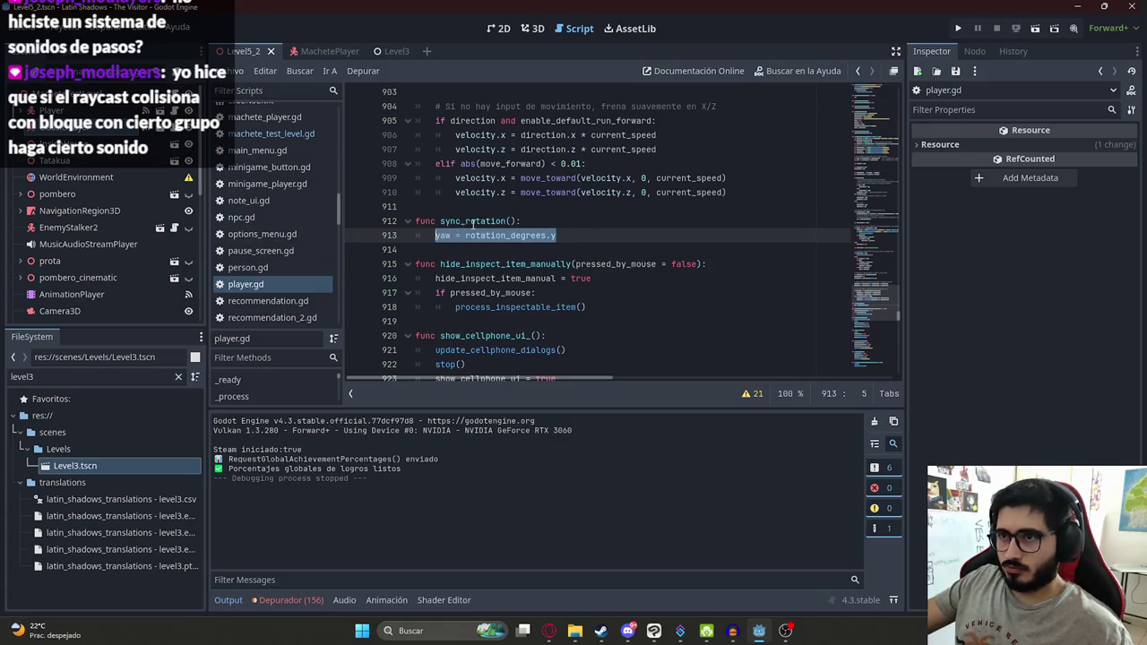
double_click(472, 221)
key("ctrl+f")
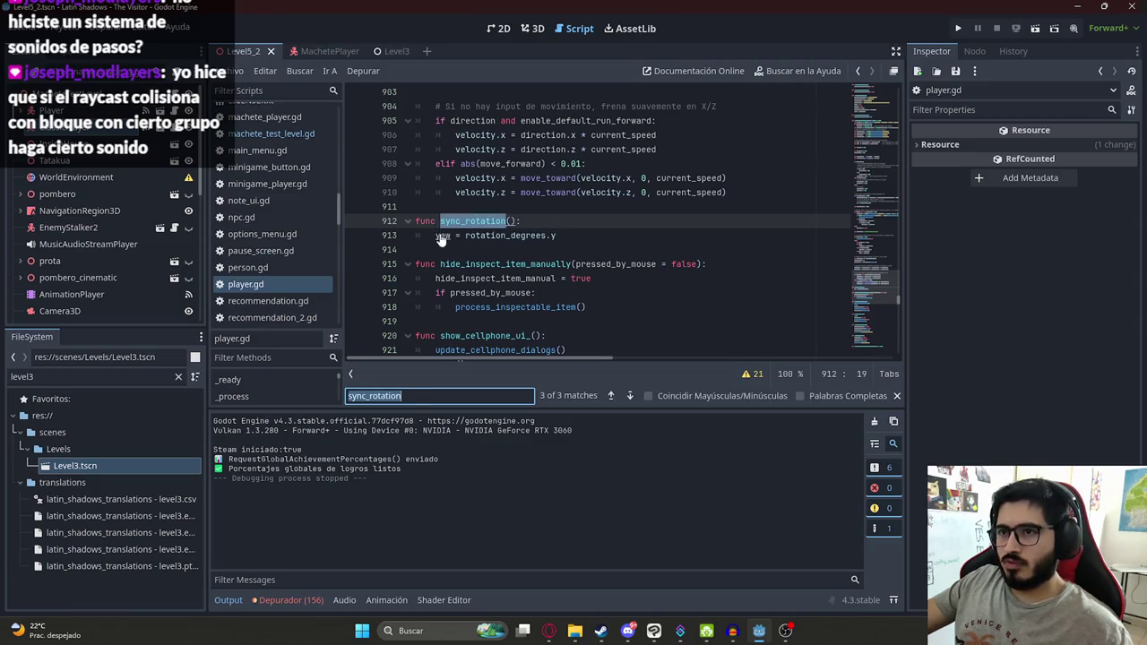
left_click(441, 236, "ctrl")
left_click(447, 236)
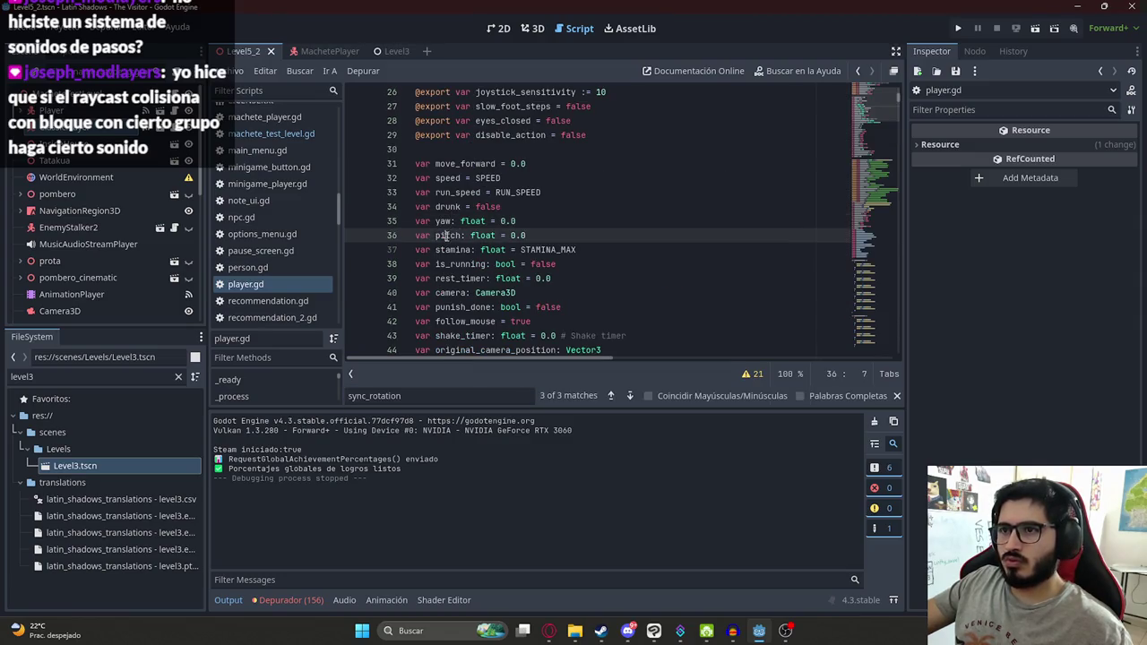
key("F3")
key("F3")
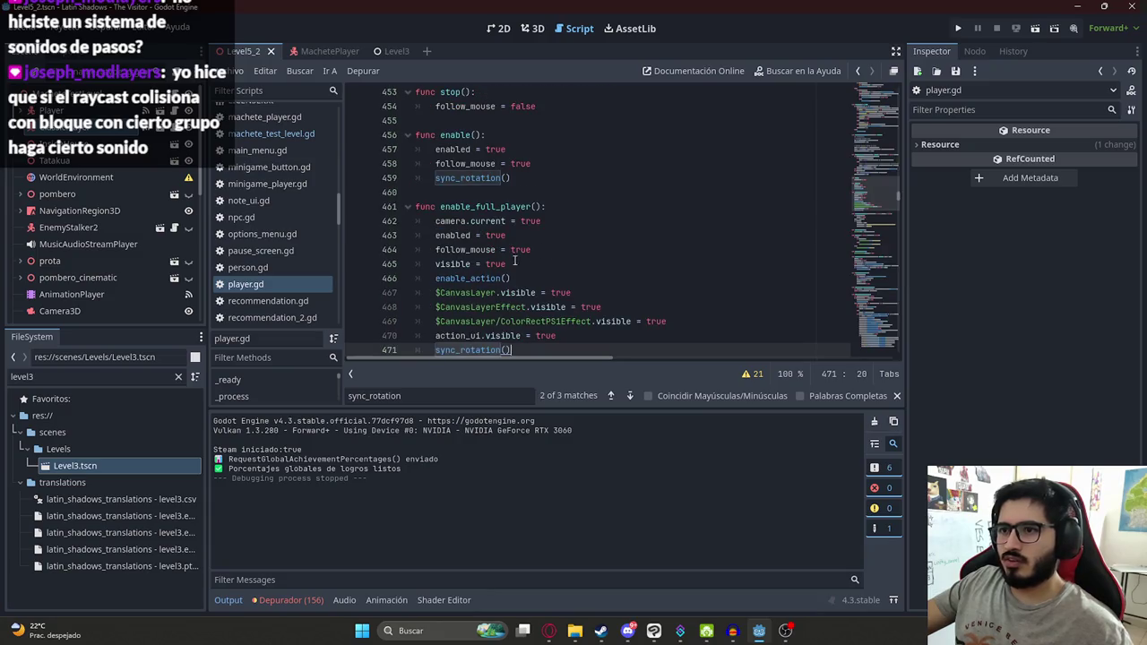
left_click(468, 350, "ctrl")
Step: Try adding a pitch line under the yaw assignment, then undo it
left_click(570, 236)
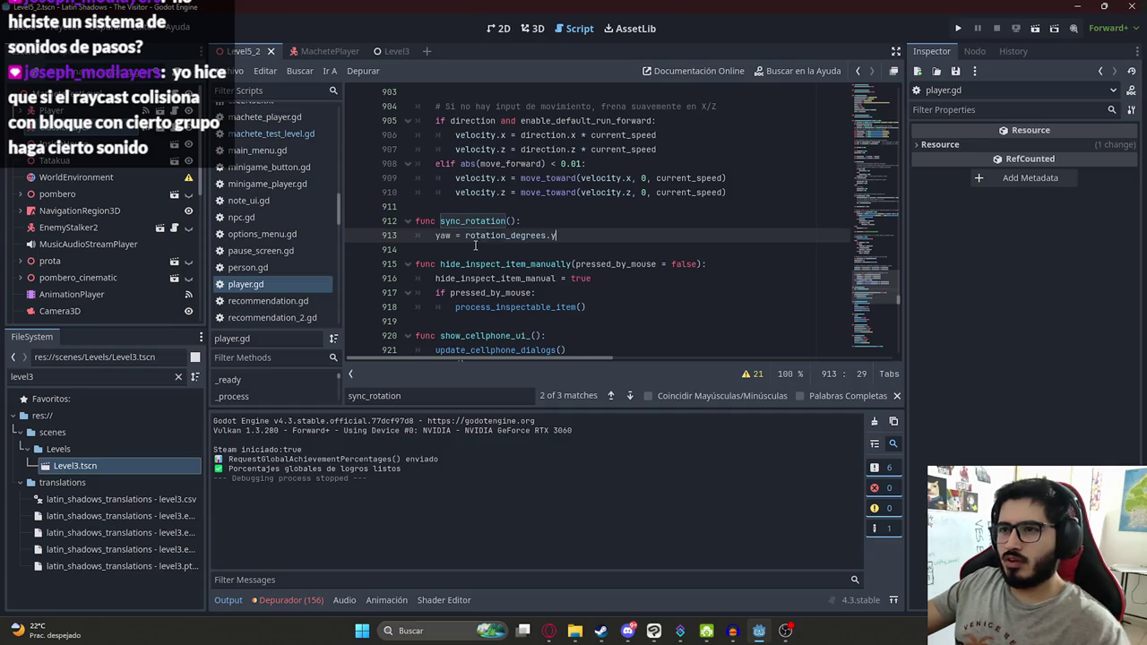
key("Return")
type("pitch")
key("ctrl+z")
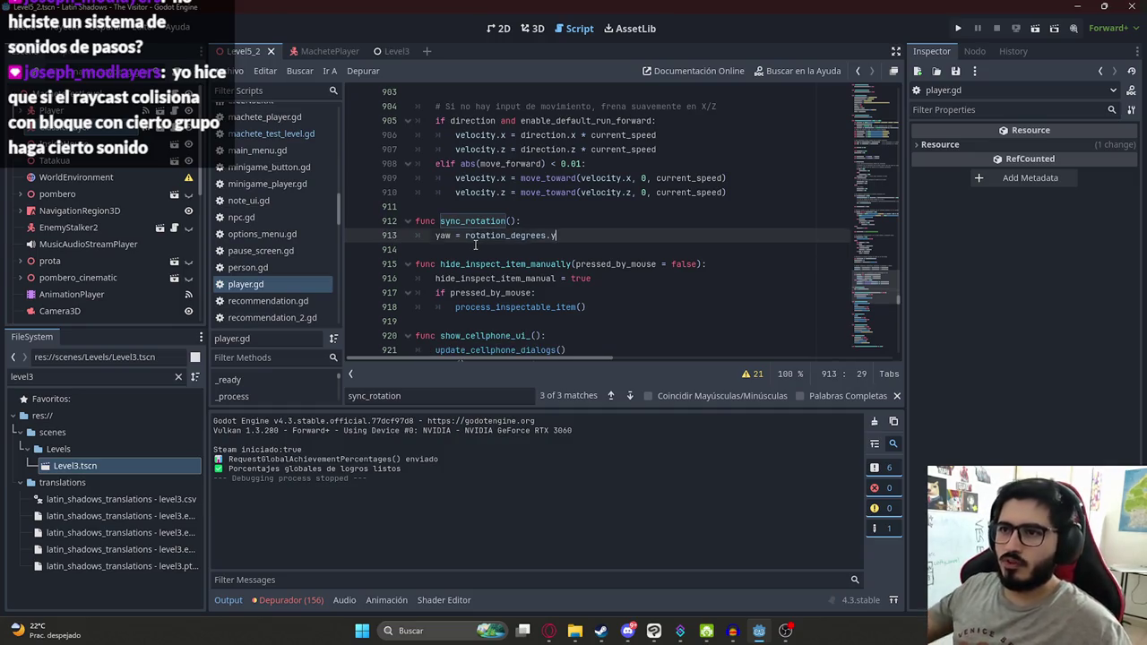
Step: Search player.gd for pitch, stepping through matches to the camera pitch clamp
key("ctrl+f")
type("pitch")
key("Return")
scroll(466, 231, "up", 3)
scroll(469, 228, "down", 3)
key("Return")
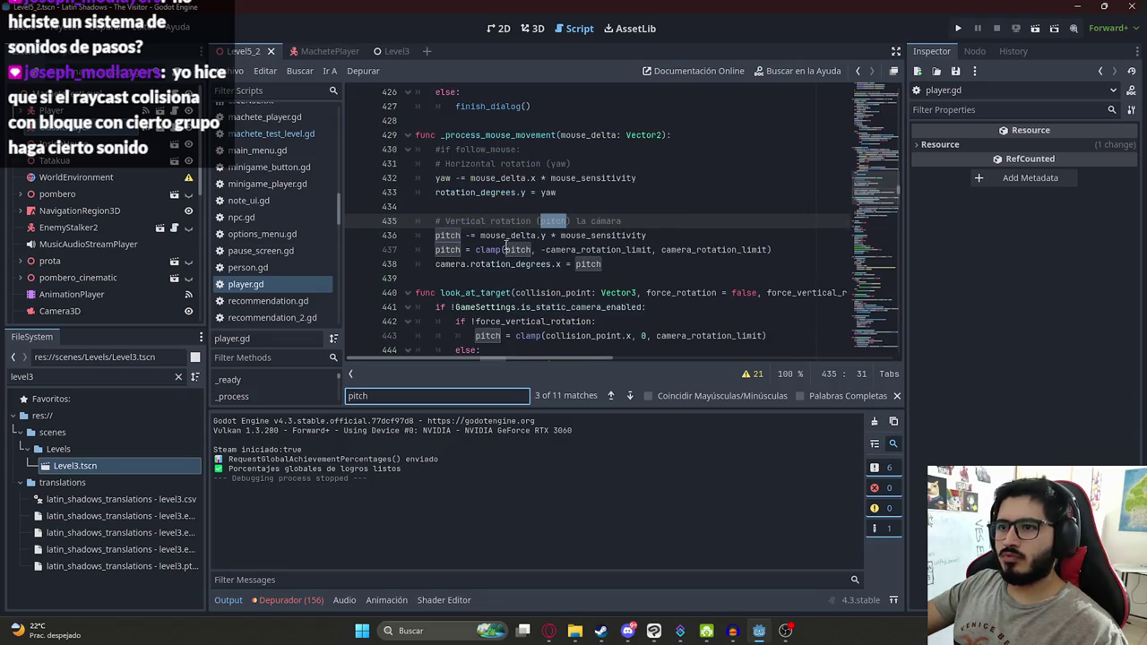
key("Return")
key("Return")
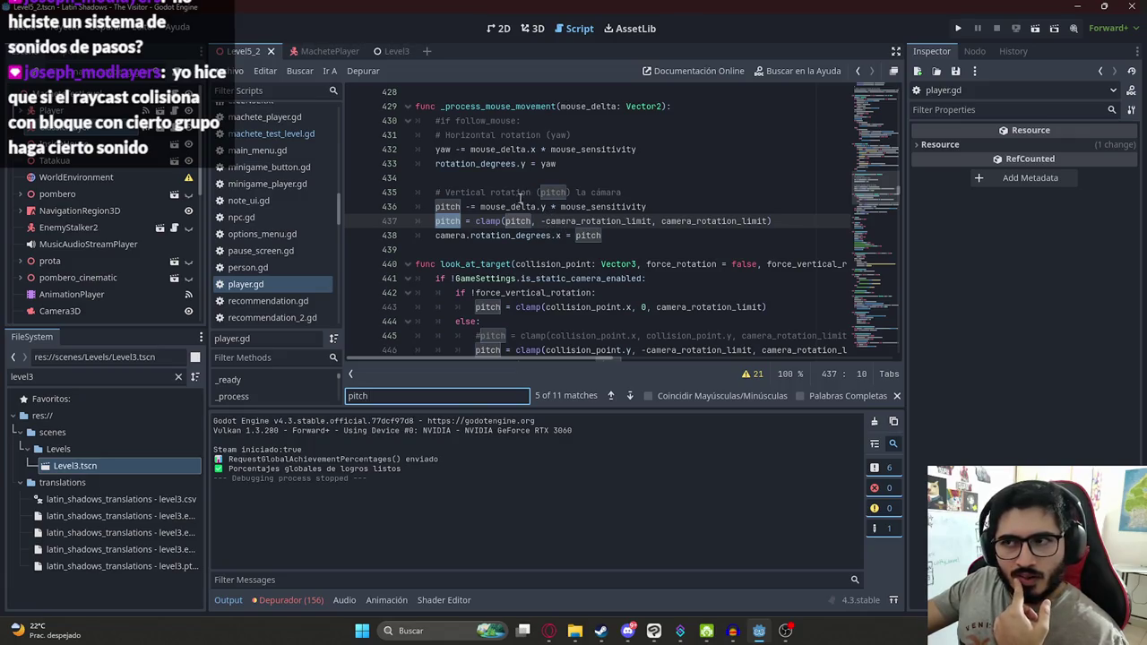
left_click(460, 220)
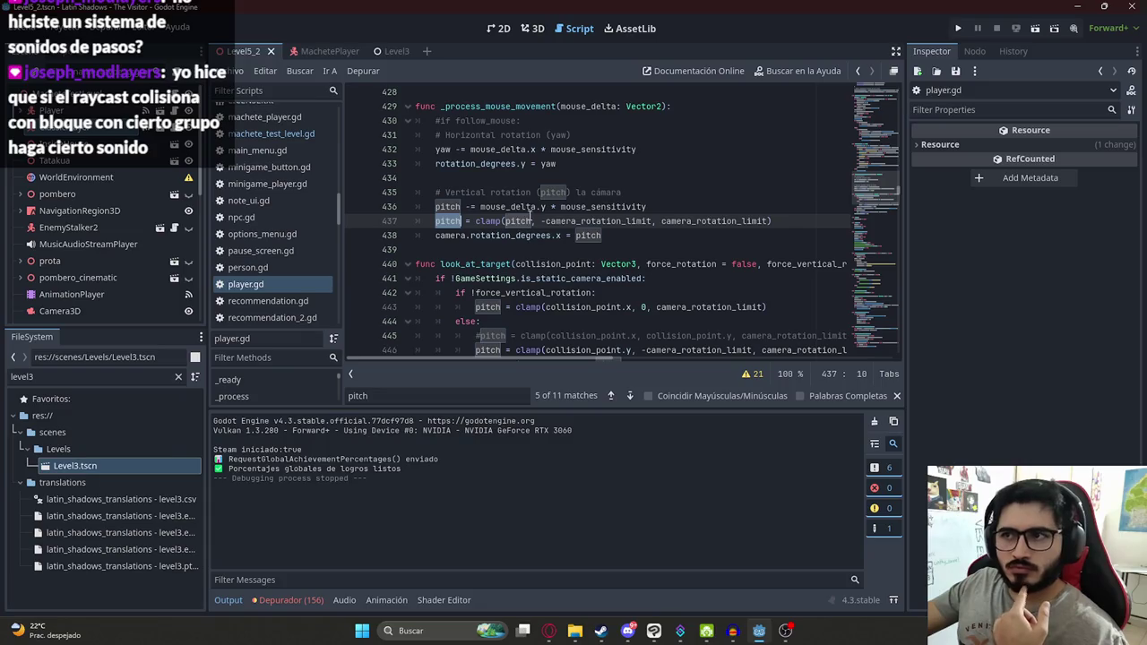
right_click(235, 54)
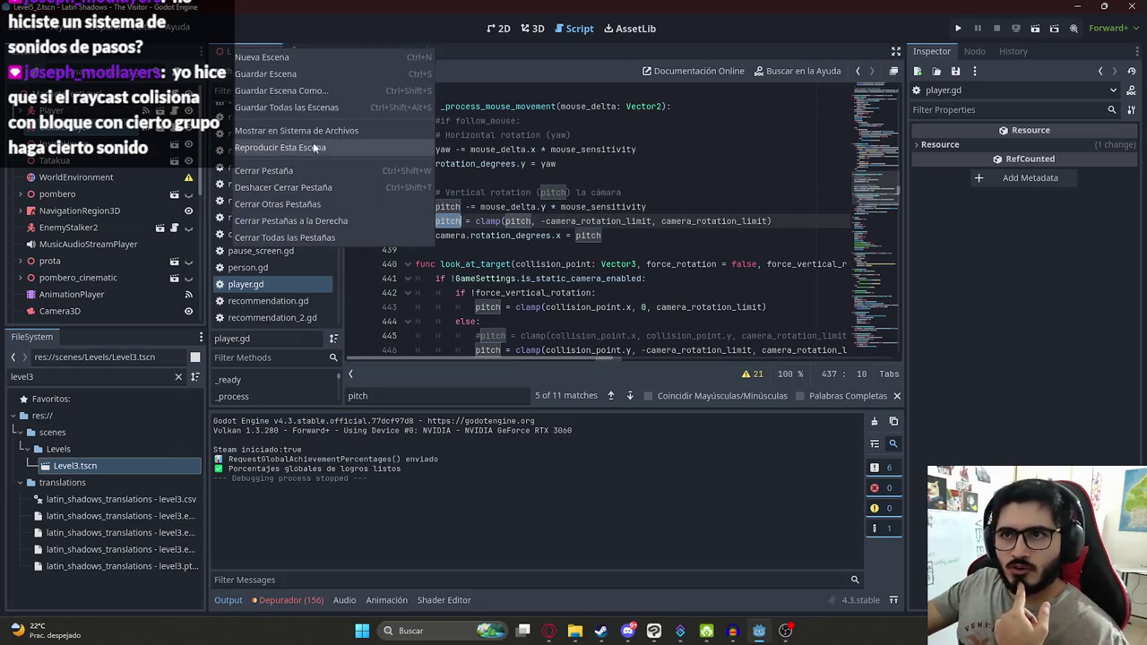
Step: Run Level5_2, walk past the brick wall and bucket into the dining room, then stop with F8
left_click(312, 147)
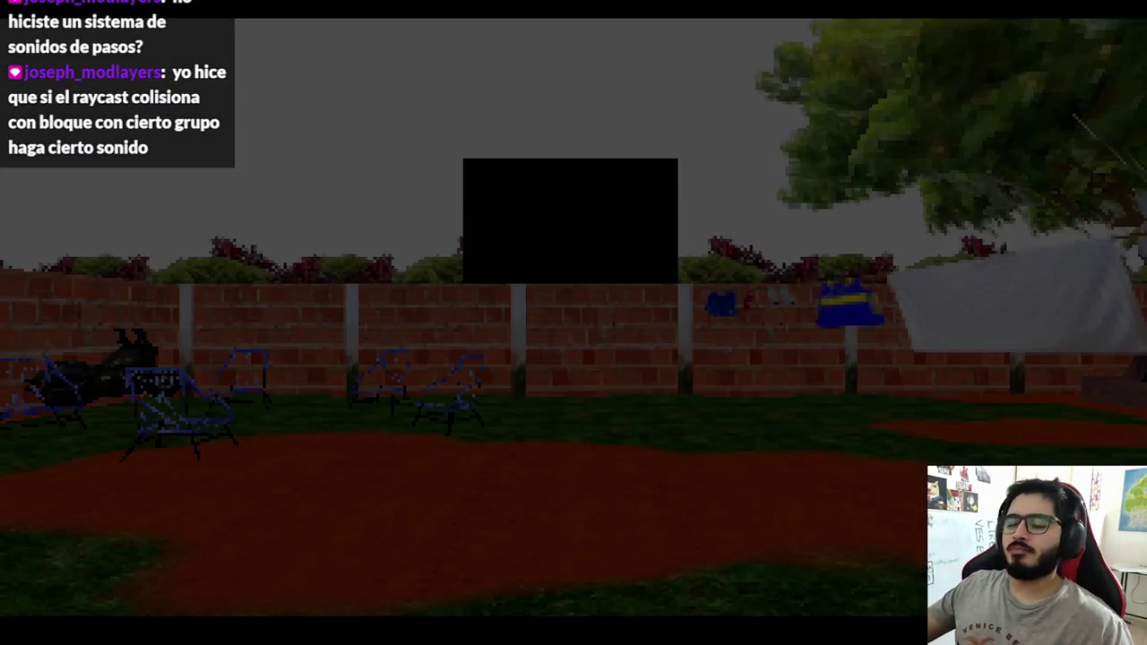
key("w")
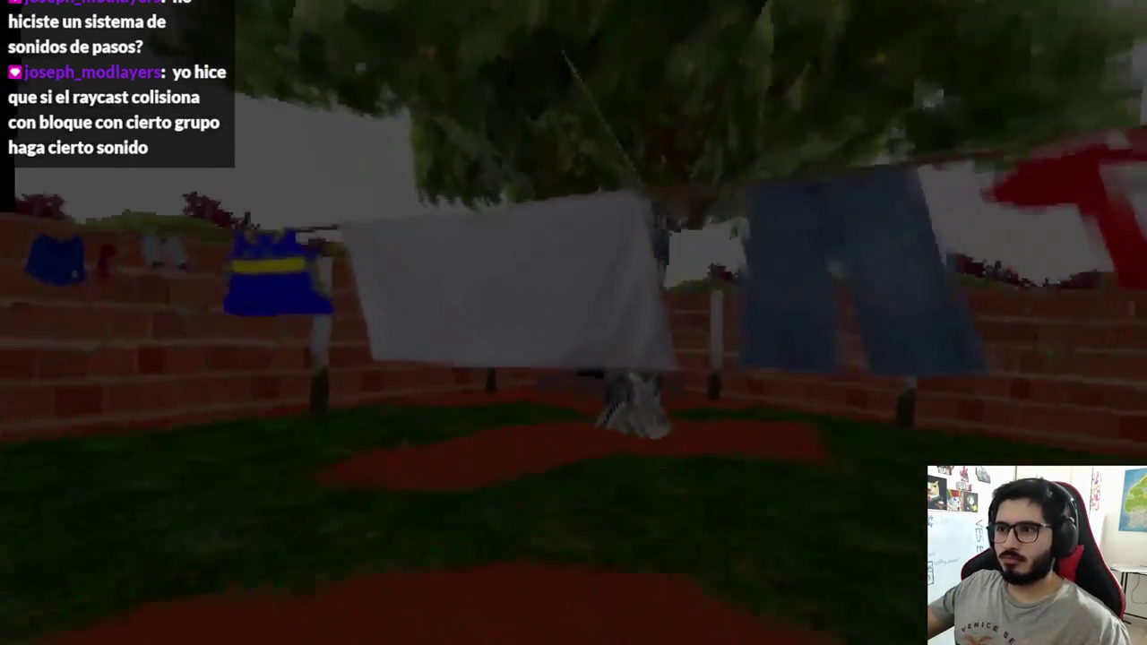
key("w")
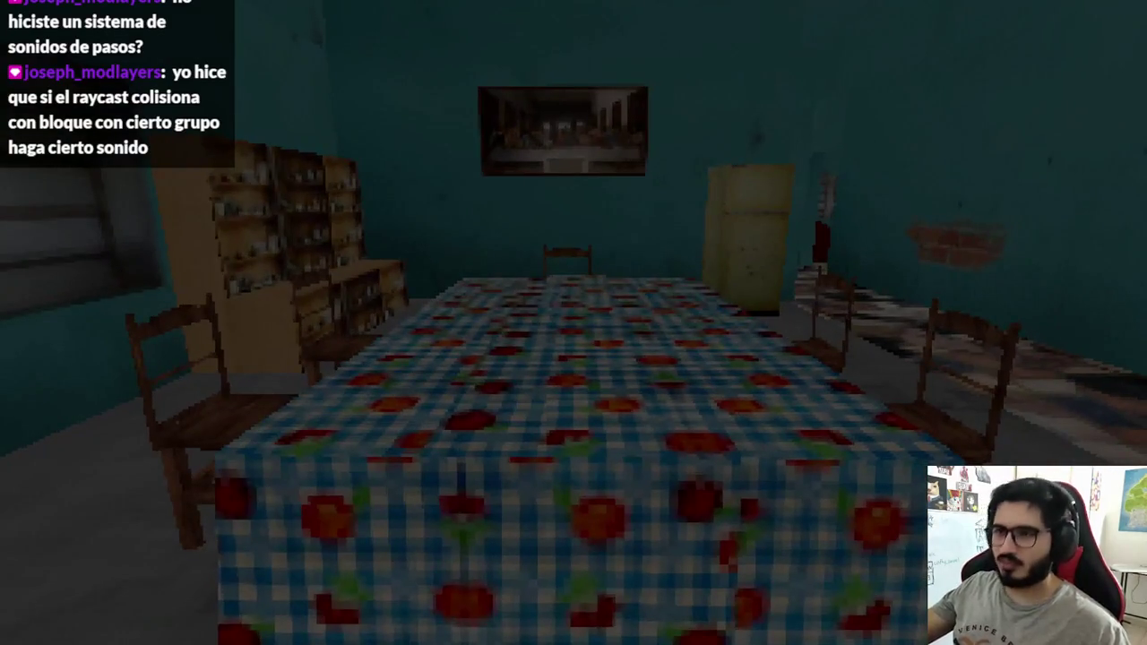
key("F8")
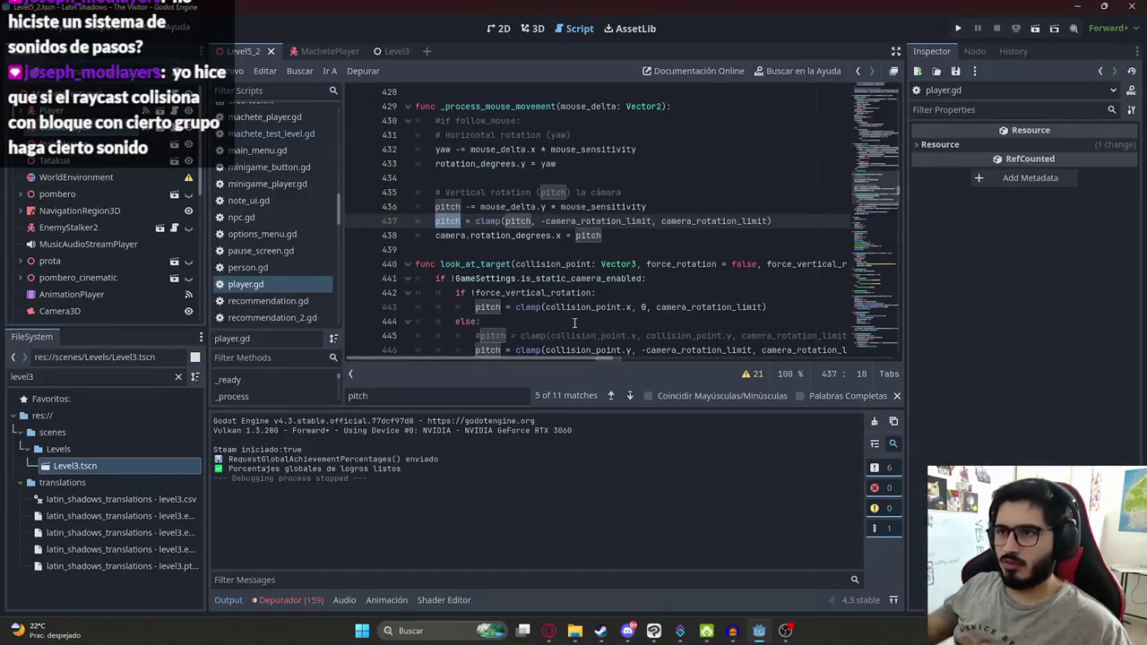
Step: Review the pitch code in _process_mouse_movement, marking the line that applies pitch to the camera
left_click(553, 235)
left_click(473, 207)
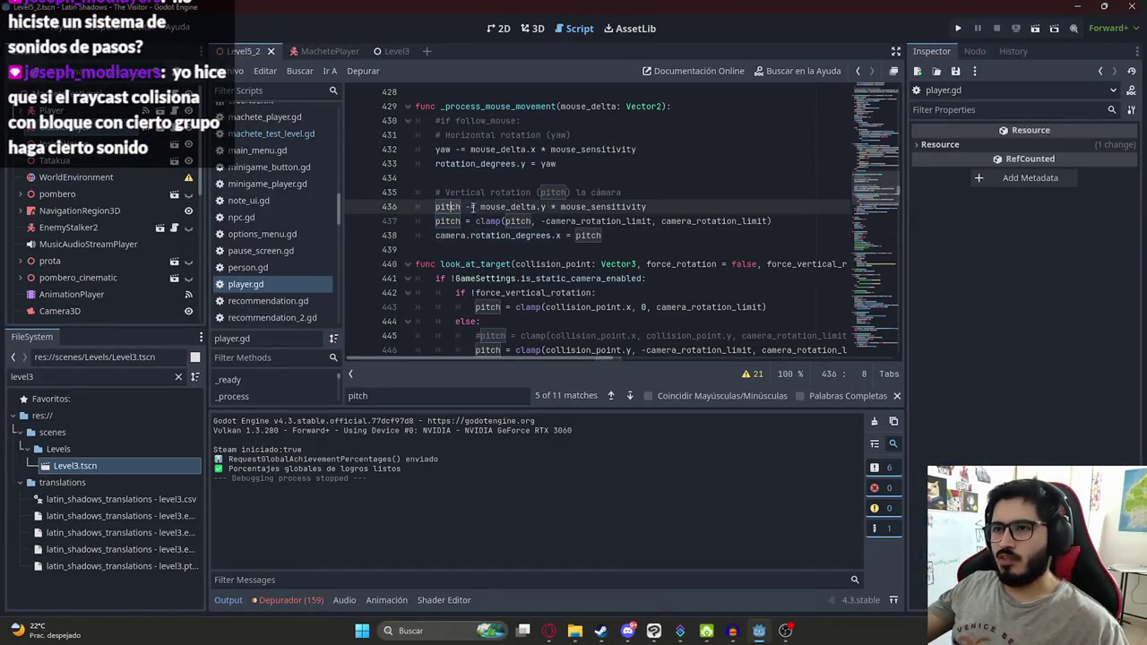
double_click(498, 206)
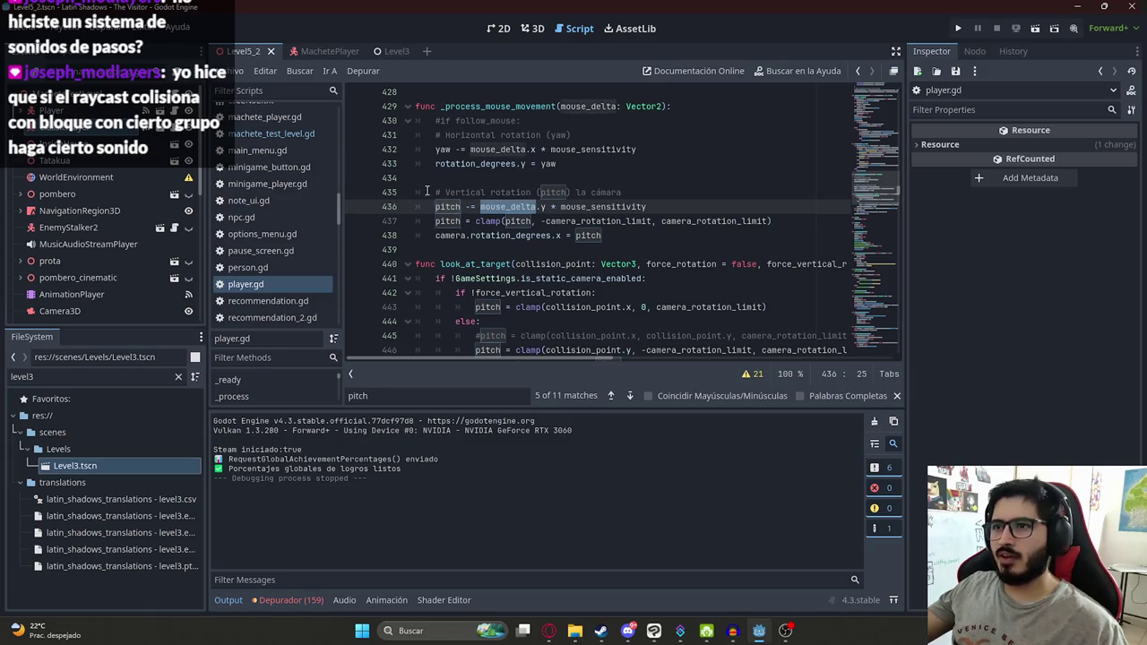
left_click_drag(426, 192, 752, 191)
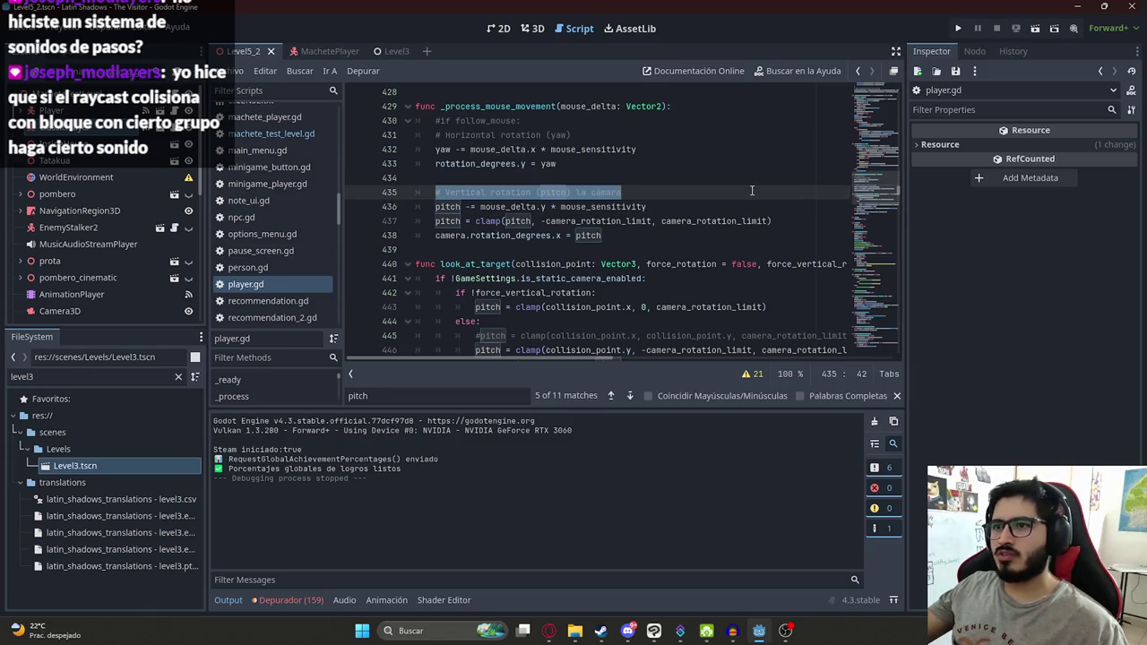
left_click(441, 219)
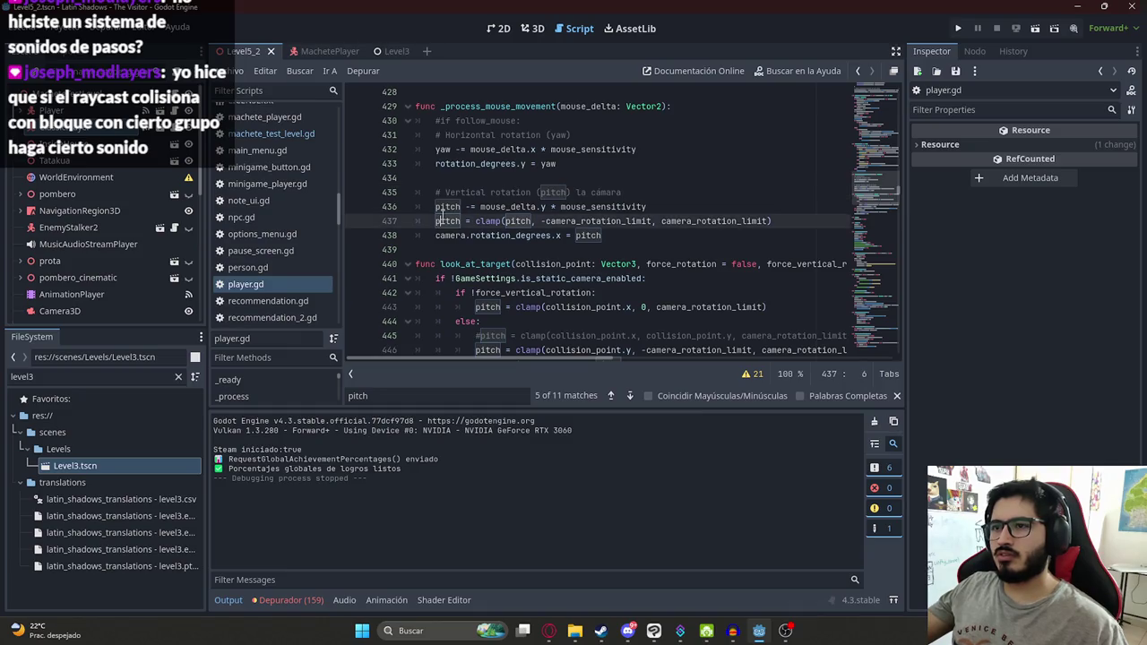
double_click(443, 220)
mouse_move(620, 233)
left_mouse_down()
mouse_move(643, 235)
mouse_move(435, 235)
left_mouse_up()
key("ctrl+c")
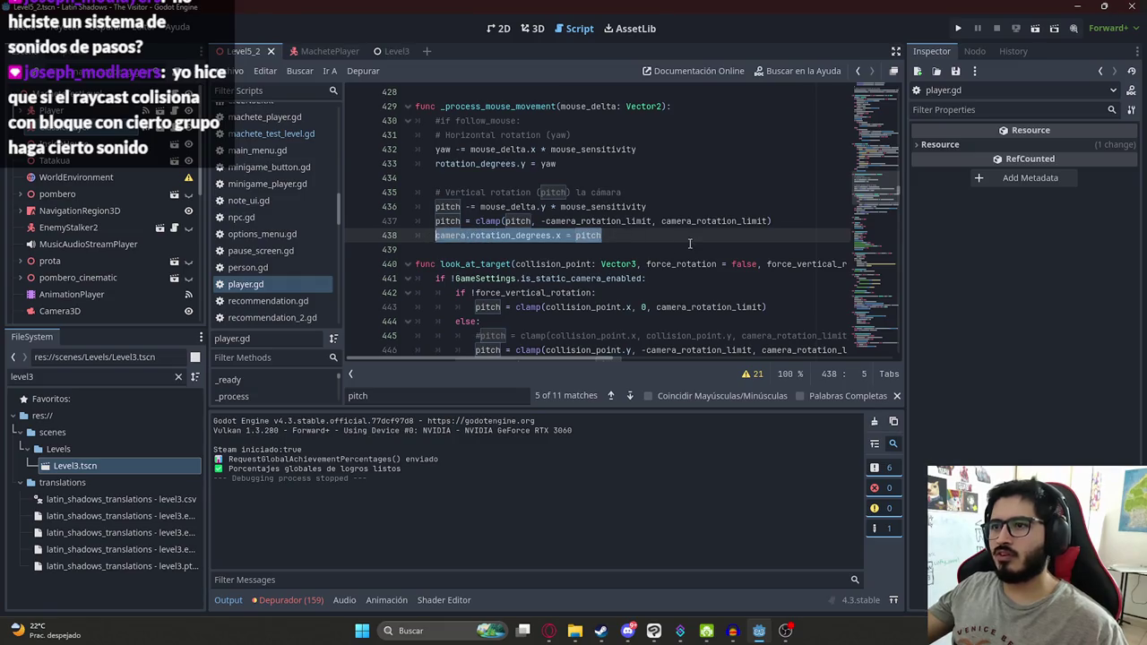
left_click(690, 243)
Step: Paste the camera line under yaw in sync_rotation, trimming it to pitch = camera.rotation_degrees.x
key("ctrl+End")
scroll(505, 292, "down", 2)
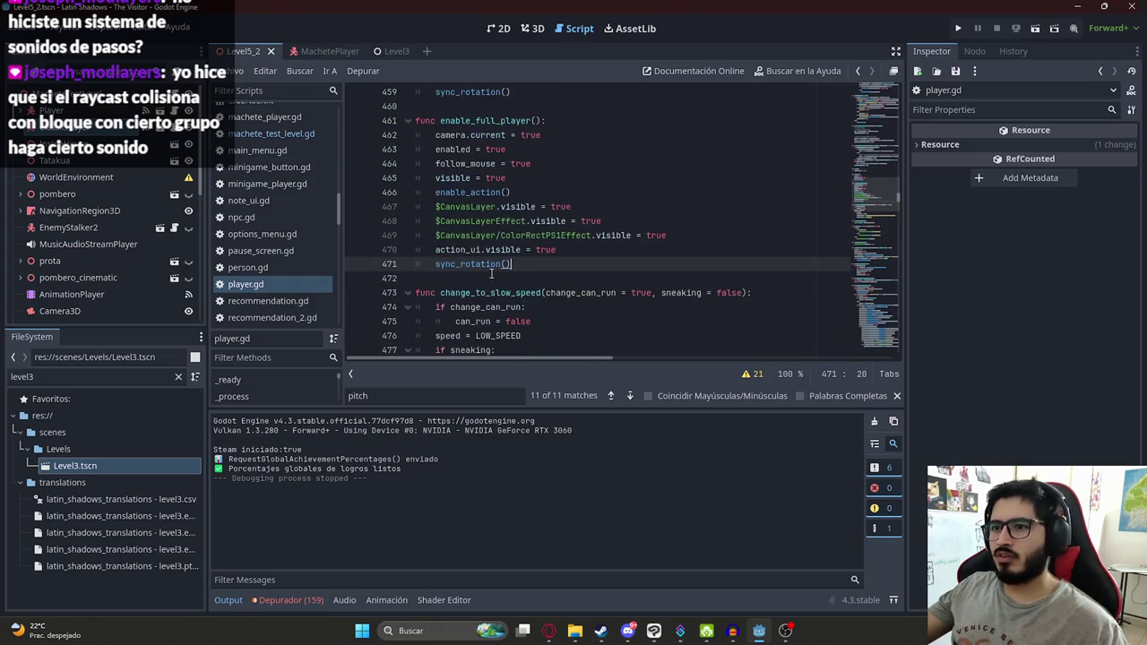
left_click(490, 278, "ctrl")
left_click(564, 250)
key("ctrl+v")
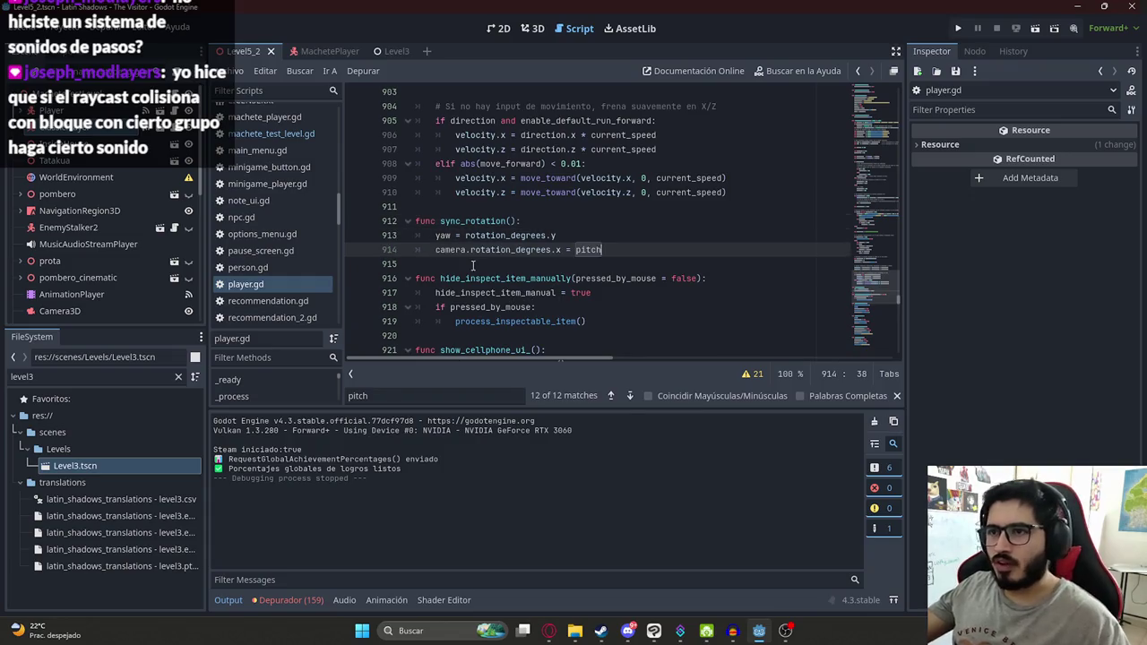
left_click_drag(562, 250, 416, 250)
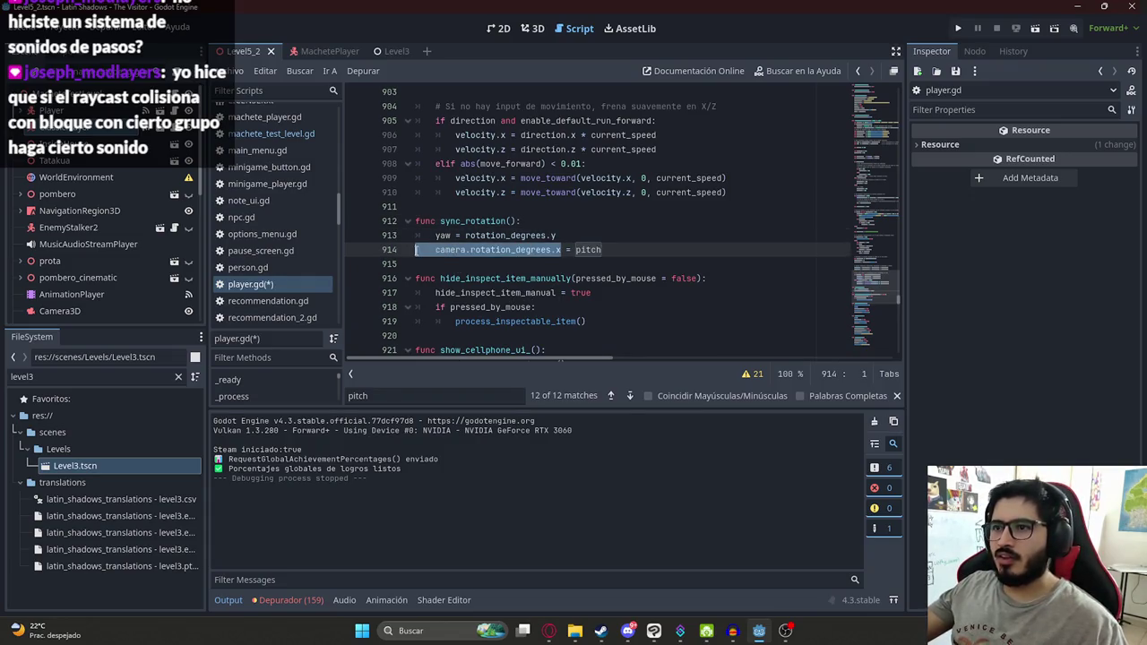
key("BackSpace")
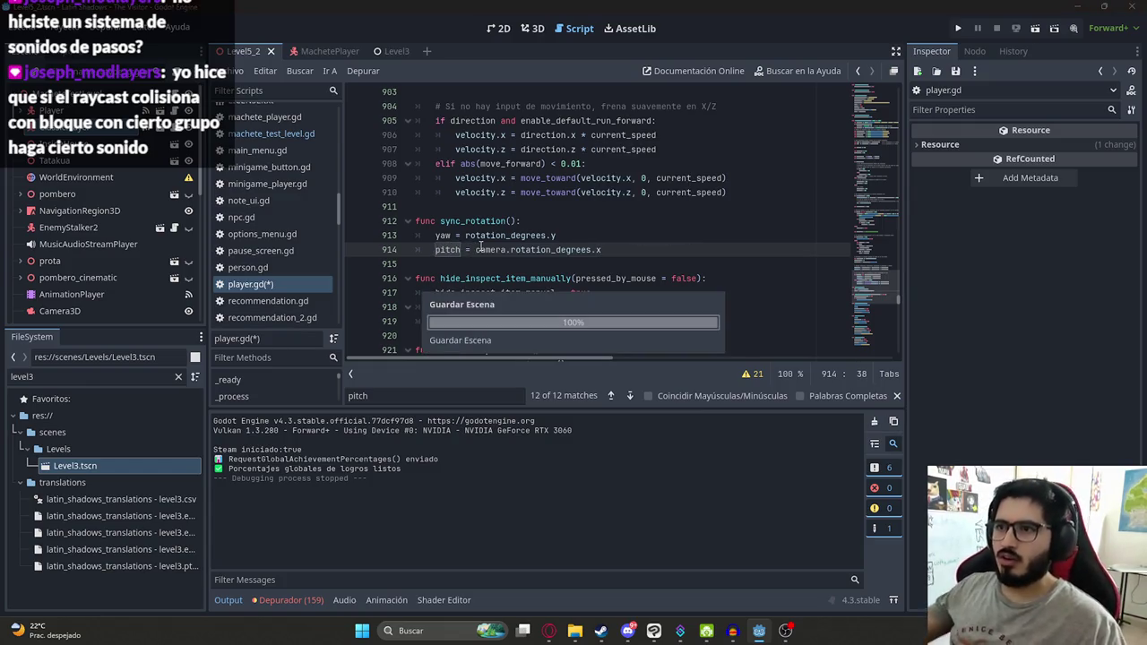
left_click(240, 65)
Step: Run the game, walk through the teal house looking up and down, then quit via Salir al escritorio
left_click(319, 153)
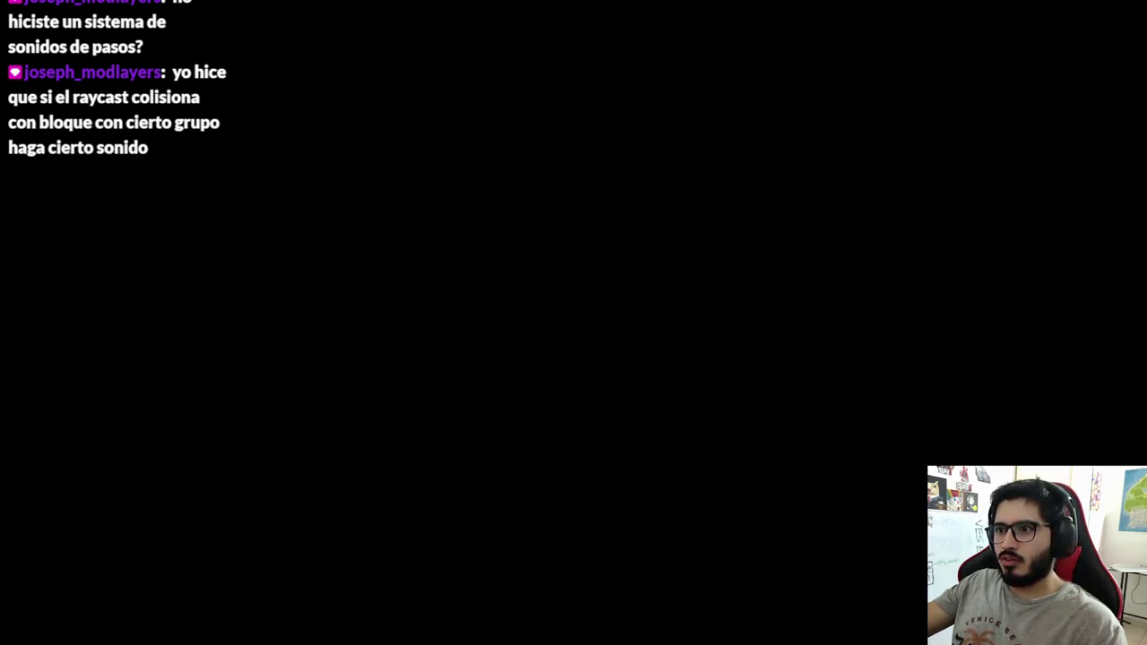
key("w")
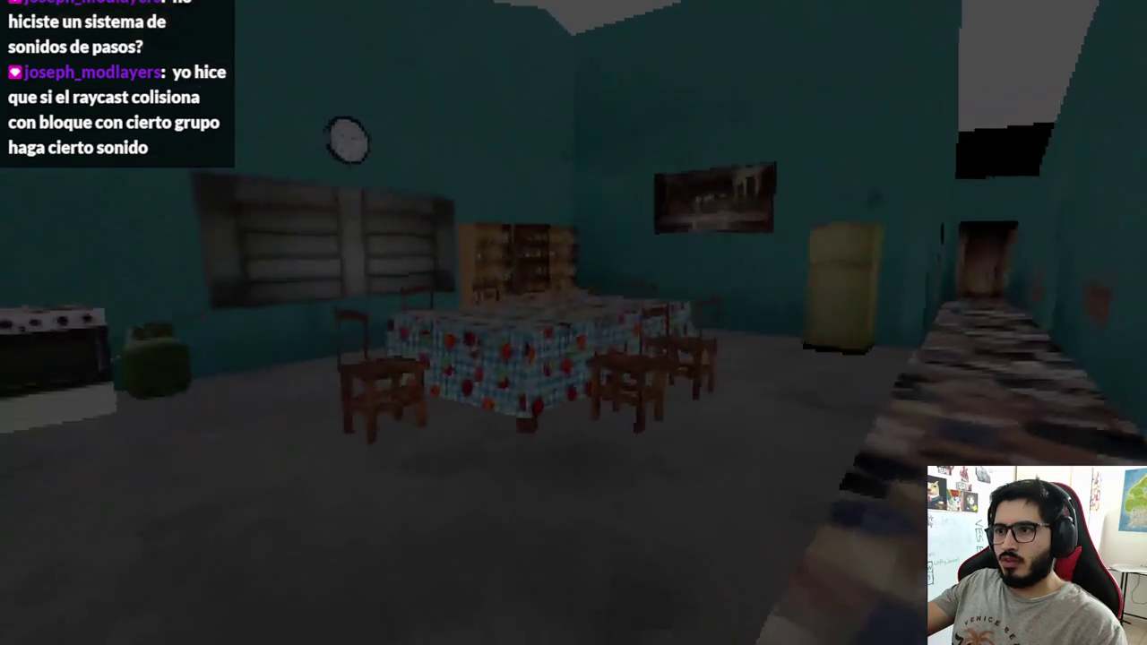
key("w")
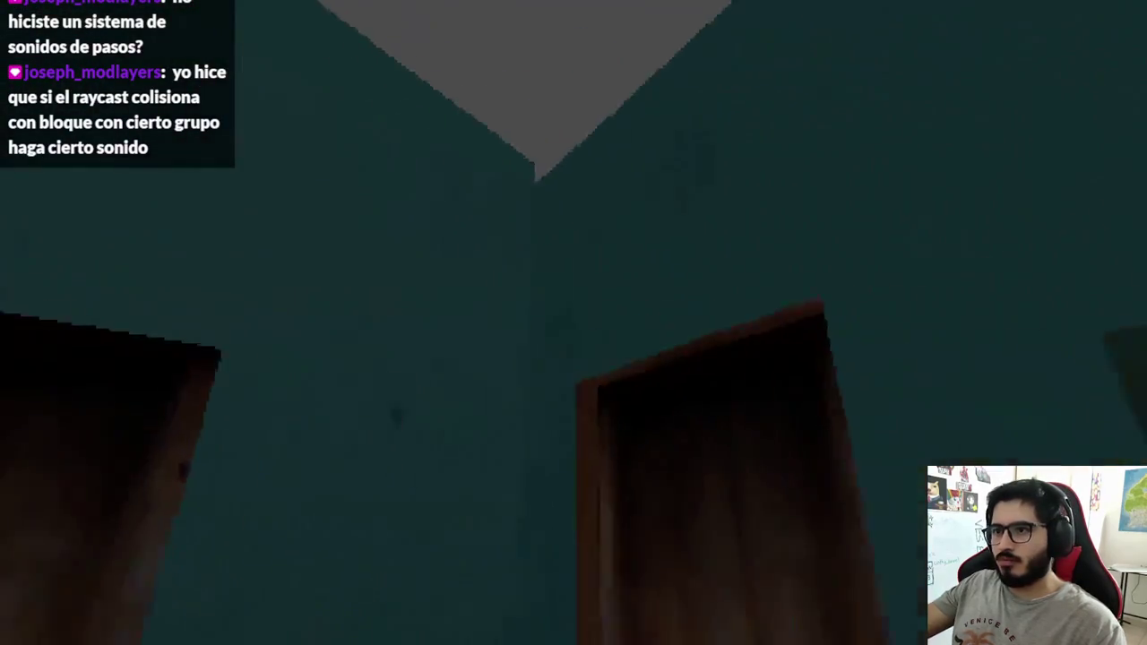
key("Escape")
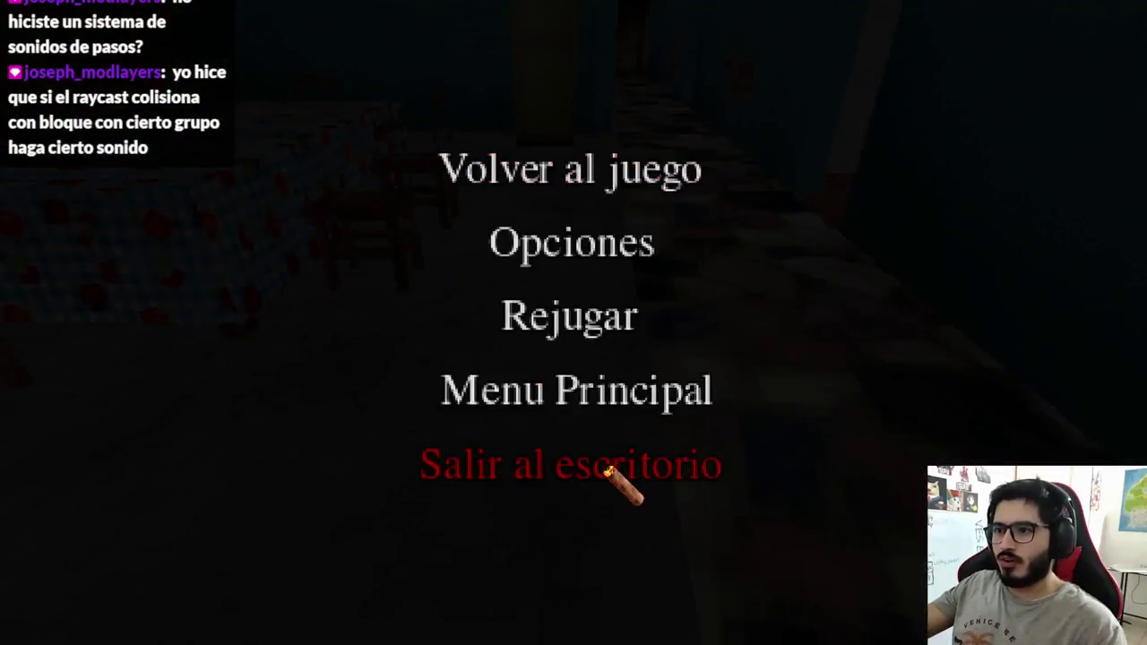
left_click(610, 466)
double_click(53, 380)
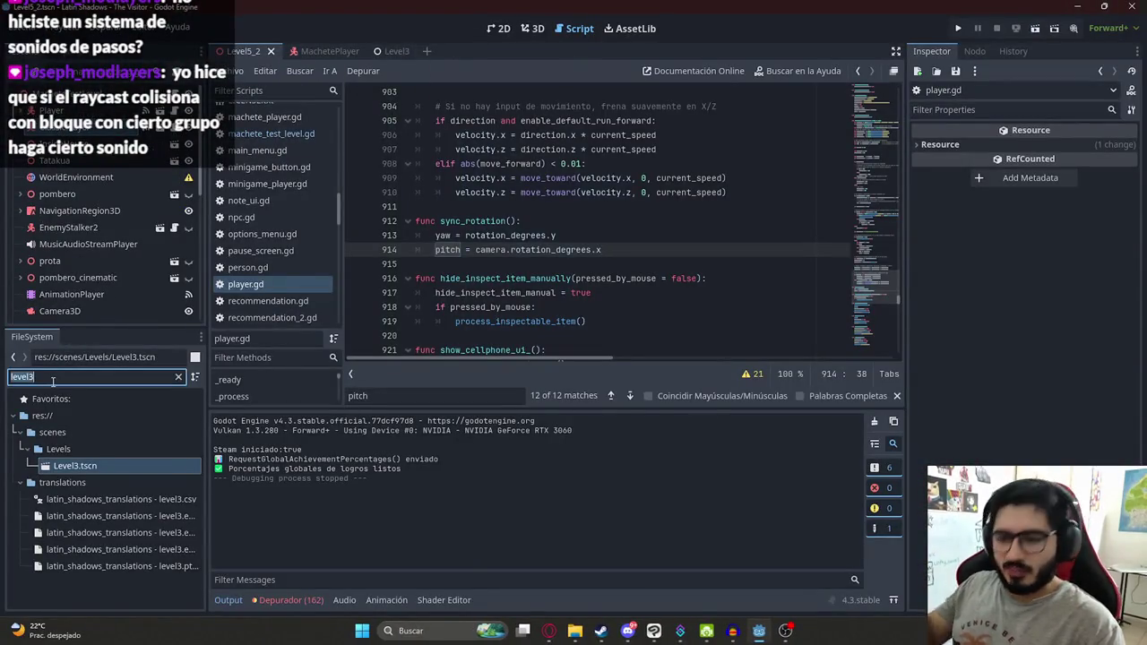
Step: Open InsideHouseMap.tscn via the 'insidehou' filter and turn on Houseinsideroof's visibility in 3D
type("inside")
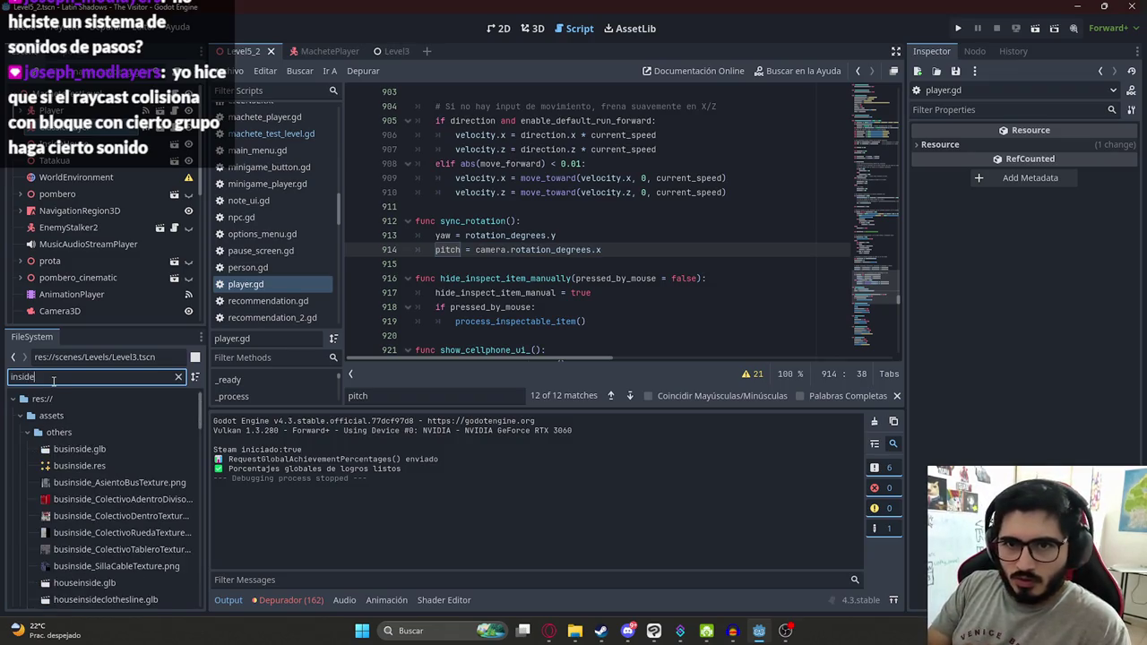
type("hou")
double_click(103, 464)
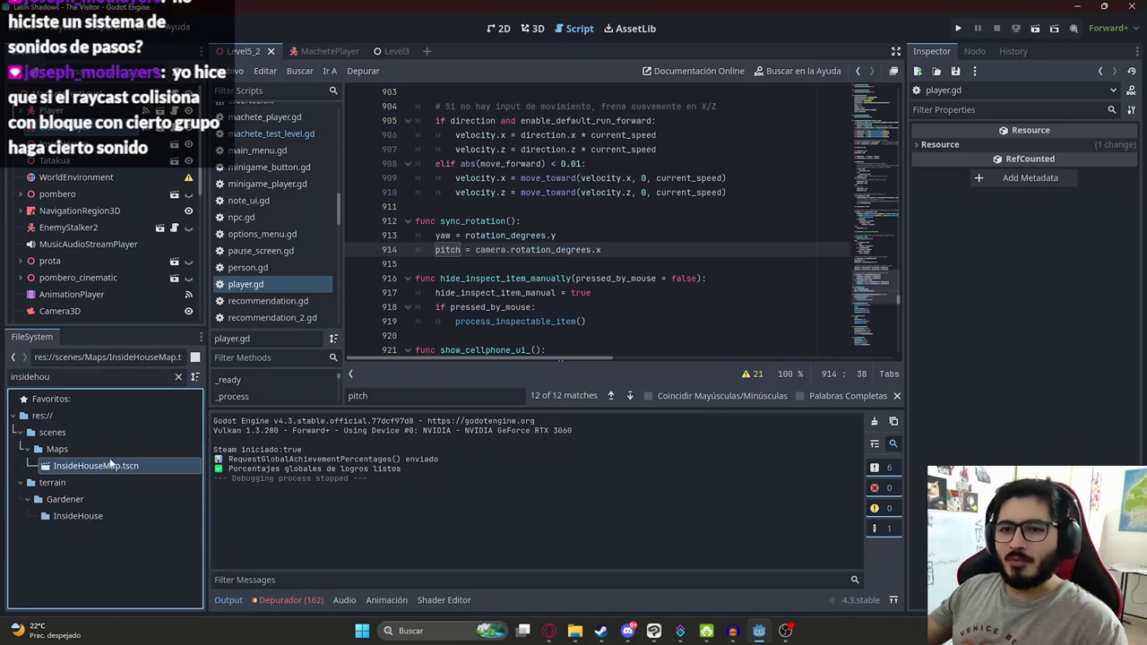
left_click(178, 376)
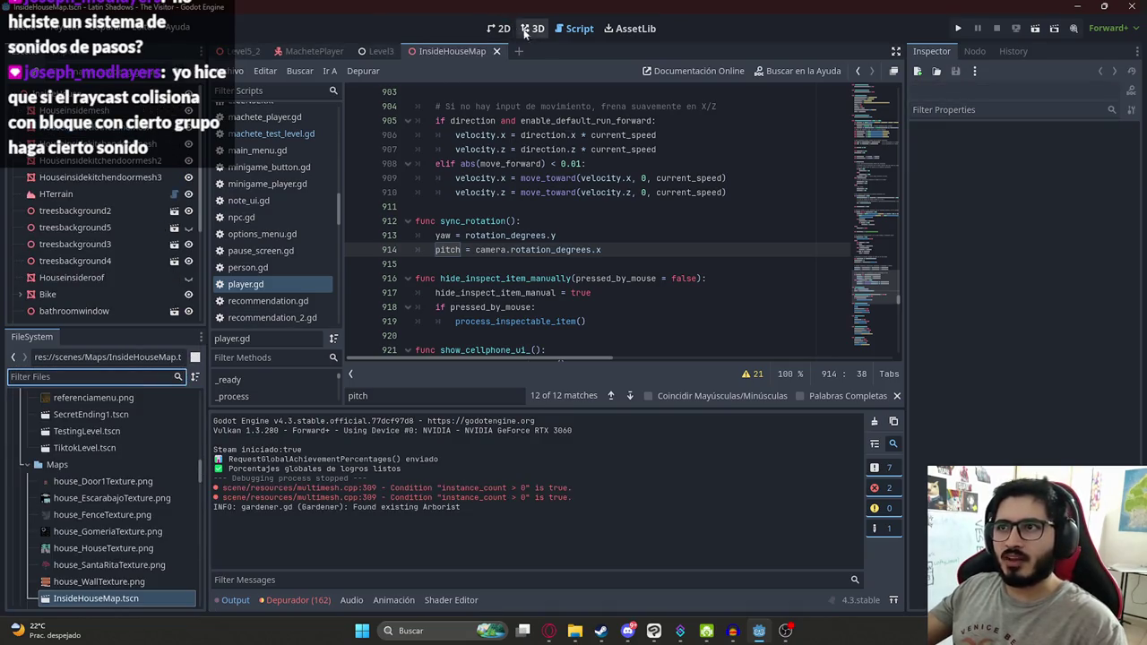
left_click(531, 28)
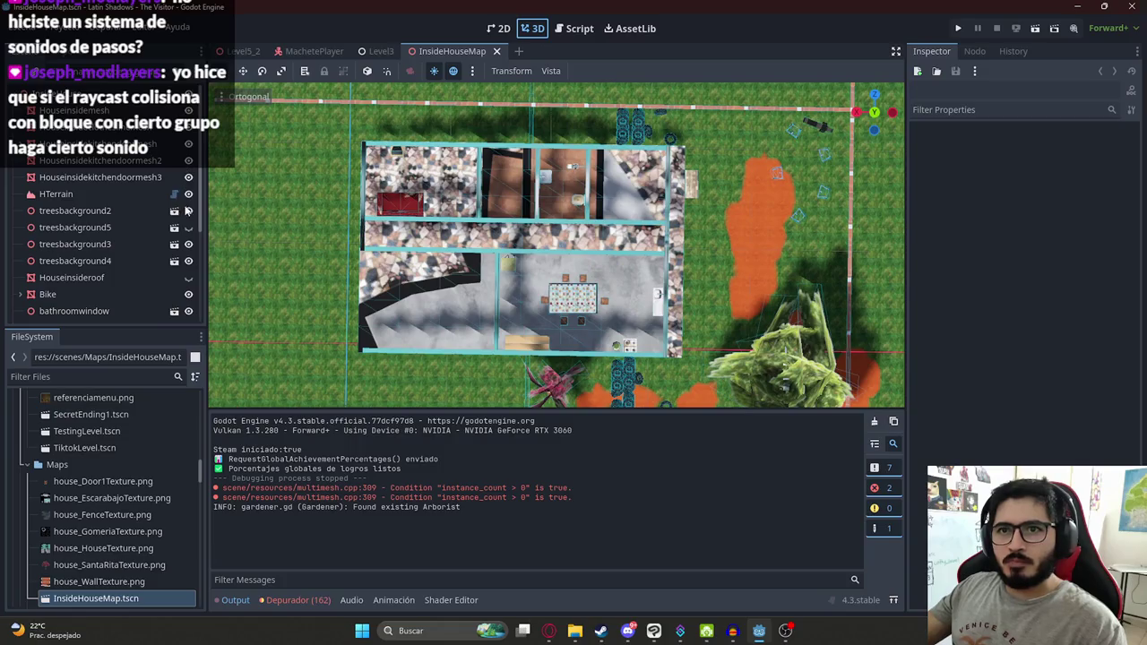
left_click(188, 277)
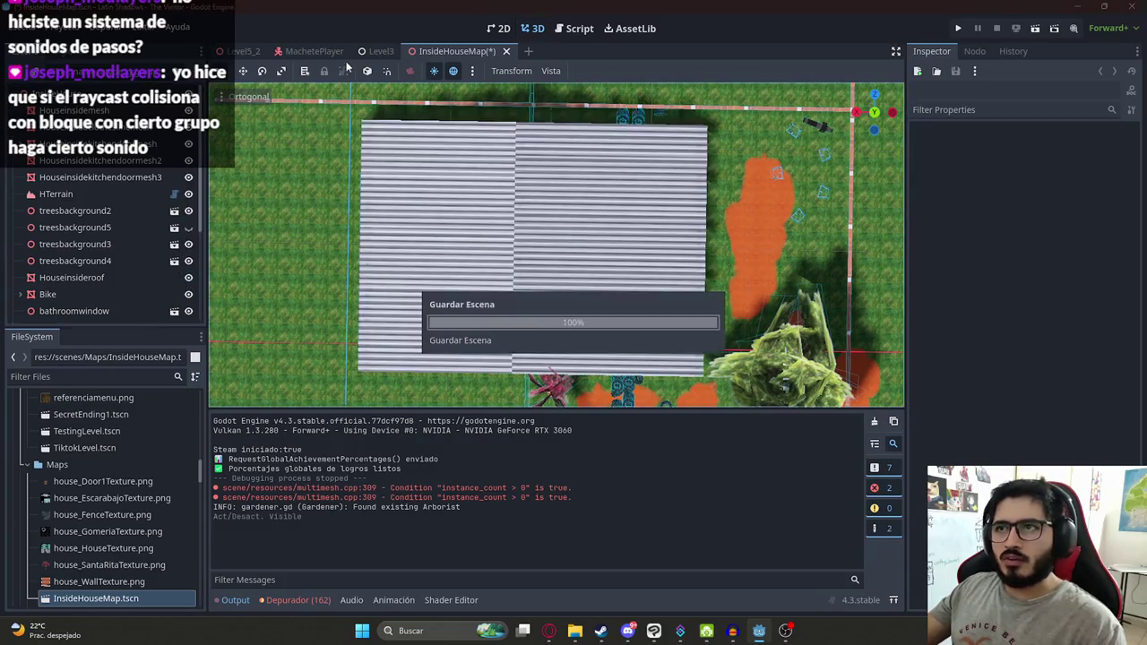
left_click(314, 51)
left_click(246, 53)
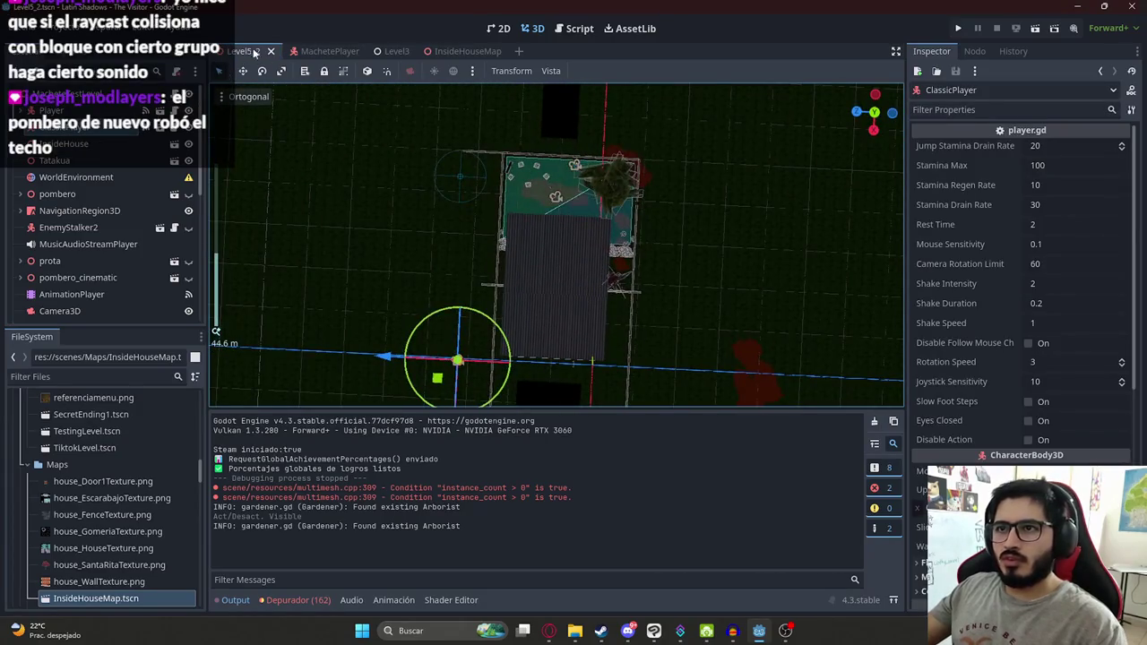
Step: Quick-load PomberoFight.tres as the WorldEnvironment's environment and save Level5_2
left_click(76, 177)
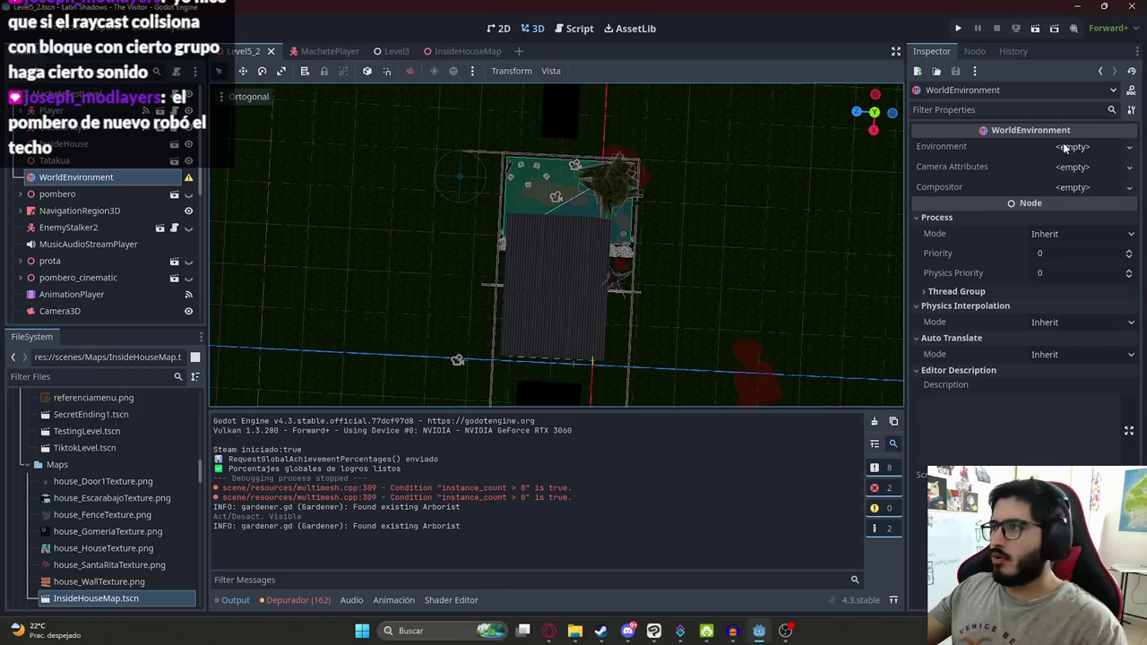
left_click(1073, 146)
left_click(1066, 190)
scroll(648, 341, "down", 1)
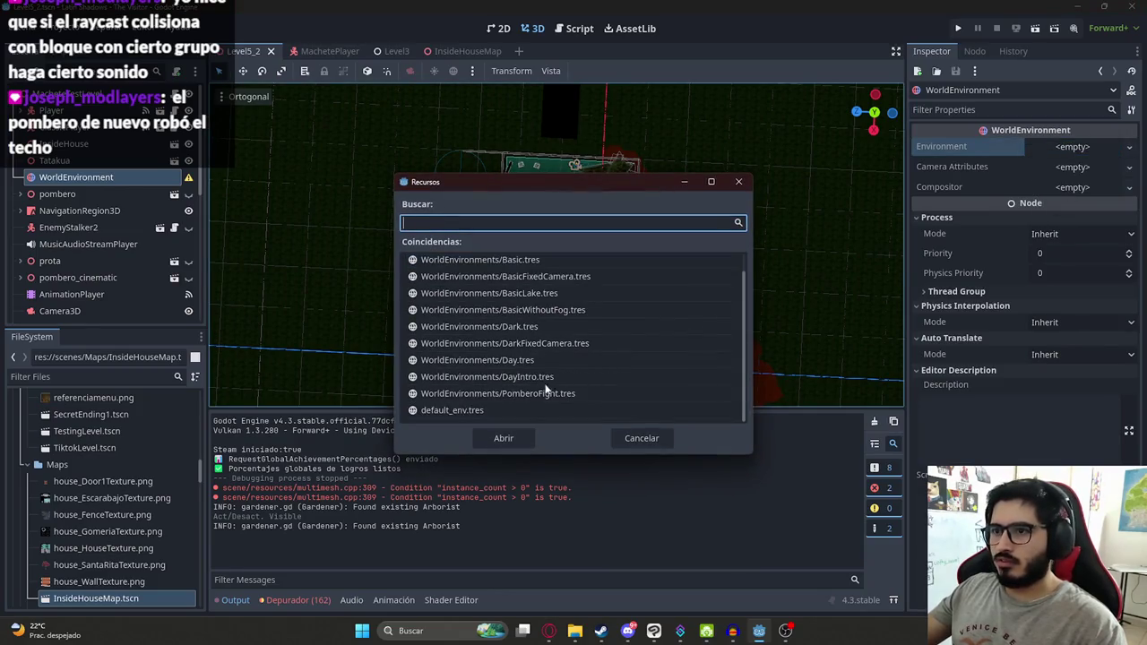
double_click(502, 395)
right_click(252, 58)
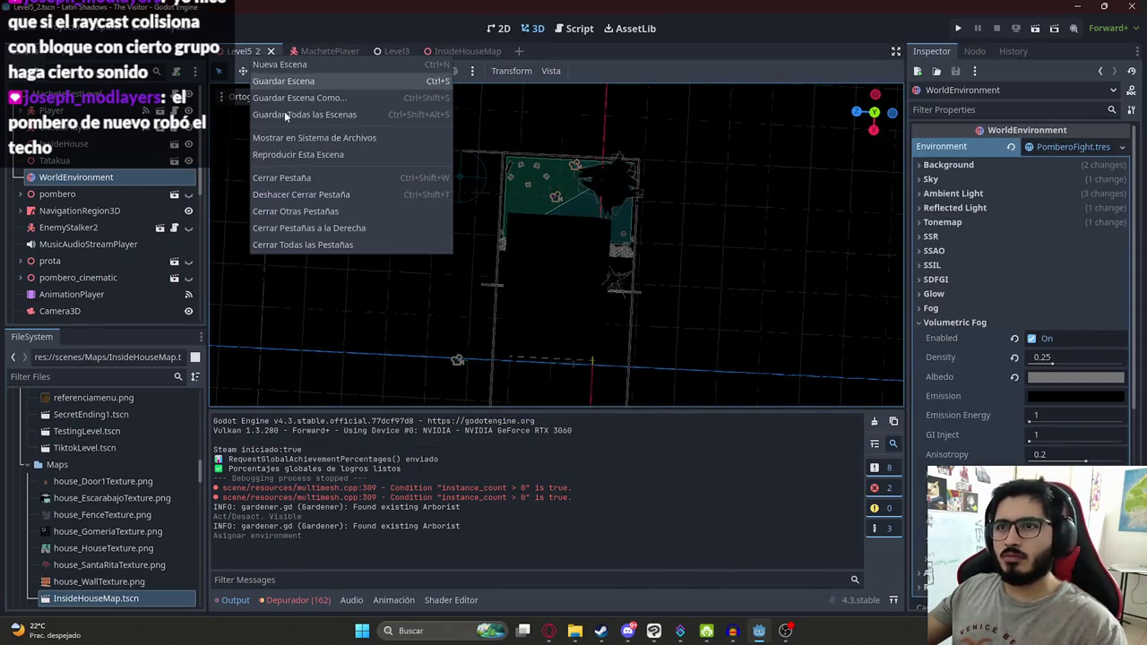
left_click(354, 150)
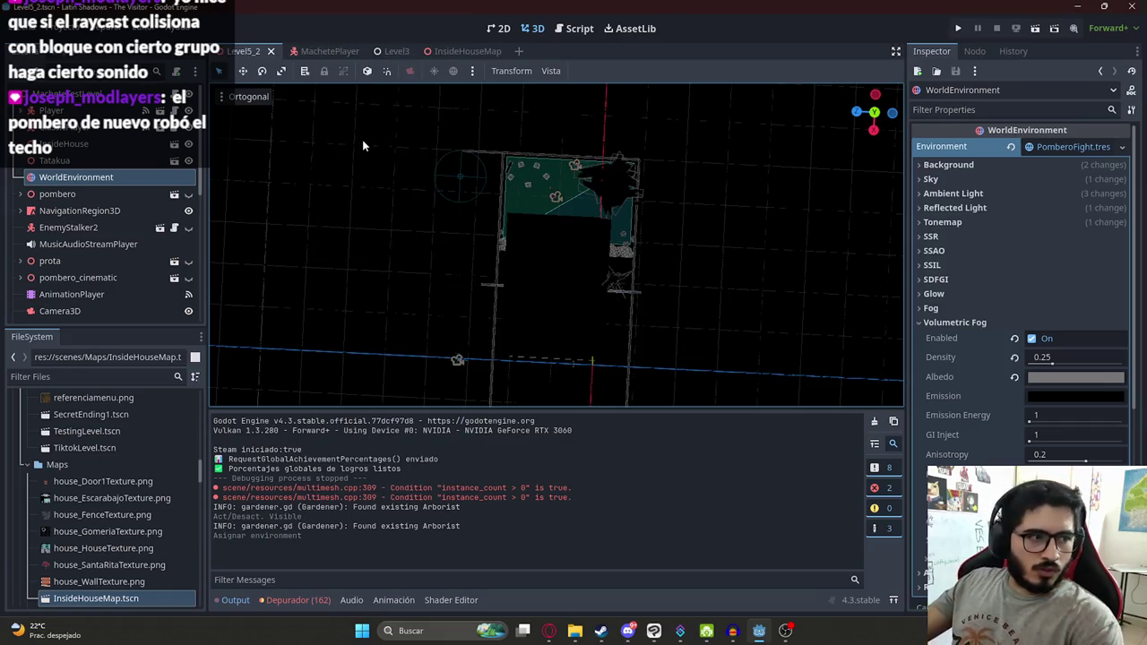
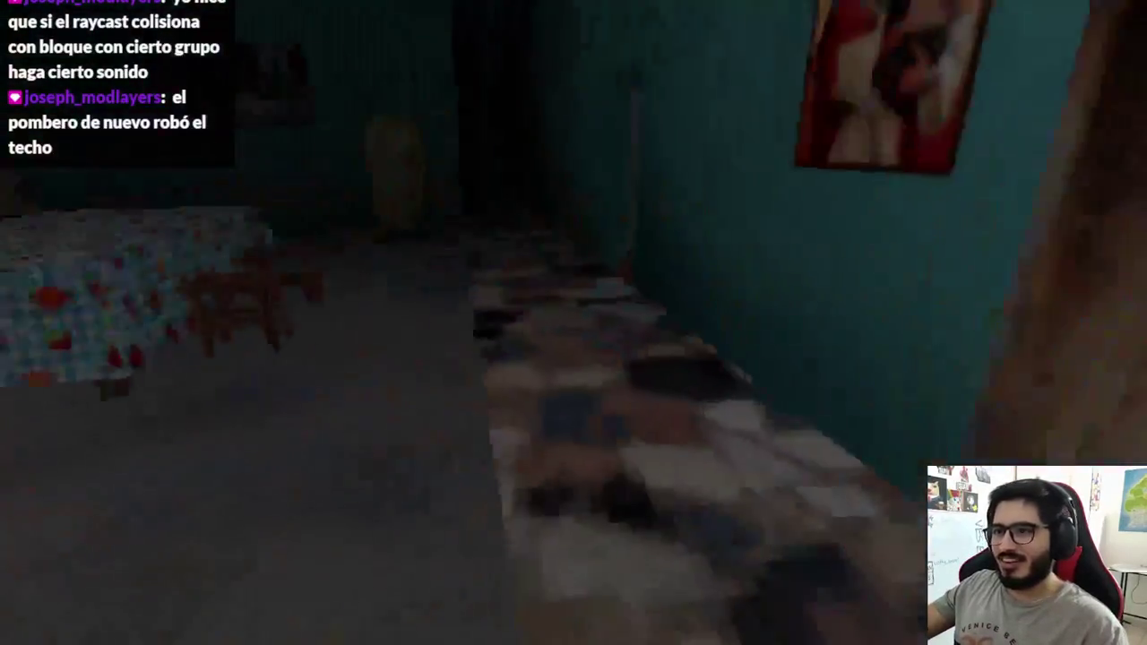
Step: Quit the running game back to the Godot editor
key("Escape")
left_click(672, 466)
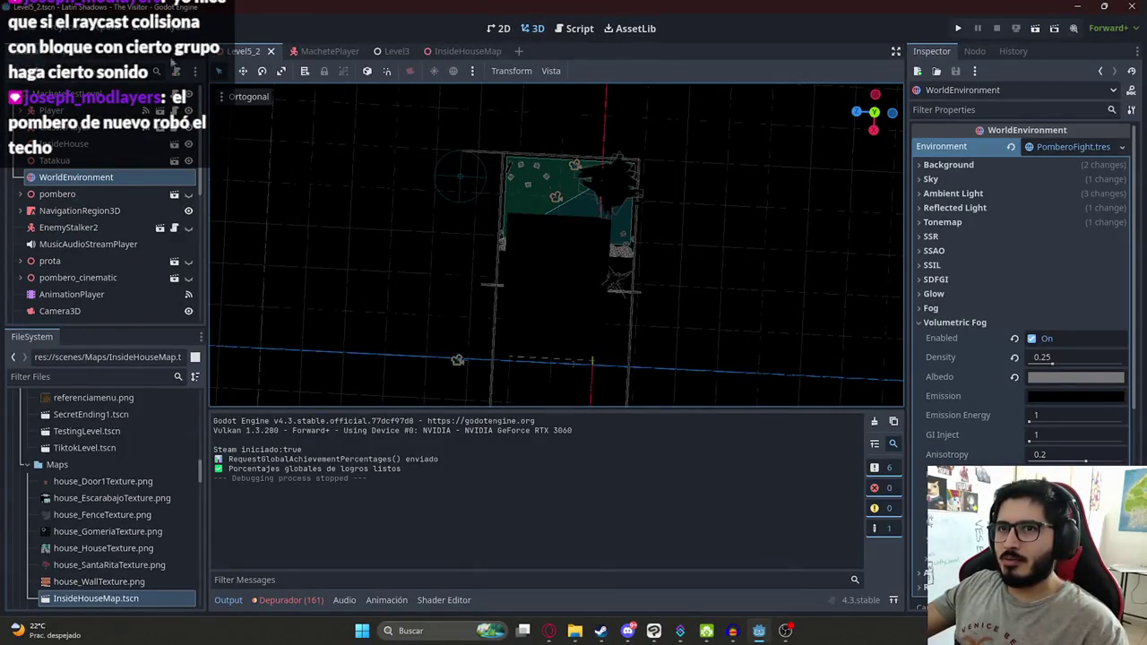
scroll(89, 135, "down", 3)
scroll(116, 132, "up", 3)
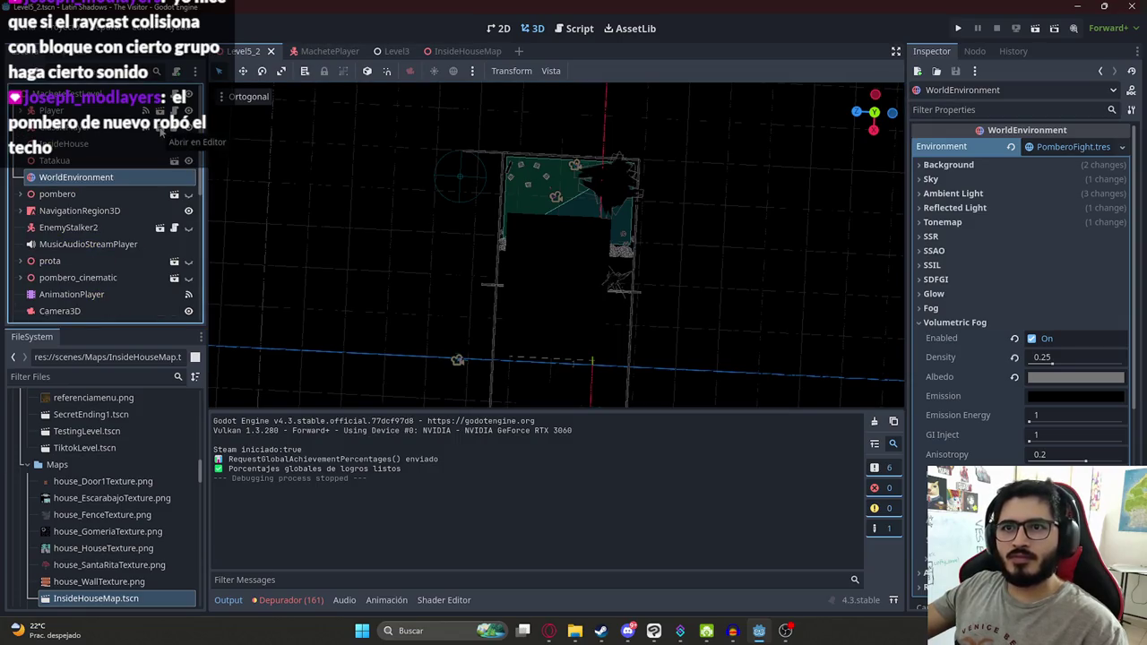
Step: Open the Player scene's player.gd script at sync_rotation, then bring the browser forward
left_click(162, 130)
scroll(583, 190, "down", 5)
mouse_move(566, 314)
left_mouse_down()
mouse_move(505, 210)
mouse_move(610, 379)
mouse_move(239, 185)
left_mouse_up()
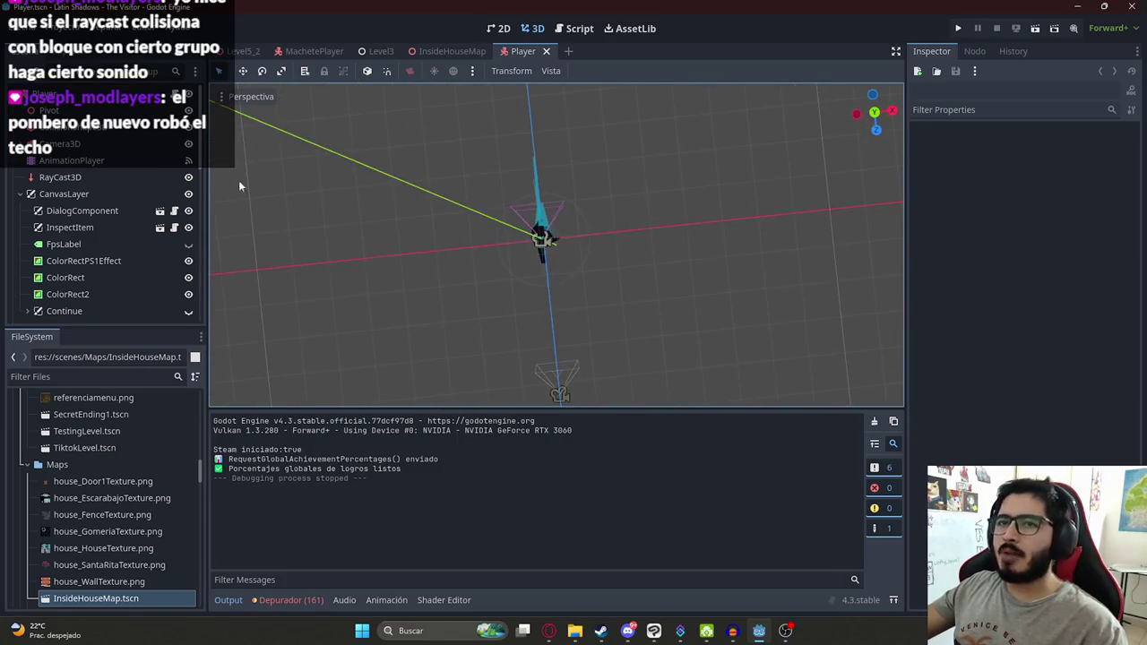
left_click(176, 95)
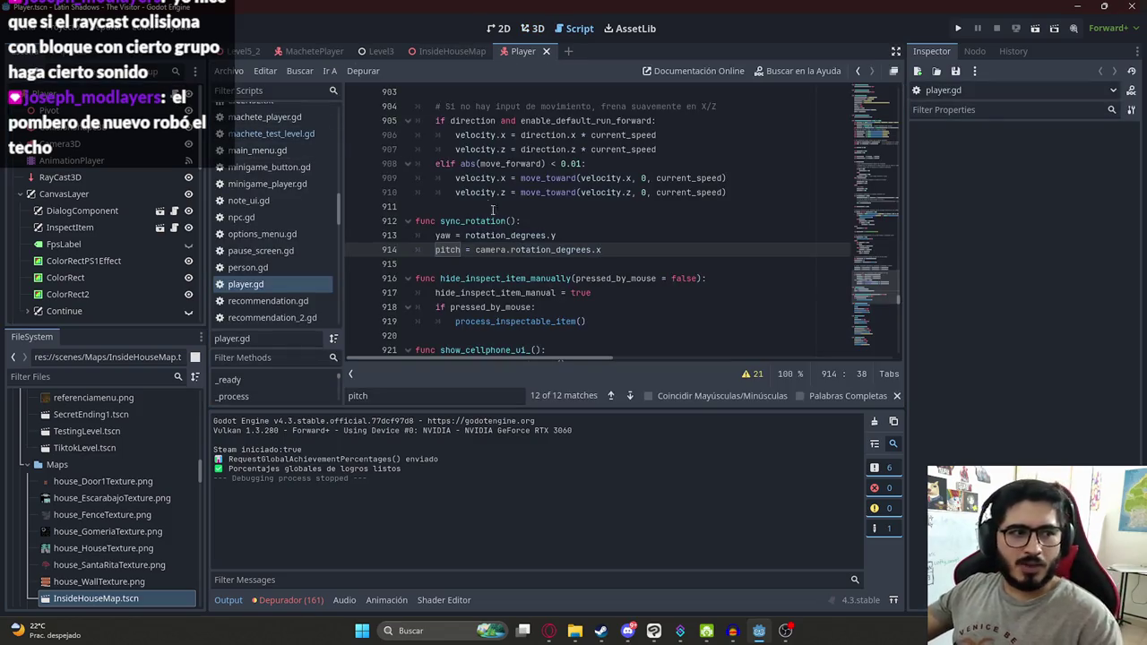
left_click(561, 212)
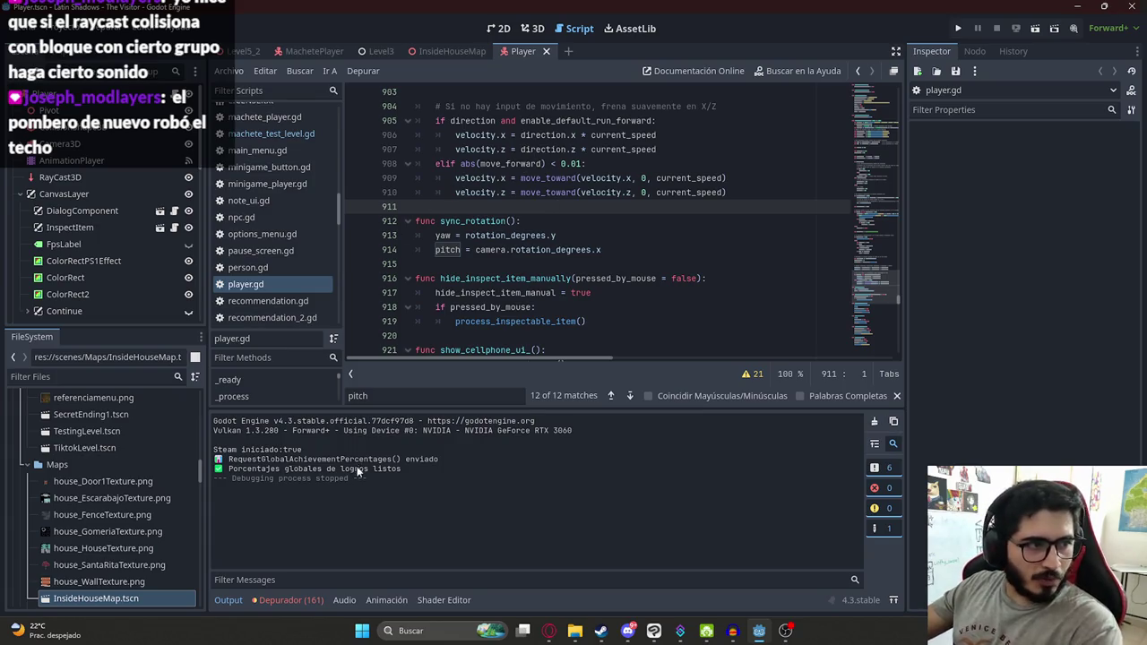
left_click(550, 630)
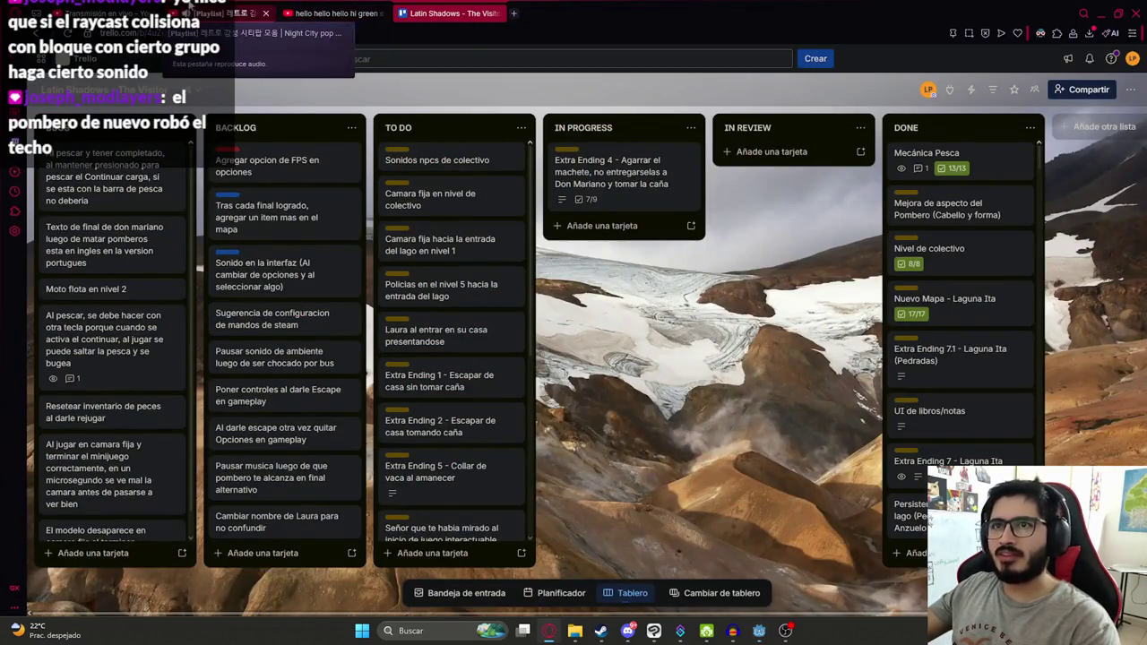
Step: Open the channel's Blender para ansiosos playlist video and seek it to 12:24
left_click(322, 12)
left_click(1119, 60)
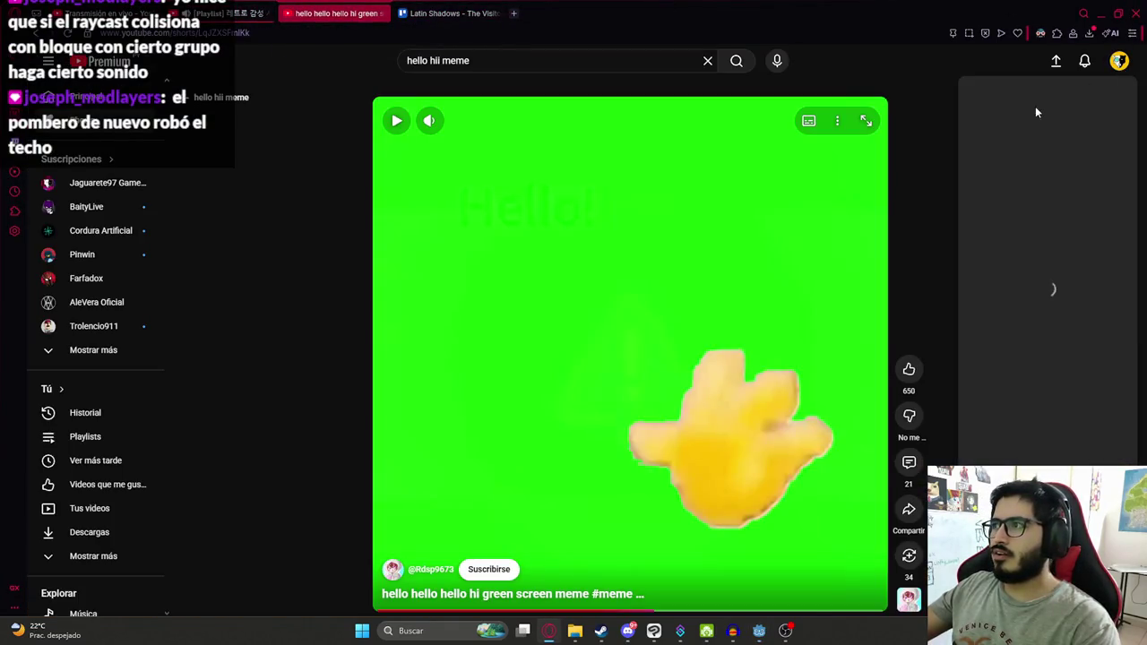
left_click(1025, 123)
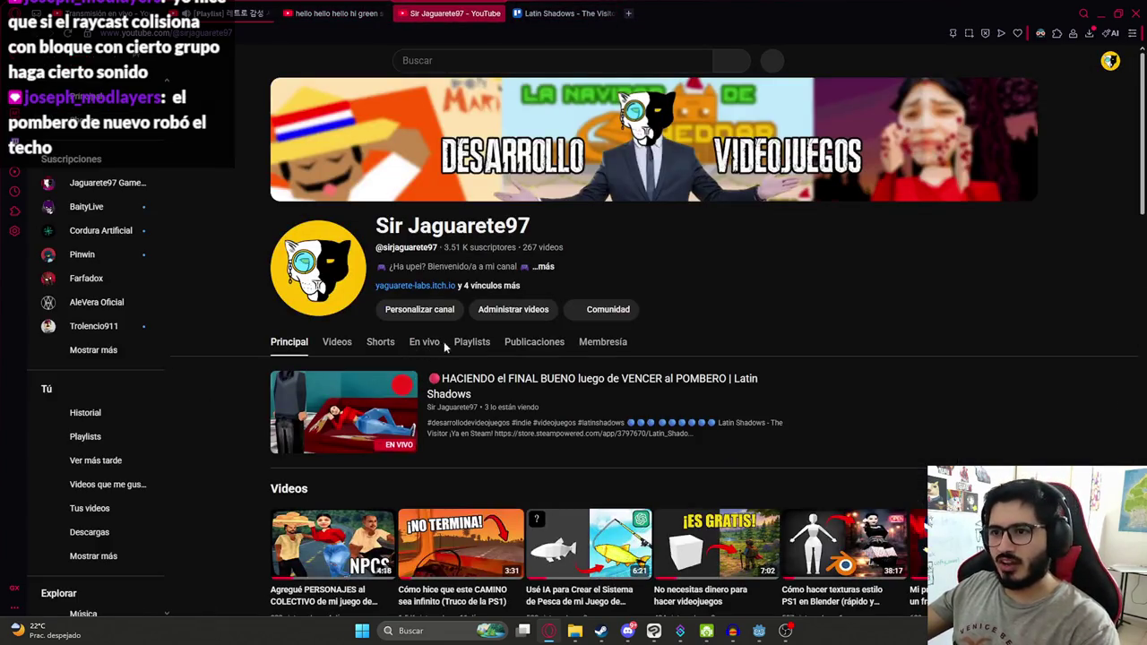
left_click(459, 345)
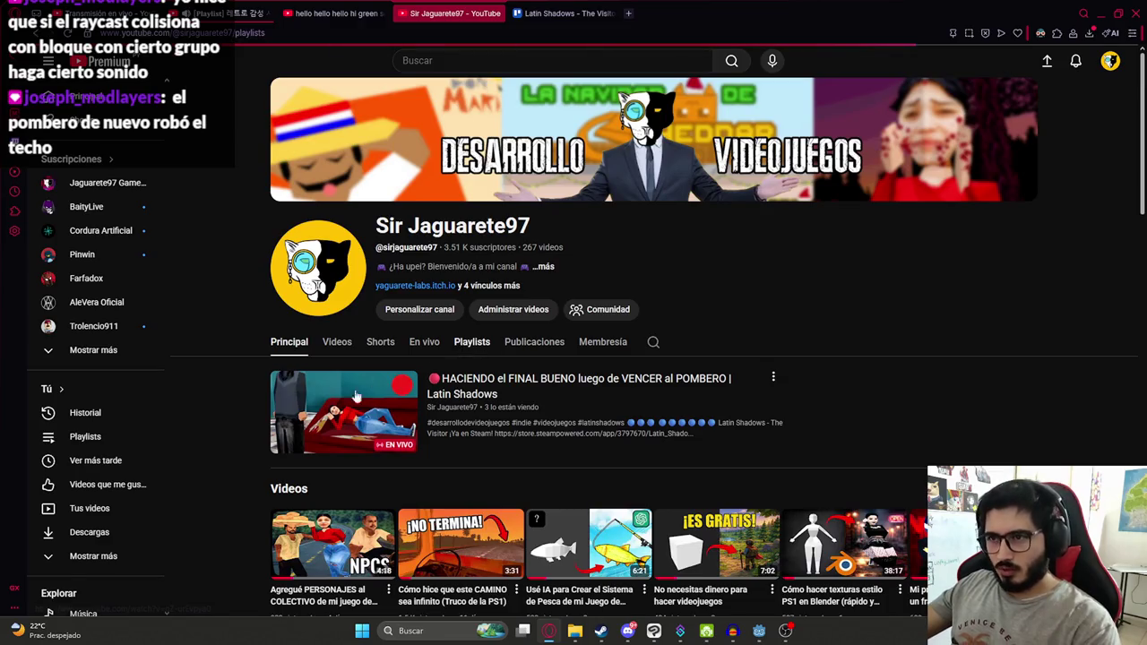
scroll(251, 376, "down", 2)
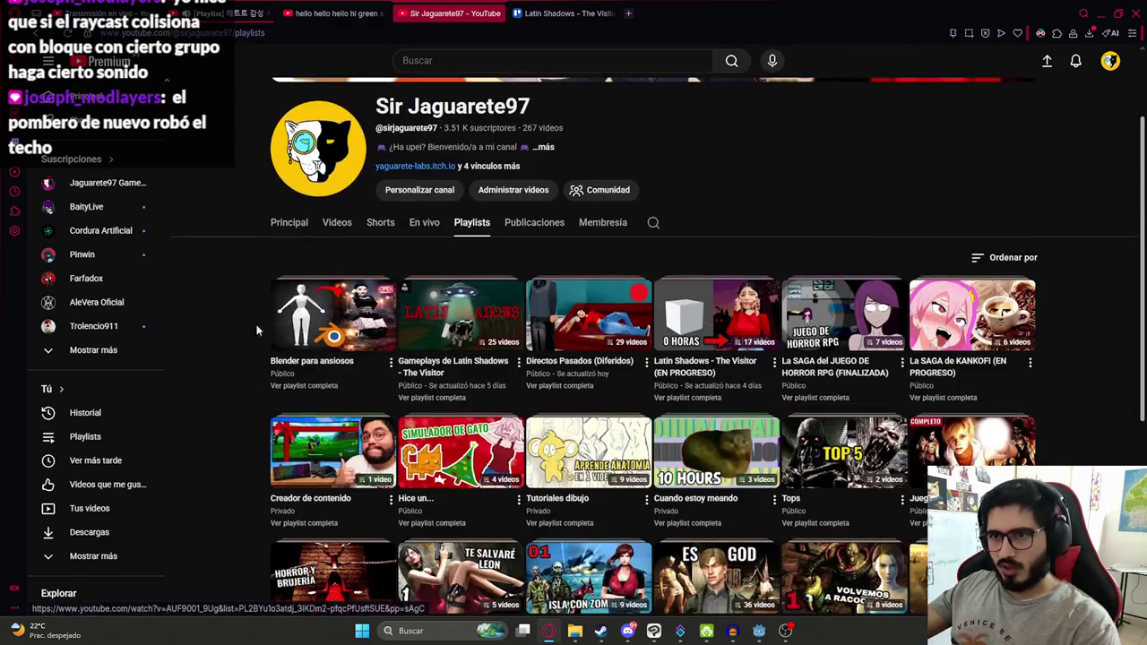
left_click(312, 321)
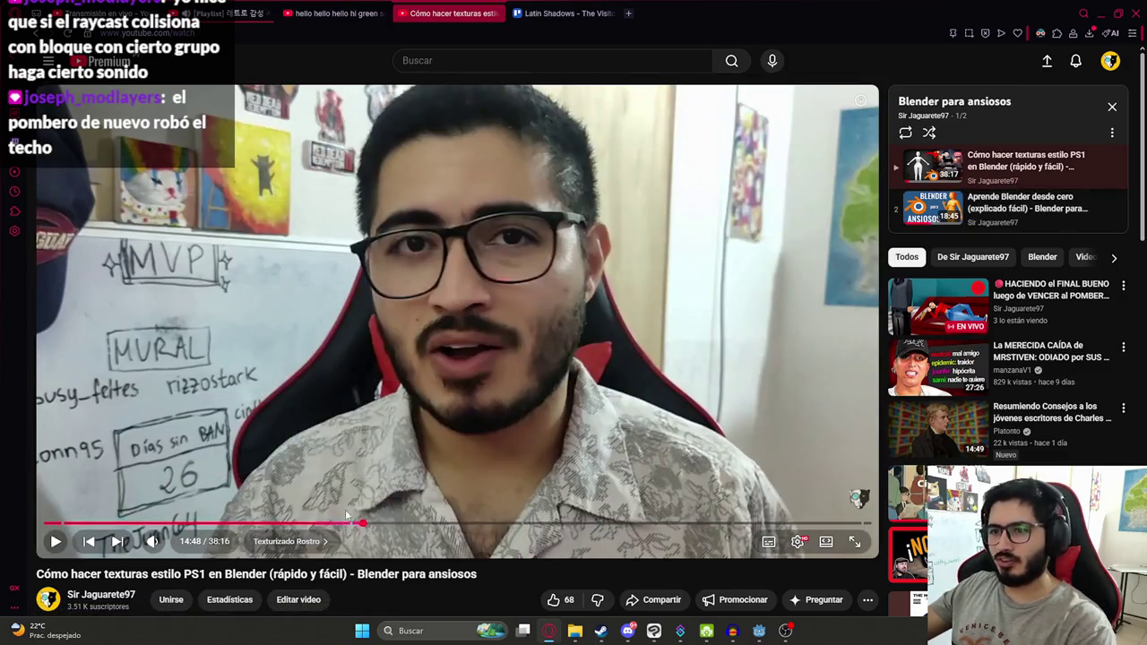
left_click(310, 523)
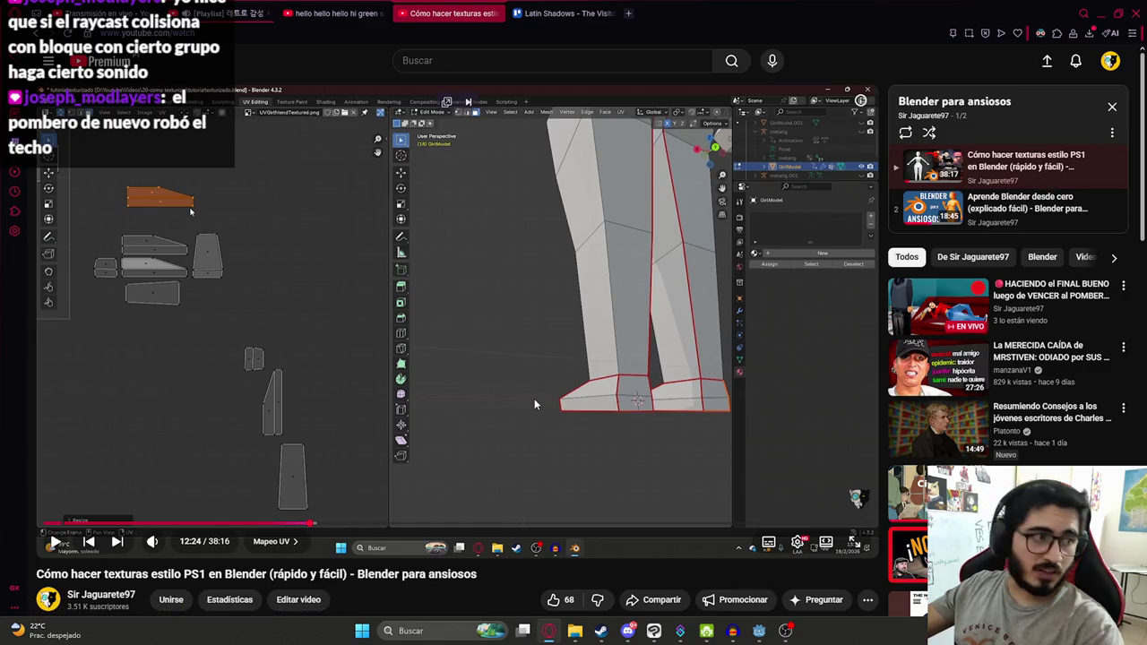
Step: Close the Blender video tab and return to player.gd in Godot
left_click(495, 13)
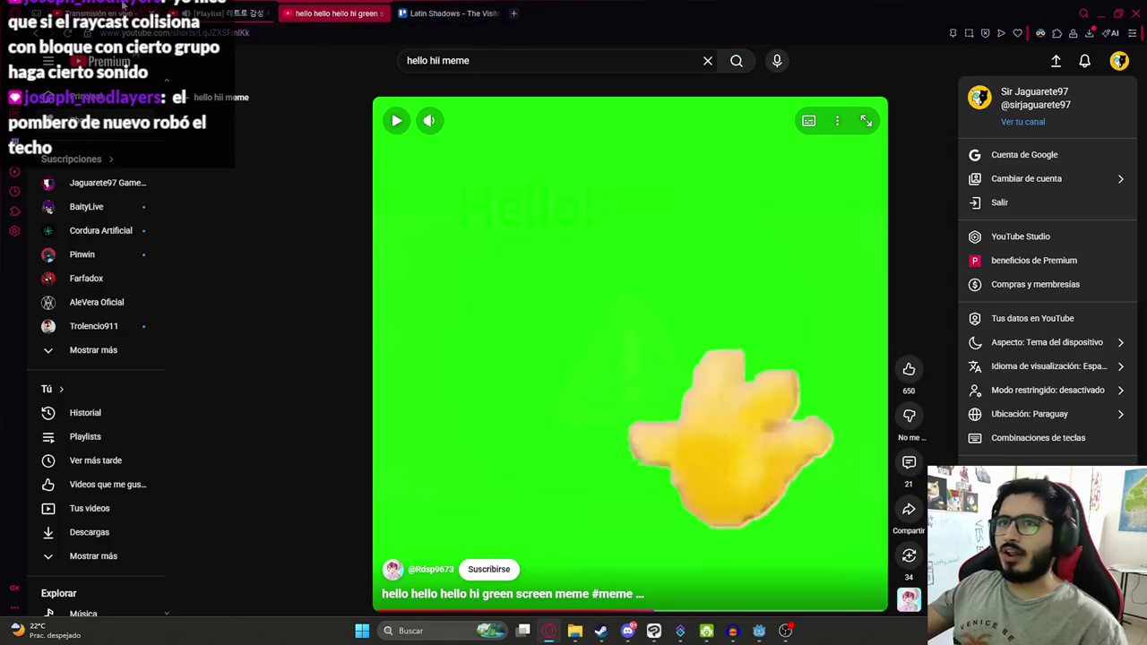
left_click(453, 13)
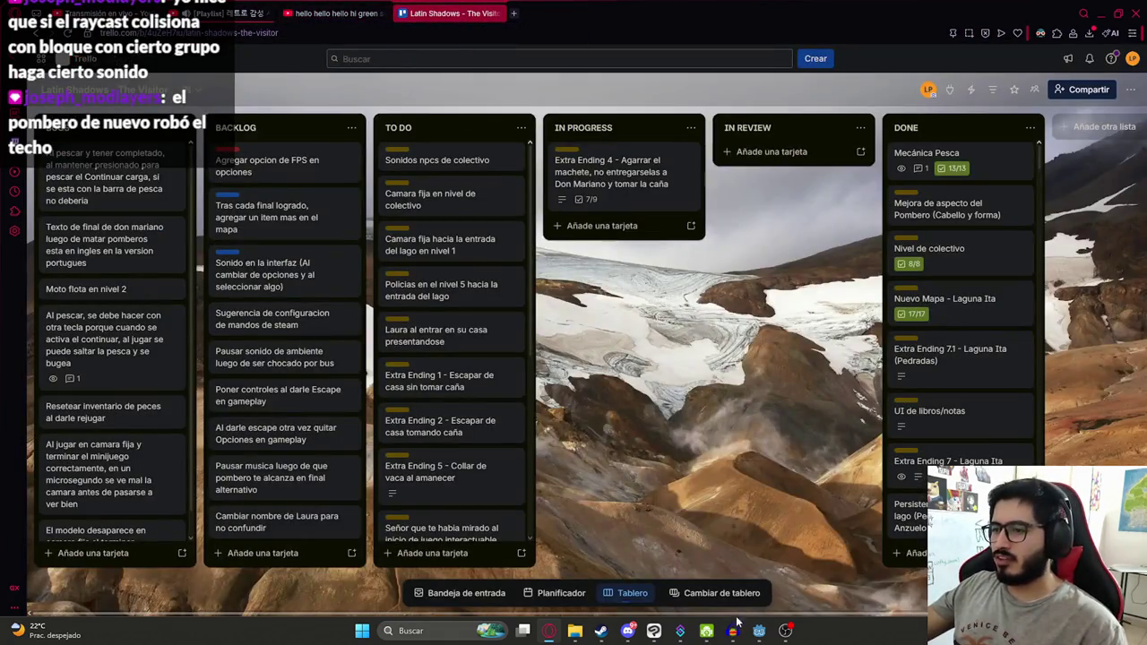
left_click(767, 633)
left_click(697, 278)
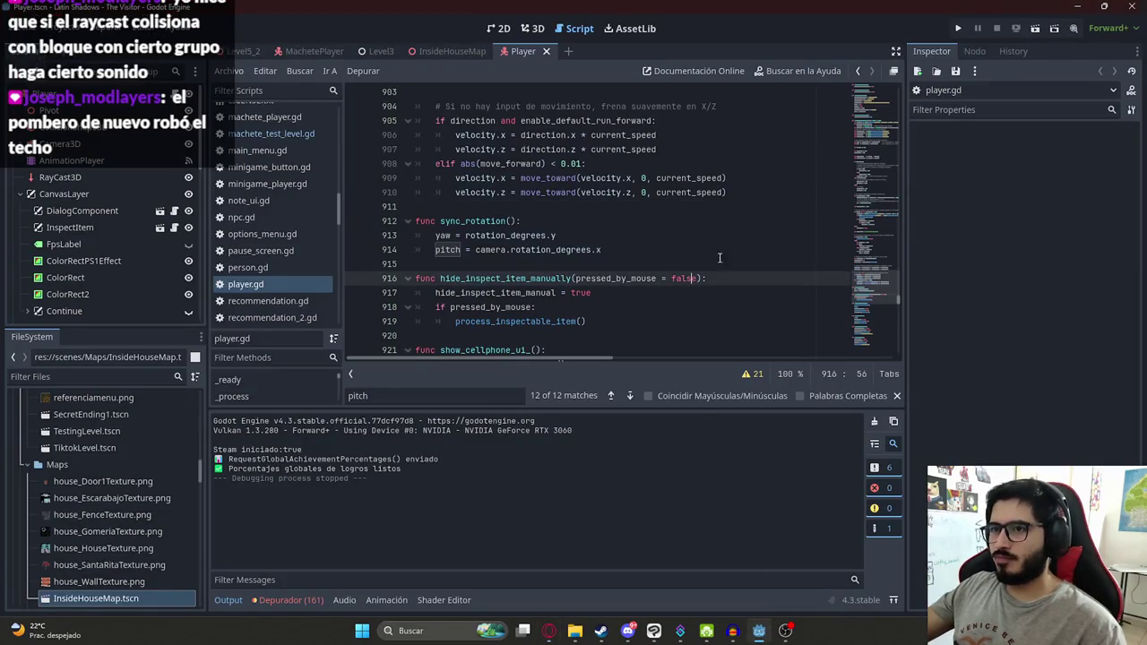
Step: Close the pitch search and browse player.gd around the sync_rotation code
left_click(517, 220)
left_click(898, 396)
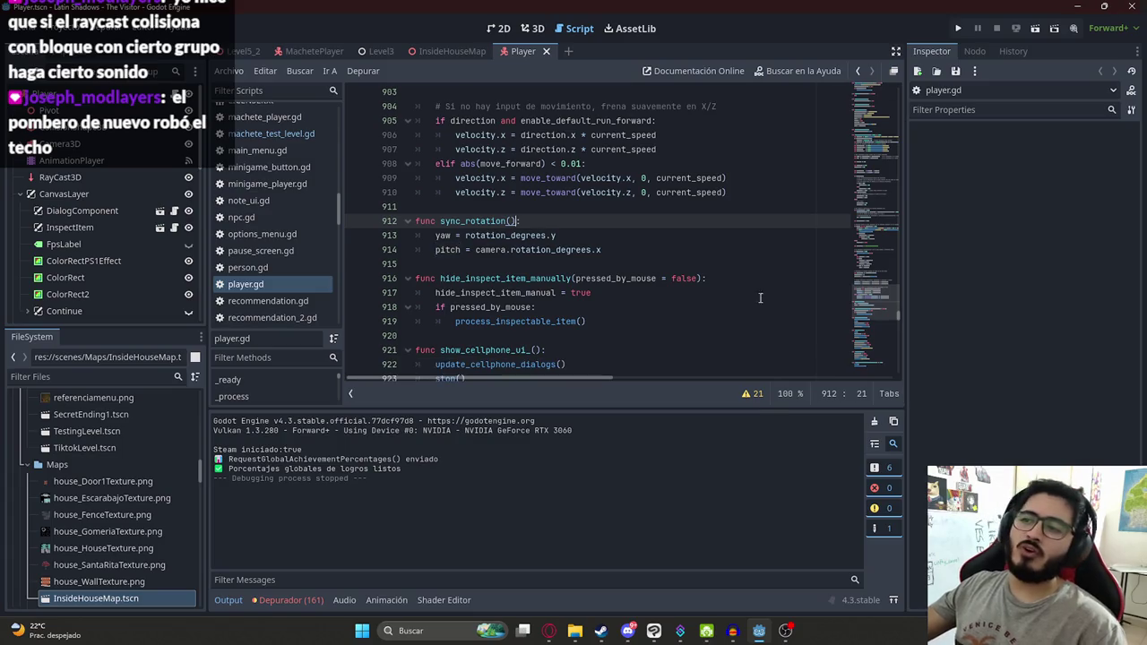
left_click(599, 207)
scroll(598, 208, "up", 3)
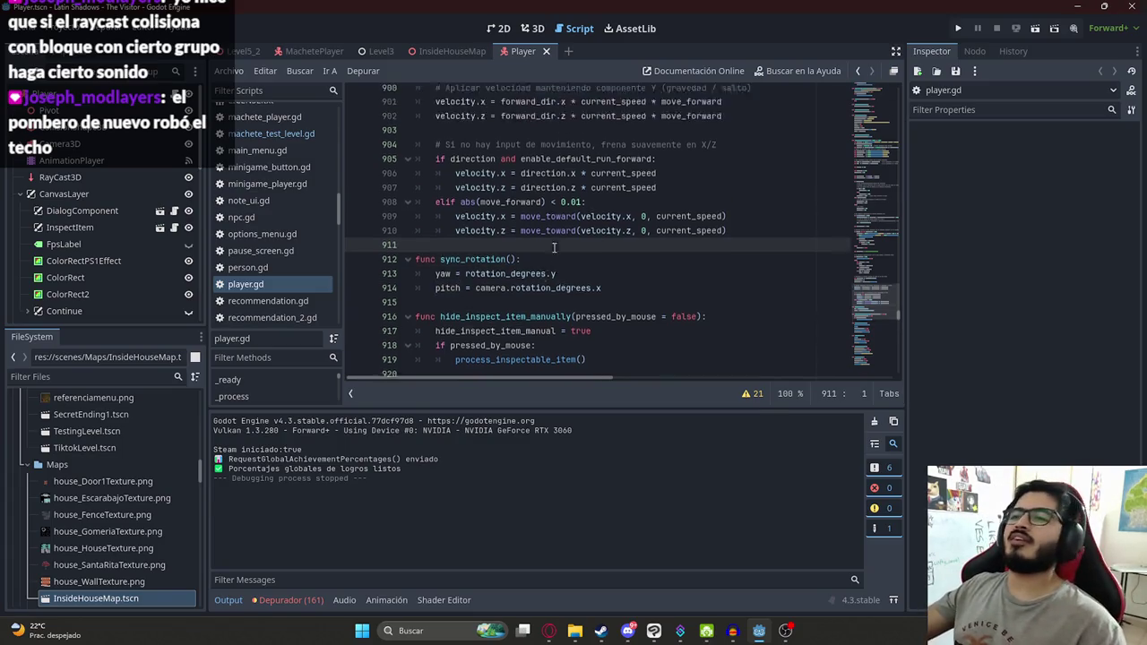
left_click(580, 220)
scroll(581, 217, "up", 3)
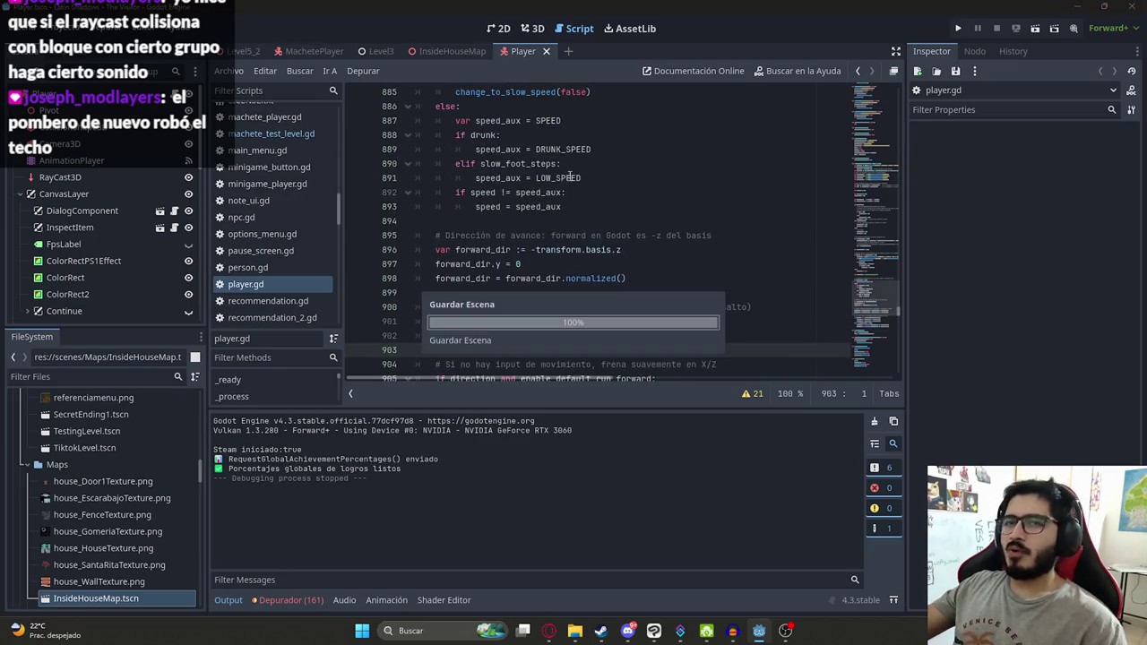
mouse_move(852, 276)
left_mouse_down()
mouse_move(847, 354)
mouse_move(822, 383)
left_mouse_up()
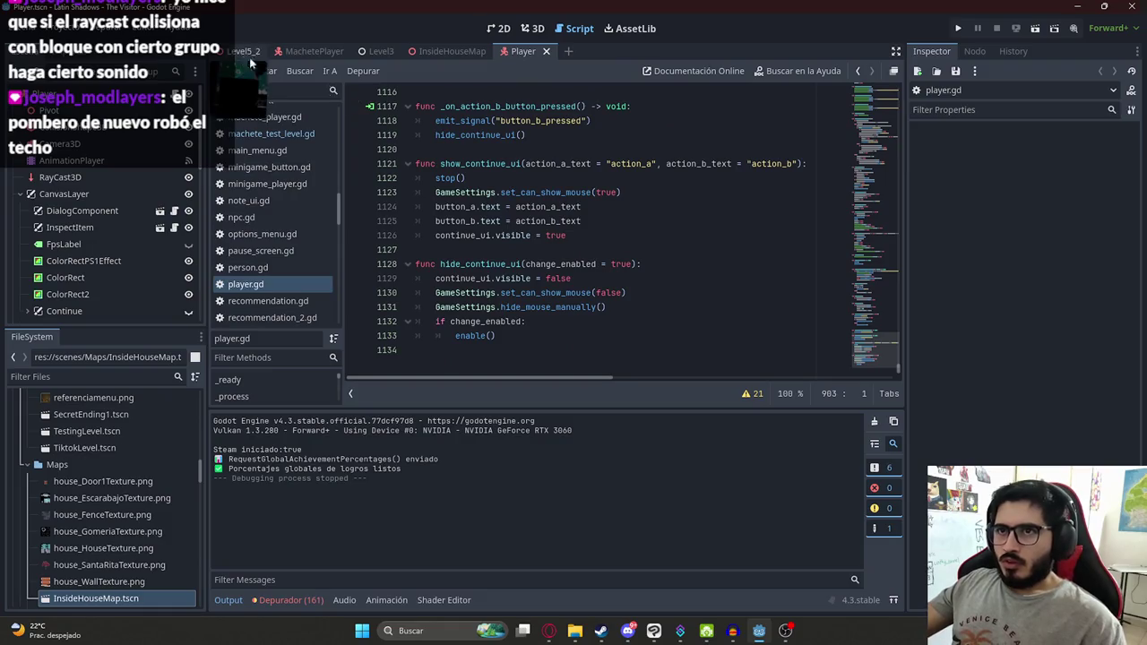
left_click(655, 209)
key("ctrl+f")
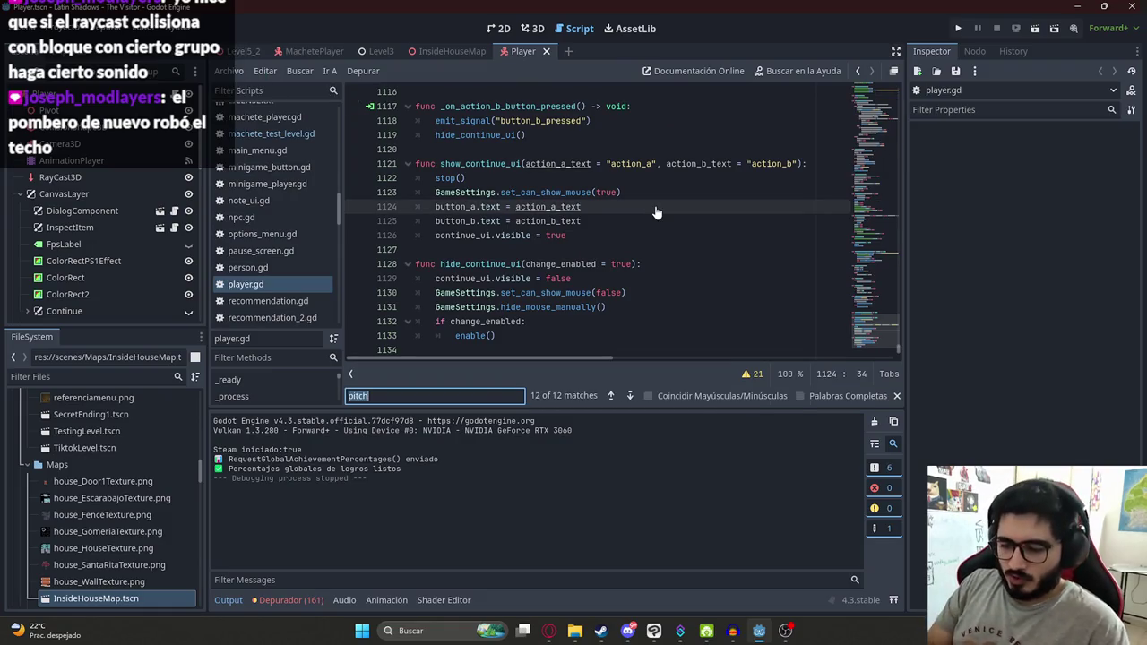
type("sk")
key("BackSpace")
key("BackSpace")
key("BackSpace")
type("show_sk")
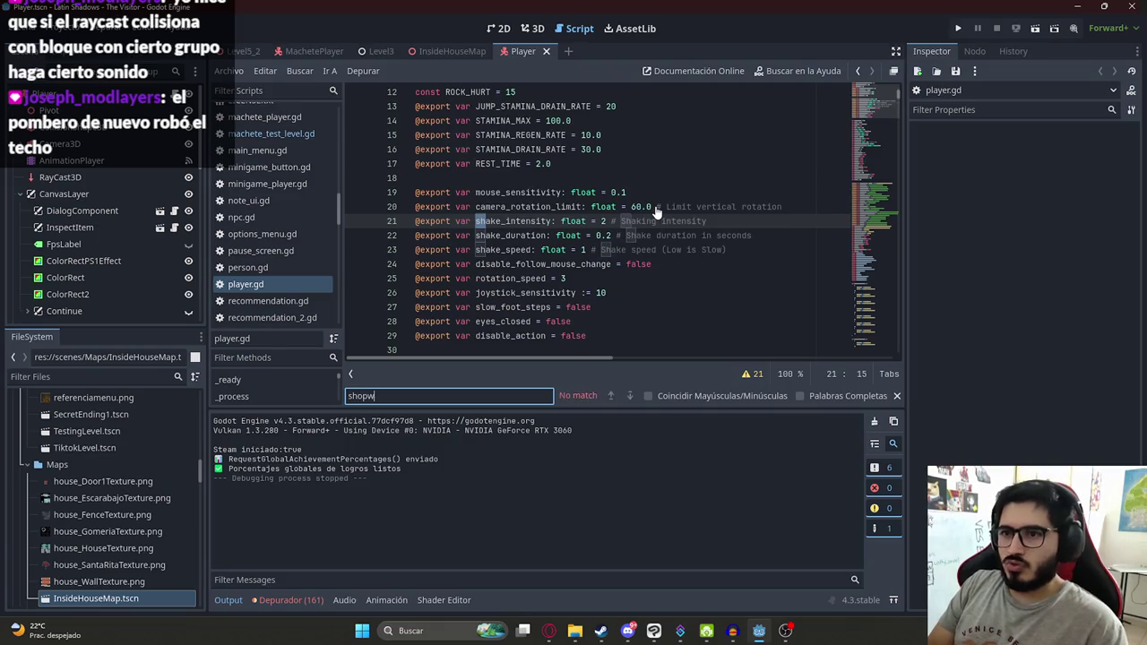
key("BackSpace")
key("BackSpace")
type("_s")
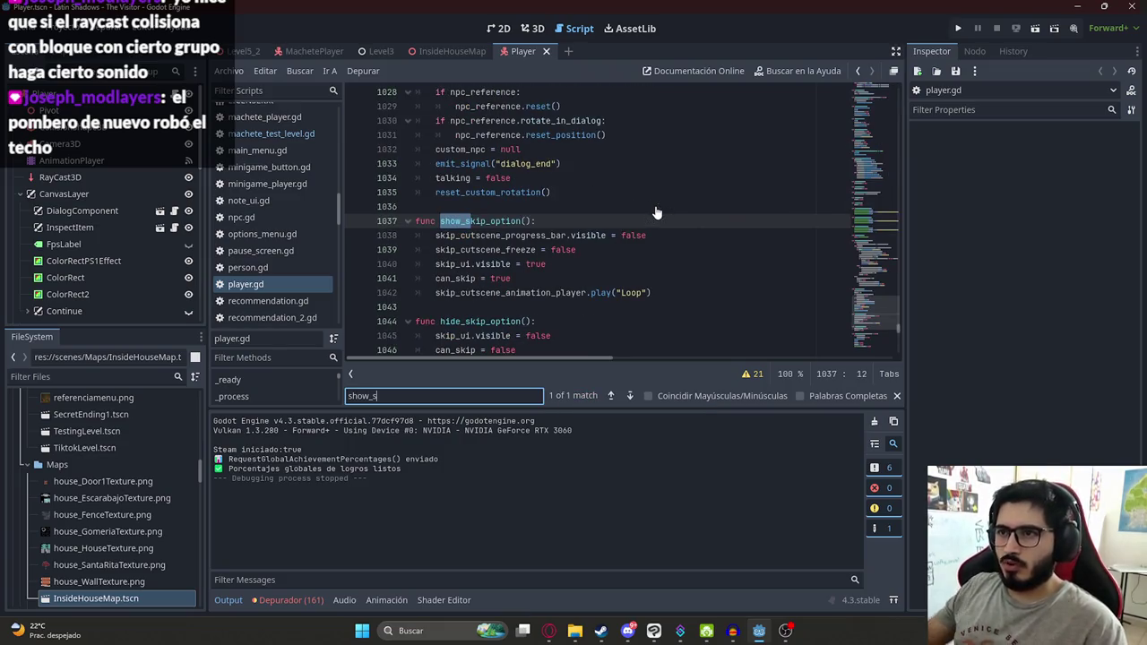
left_click(508, 236)
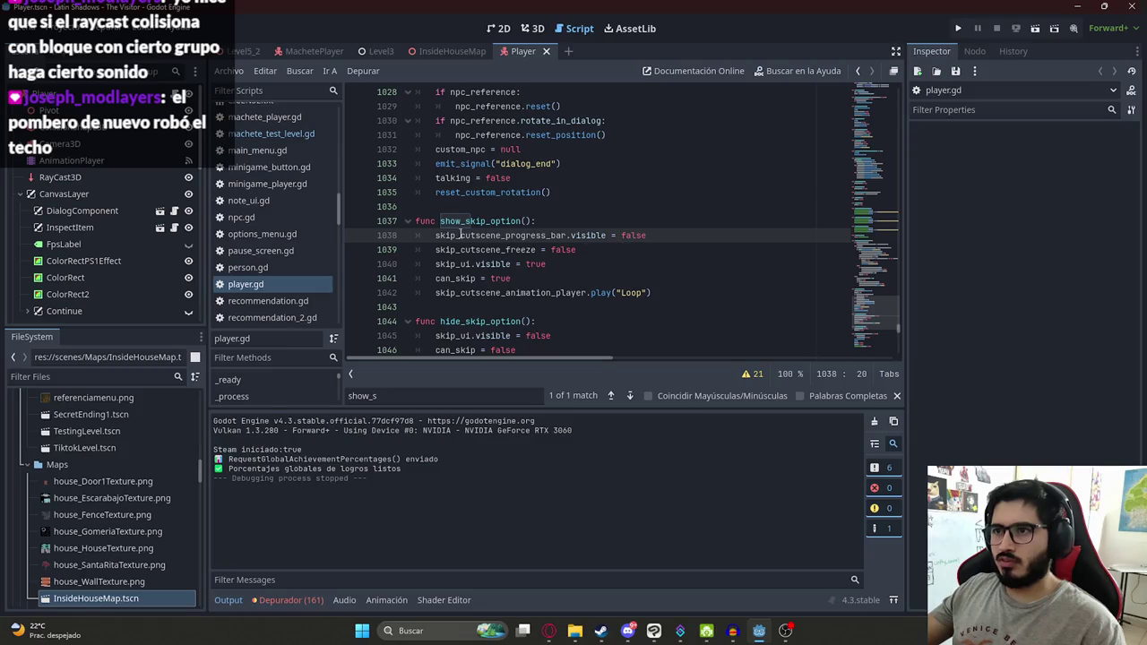
double_click(515, 222)
key("ctrl+f")
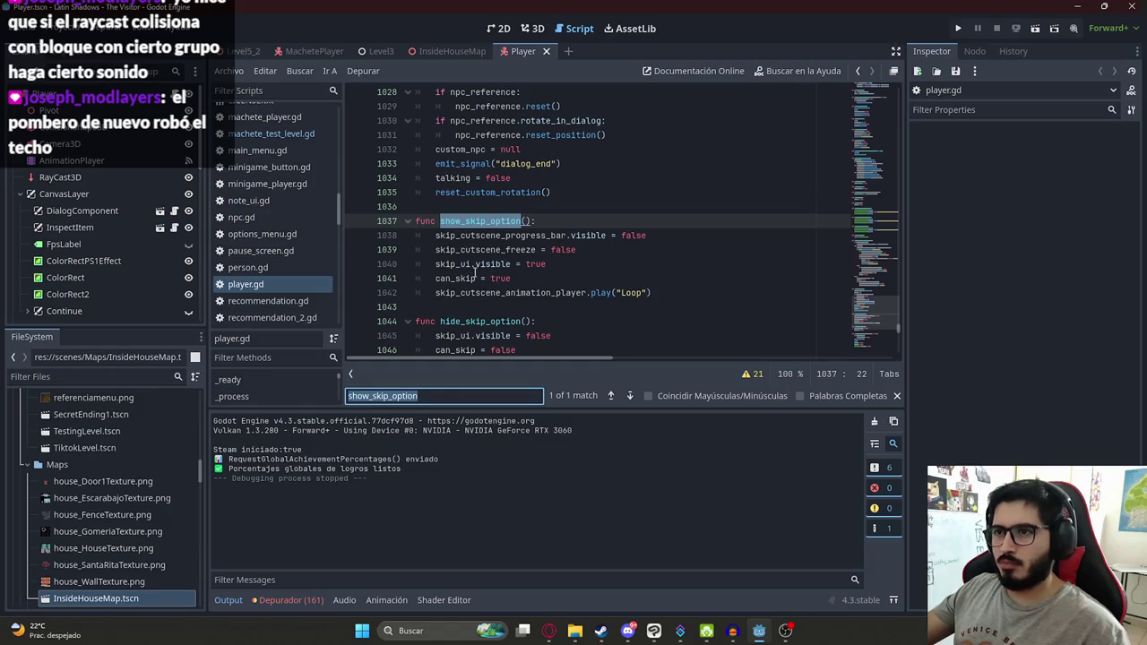
left_click(438, 265)
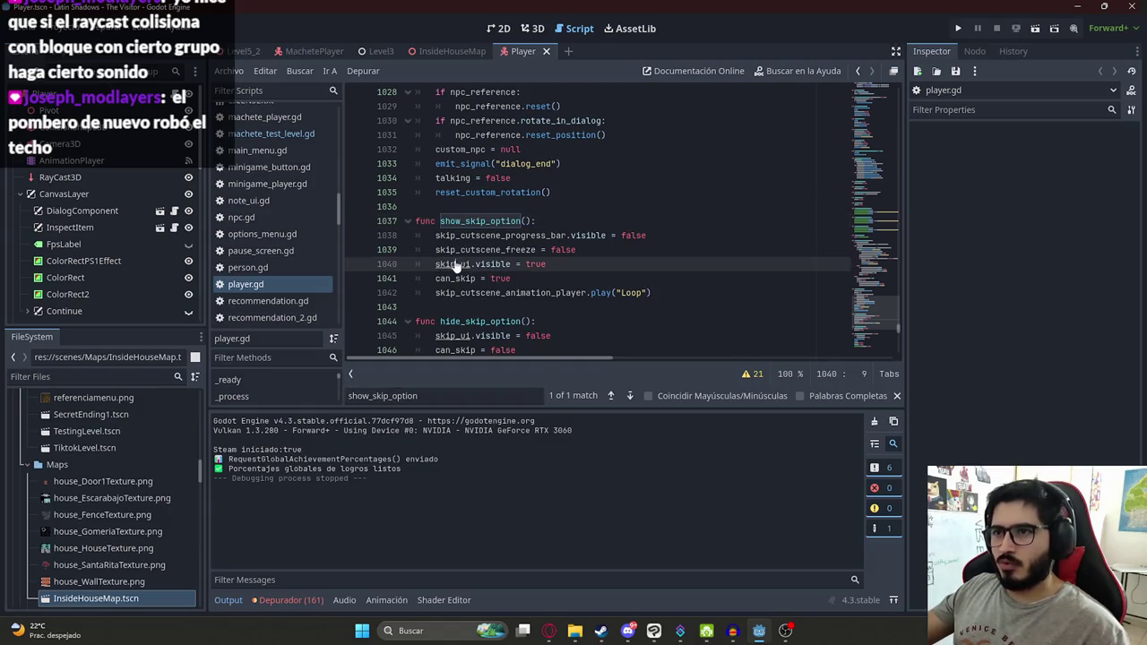
left_click(457, 266, "ctrl")
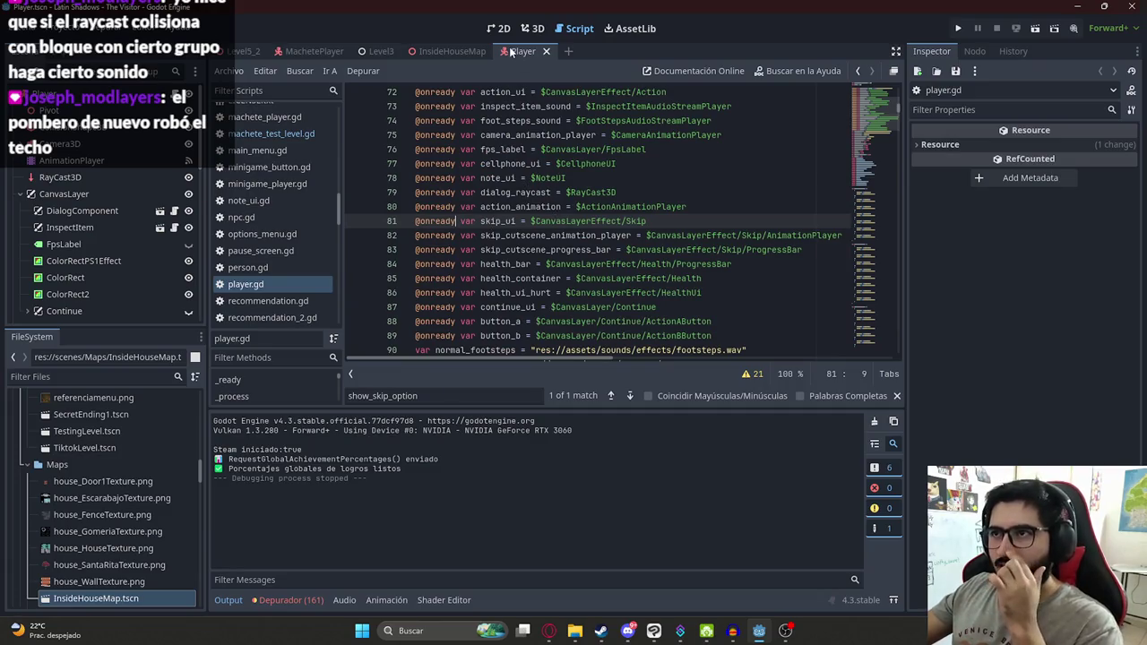
Step: Search player.gd for CanvasLayerEffect and step through its matches
double_click(578, 219)
key("ctrl+f")
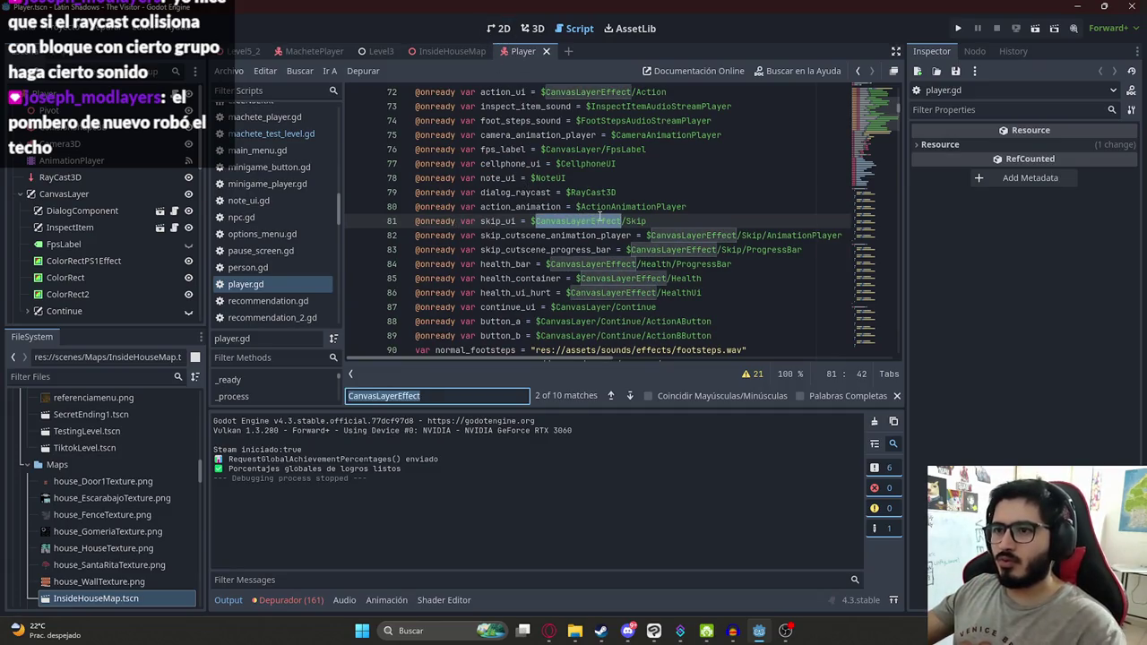
key("Return")
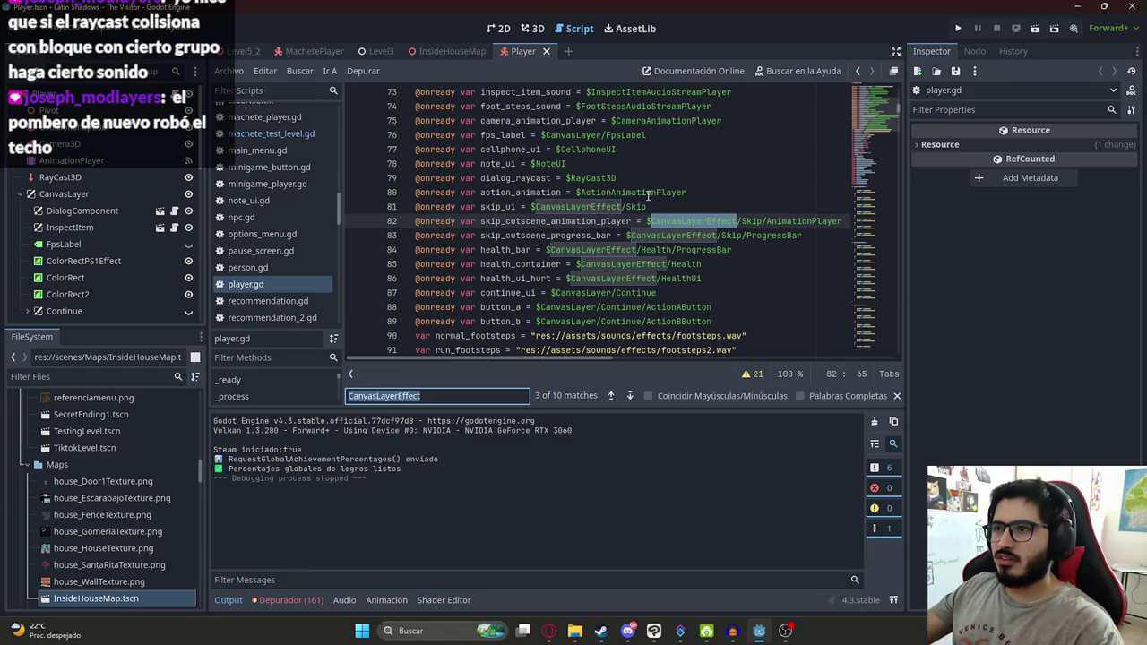
key("Return")
key("Return")
key("Return")
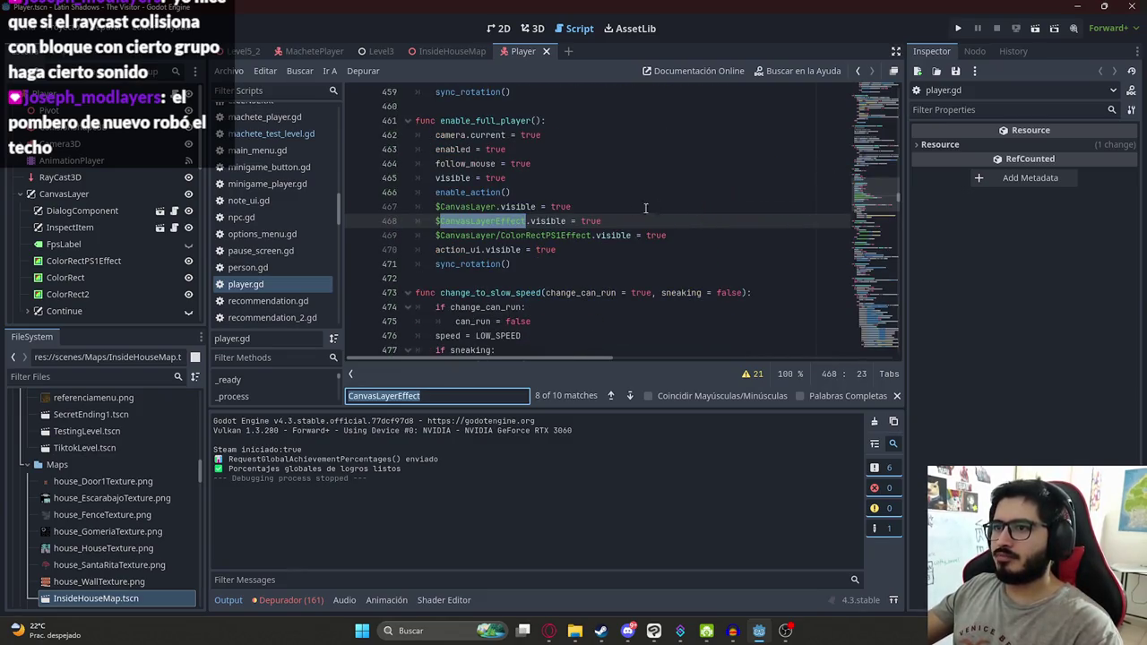
triple_click(553, 221)
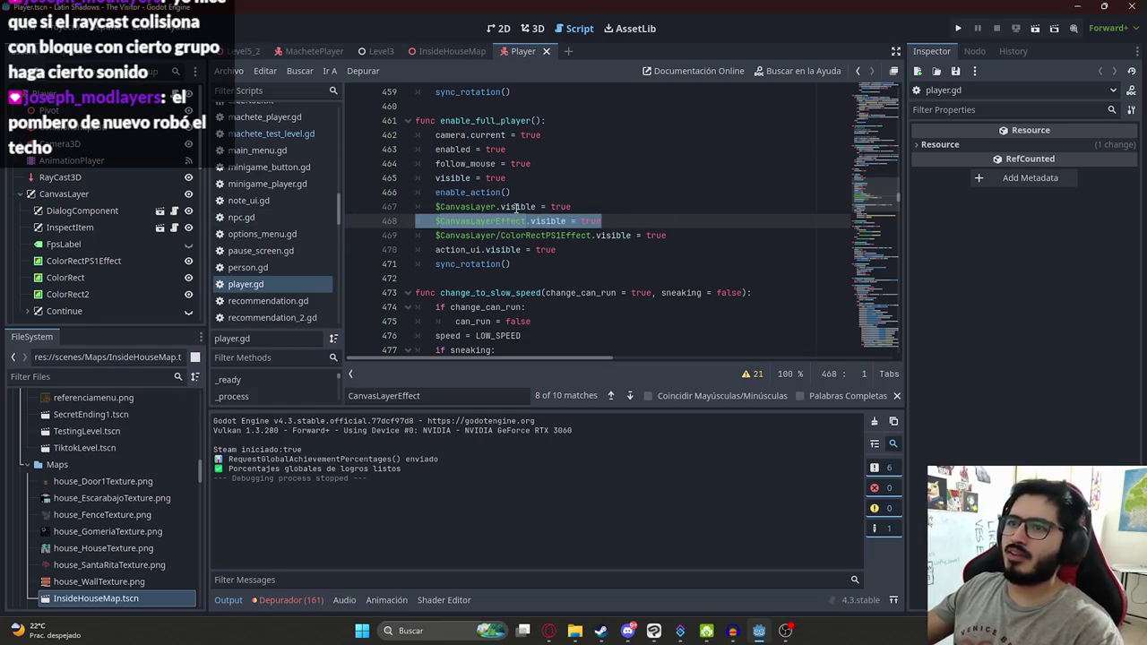
left_click(448, 393)
key("Return")
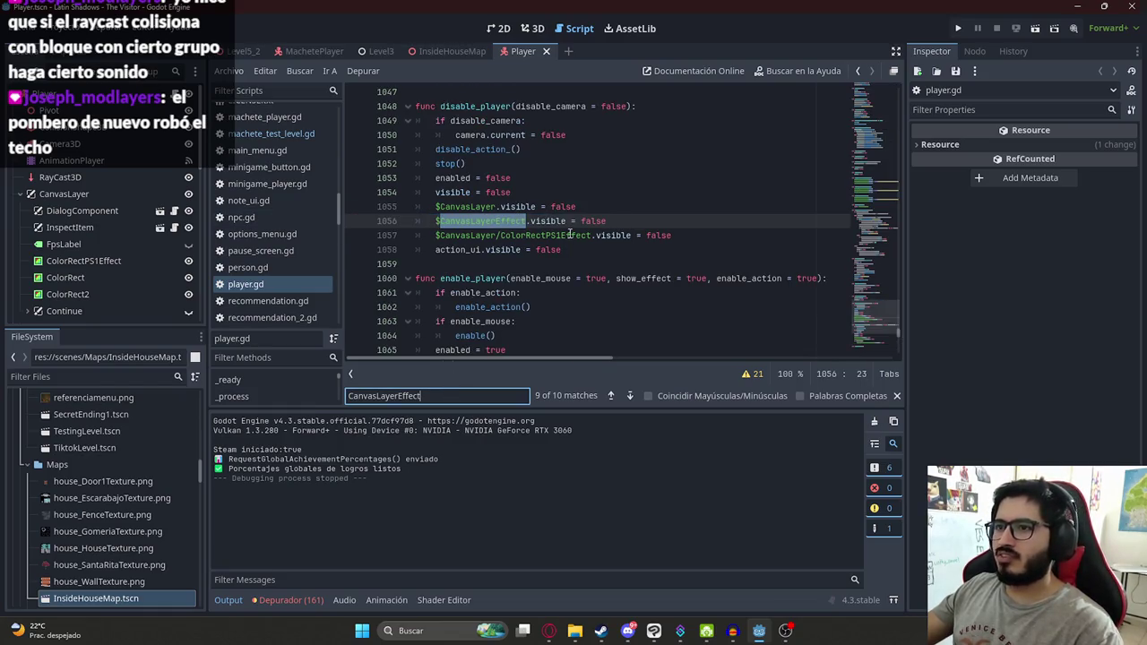
Step: Narrow the search to 'CanvasLayerEffect.visible = false', landing on line 1056 in disable_player
scroll(609, 234, "up", 1)
left_click(645, 234)
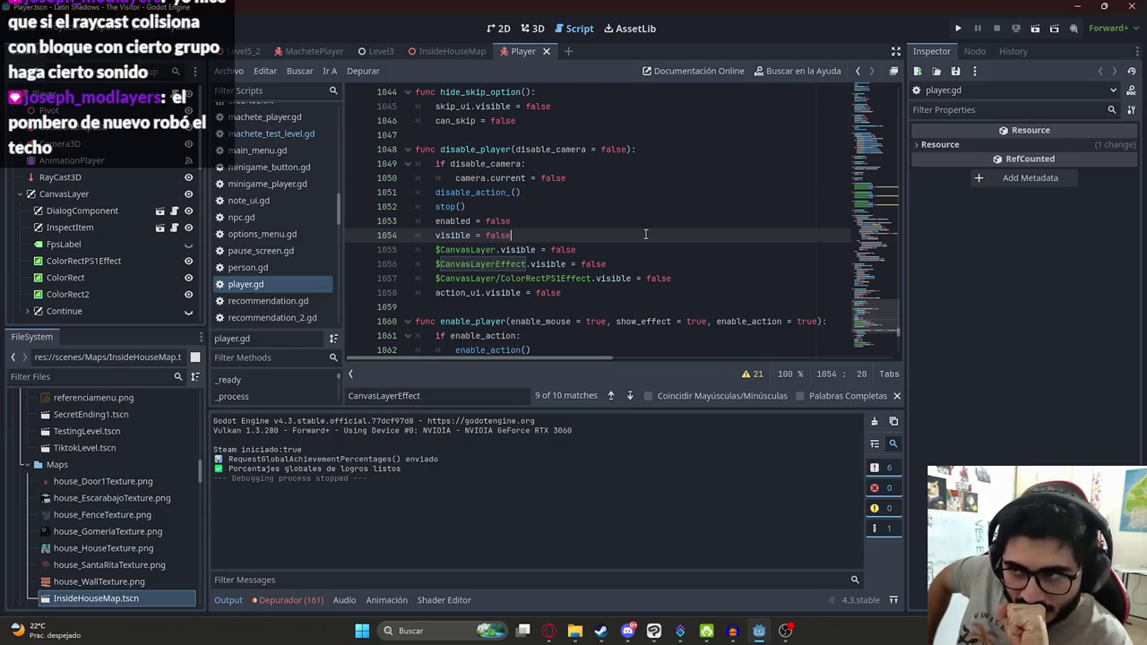
left_click(462, 400)
type(".visible = false")
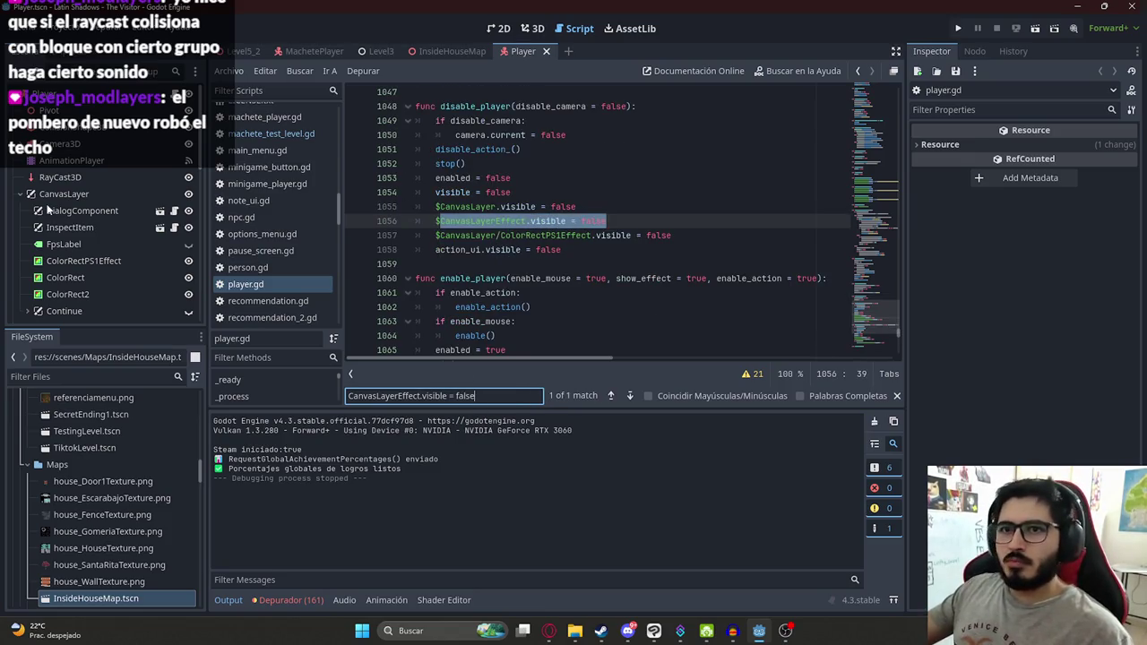
scroll(74, 179, "down", 3)
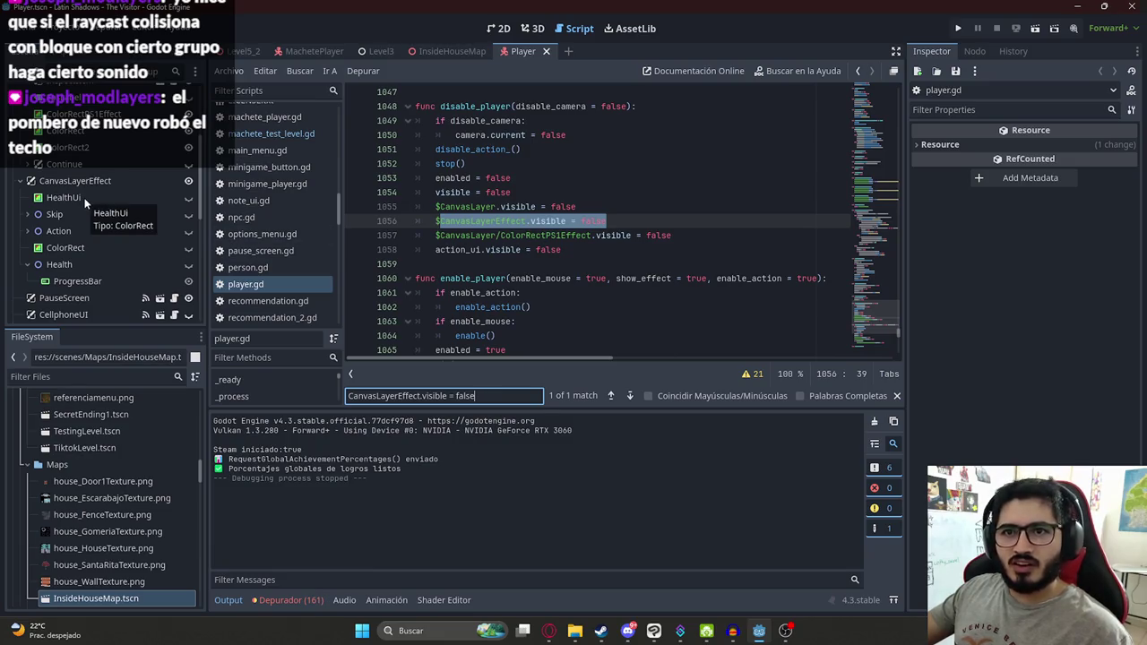
Step: Inspect the HealthUi, Skip, Action, Health, ColorRect and CanvasLayerEffect nodes in the Scene dock
left_click(79, 200)
left_click(58, 217)
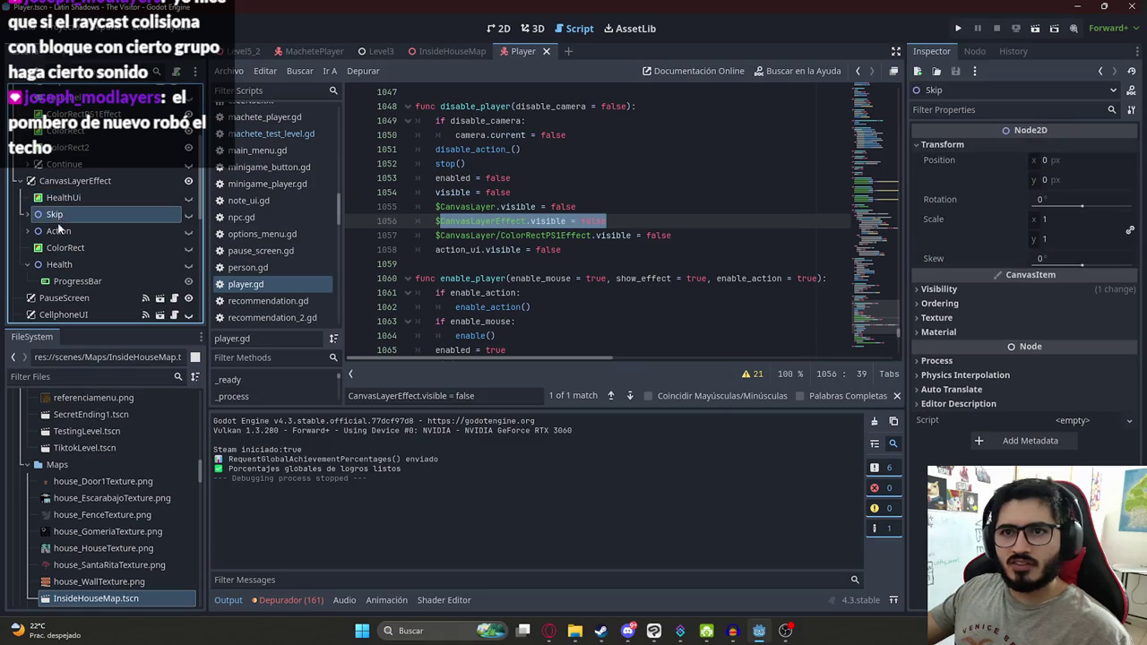
left_click(60, 230)
left_click(76, 263)
left_click(27, 266)
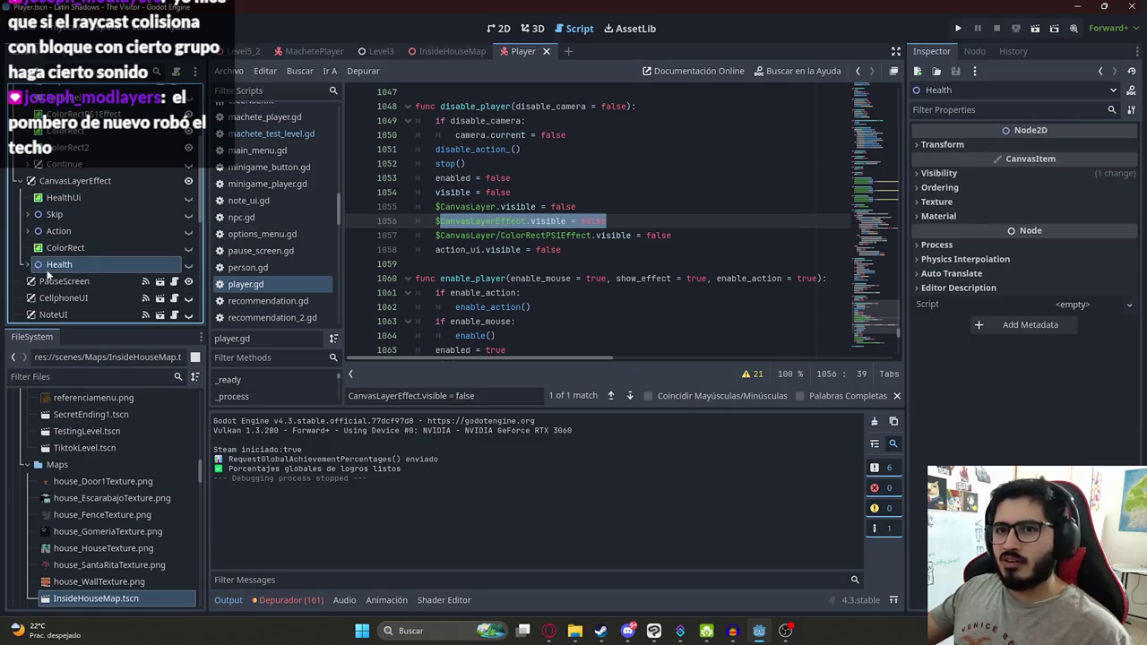
left_click(73, 249)
left_click(81, 215)
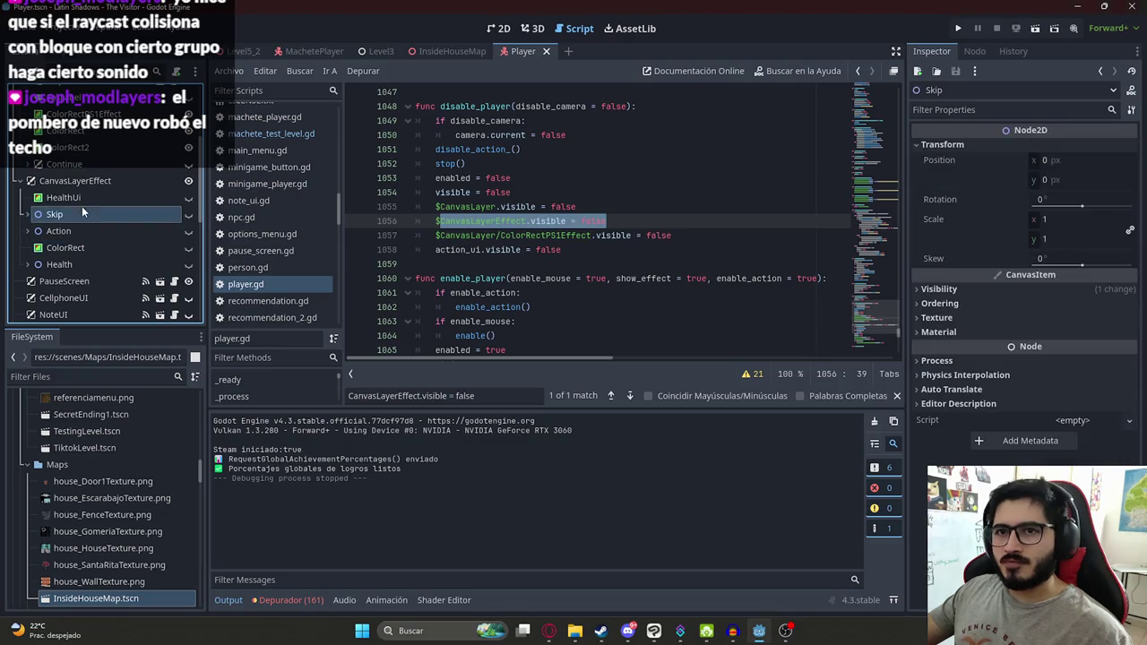
left_click(89, 180)
Step: Read the disable_player code around lines 1051–1054 and close the find bar
left_click(523, 193)
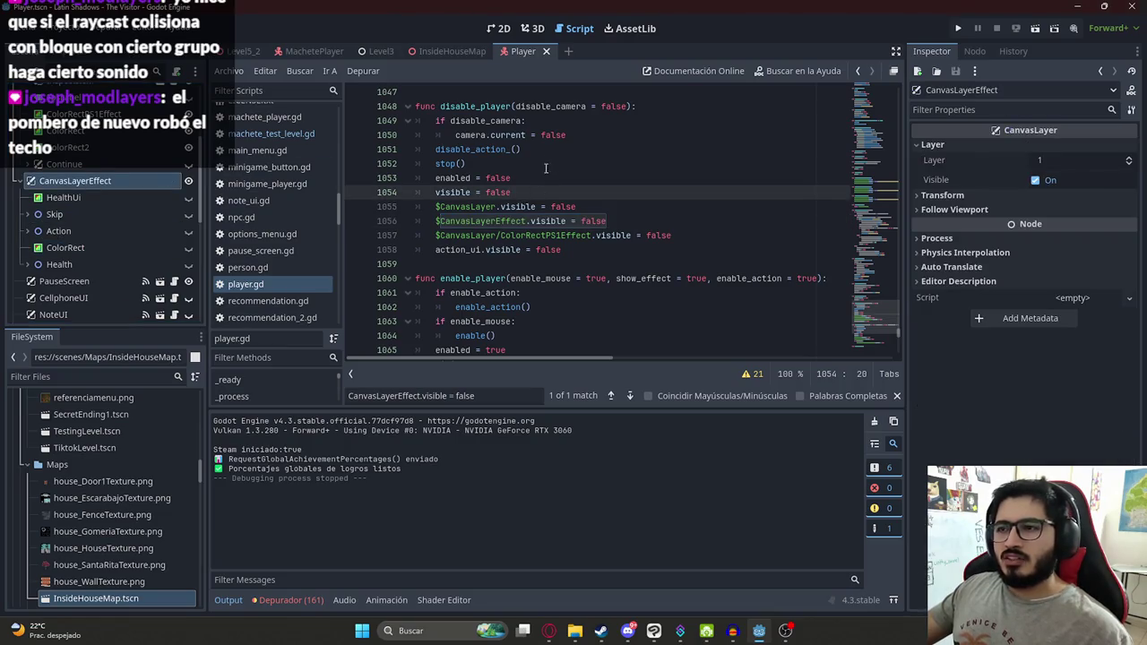
scroll(582, 224, "down", 1)
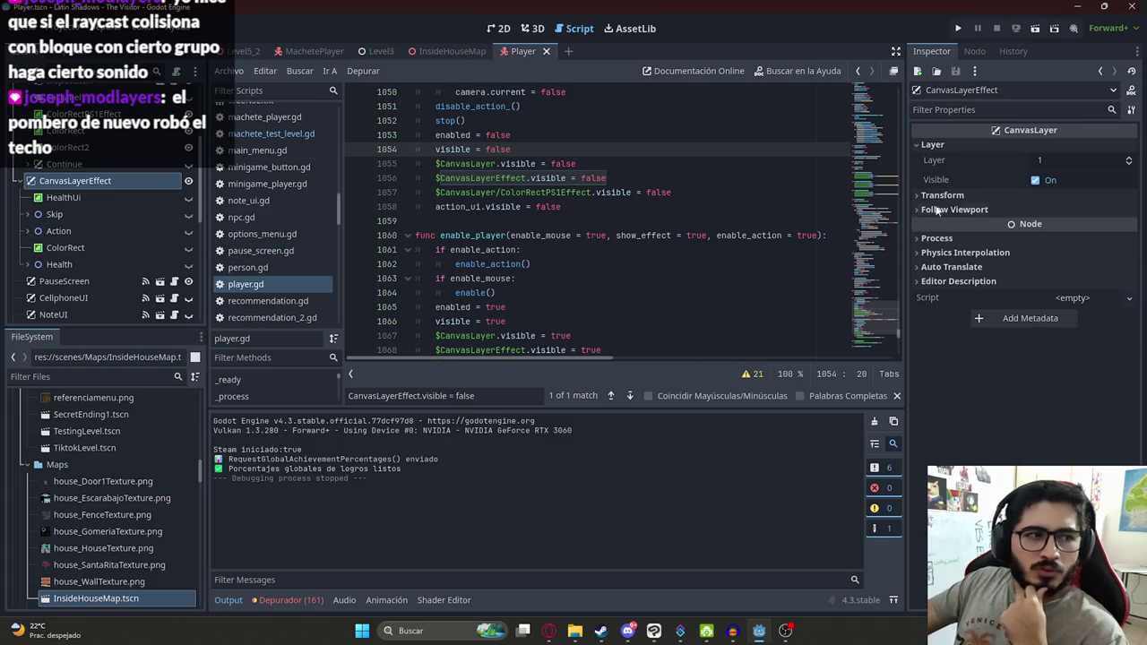
scroll(627, 186, "up", 3)
left_click(553, 207)
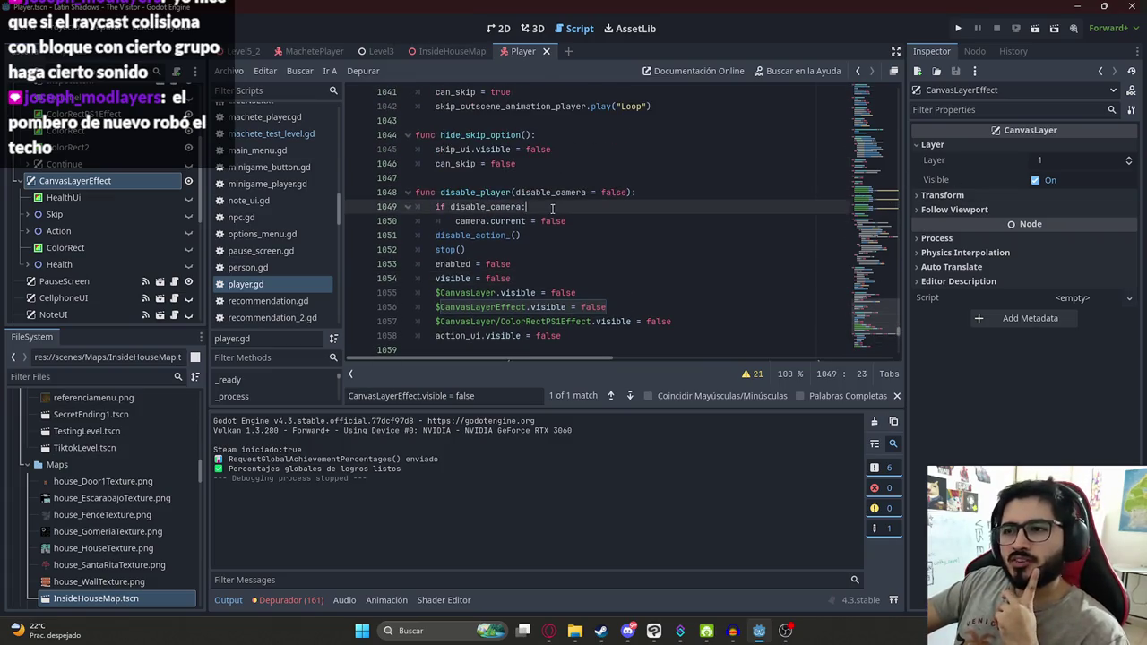
left_click(516, 278)
left_click(896, 395)
scroll(627, 278, "down", 3)
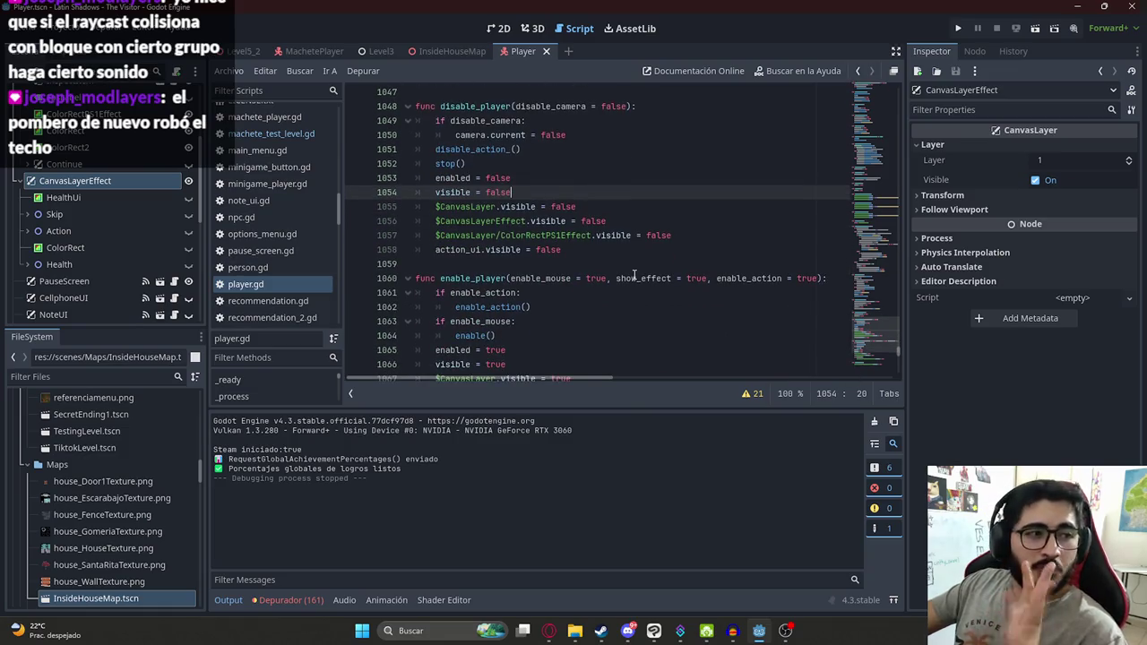
scroll(618, 260, "up", 1)
double_click(453, 235)
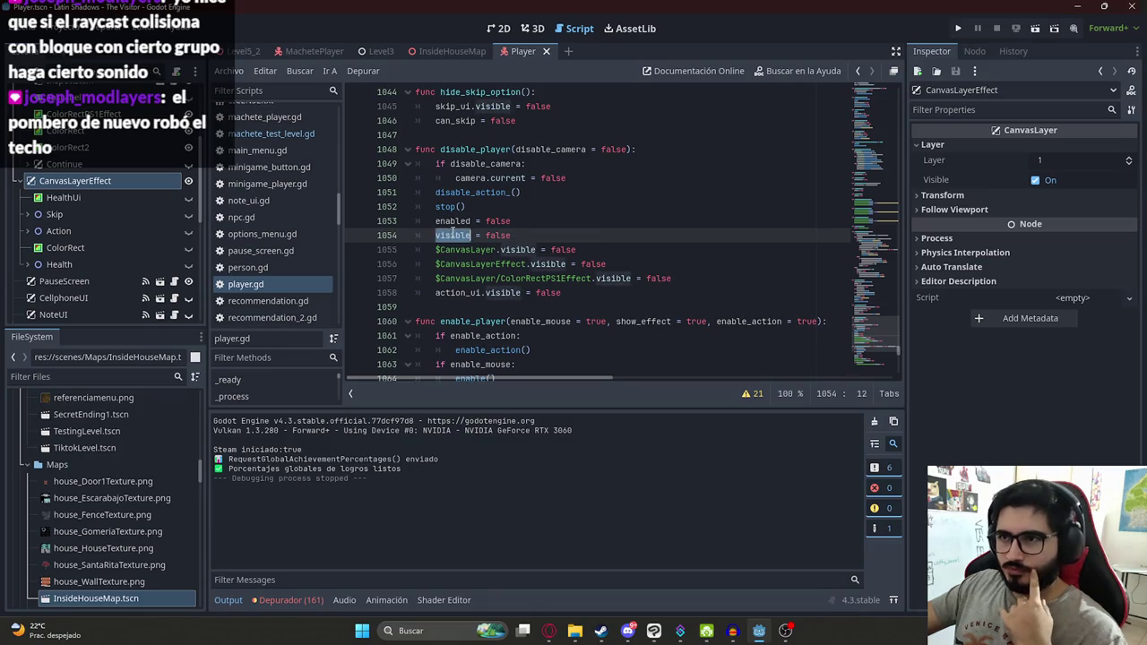
double_click(456, 221)
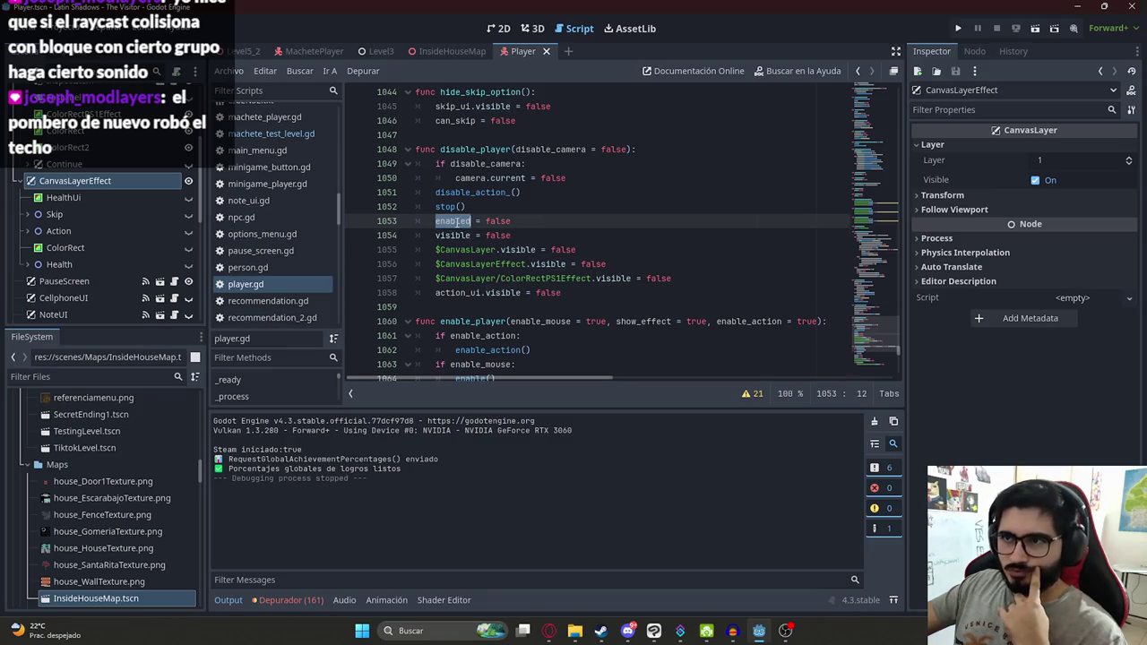
left_click(511, 193)
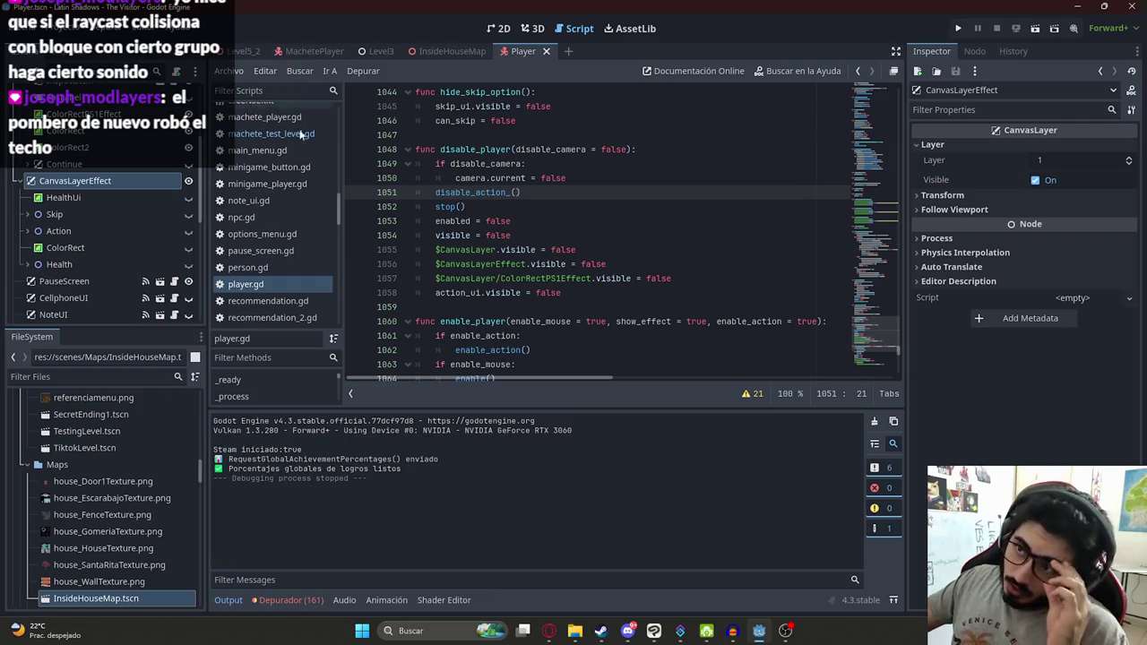
Step: Recheck the Continue and CanvasLayerEffect nodes, then open the MachetePlayer scene
scroll(111, 190, "down", 2)
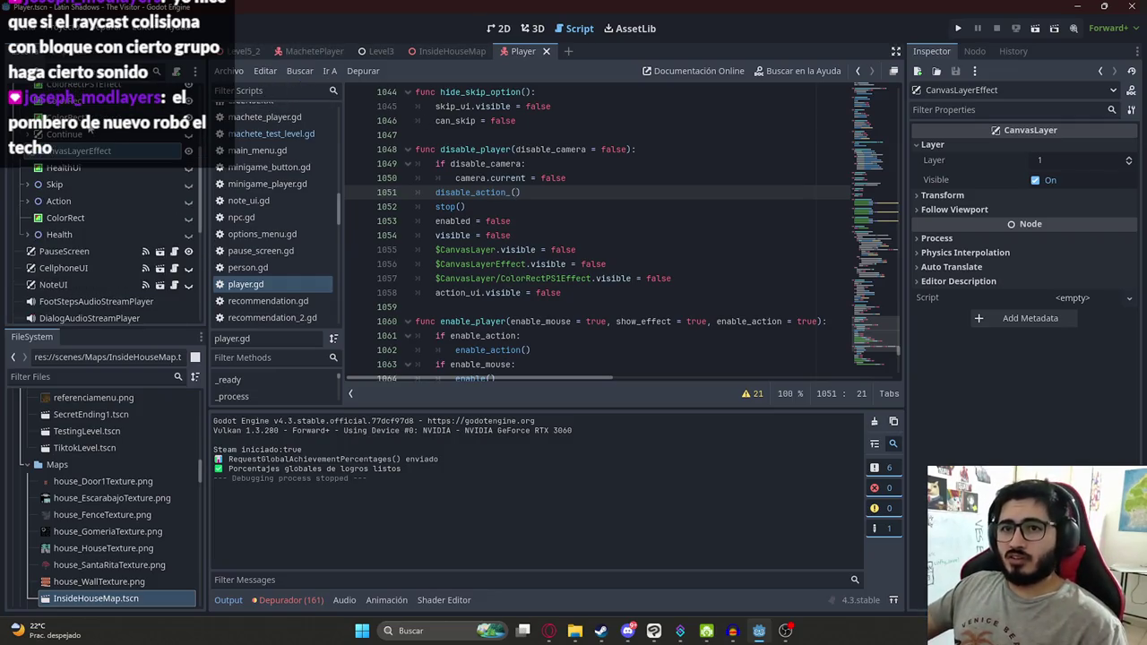
scroll(110, 172, "up", 4)
left_click(85, 193)
left_click(90, 209)
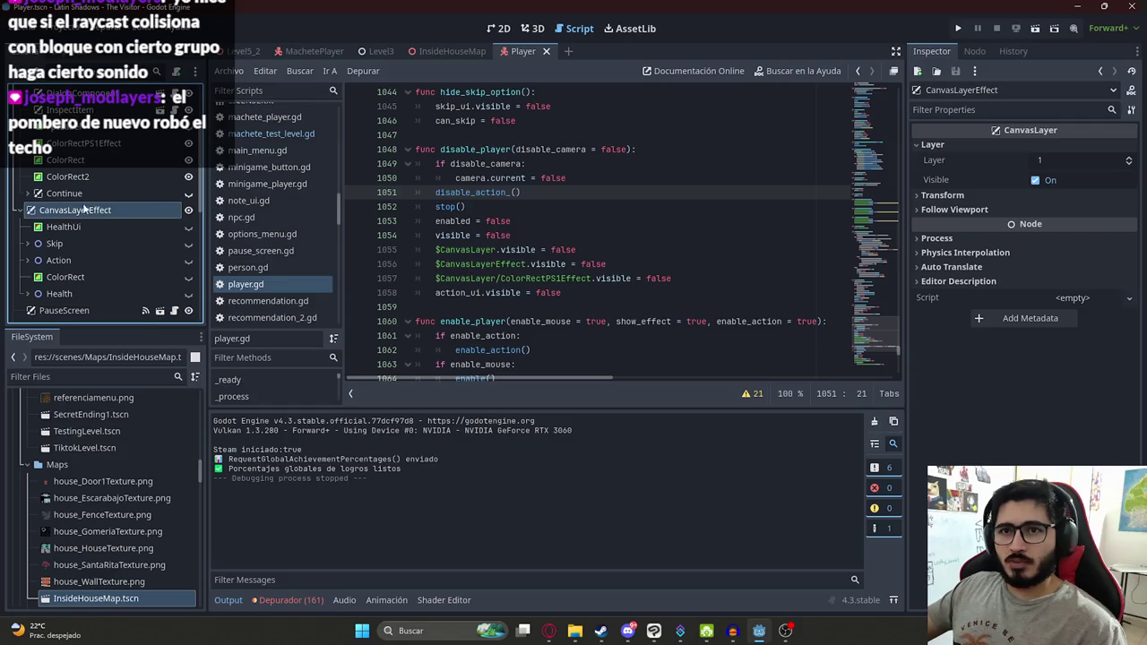
left_click(328, 52)
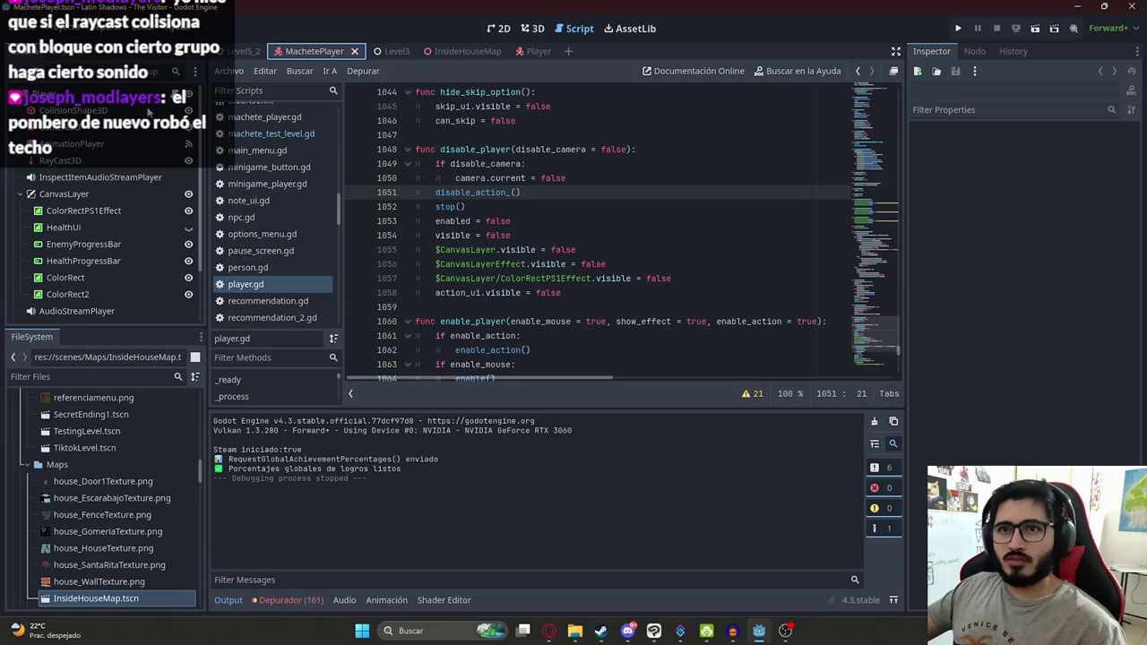
Step: Look over MachetePlayer's root, its machete_player.gd script and its CanvasLayer node
left_click(161, 94)
left_click(176, 93)
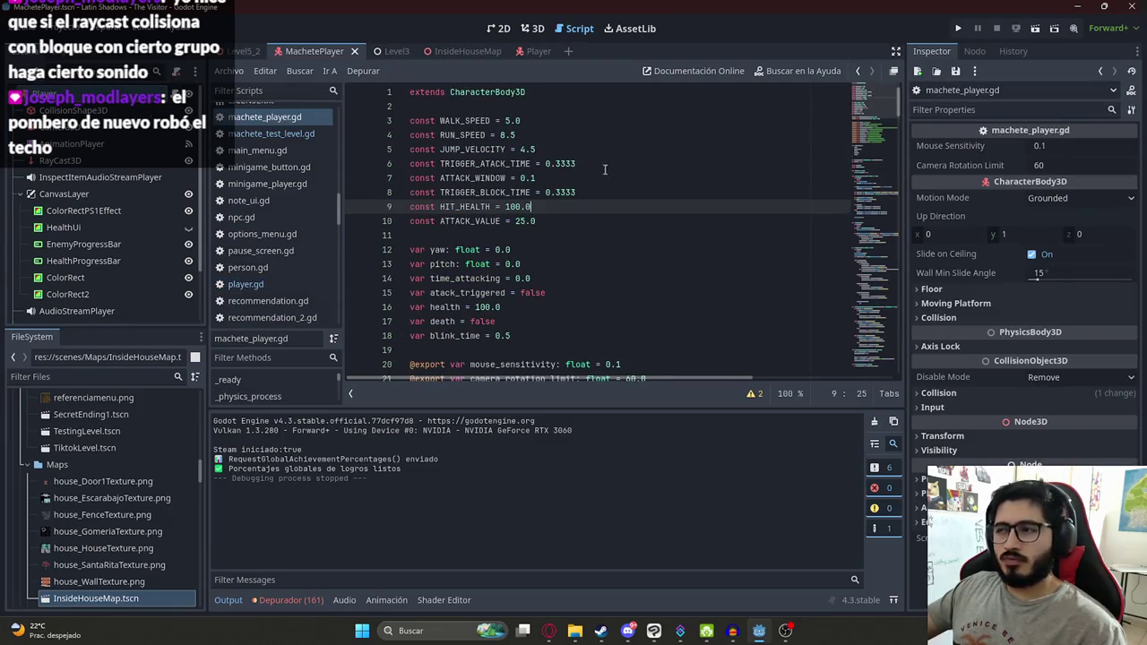
scroll(573, 224, "down", 3)
scroll(573, 224, "up", 3)
left_click(81, 193)
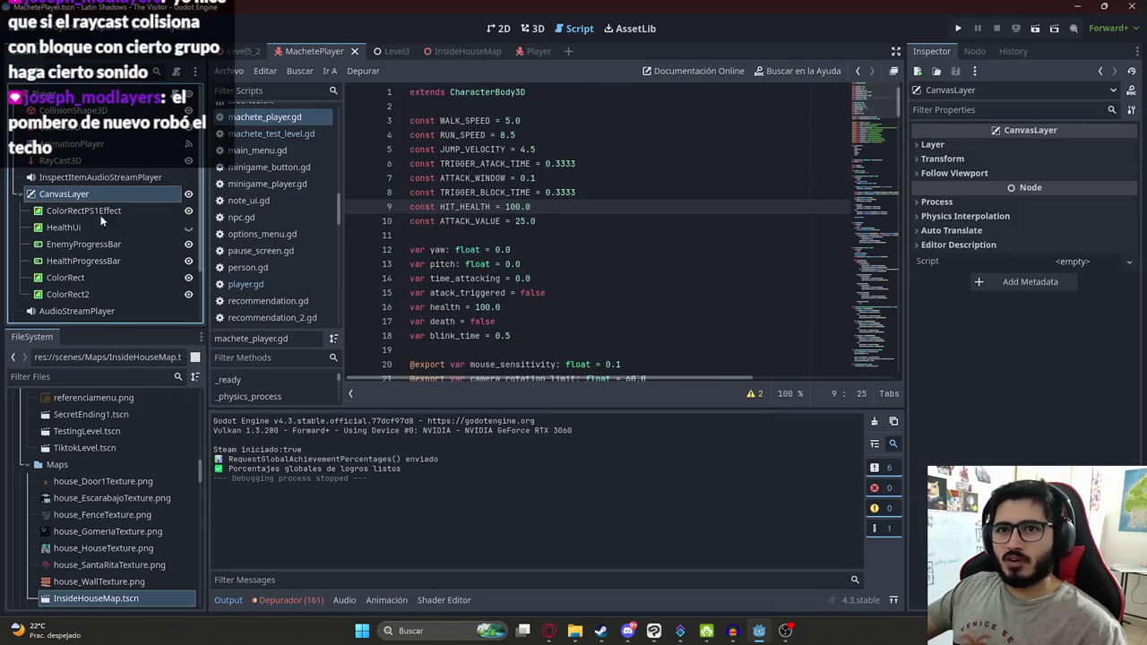
scroll(101, 215, "down", 2)
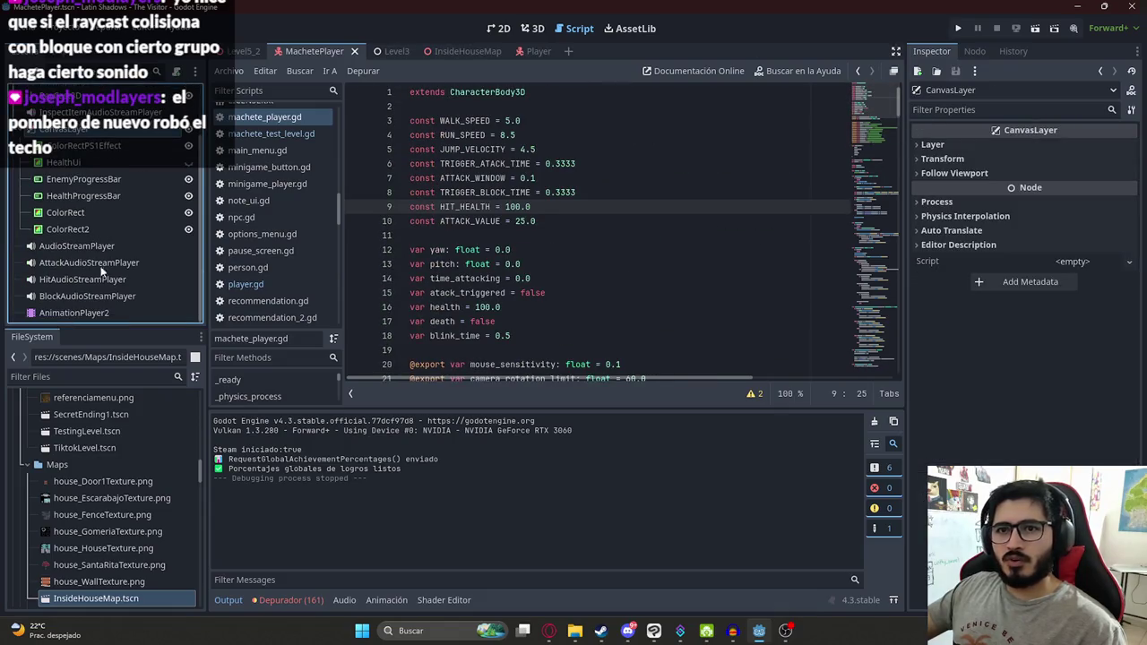
Step: Copy CanvasLayerEffect from the Player scene into MachetePlayer and move it higher in the tree
left_click(536, 51)
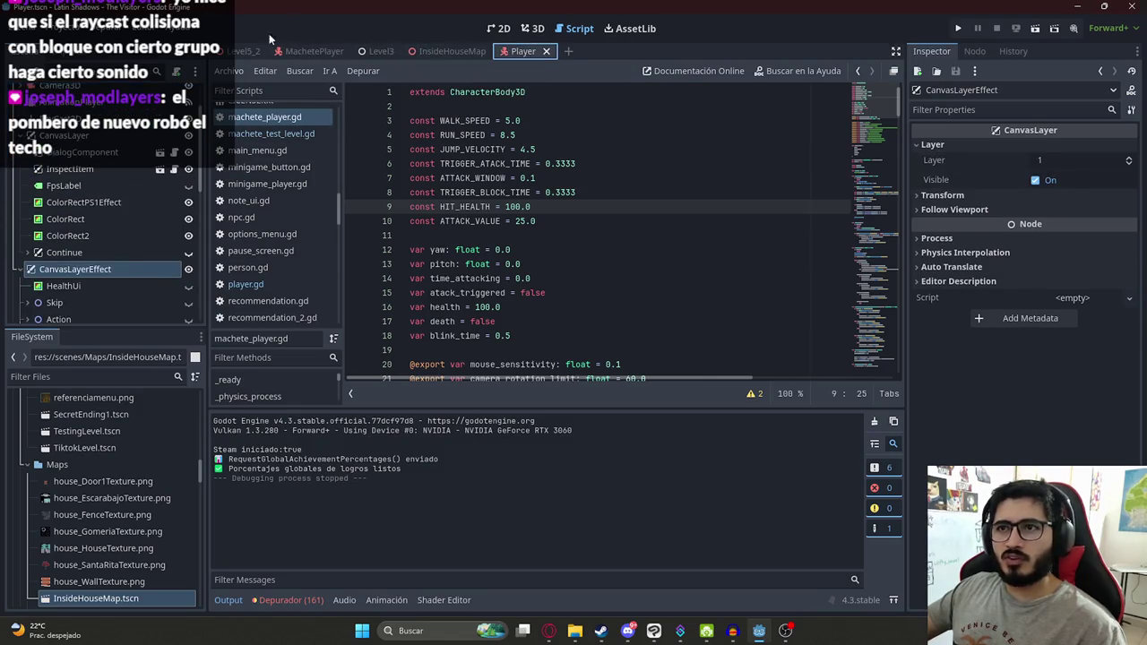
left_click(101, 236)
left_click(101, 268)
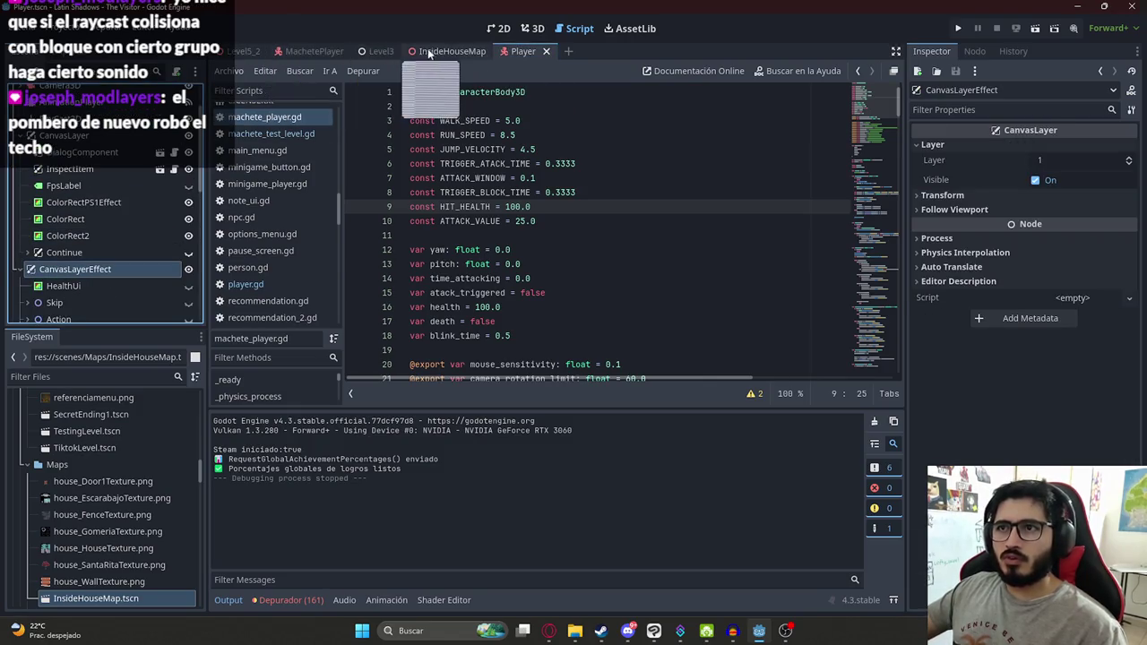
left_click(286, 51)
key("ctrl+v")
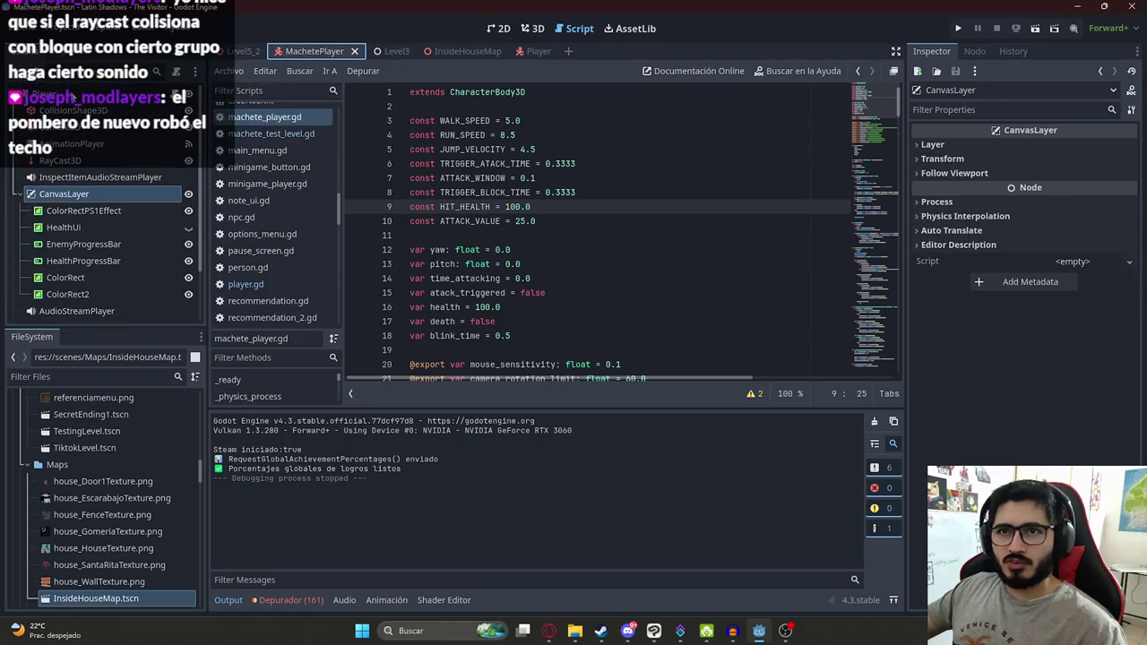
left_click_drag(61, 313, 32, 231)
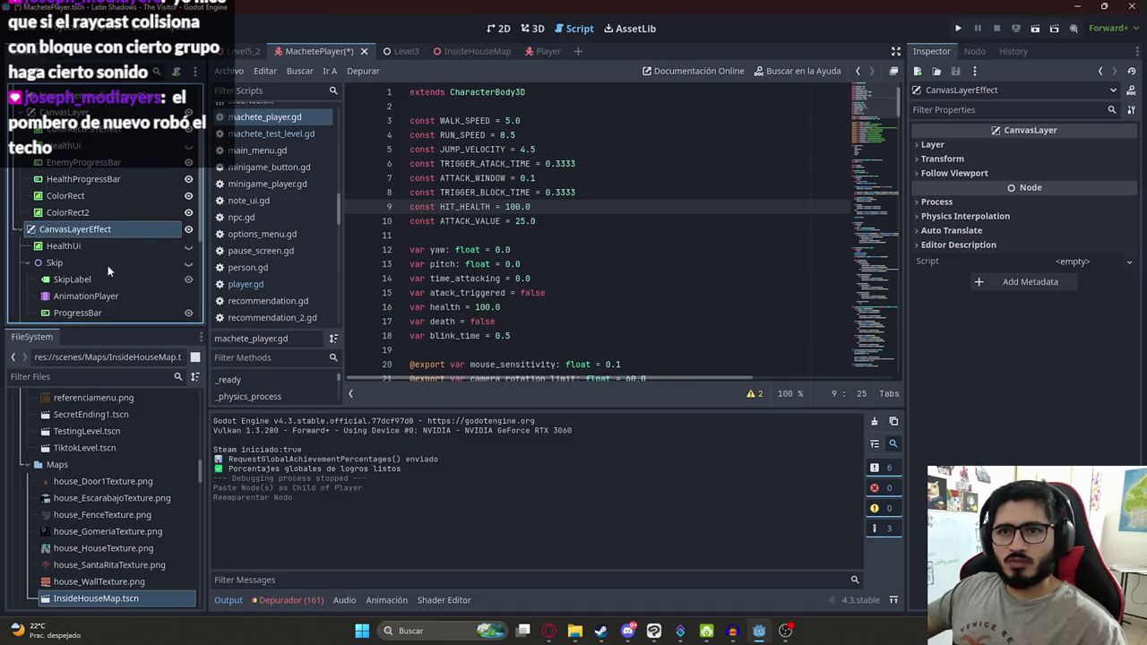
Step: Delete HealthUi, Action, ColorRect and Health under CanvasLayerEffect, keeping Skip, and view the 2D canvas
left_click(28, 263)
left_click(45, 263)
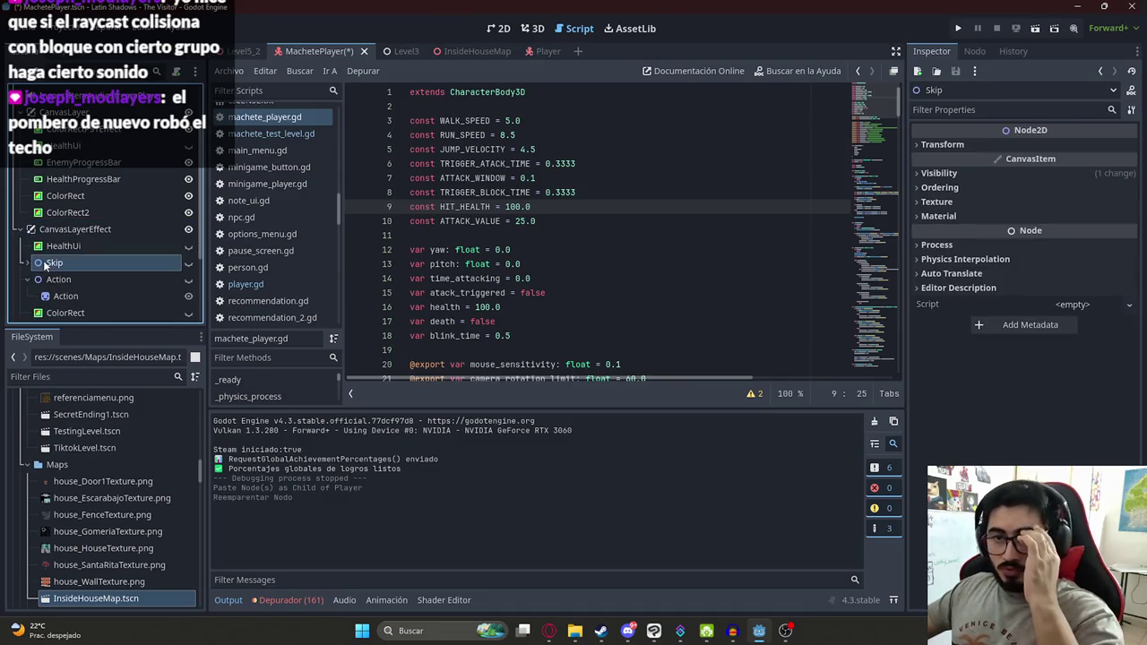
left_click(27, 279)
left_click(68, 283)
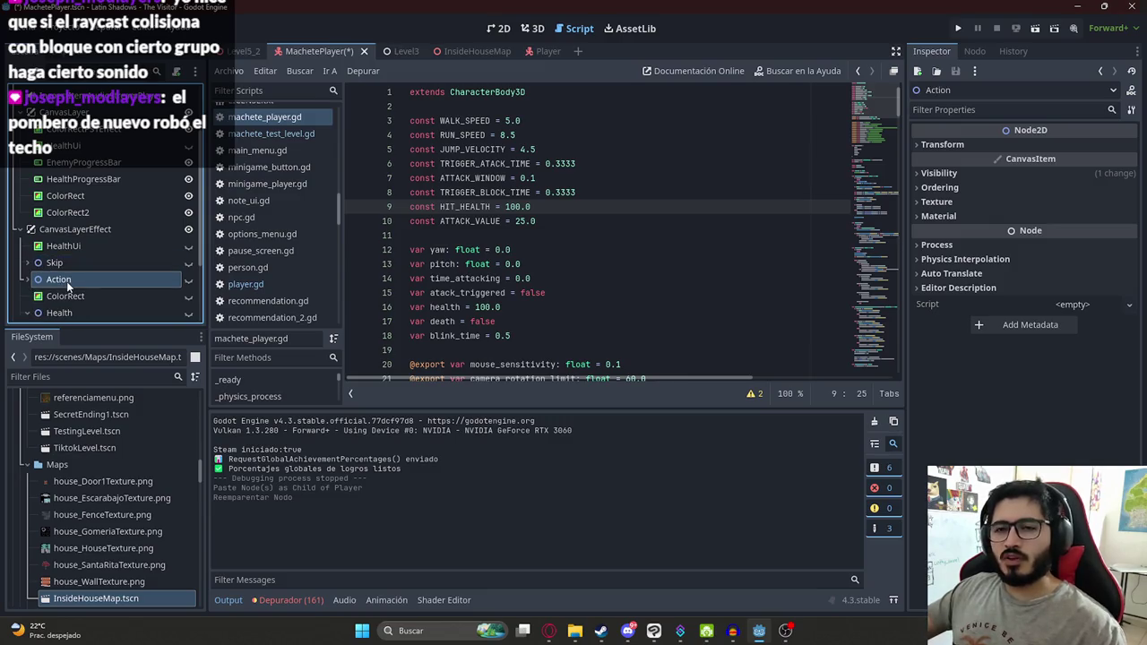
scroll(67, 285, "down", 1)
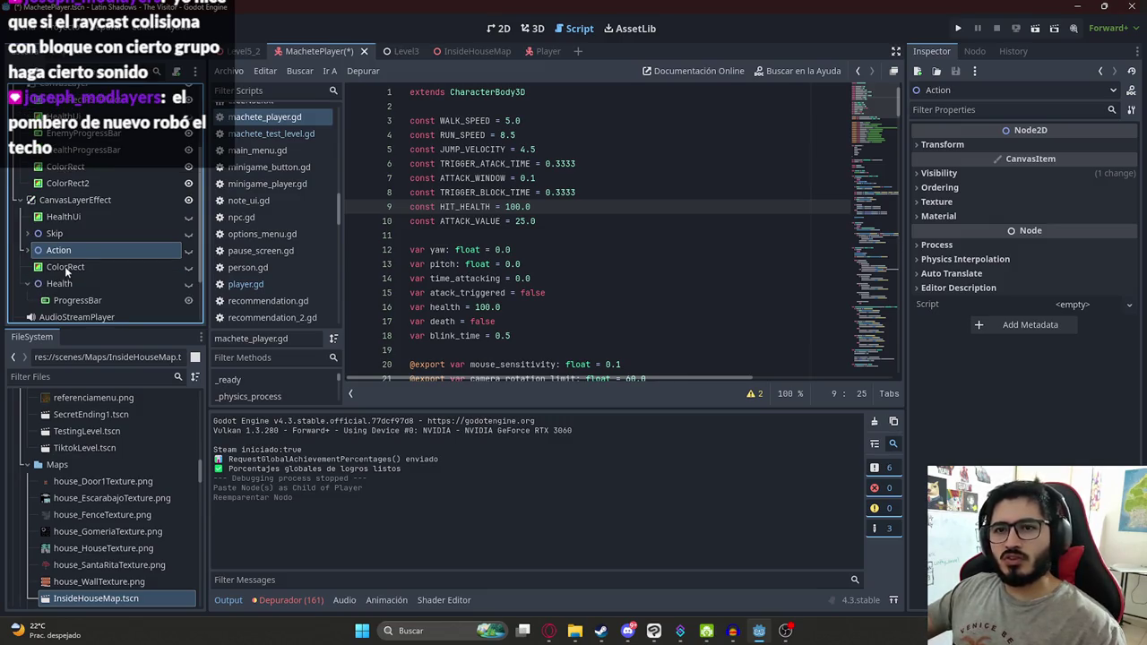
left_click(65, 266, "ctrl")
left_click(59, 283, "ctrl")
left_click(62, 216, "ctrl")
right_click(71, 216)
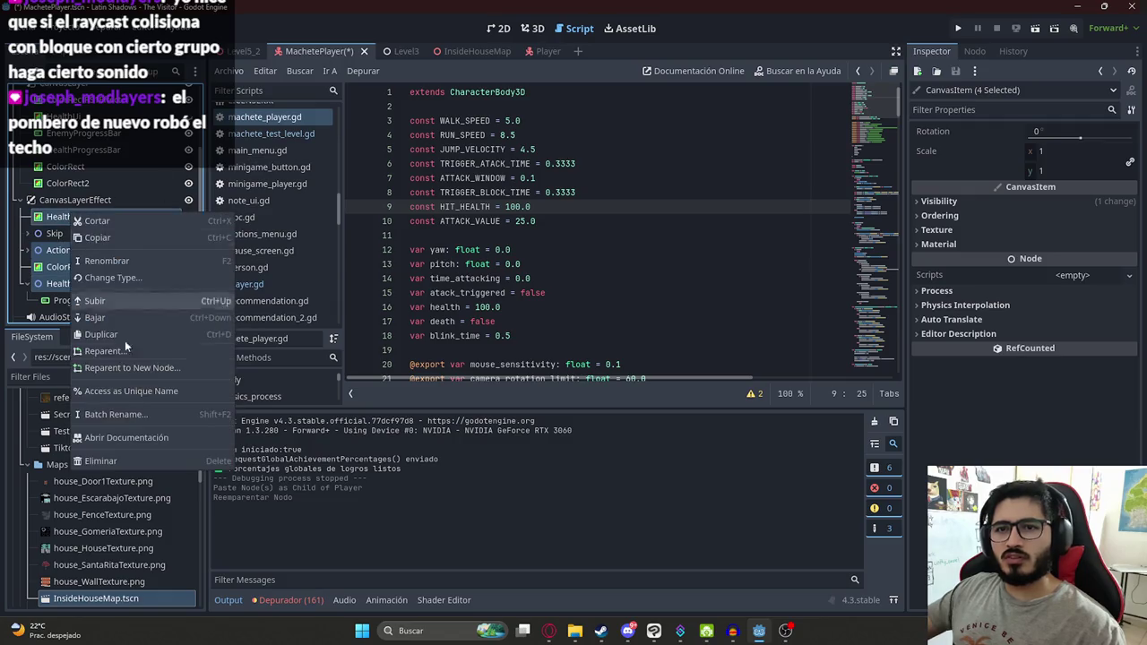
left_click(100, 461)
left_click(558, 346)
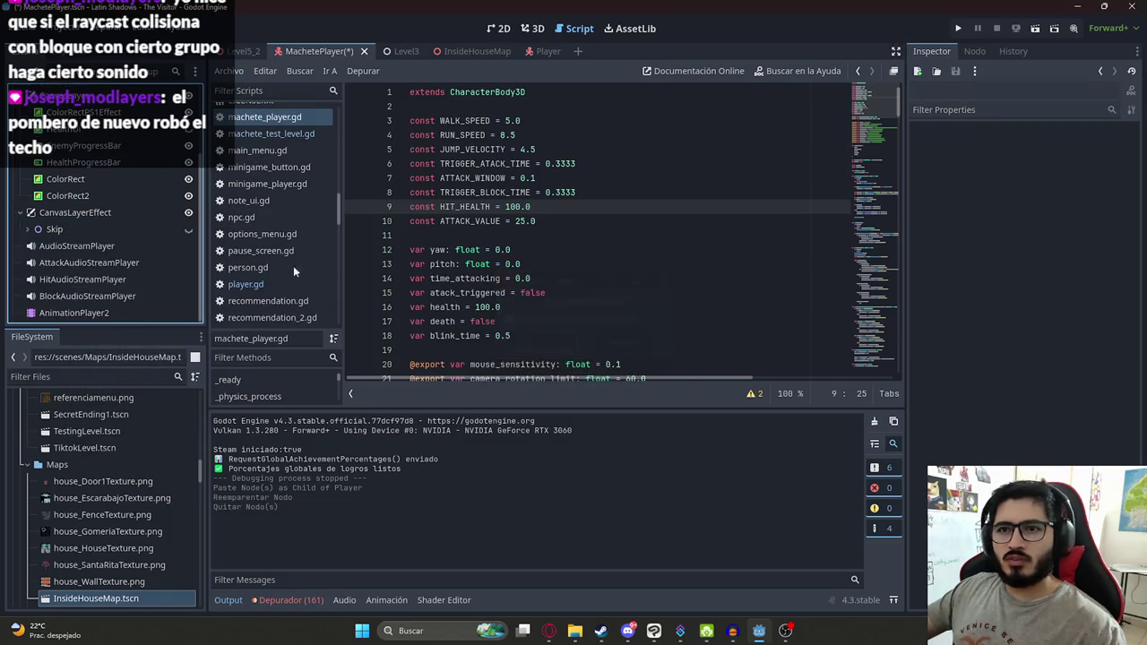
left_click(106, 231)
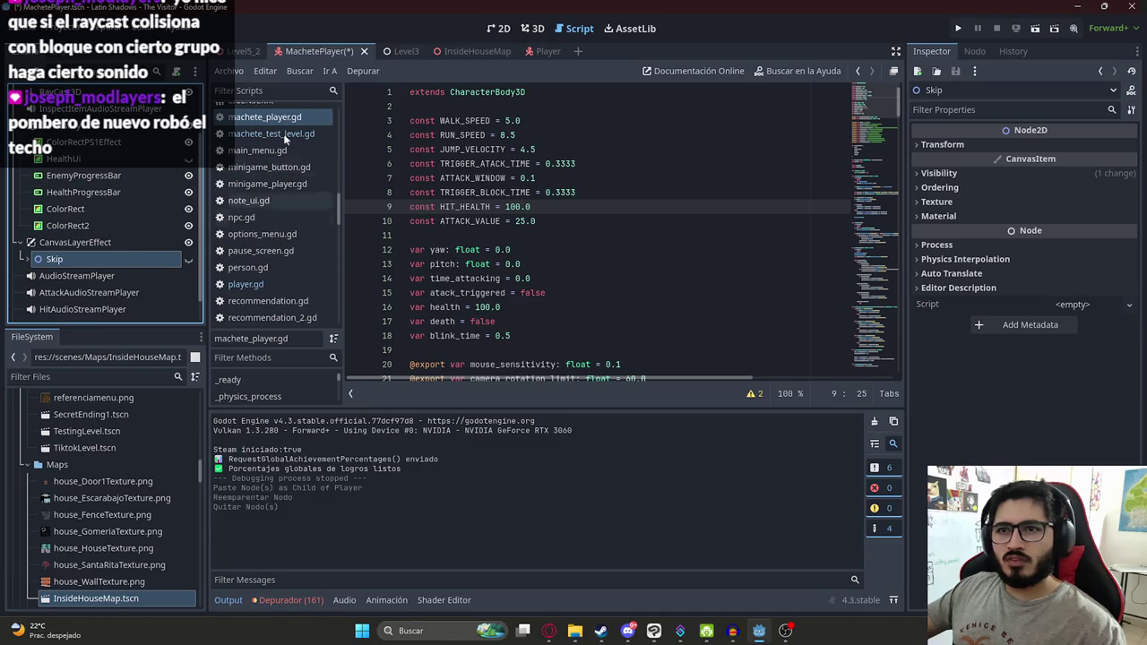
left_click(499, 29)
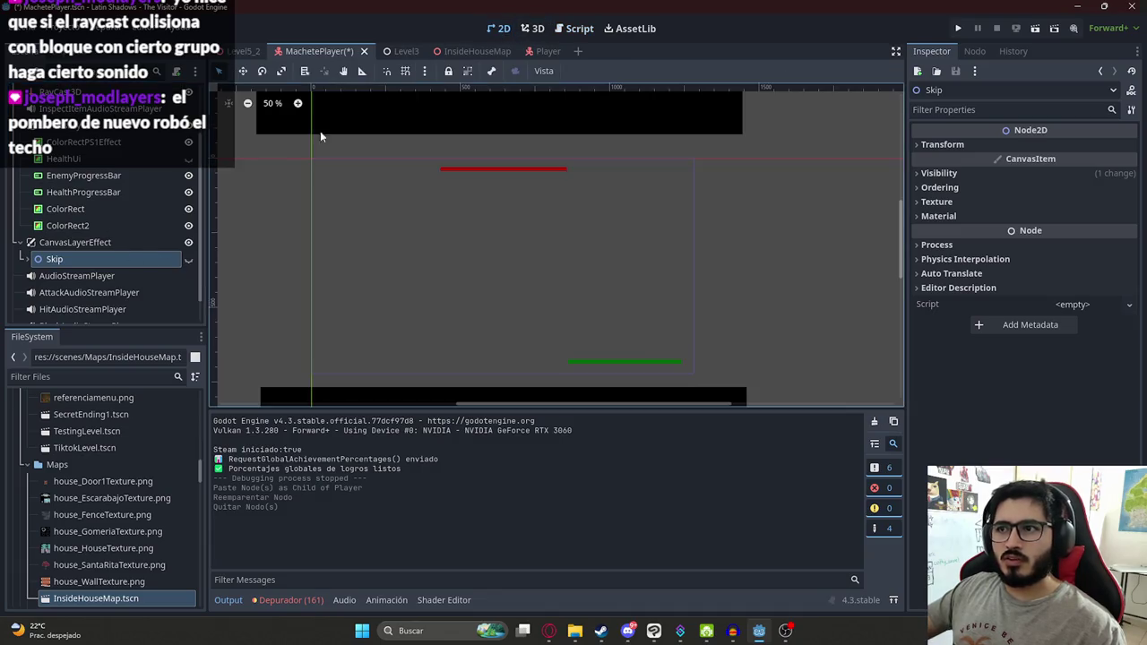
Step: Make the Skip node visible and rewind its AnimationPlayer's skip animation to frame 0
left_click(188, 259)
scroll(714, 164, "up", 2)
scroll(642, 173, "up", 1)
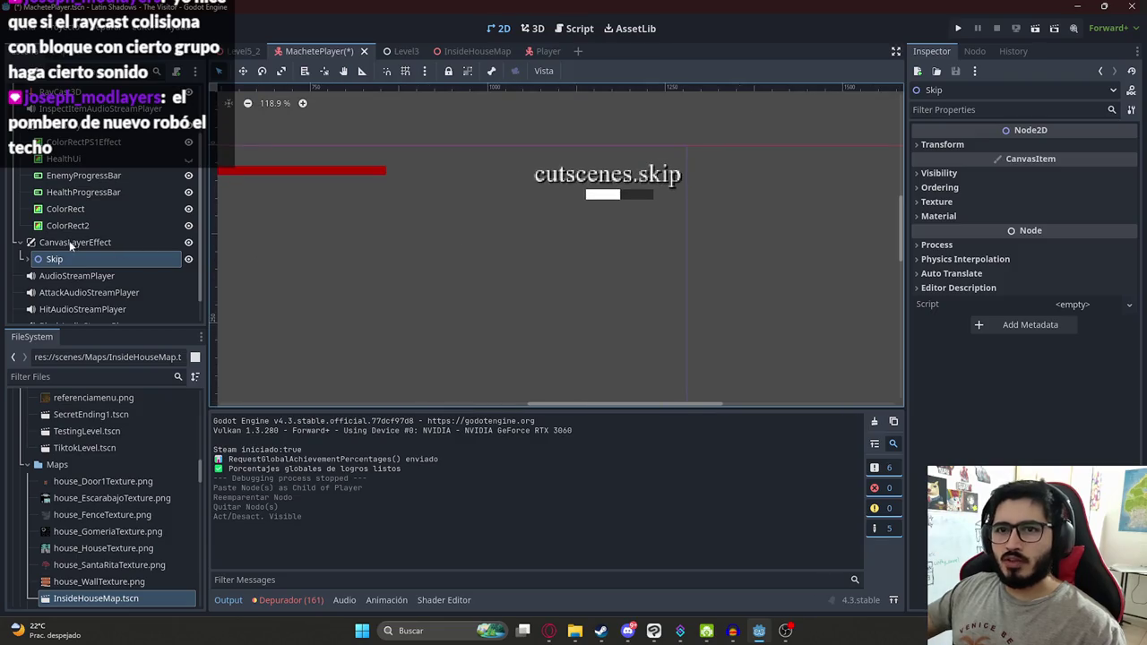
left_click(26, 259)
scroll(93, 275, "down", 2)
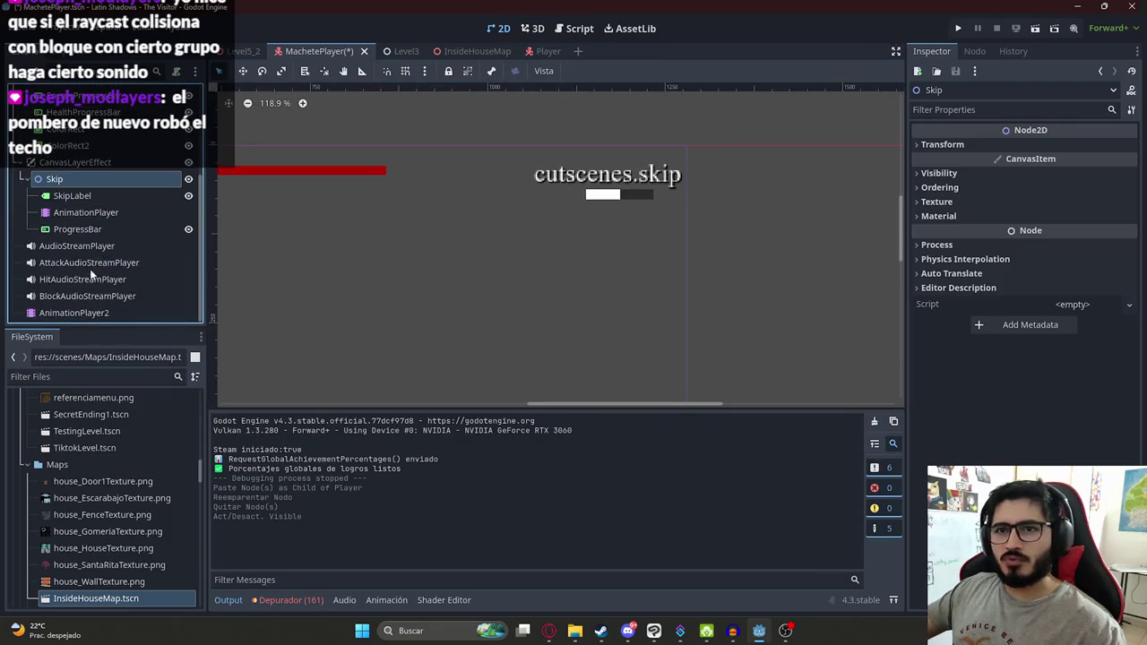
left_click(85, 212)
left_click_drag(332, 443, 225, 435)
type("Skip")
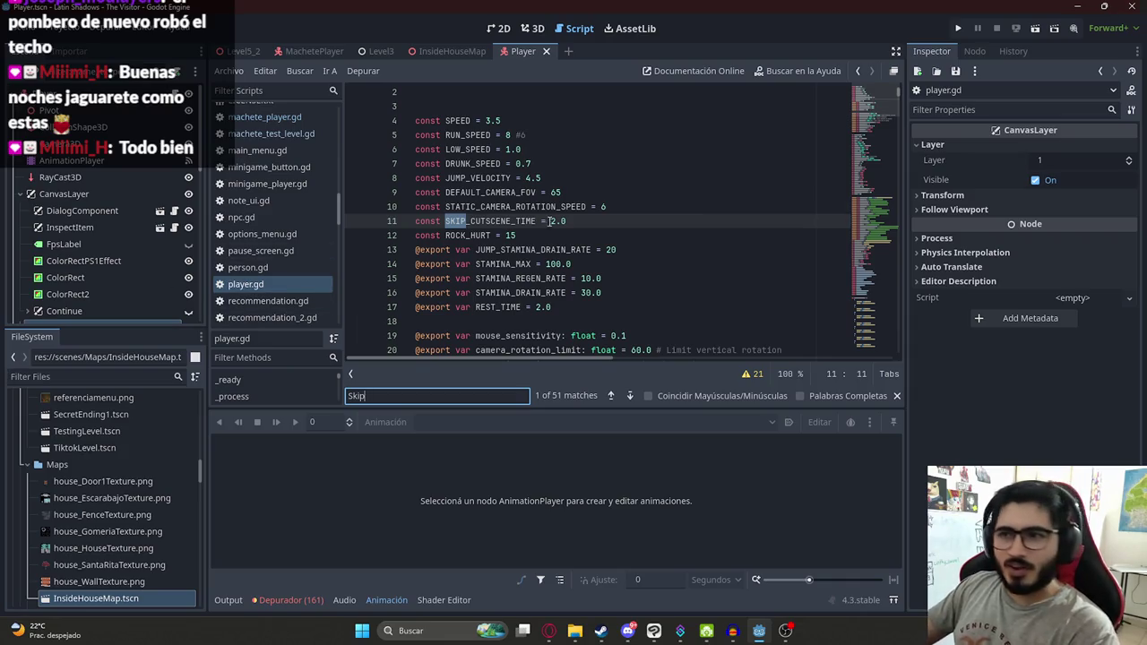
left_click(585, 238)
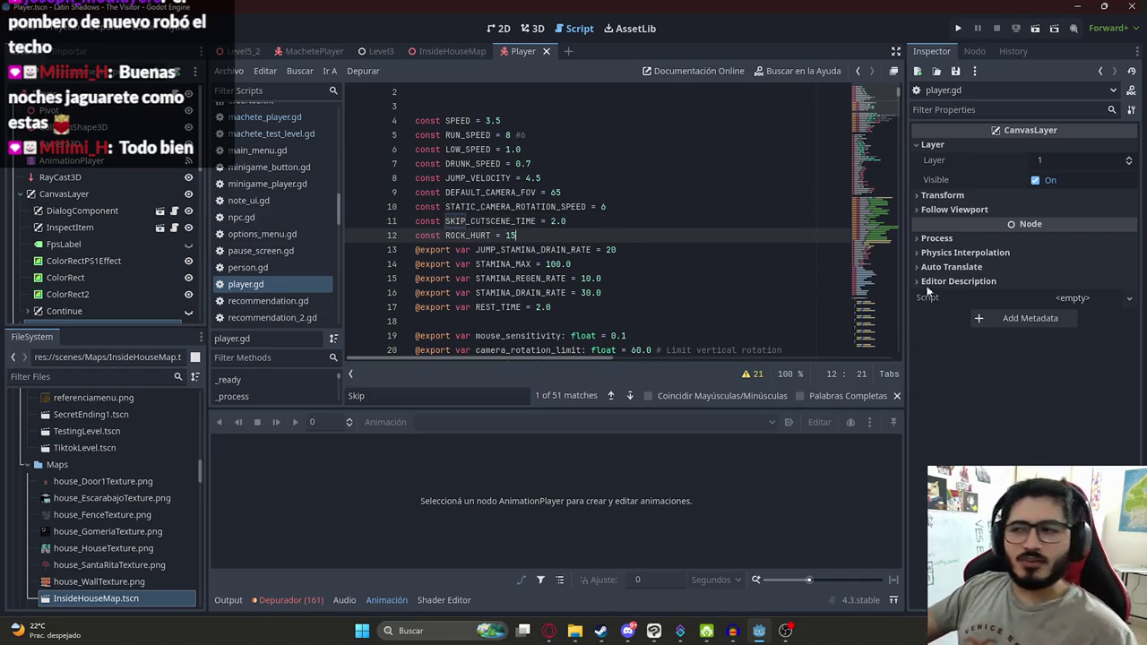
left_click(881, 223)
mouse_move(896, 123)
left_mouse_down()
mouse_move(894, 82)
mouse_move(887, 104)
mouse_move(524, 87)
left_mouse_up()
left_click(455, 111)
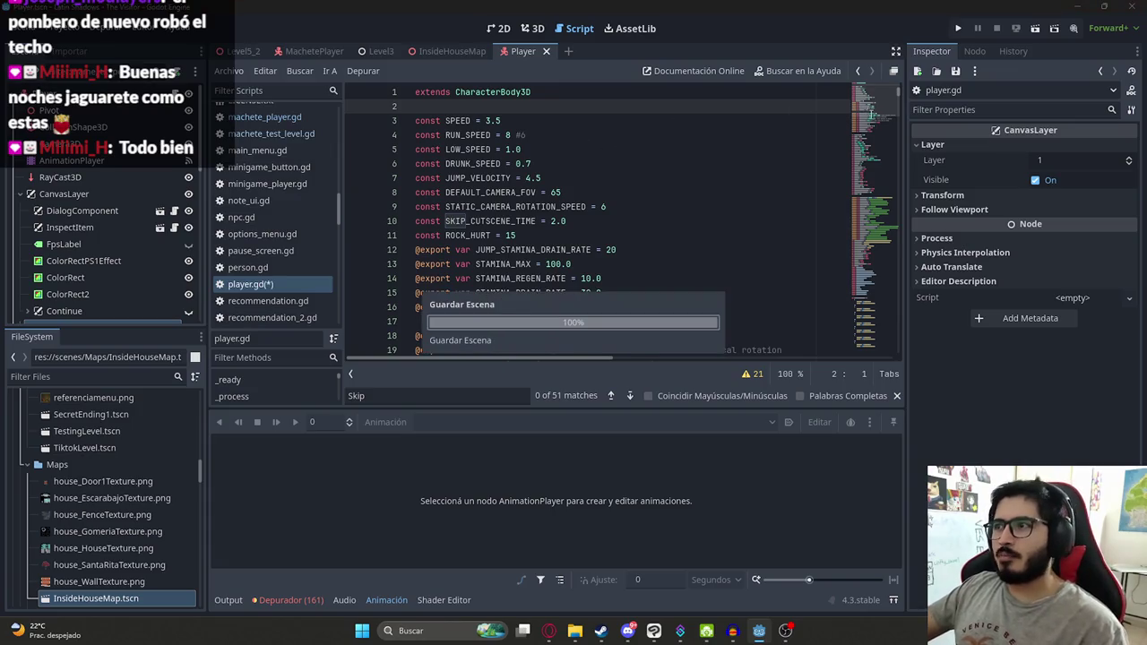
scroll(874, 117, "down", 8)
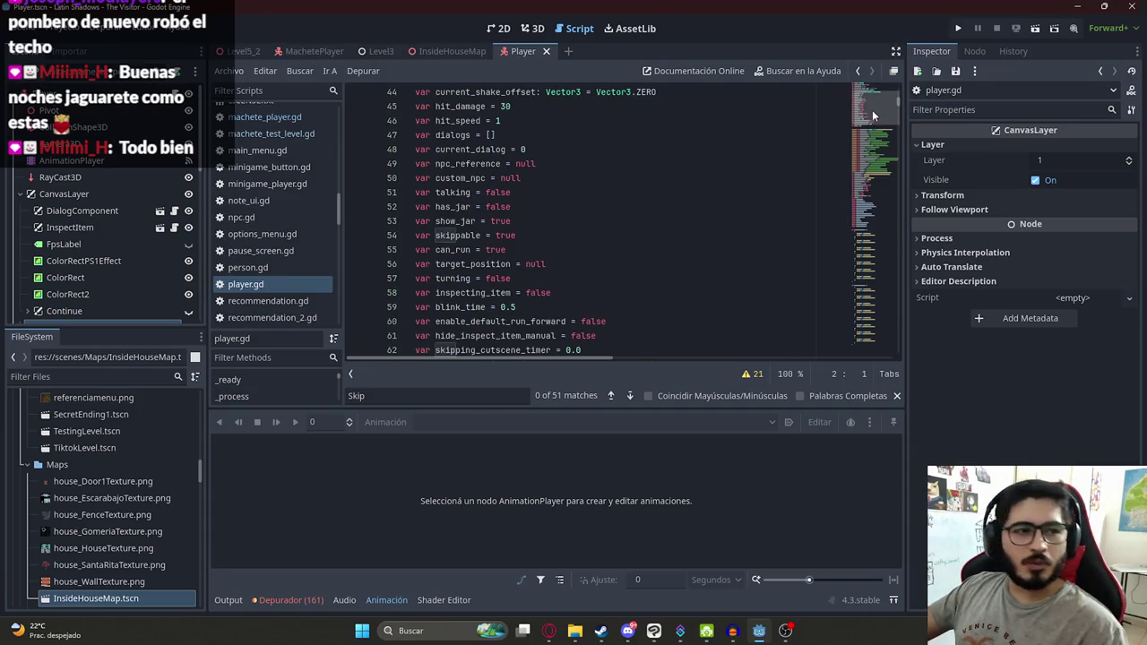
left_click(684, 116)
scroll(854, 117, "up", 8)
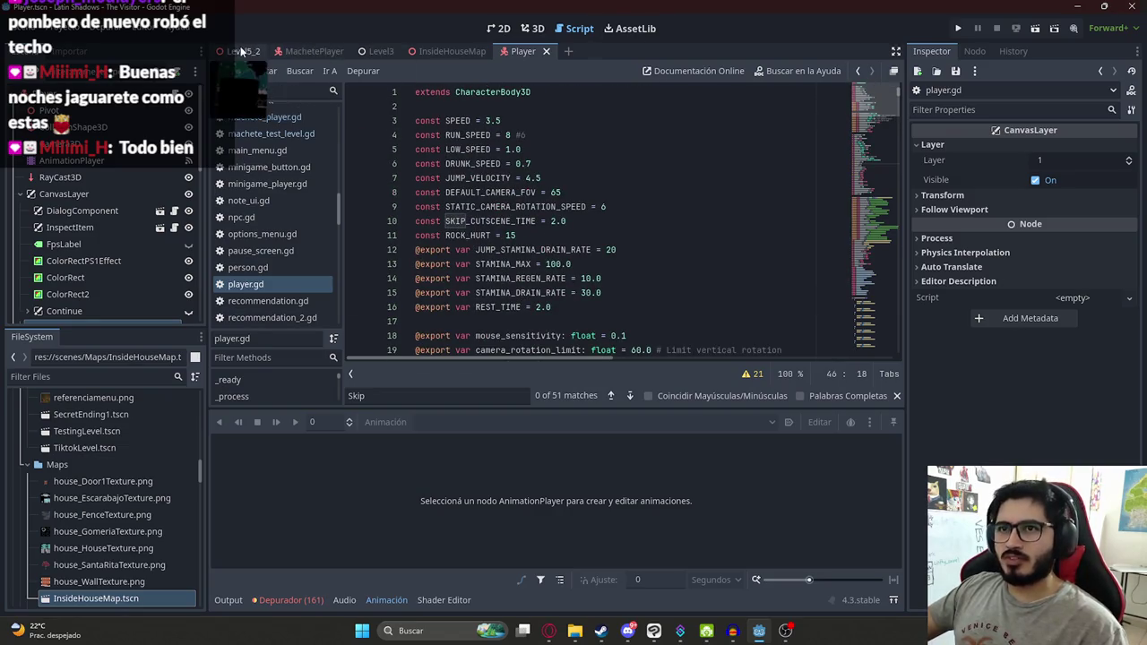
left_click(240, 51)
scroll(572, 178, "down", 5)
scroll(547, 191, "up", 10)
scroll(547, 197, "down", 10)
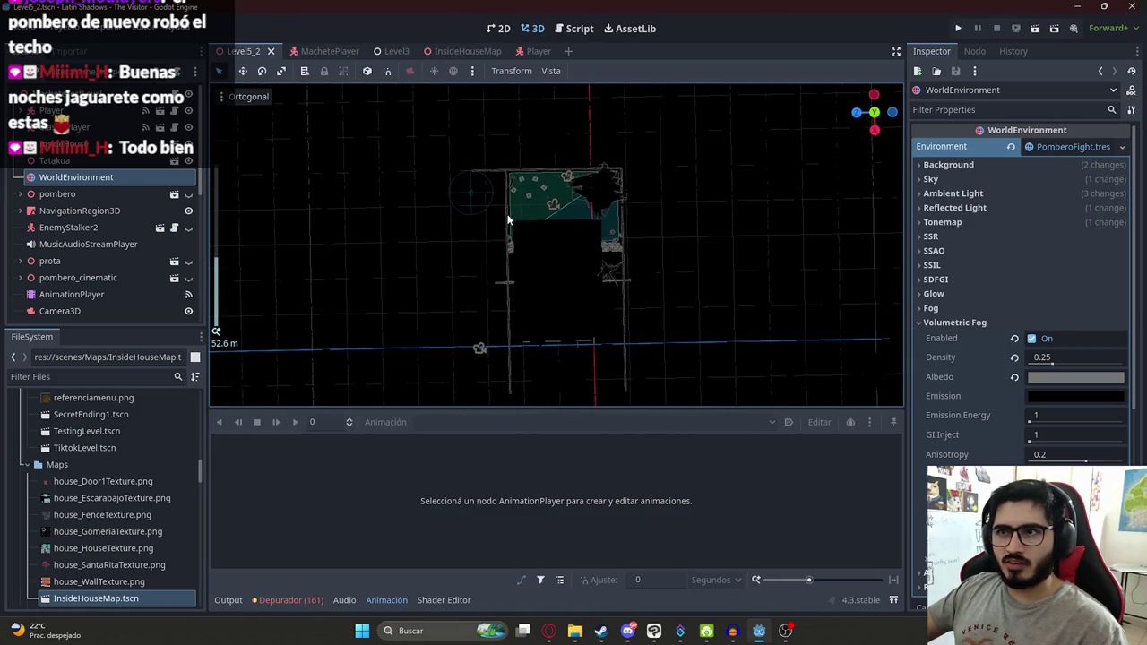
scroll(502, 213, "up", 6)
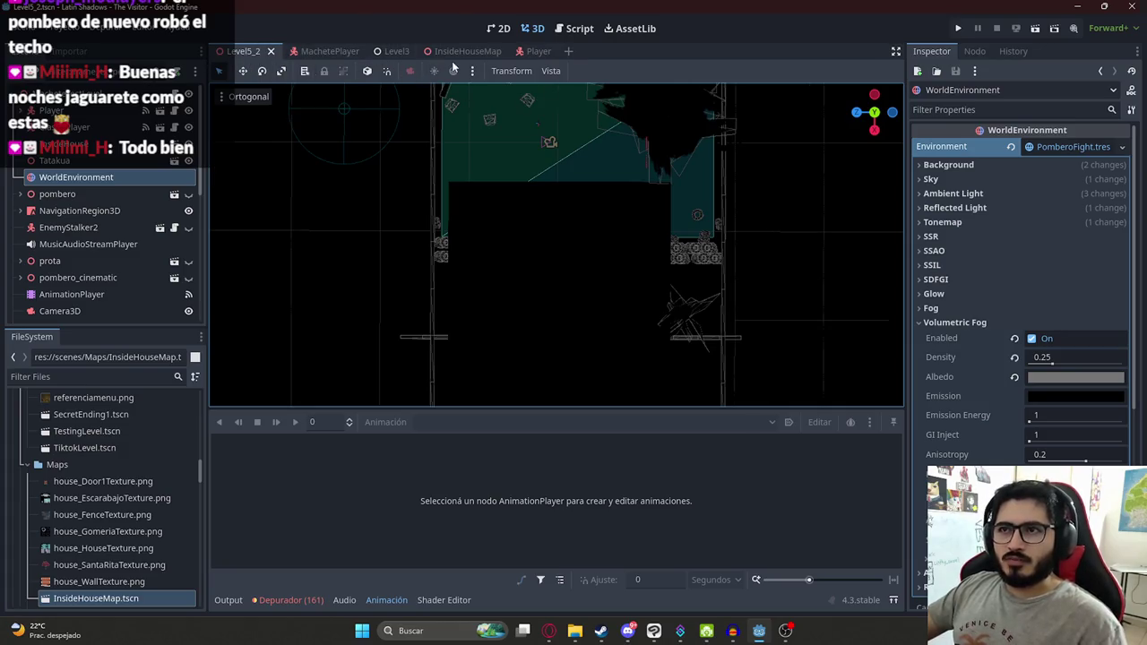
left_click(331, 54)
scroll(627, 210, "down", 4)
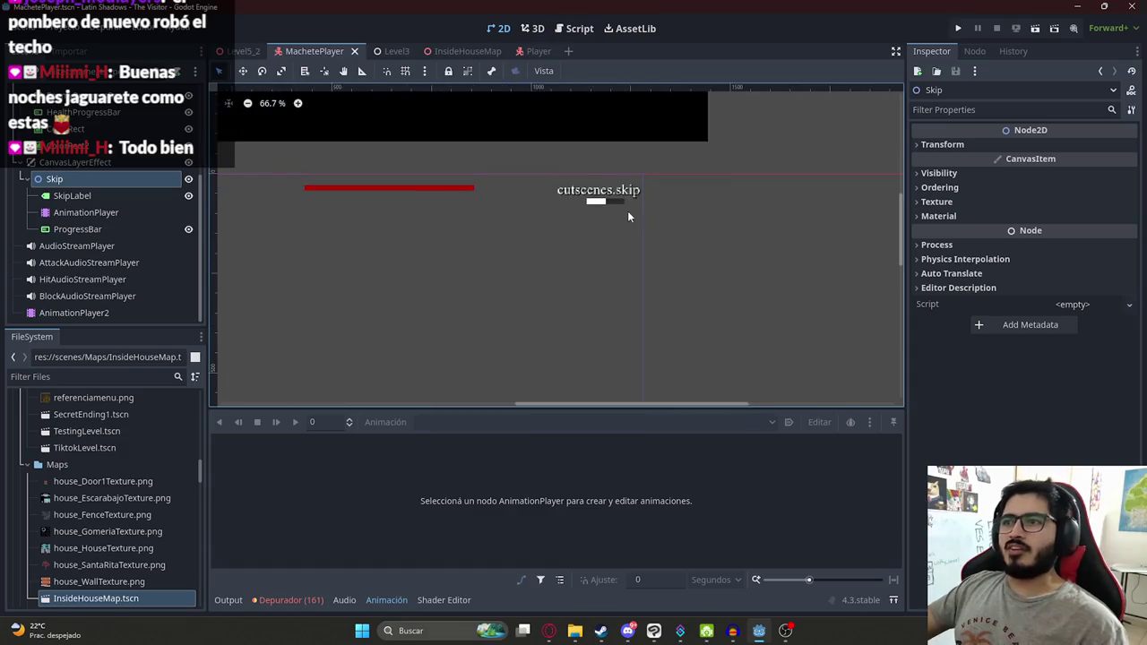
scroll(690, 214, "down", 3)
scroll(628, 184, "up", 2)
scroll(77, 186, "up", 2)
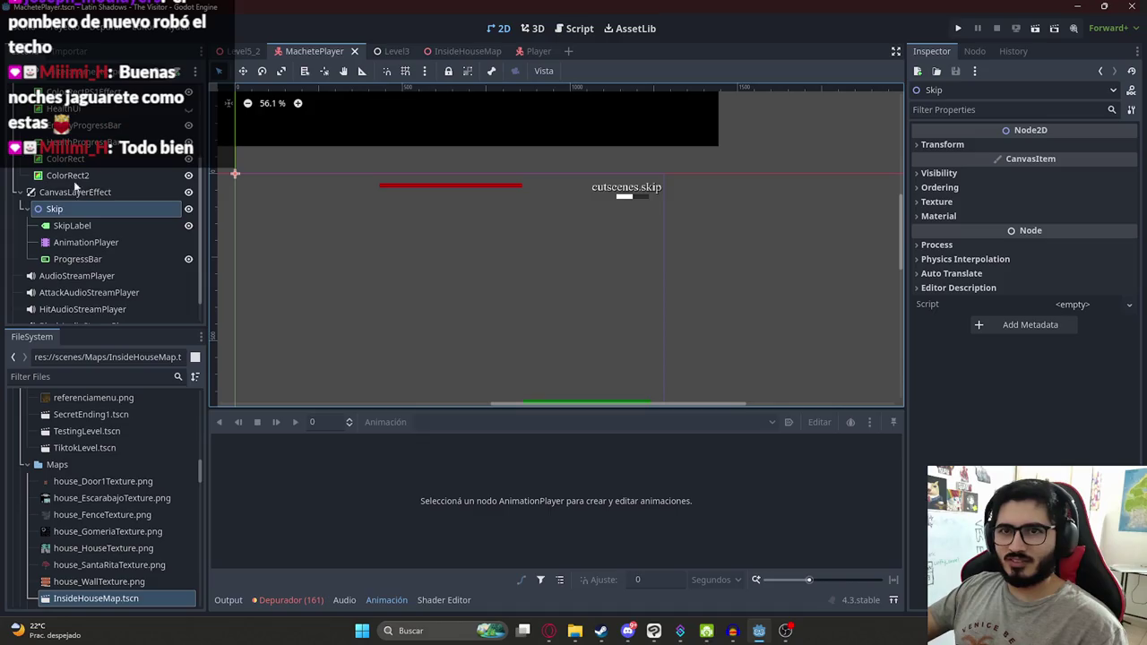
left_click(84, 195)
left_click(77, 208)
left_click(77, 208)
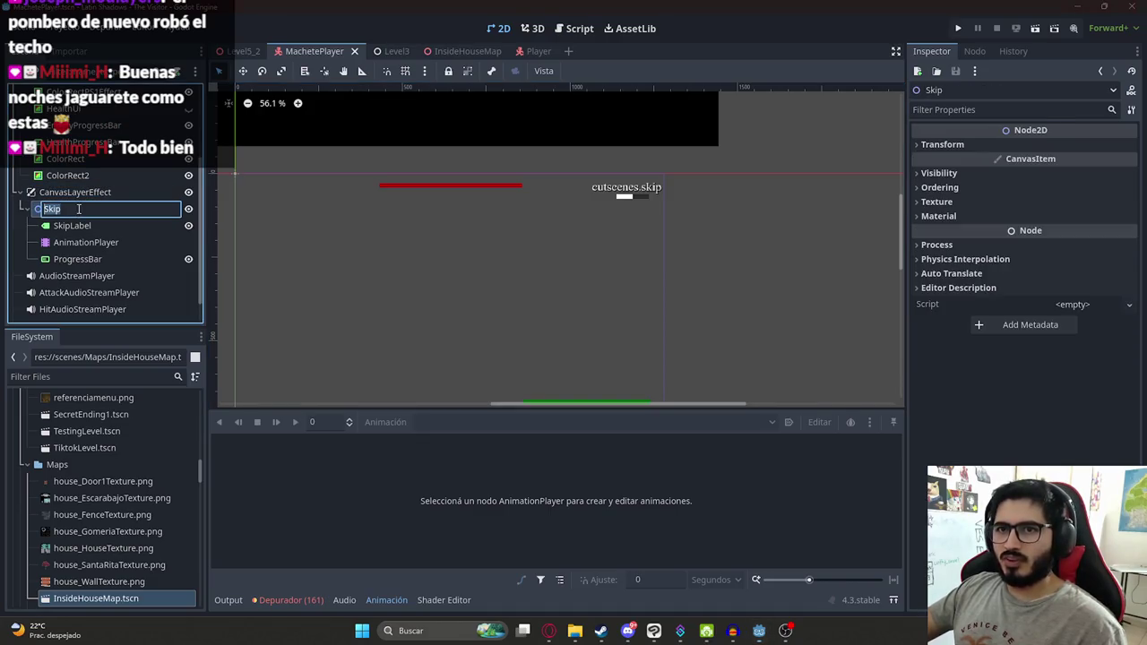
left_click(527, 51)
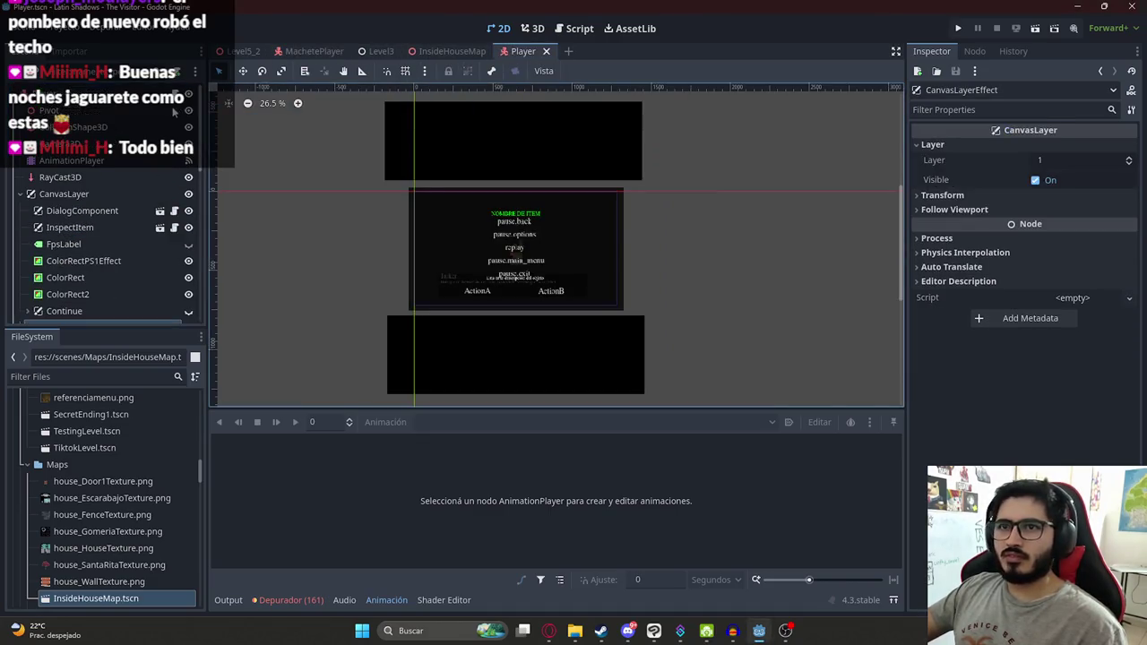
left_click(574, 28)
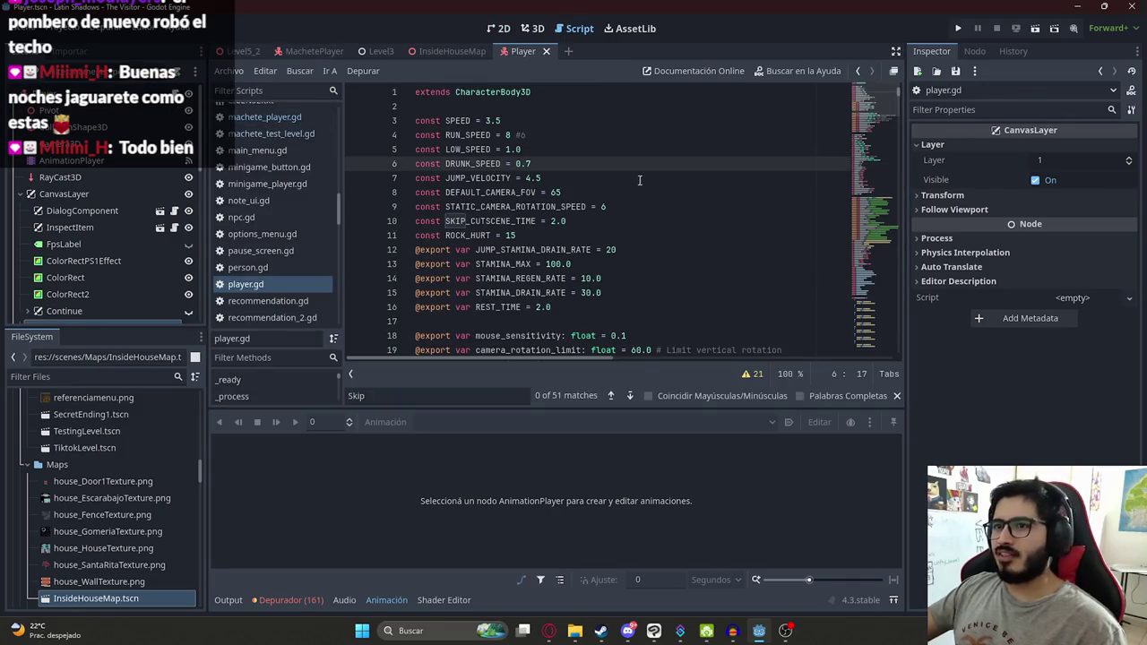
Step: Find the skip_ui, animation player and progress bar references in player.gd and select those lines
key("ctrl+f")
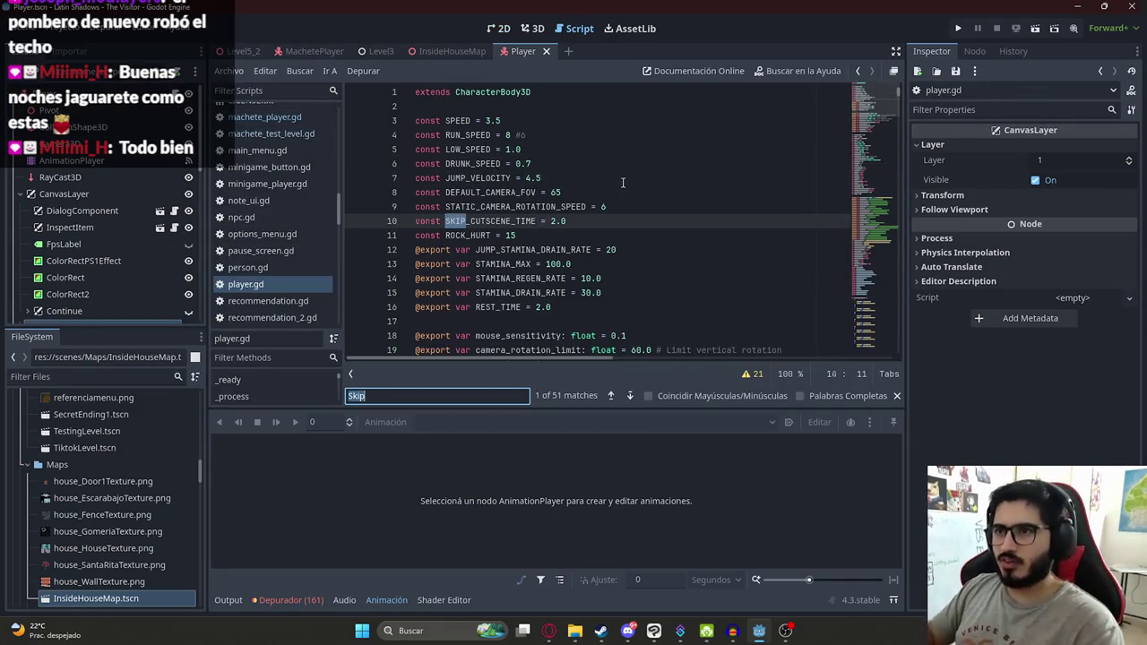
key("Return")
left_click_drag(553, 218, 394, 223)
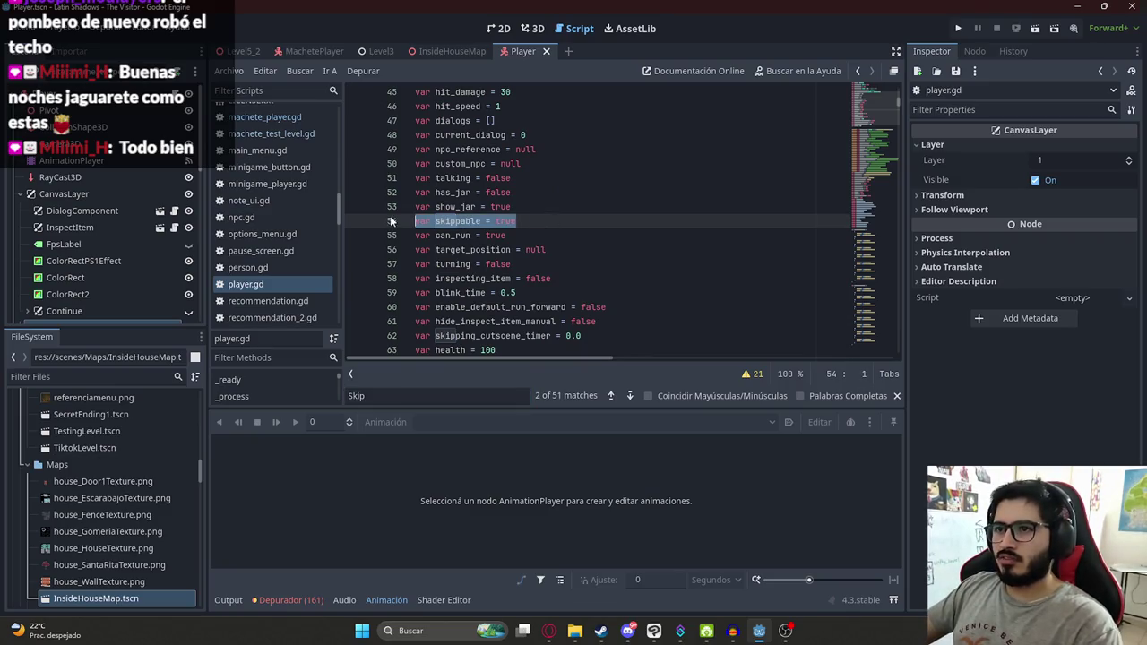
left_click(417, 395)
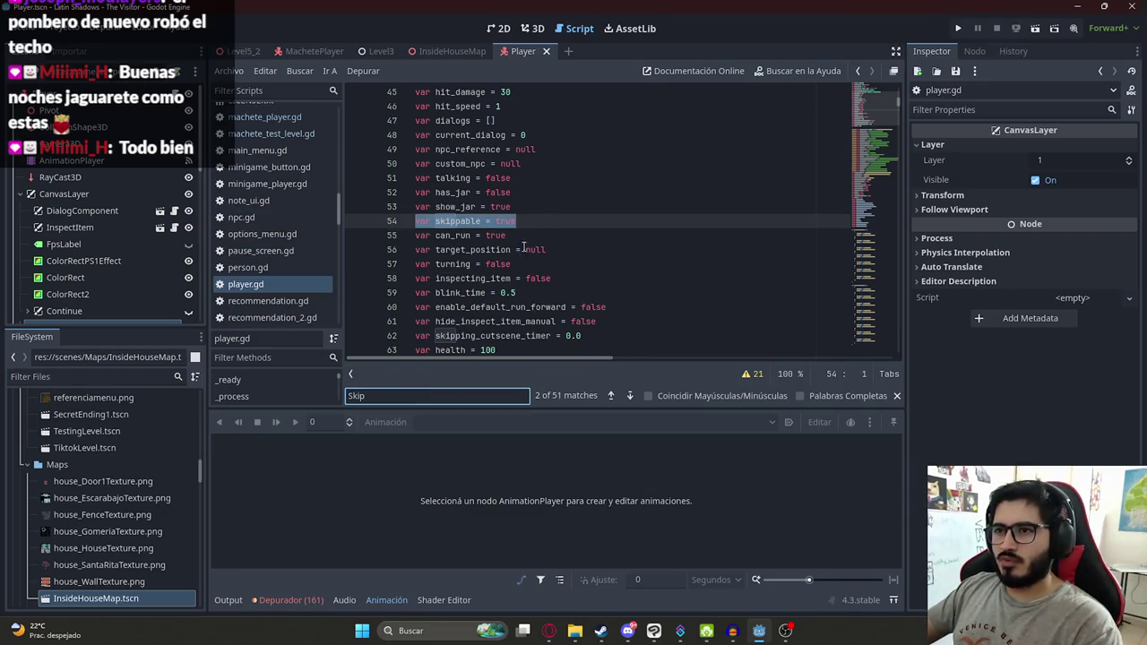
left_click(598, 207)
scroll(573, 269, "down", 2)
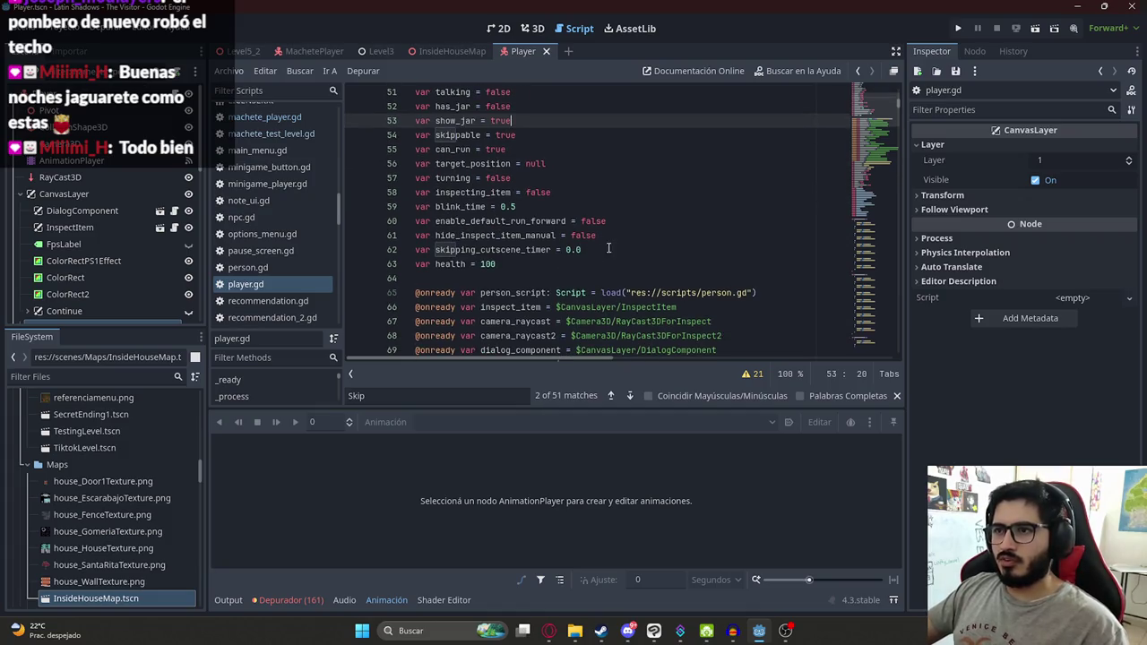
left_click(410, 395)
key("Return")
key("Return")
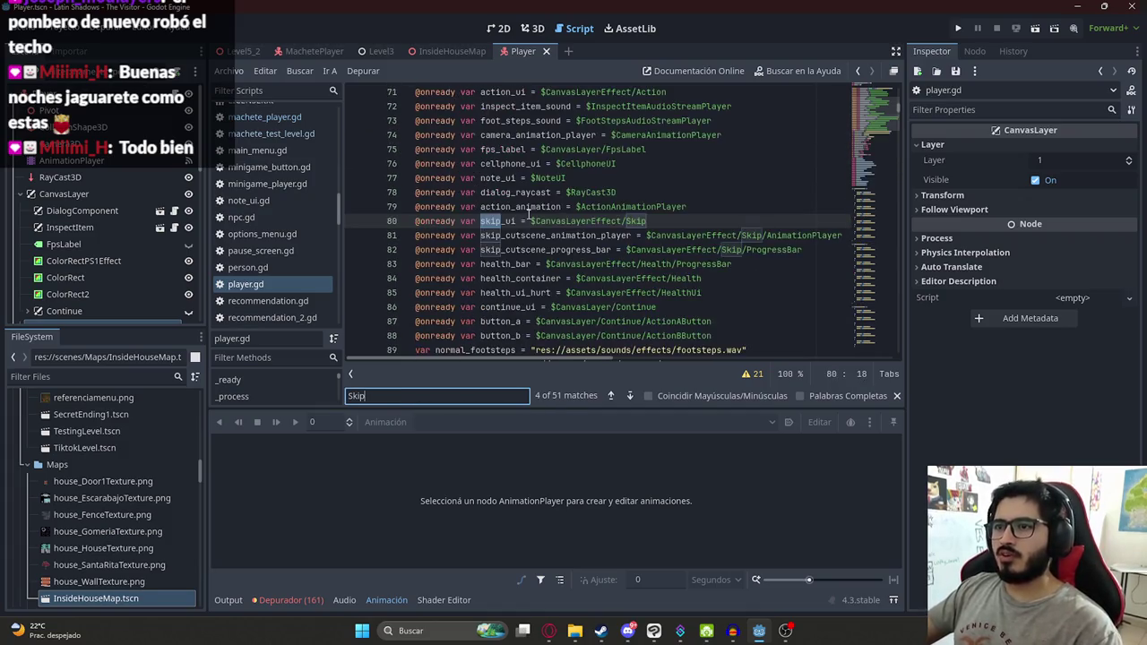
left_click(541, 235)
left_click_drag(835, 252, 400, 223)
key("ctrl+c")
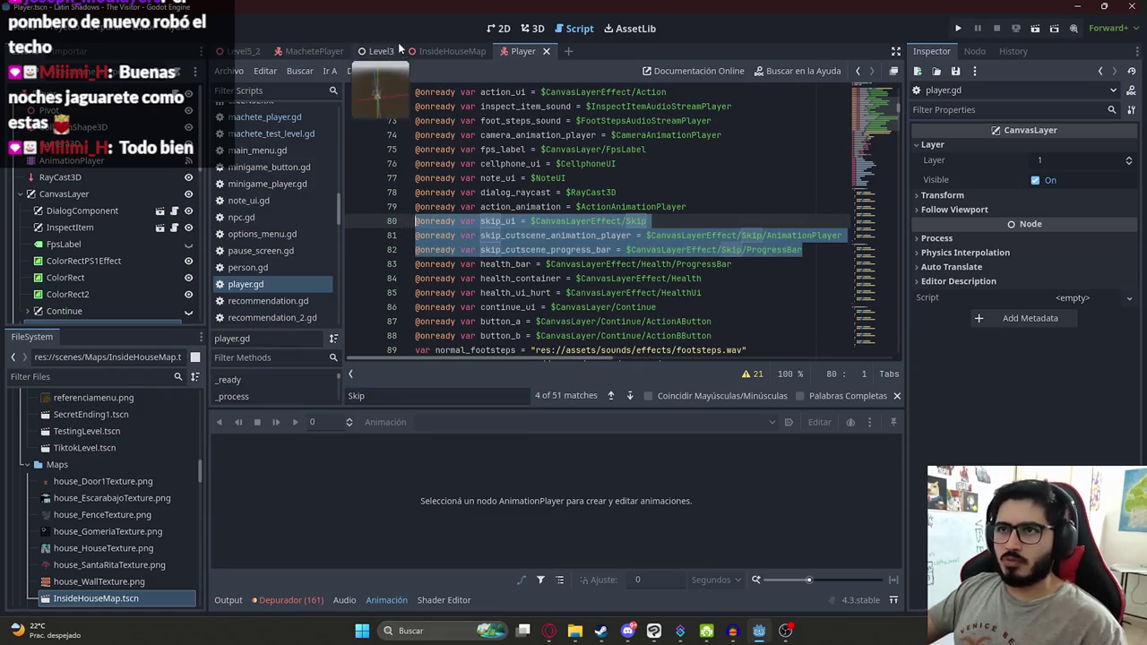
left_click(299, 118)
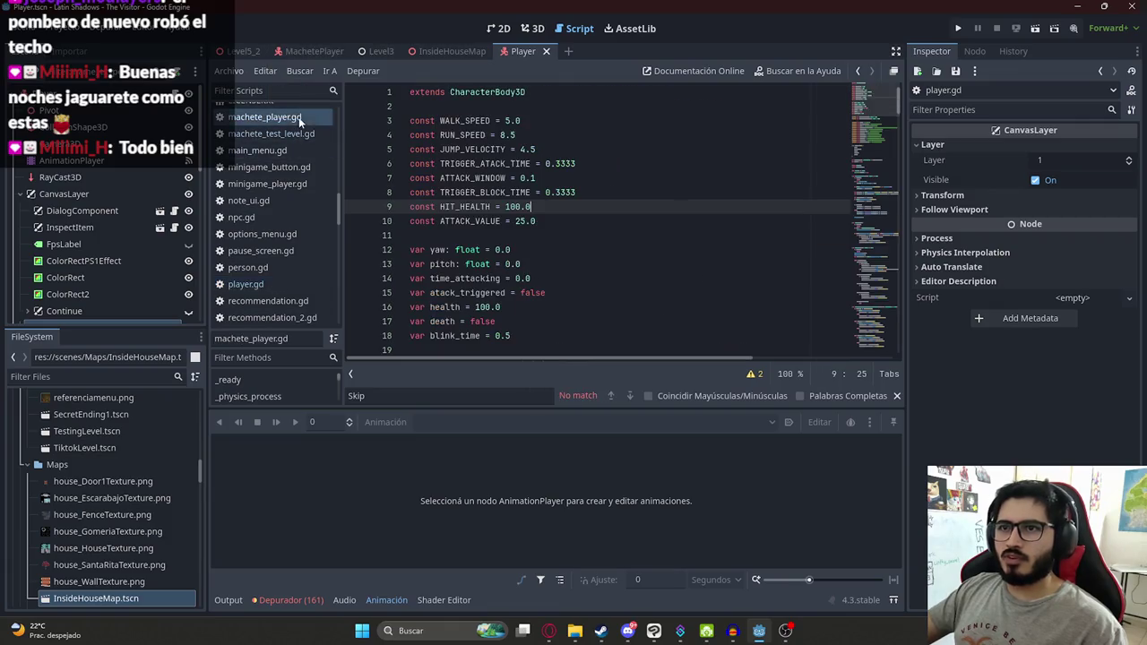
scroll(648, 259, "down", 6)
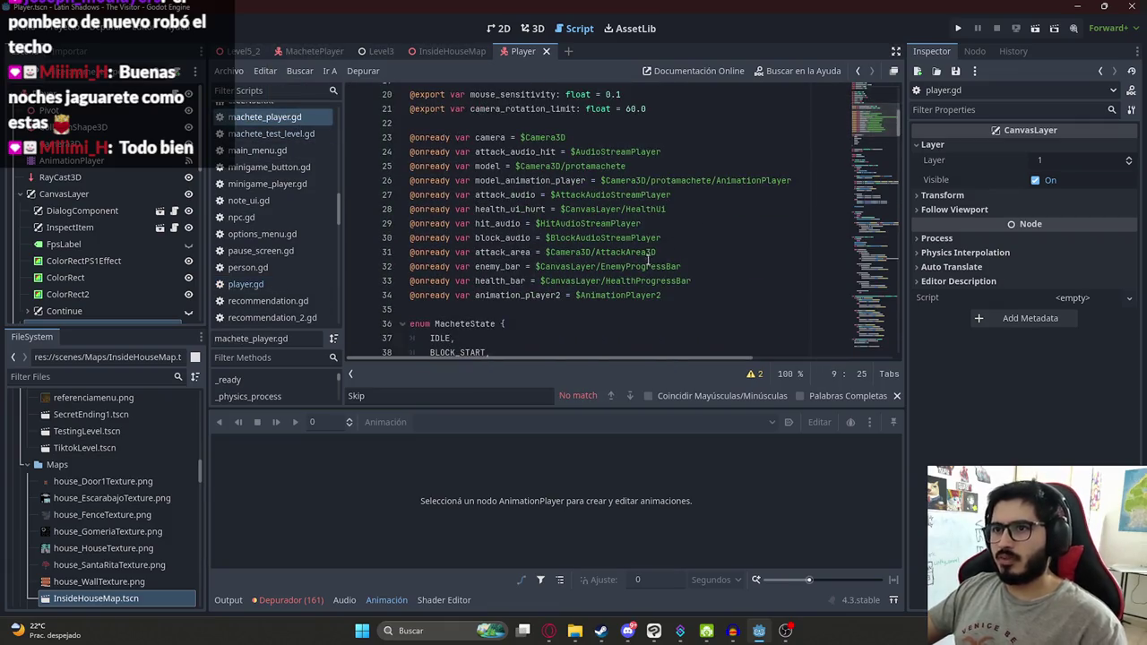
left_click(688, 295)
key("Return")
key("ctrl+v")
scroll(628, 260, "down", 2)
left_click(517, 264)
double_click(550, 250)
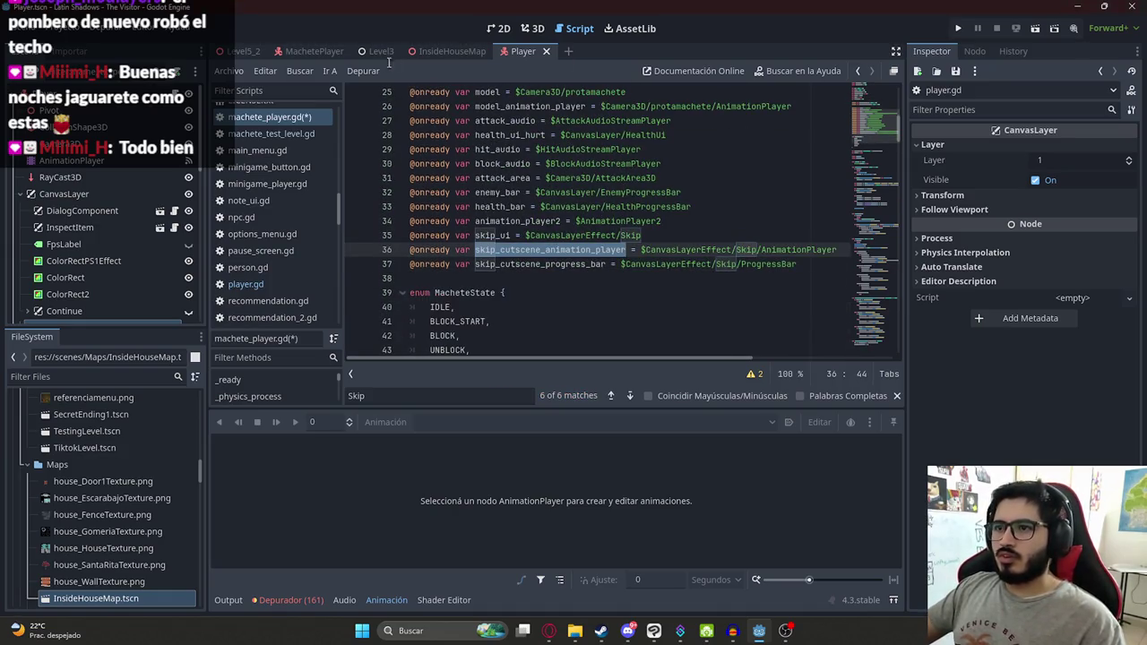
double_click(493, 234)
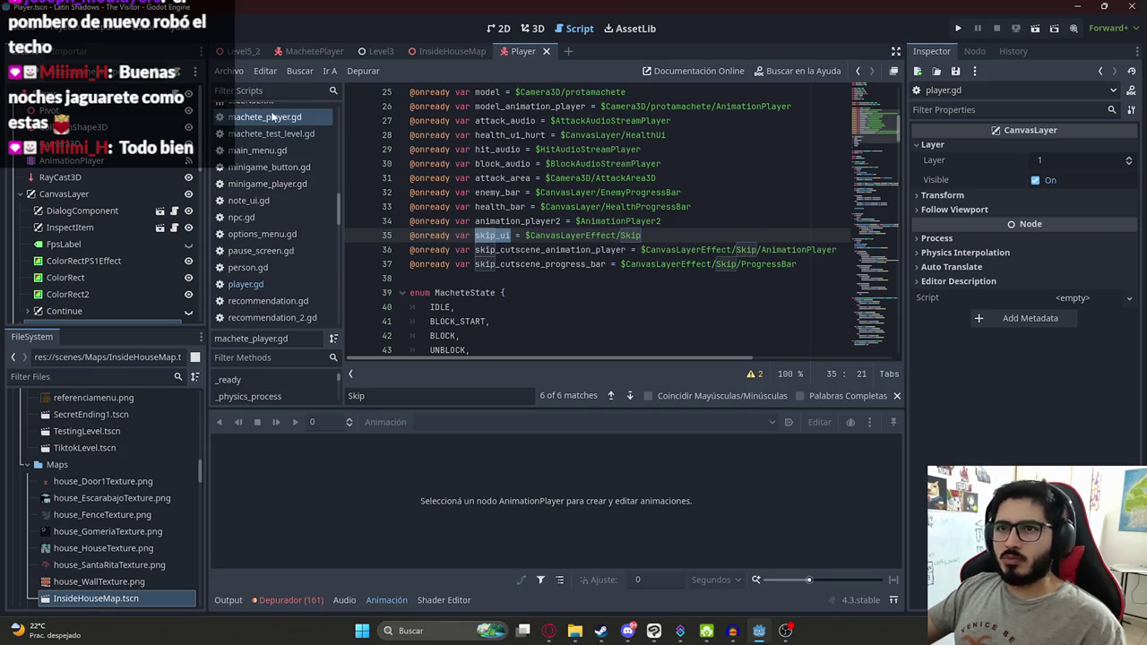
left_click(268, 300)
left_click(245, 284)
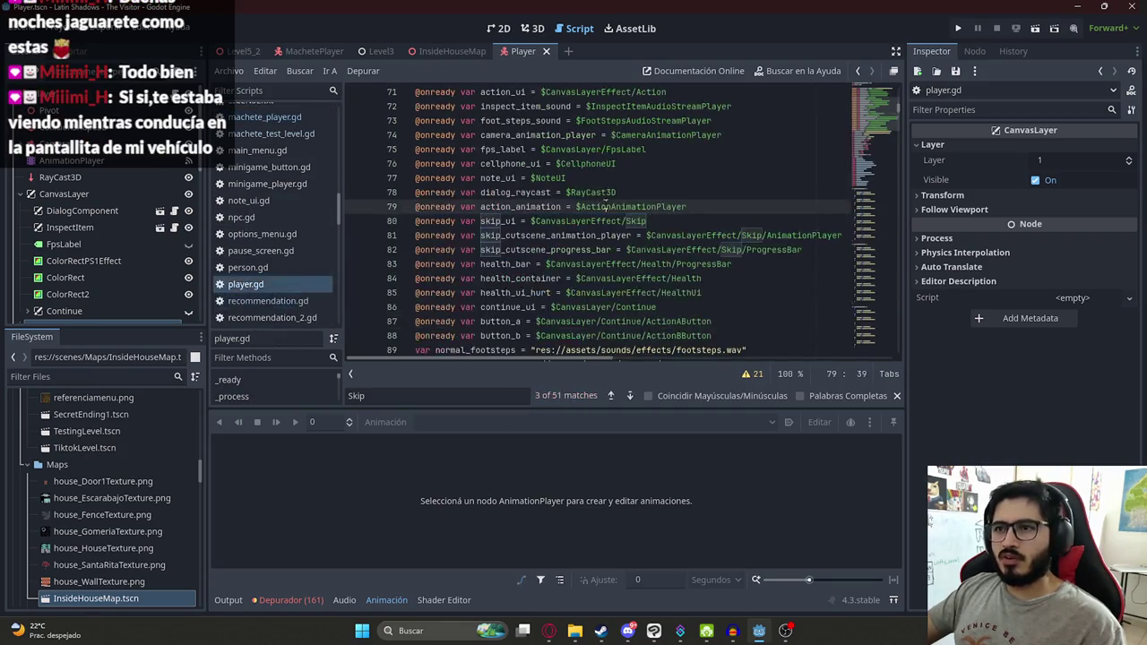
Step: Find skip_ui in player.gd and select the show_skip_option and hide_skip_option functions
key("ctrl+f")
type("skip_ui")
key("Return")
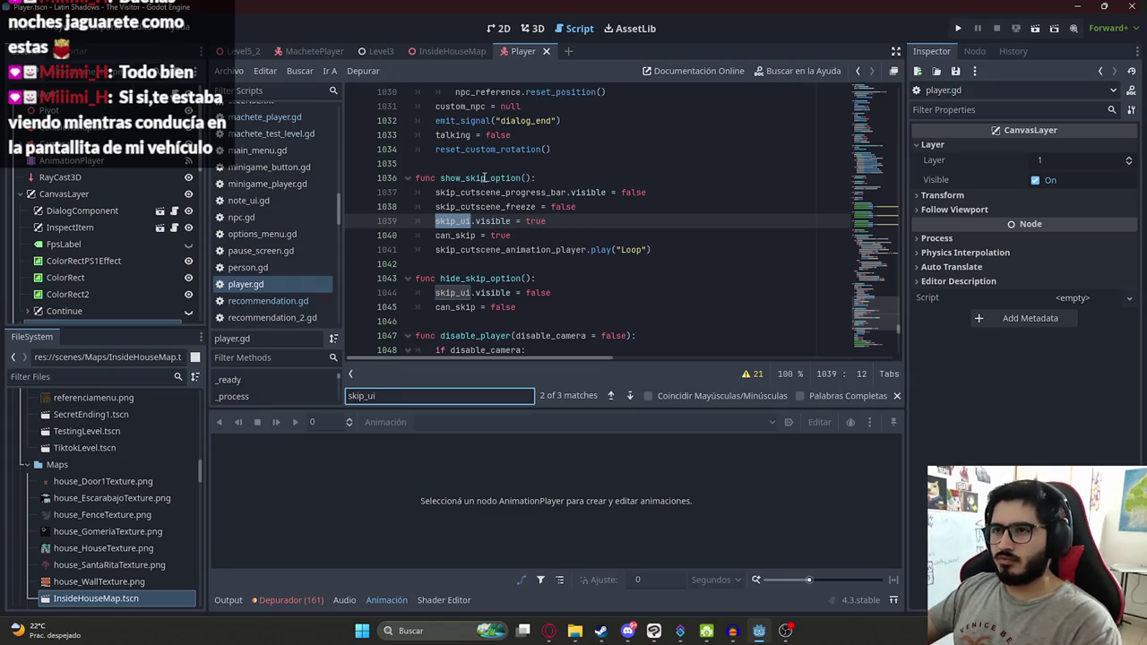
left_click(479, 179)
left_click(535, 313)
left_click_drag(535, 312, 389, 181)
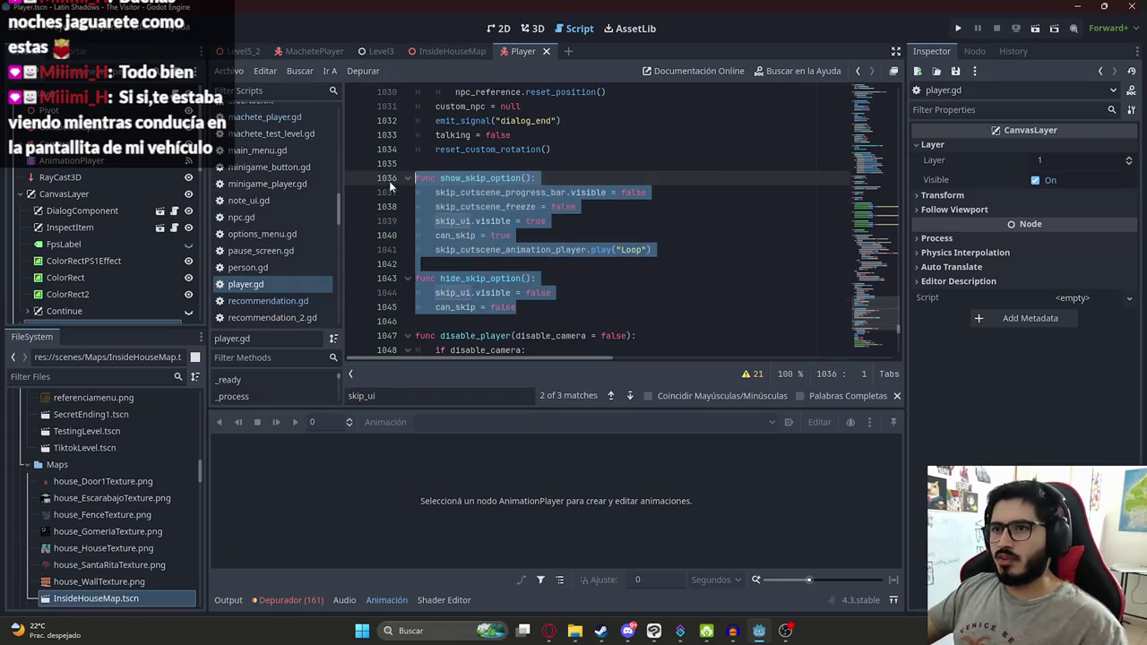
scroll(899, 201, "down", 20)
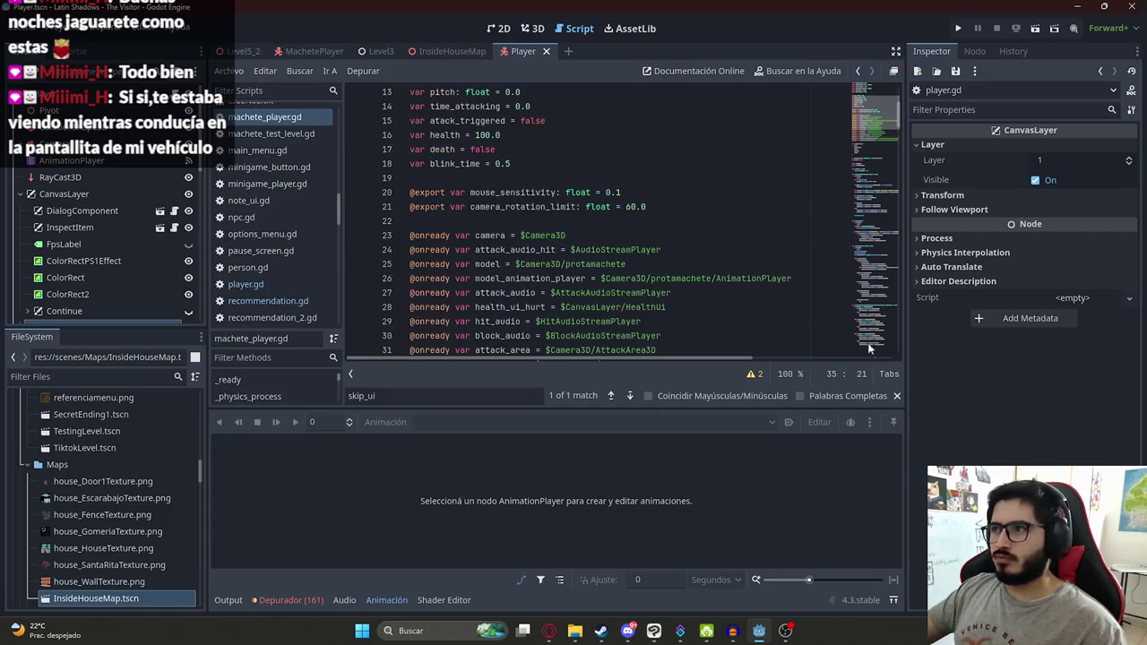
Step: Paste both functions at the end of machete_player.gd, save, and declare skip_cutscene_freeze
left_click(574, 335)
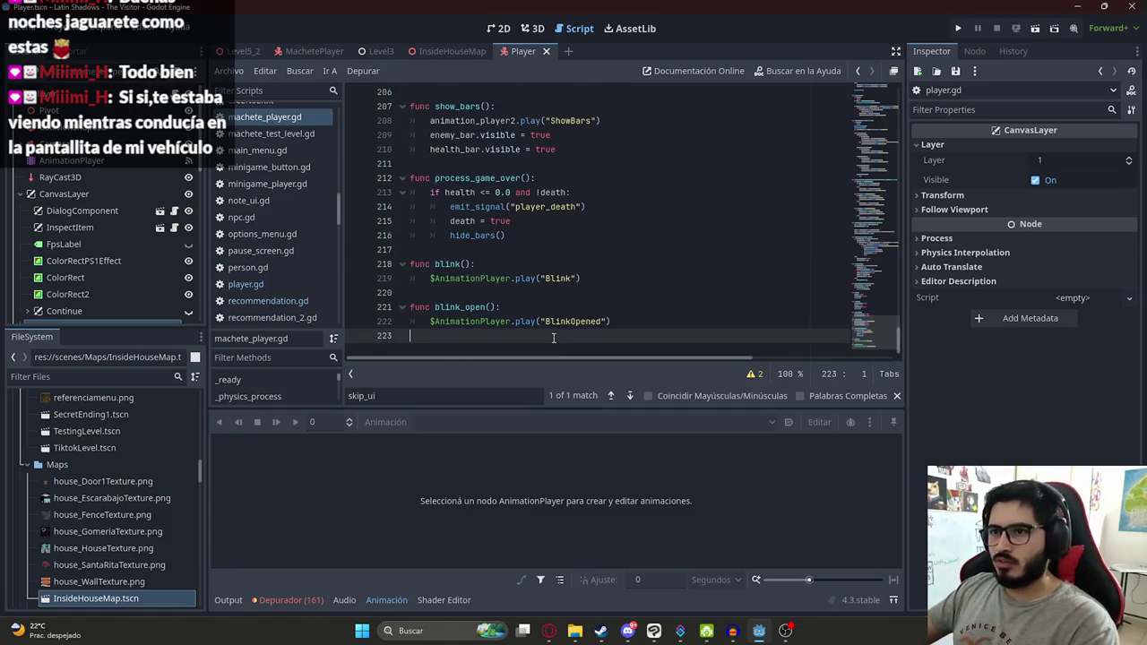
key("ctrl+v")
key("ctrl+s")
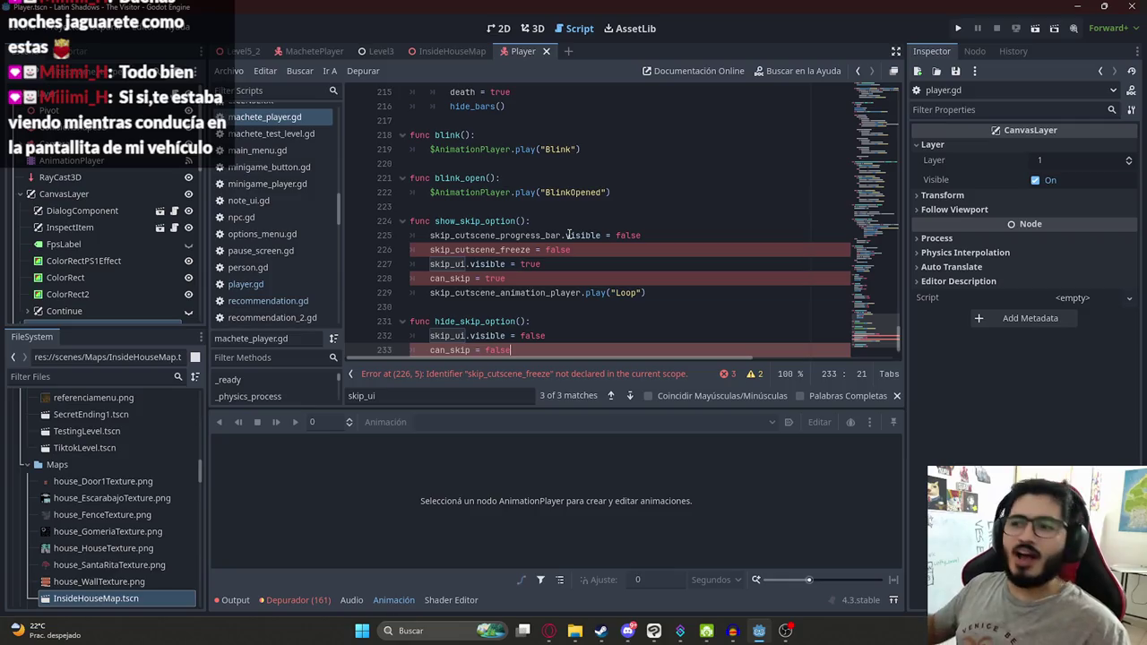
double_click(476, 248)
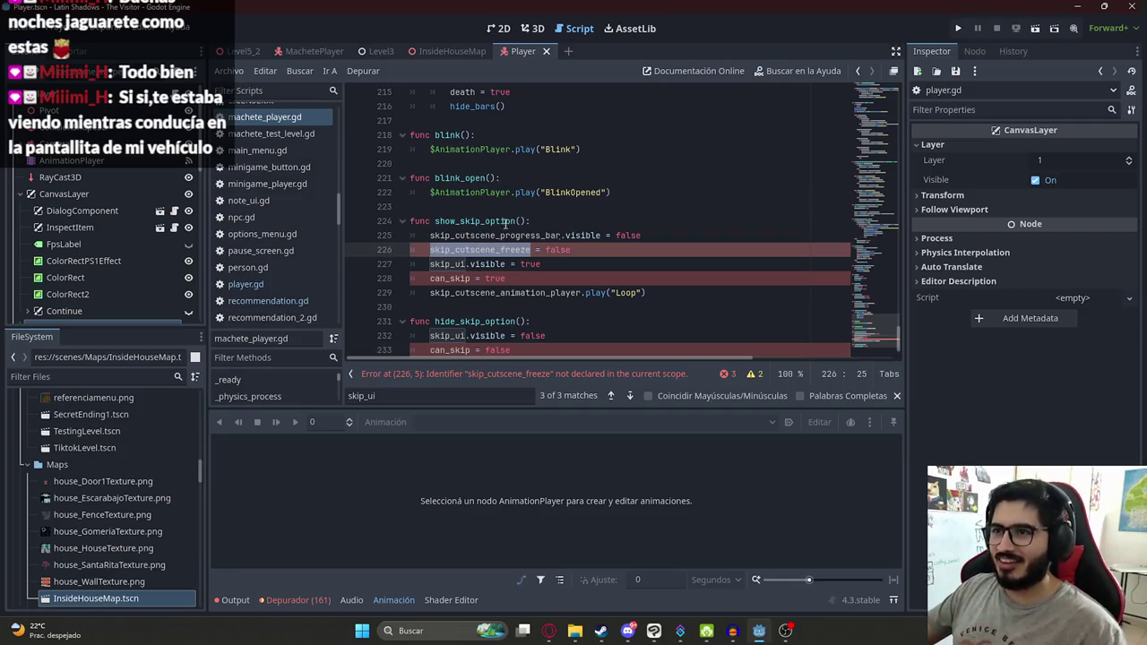
scroll(281, 247, "up", 2)
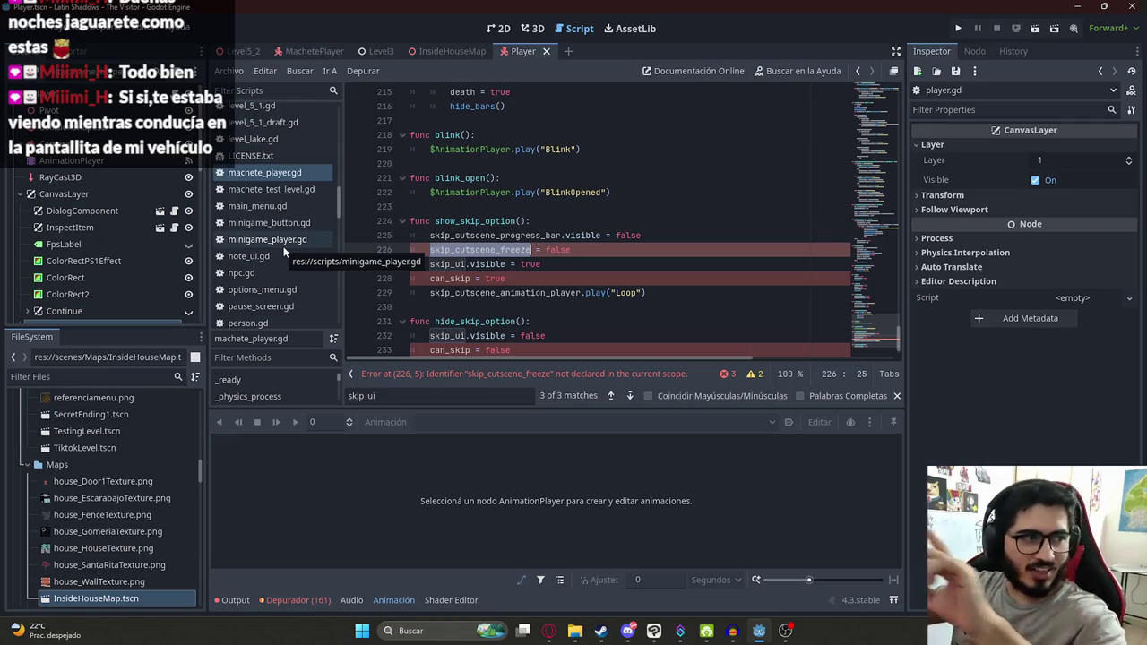
key("ctrl+f")
key("ctrl+z")
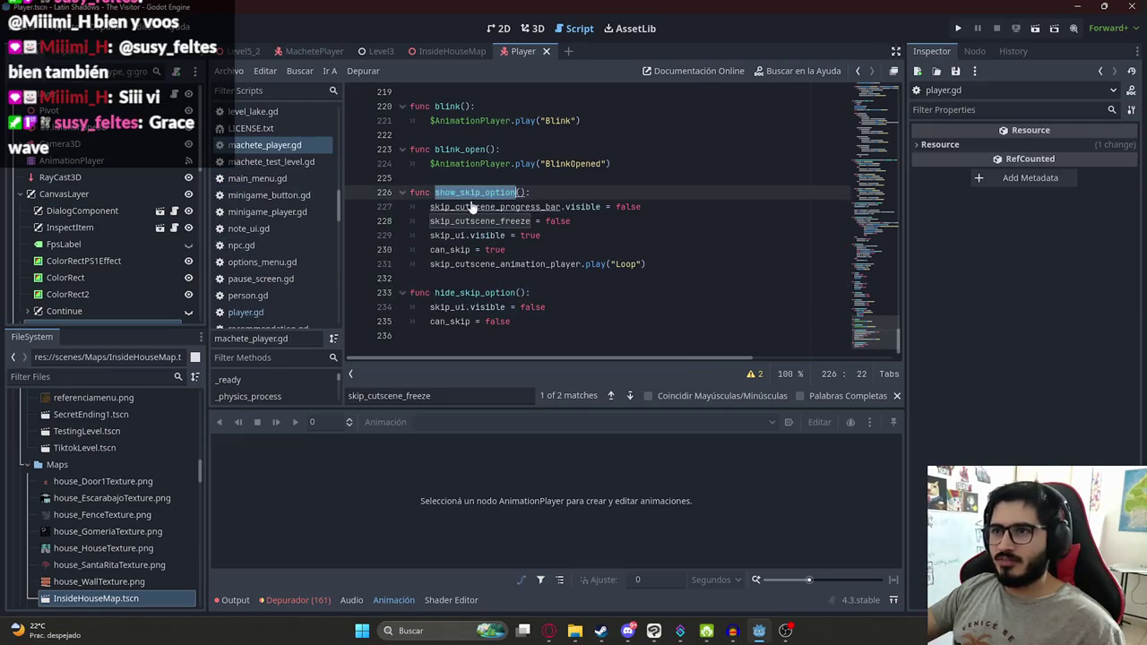
Step: In player.gd, trace where skip_ui is declared and used
scroll(267, 313, "down", 1)
left_click(245, 312)
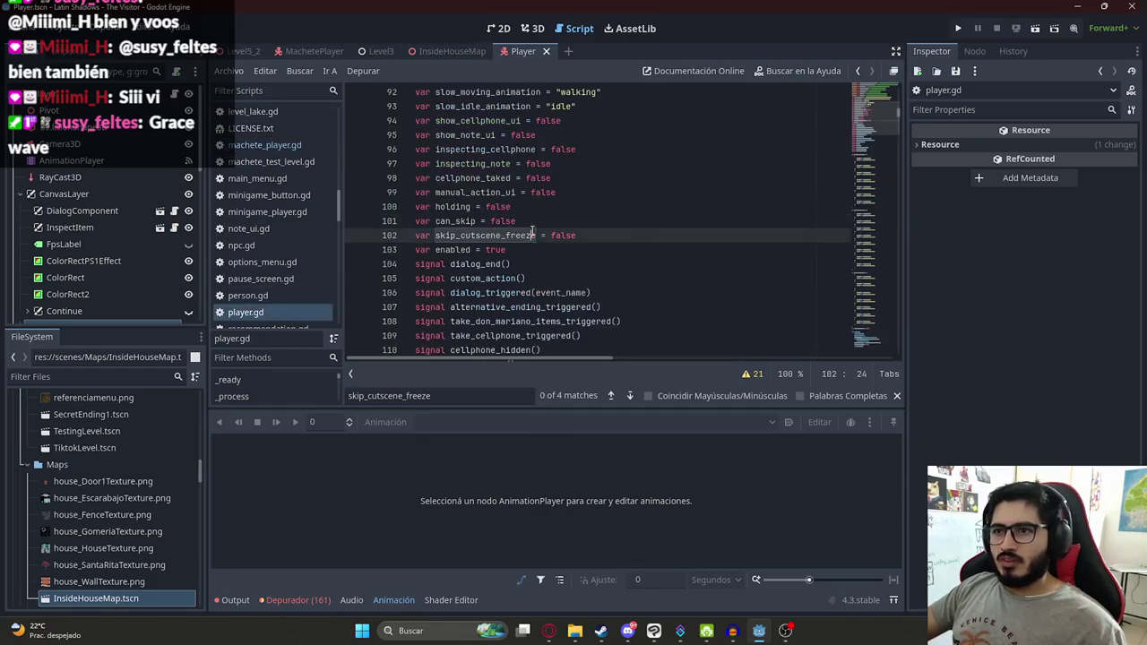
key("ctrl+f")
type("show_skip_option")
scroll(482, 291, "down", 1)
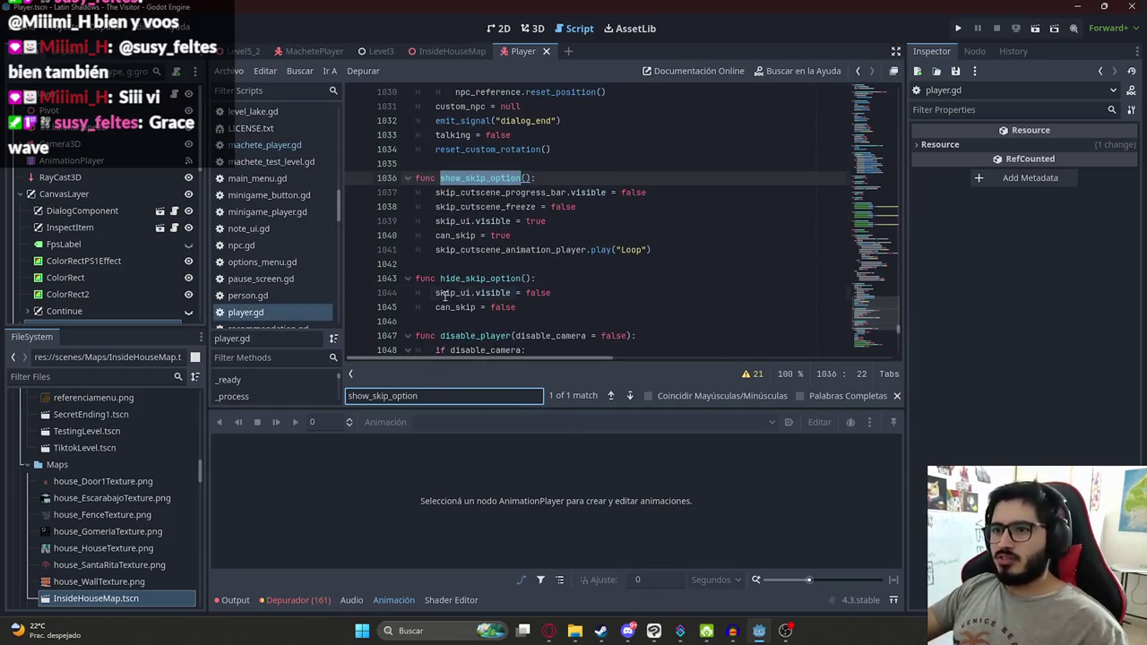
double_click(448, 293)
key("ctrl+f")
key("Return")
key("Return")
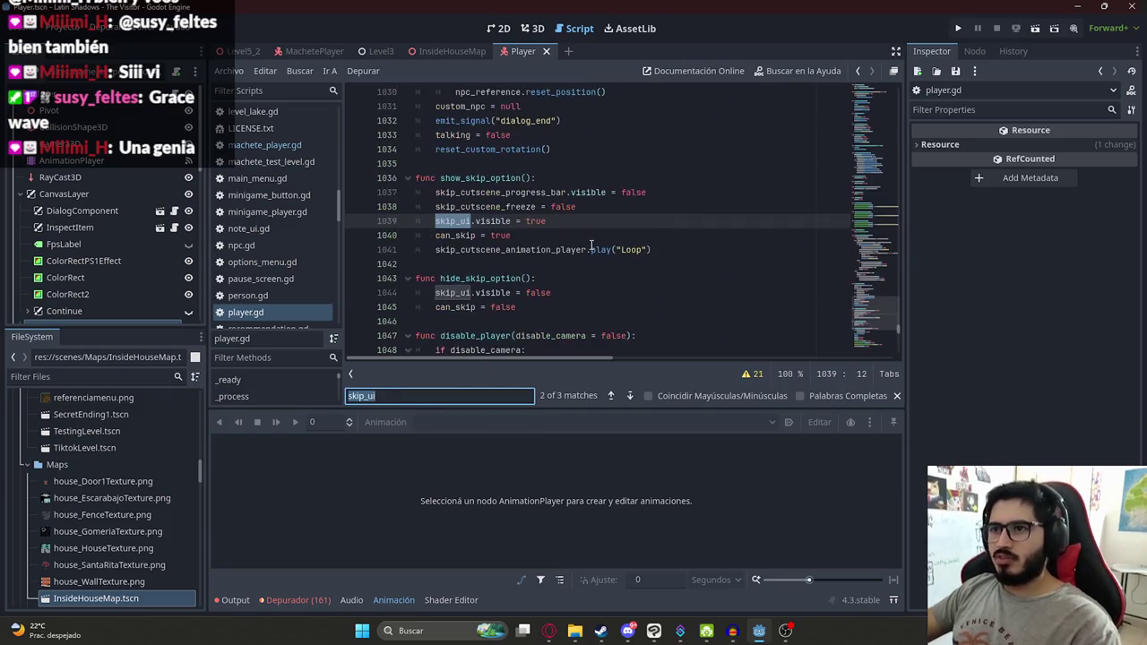
key("Return")
key("Return")
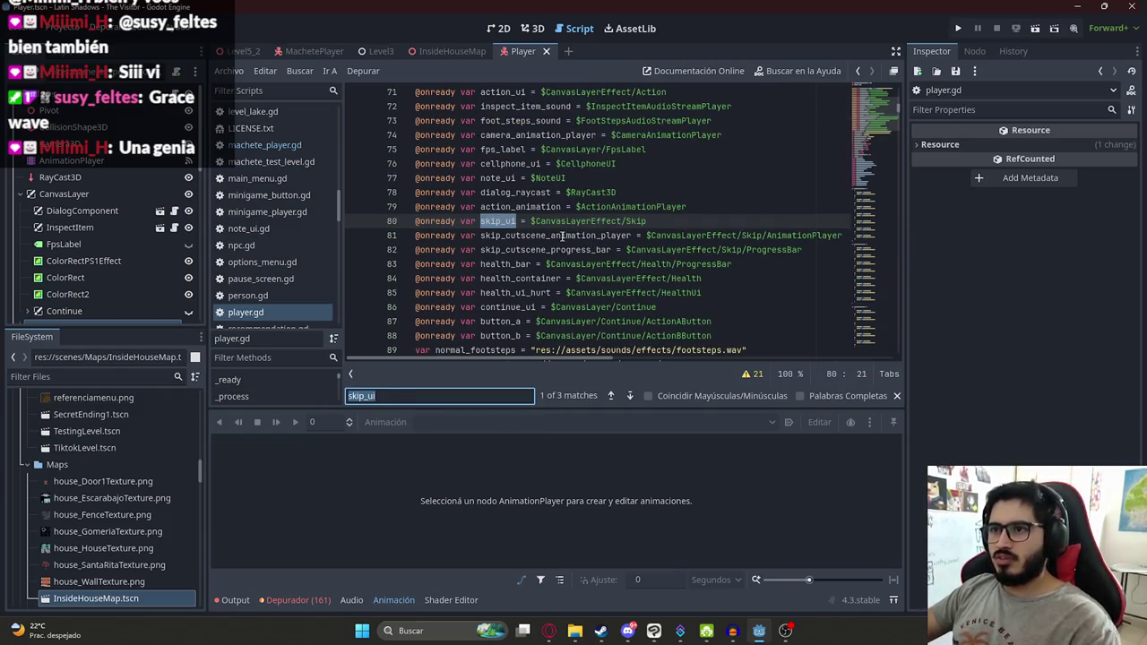
Step: Follow skip_cutscene_progress_bar to skip_cutscene_function (line 995) and copy the whole function
double_click(562, 235)
double_click(561, 246)
key("ctrl+f")
key("Return")
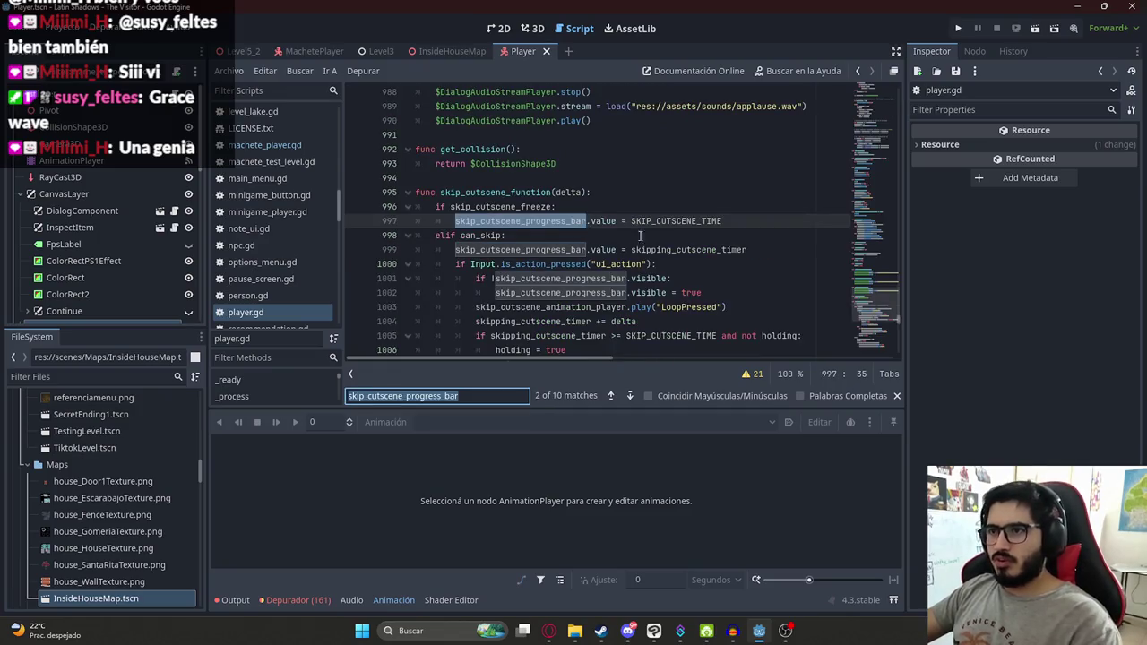
double_click(513, 194)
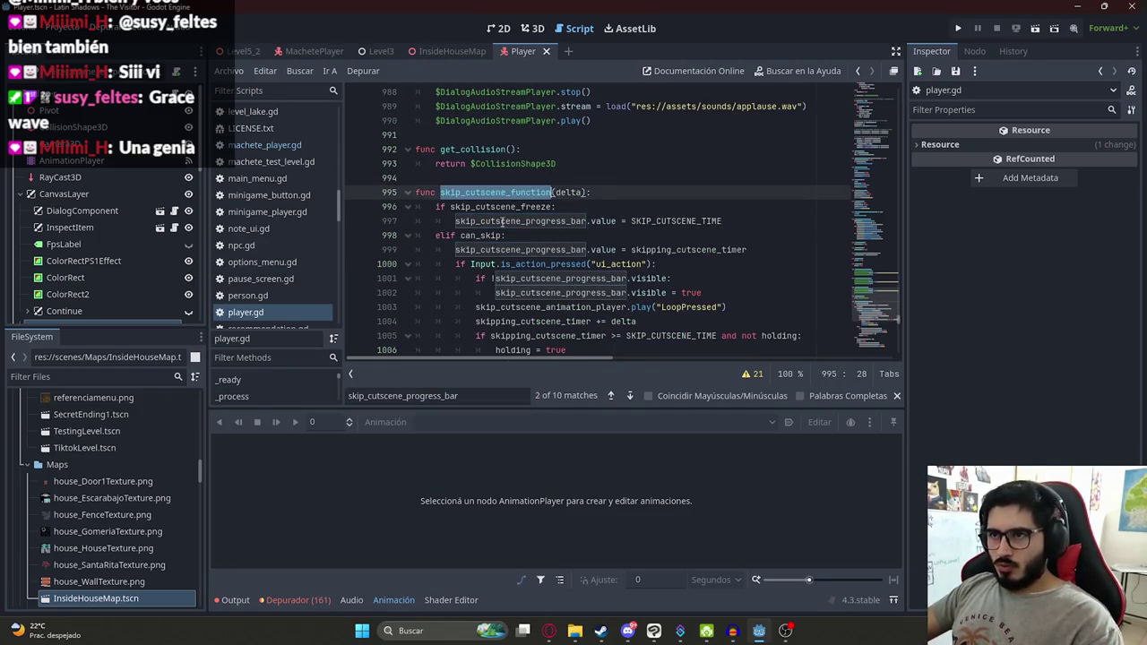
key("ctrl+f")
key("Return")
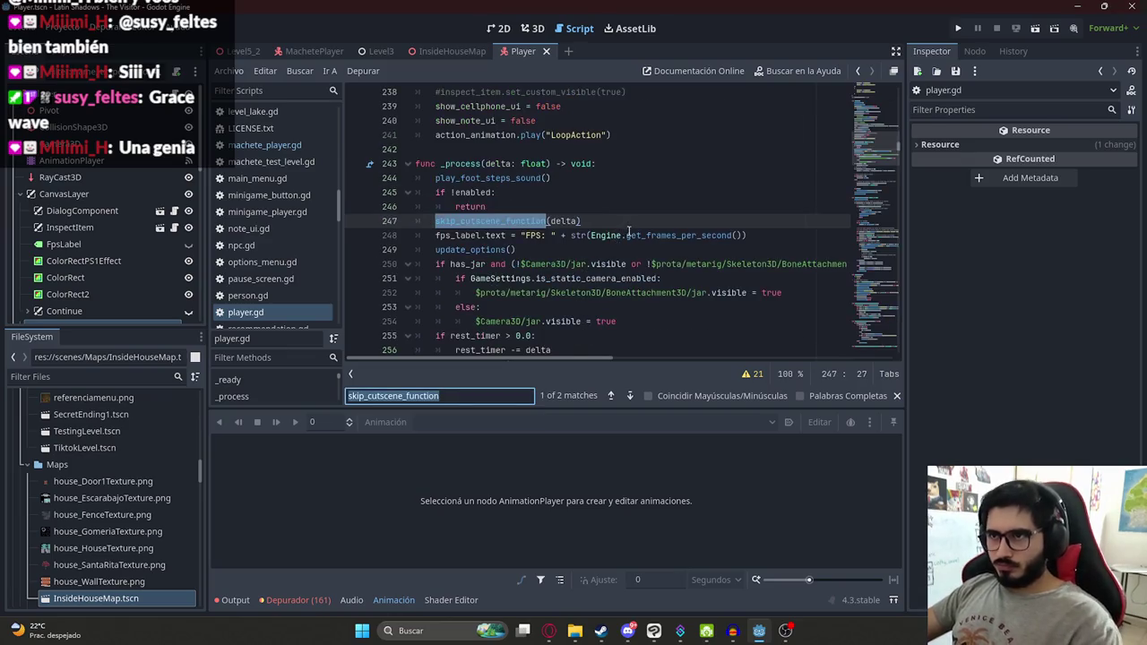
key("Return")
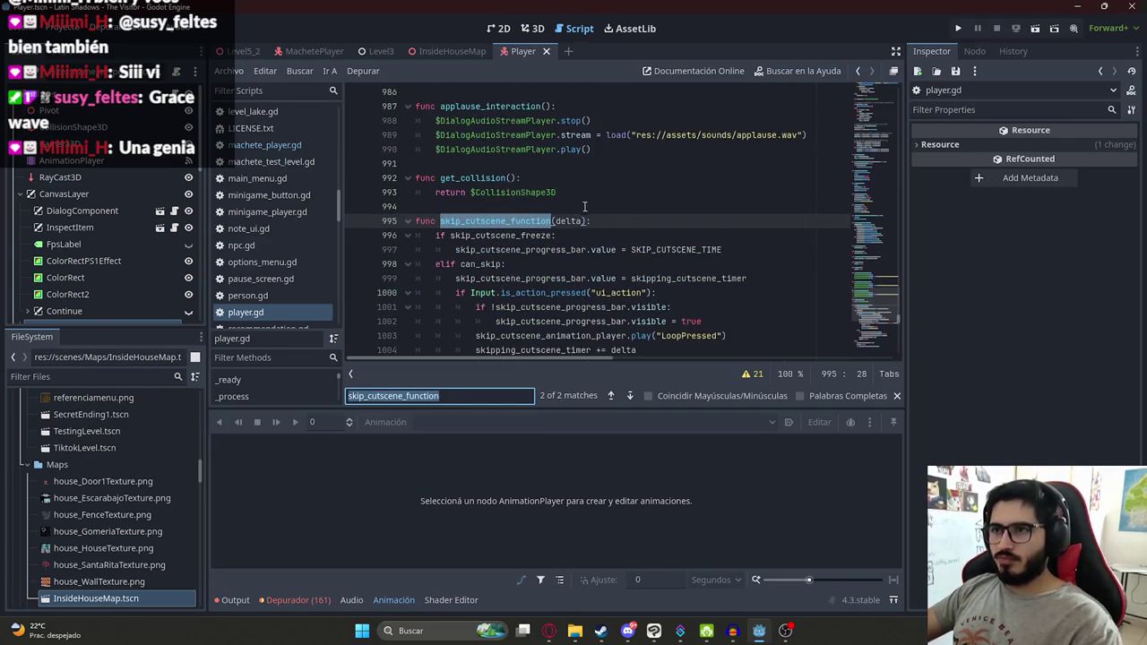
scroll(557, 229, "down", 5)
scroll(563, 249, "down", 3)
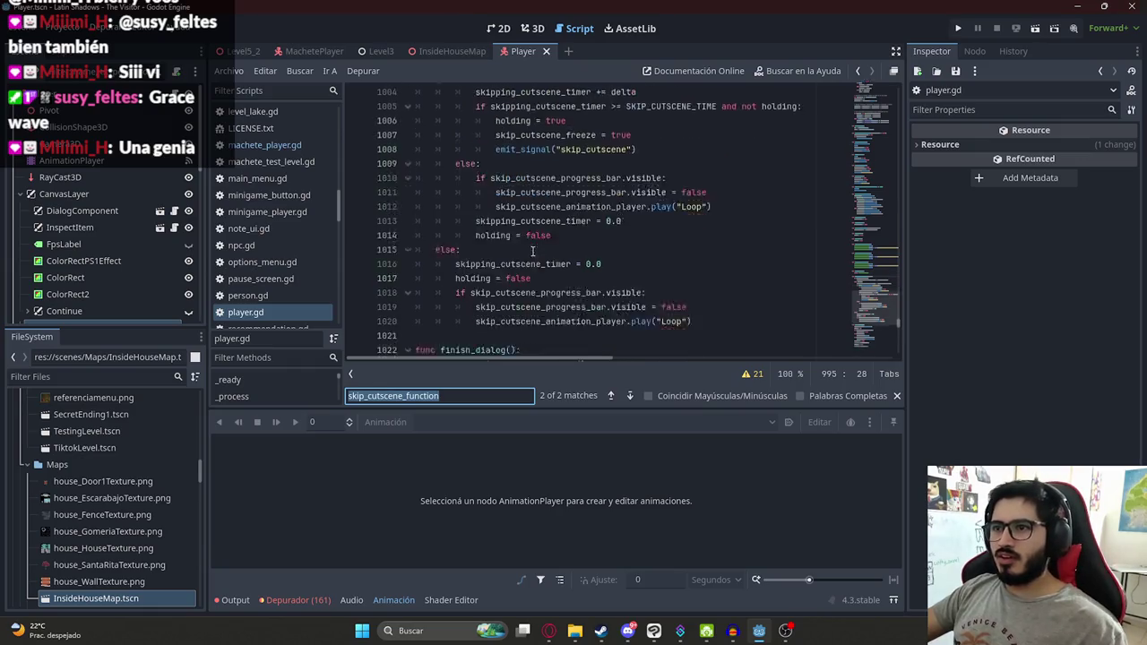
mouse_move(692, 235)
left_mouse_down()
mouse_move(481, 221)
mouse_move(484, 269)
mouse_move(456, 209)
mouse_move(370, 149)
left_mouse_up()
key("ctrl+c")
left_click(264, 145)
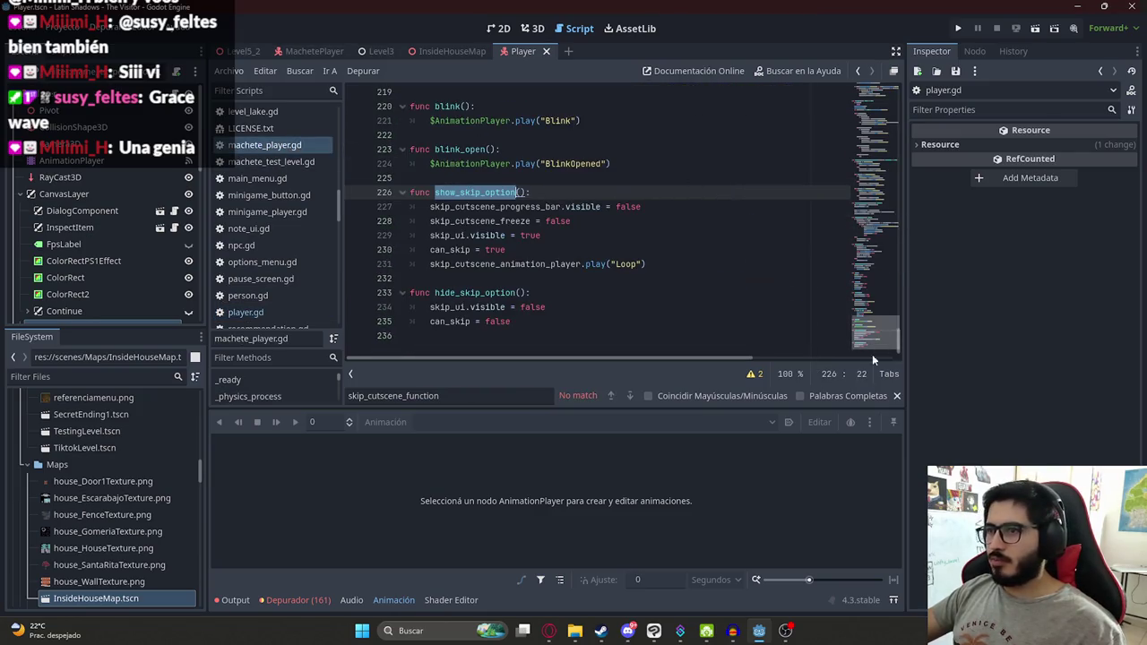
Step: Paste skip_cutscene_function at the end of machete_player.gd and inspect the undeclared SKIP_CUTSCENE_TIME
left_click(627, 335)
key("Return")
key("ctrl+v")
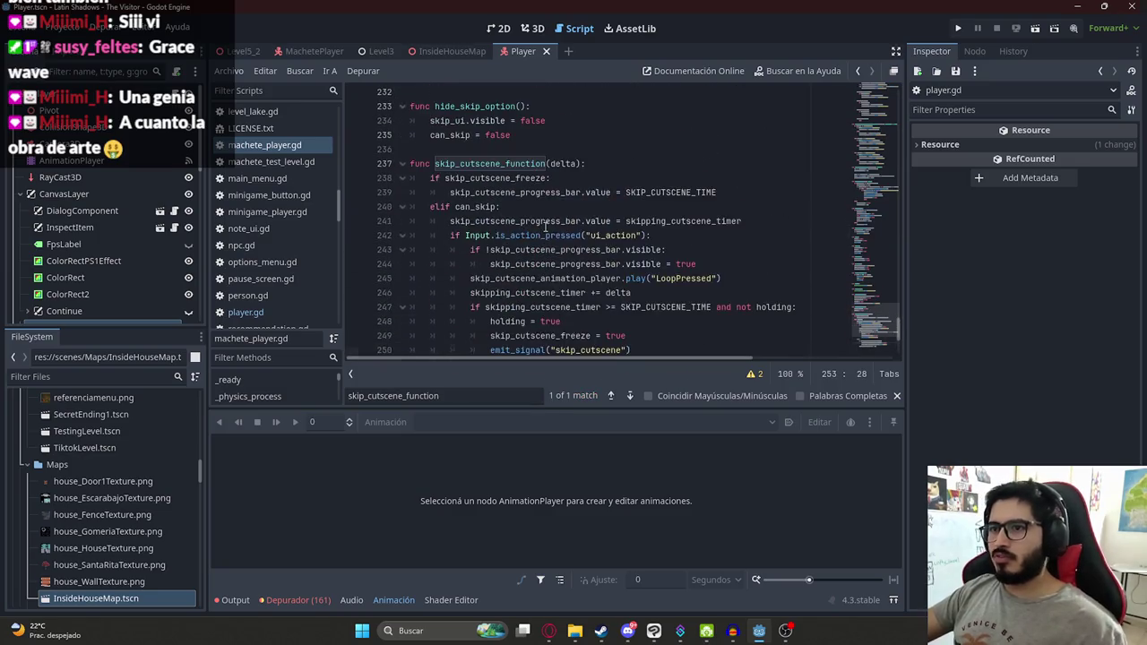
left_click(574, 320)
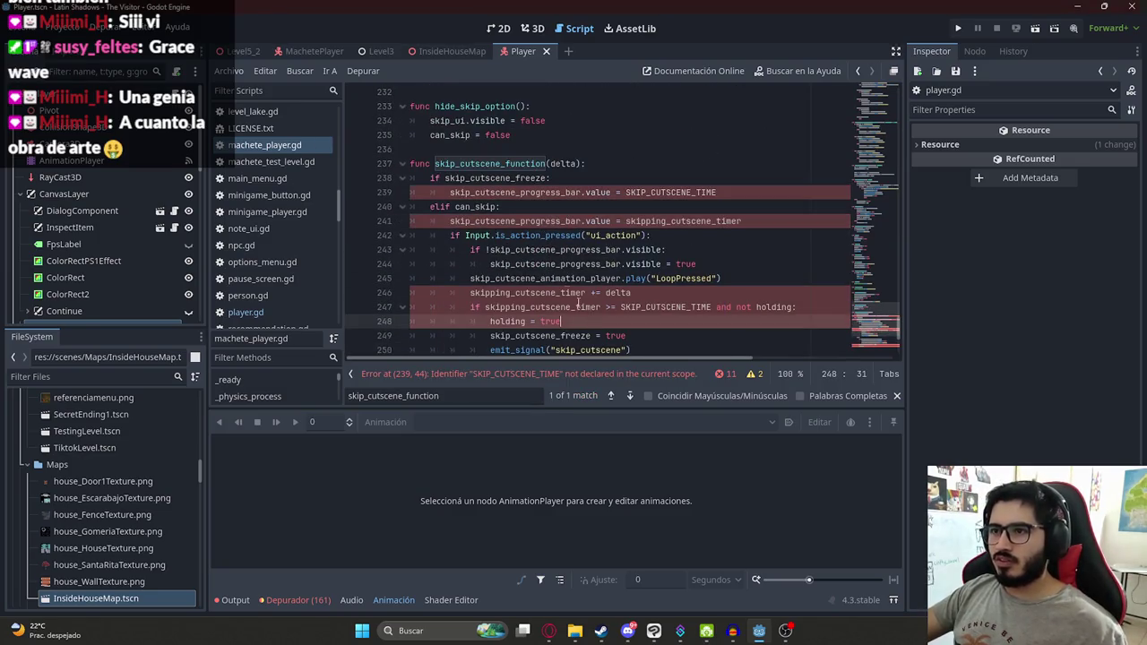
double_click(538, 190)
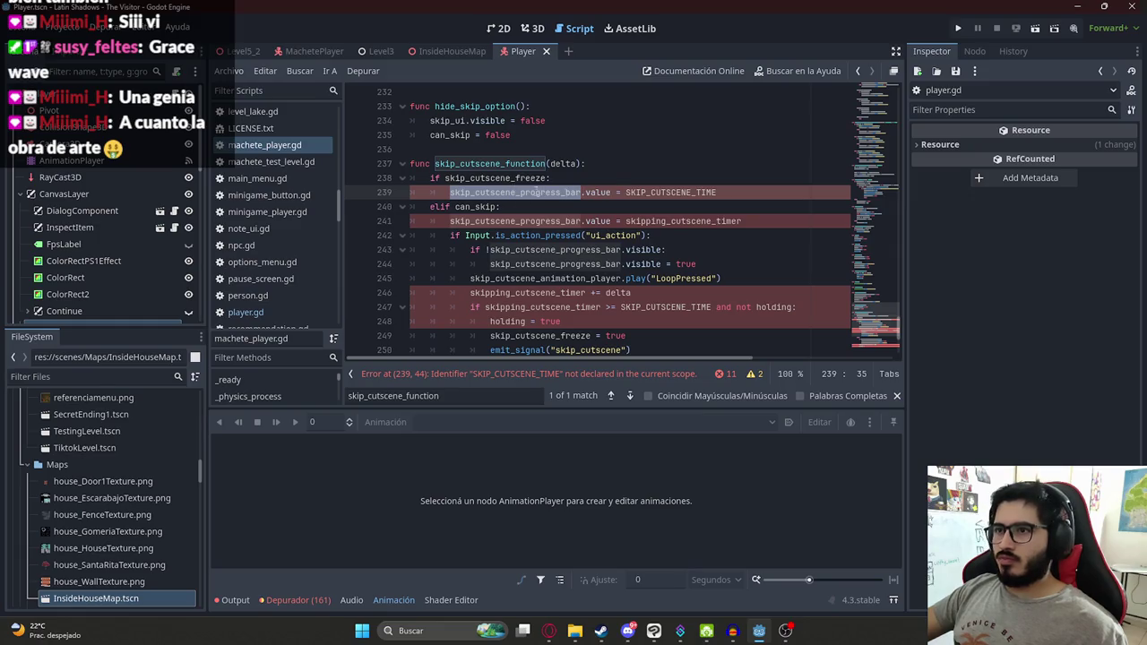
double_click(659, 188)
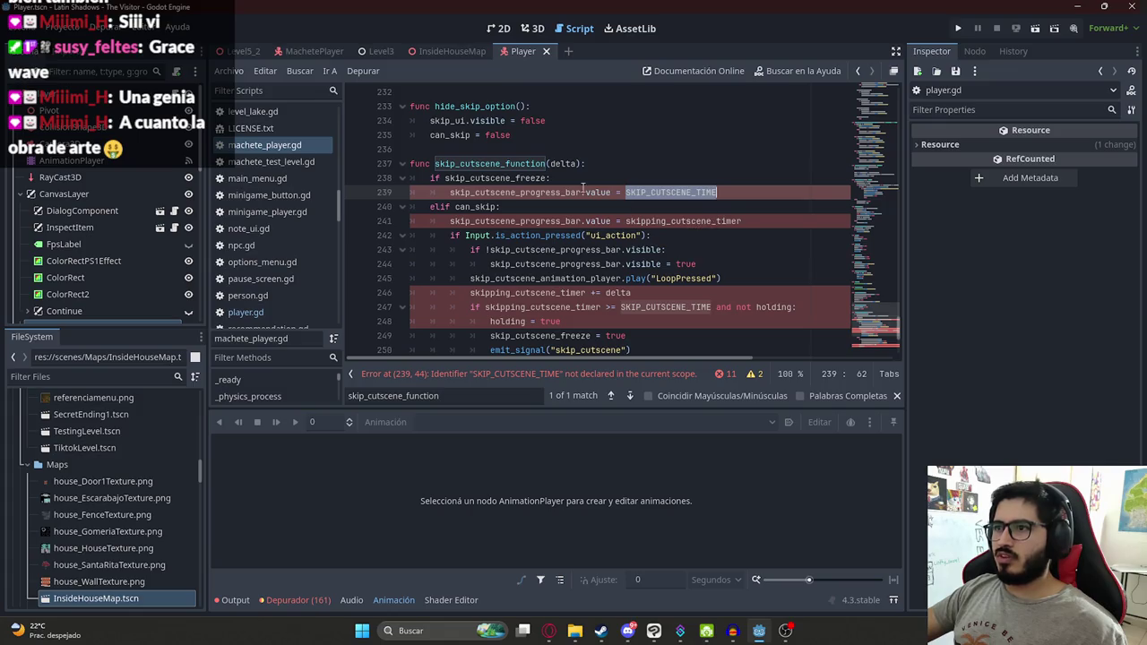
Step: Copy the SKIP_CUTSCENE_TIME constant line from player.gd
left_click(260, 312)
left_click(641, 234)
left_click(641, 207, "ctrl")
left_click(566, 220)
key("shift+Up")
key("shift+Home")
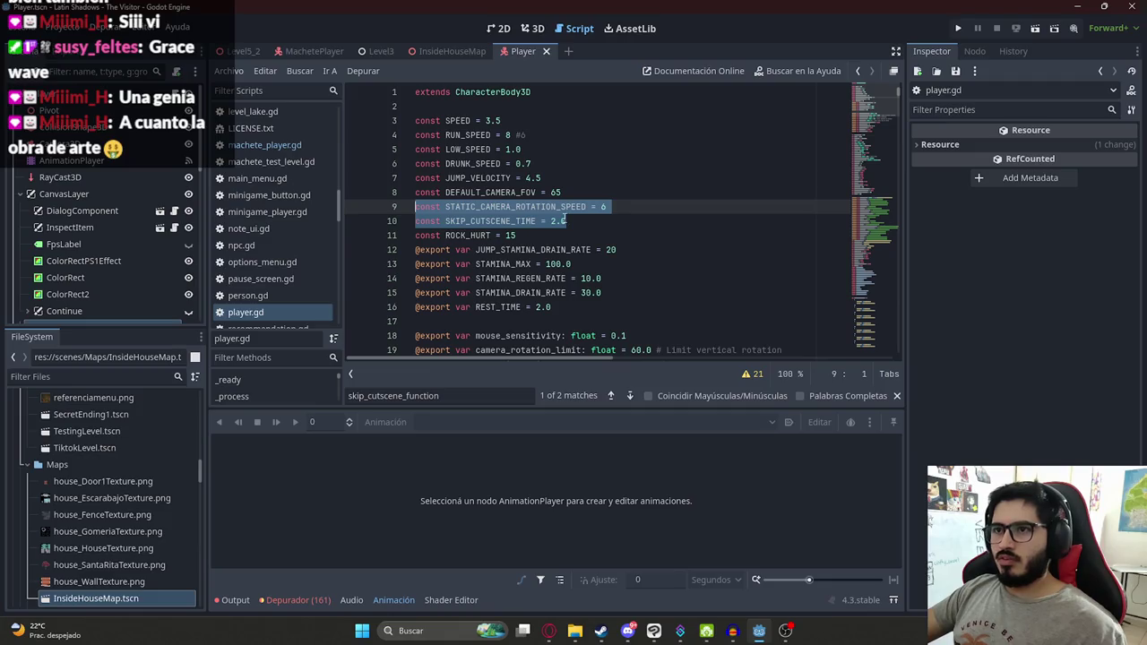
left_click(565, 221)
left_click(265, 144)
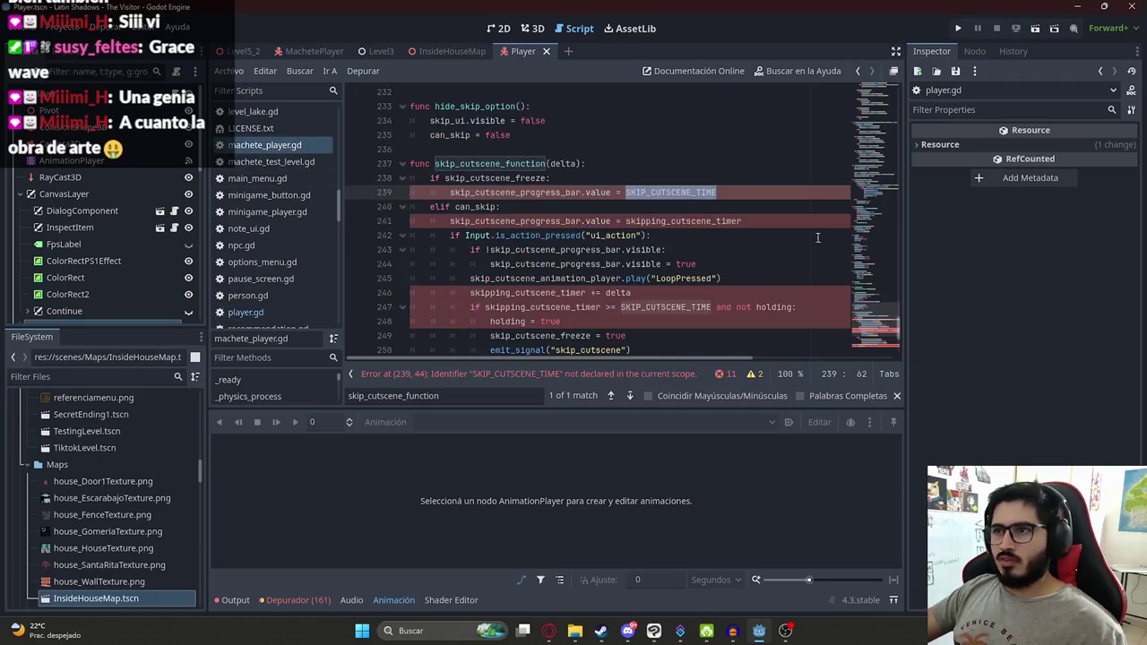
left_click_drag(867, 293, 869, 94)
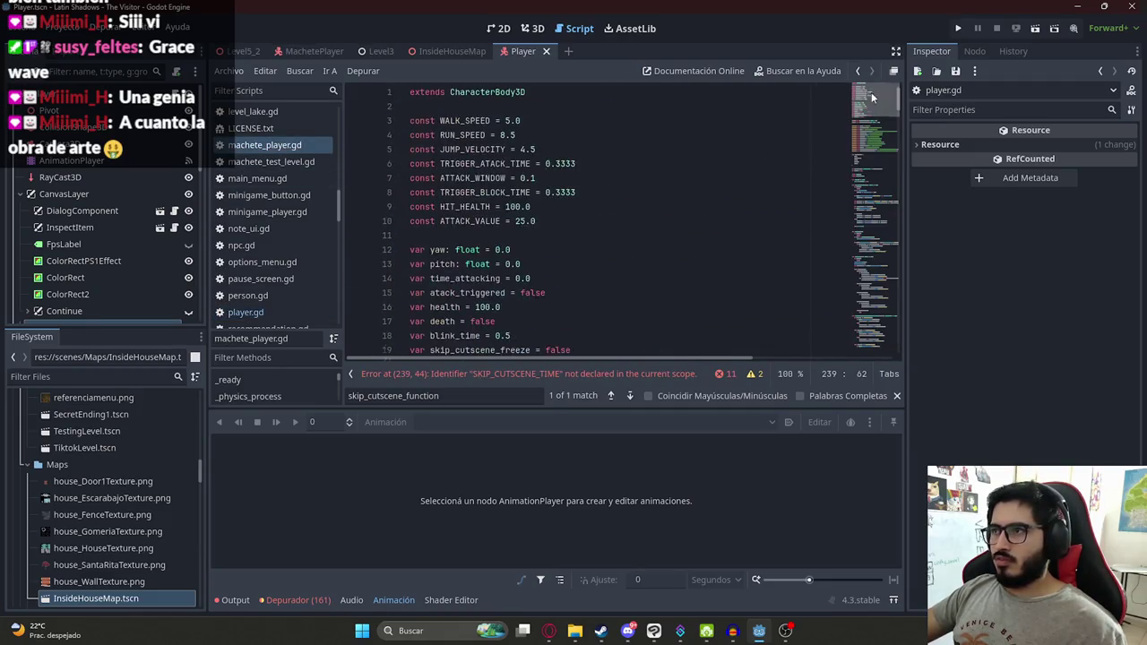
Step: Paste SKIP_CUTSCENE_TIME = 2.0 below the constants in machete_player.gd and save
left_click(555, 217)
key("Return")
key("ctrl+v")
left_click(245, 312)
scroll(876, 261, "down", 20)
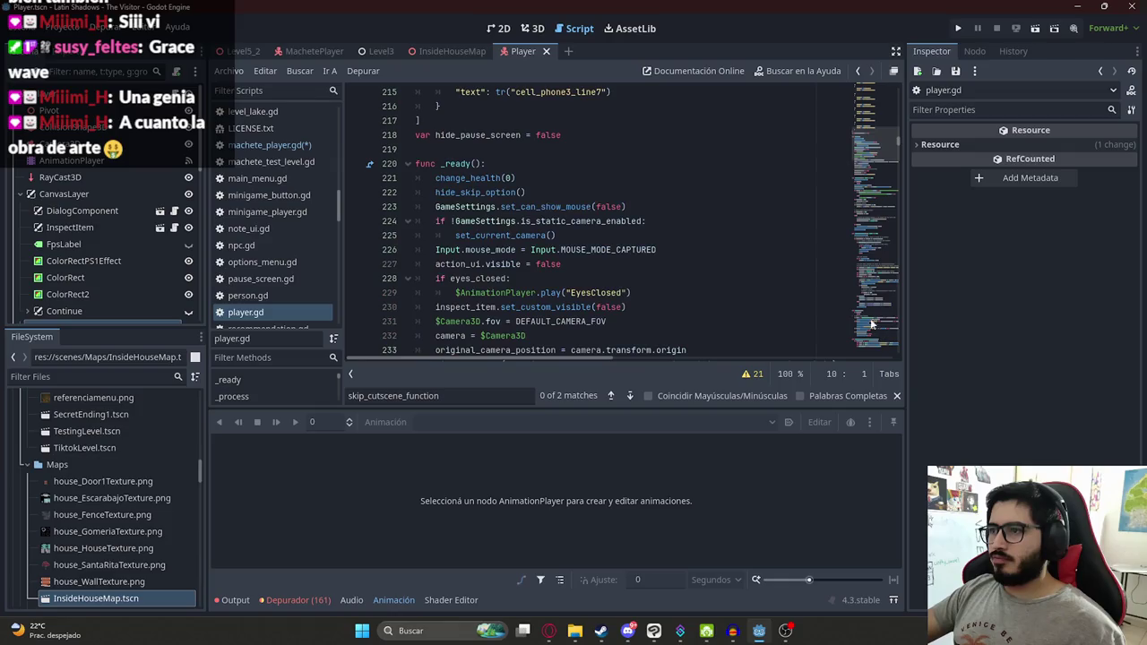
left_click(276, 146)
key("ctrl+s")
Step: Locate the undeclared skipping_cutscene_timer in the pasted skip function
scroll(888, 224, "down", 1)
left_click(867, 187)
scroll(868, 187, "down", 20)
scroll(676, 171, "up", 2)
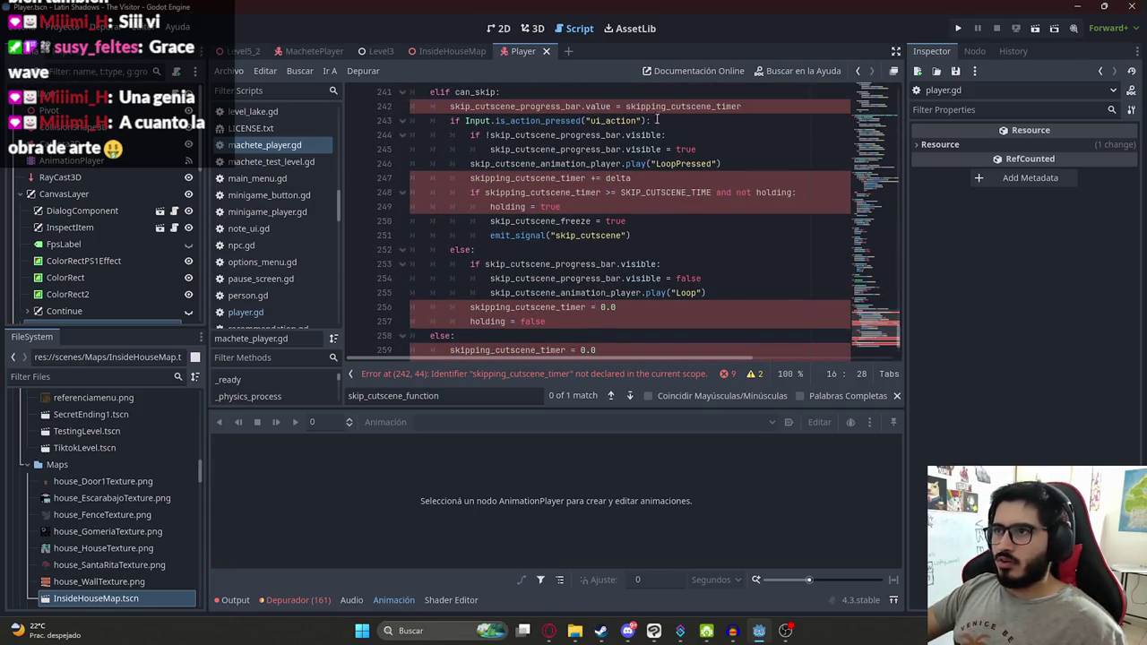
double_click(681, 106)
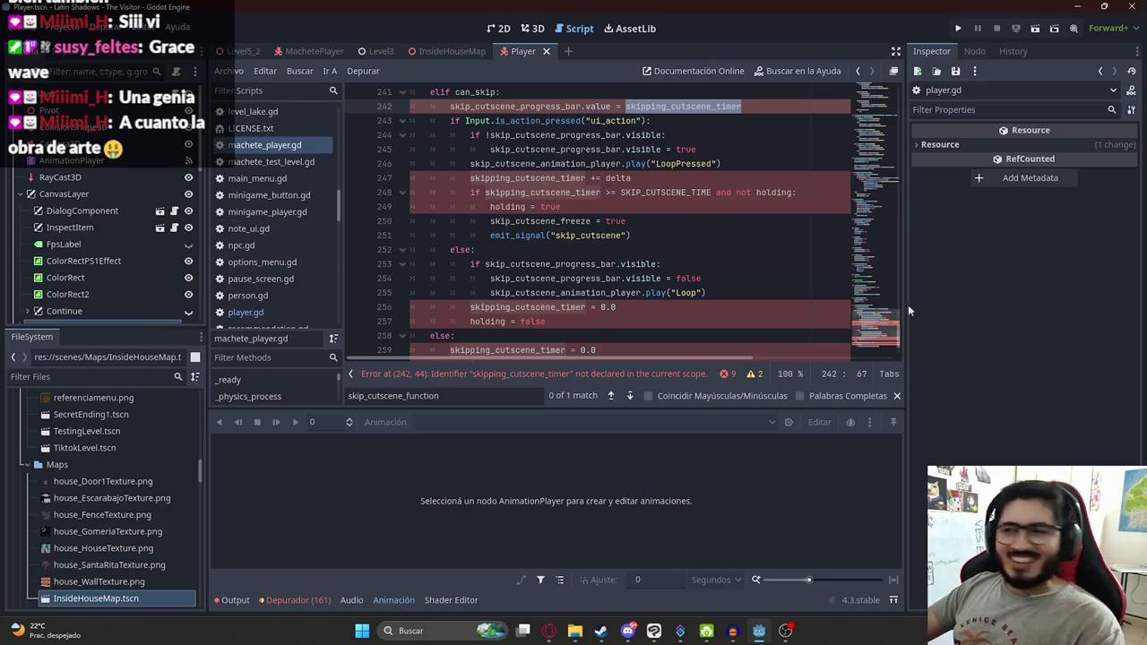
scroll(697, 202, "up", 2)
left_click(696, 149)
double_click(674, 192)
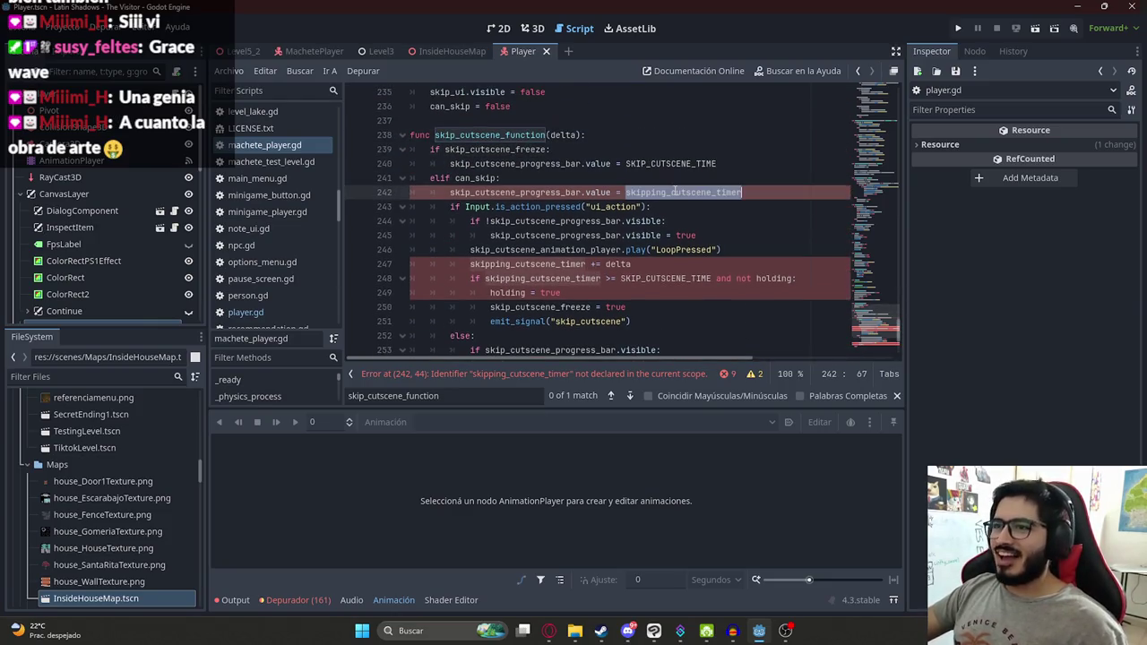
Step: Copy 'var skipping_cutscene_timer = 0.0' from player.gd and paste it after can_skip
left_click(245, 312)
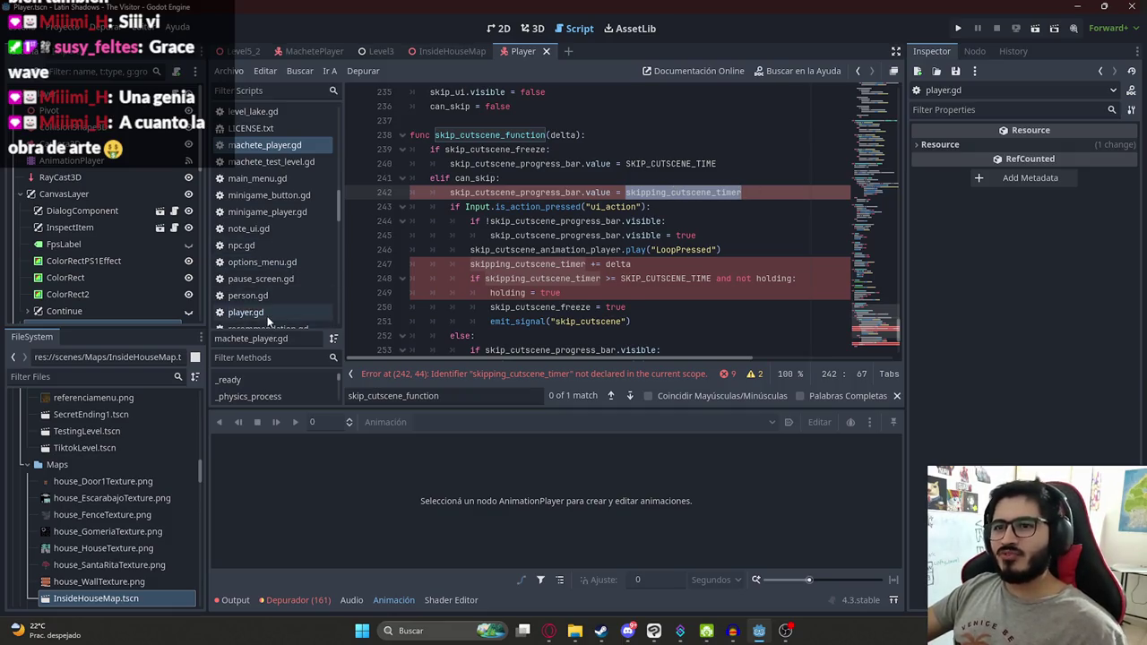
key("ctrl+f")
left_click(686, 221, "ctrl")
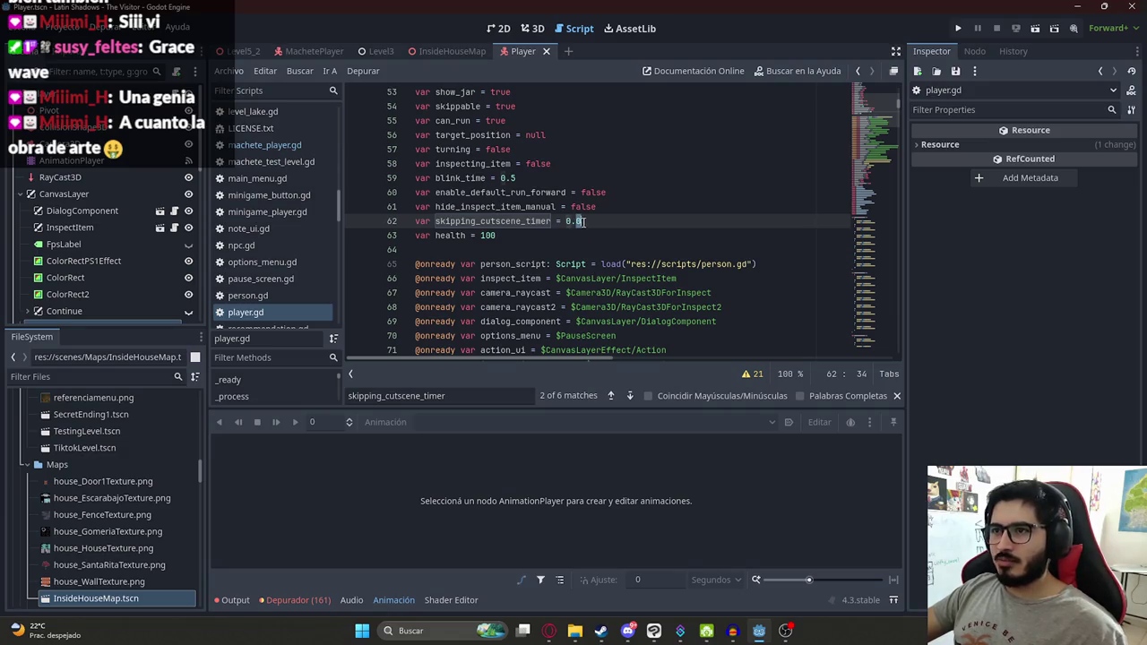
left_click_drag(598, 221, 385, 221)
key("ctrl+c")
left_click(278, 145)
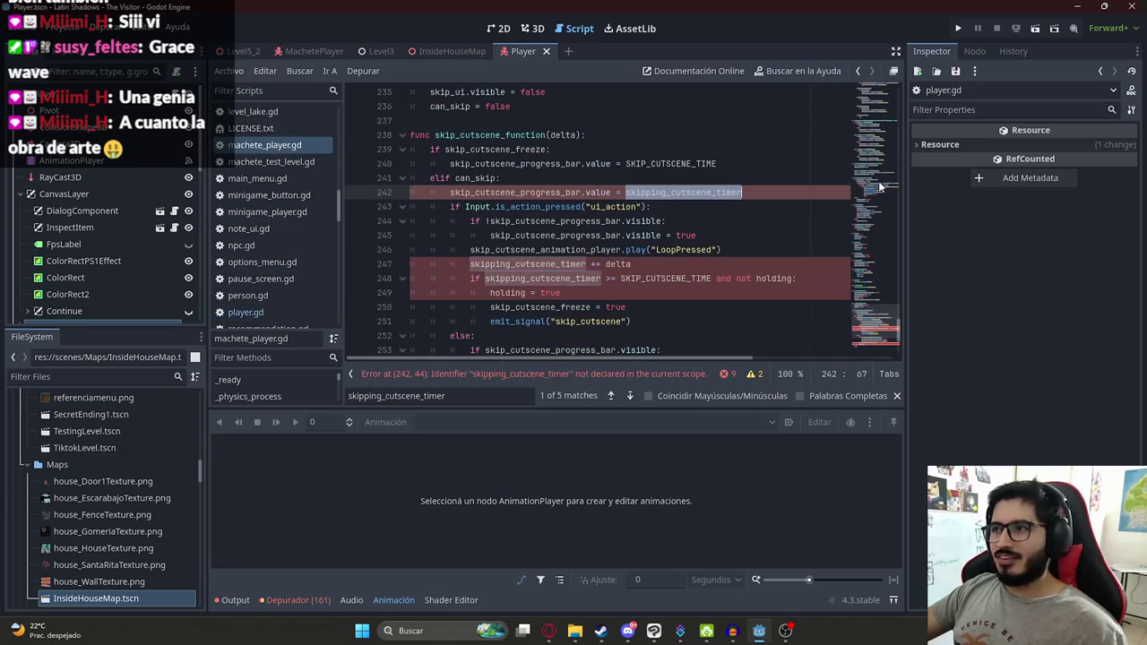
left_click_drag(881, 186, 885, 100)
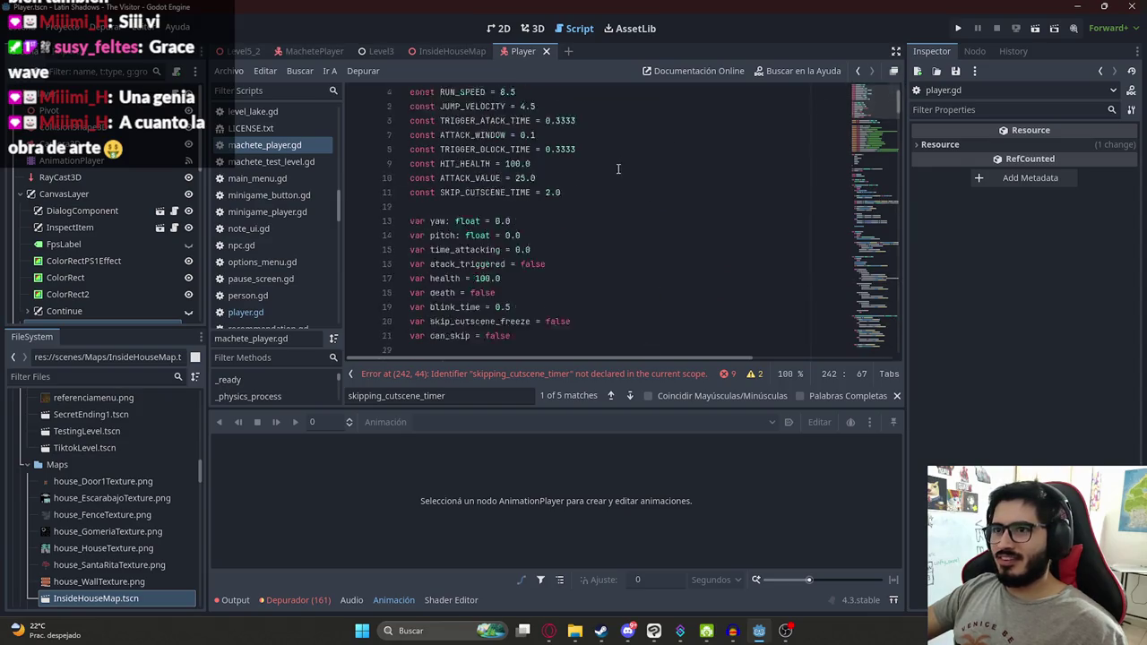
scroll(617, 167, "down", 4)
left_click(517, 164)
key("Return")
key("ctrl+v")
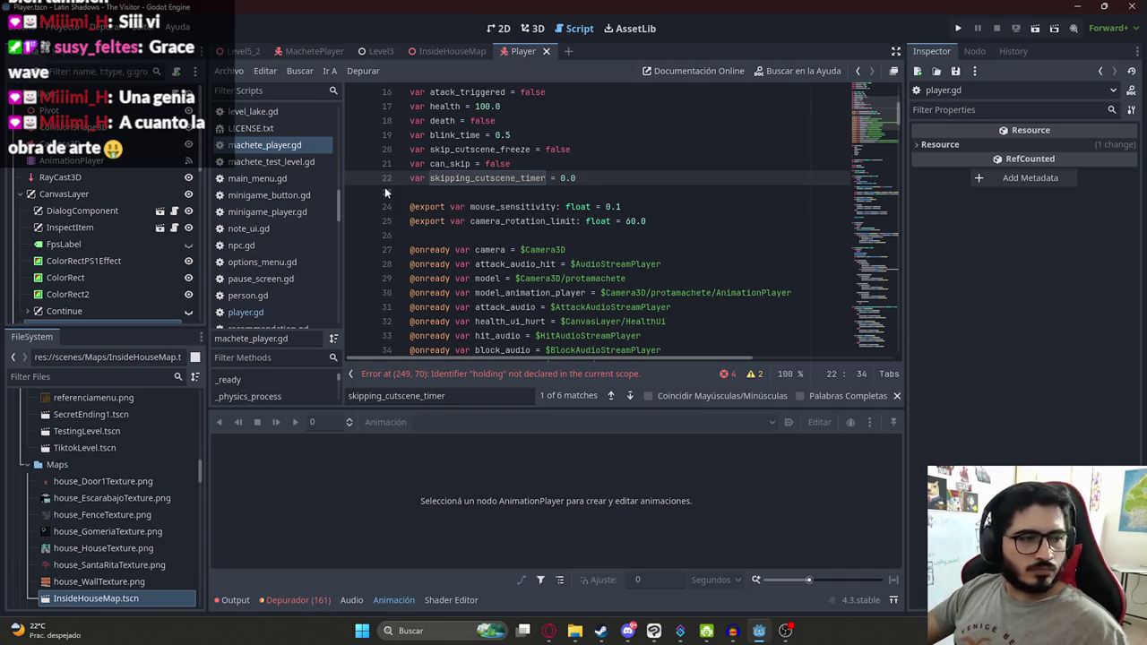
Step: Check the skip condition in machete_player.gd, finding holding undeclared
left_click(449, 151)
double_click(515, 178)
scroll(538, 206, "up", 5)
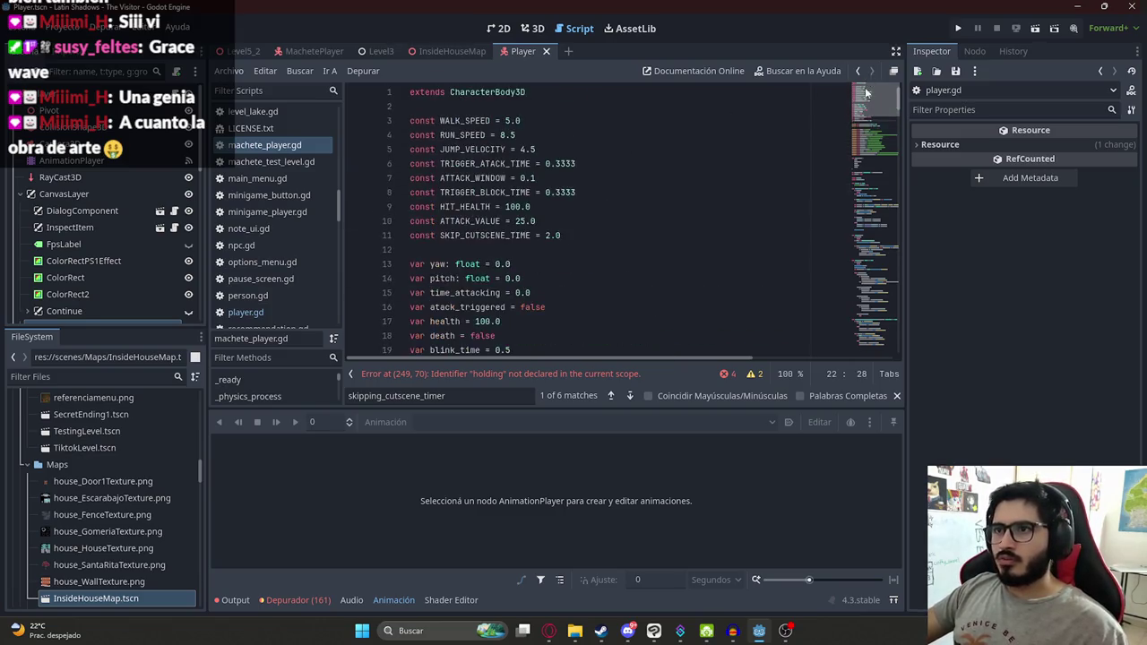
scroll(502, 215, "down", 4)
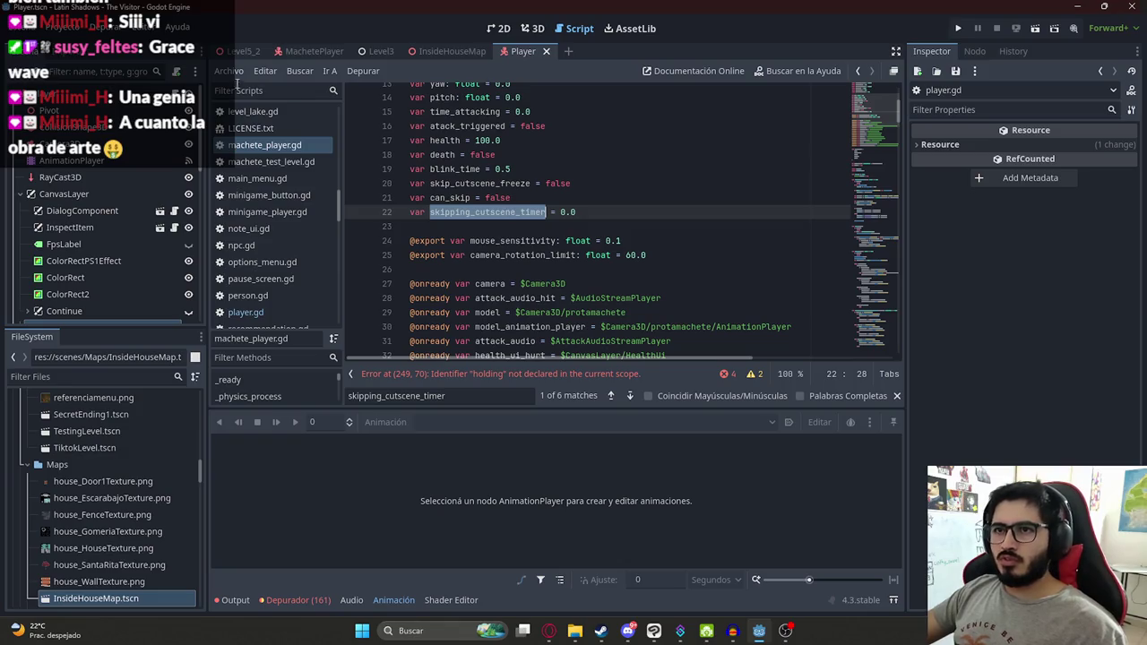
left_click_drag(897, 108, 889, 372)
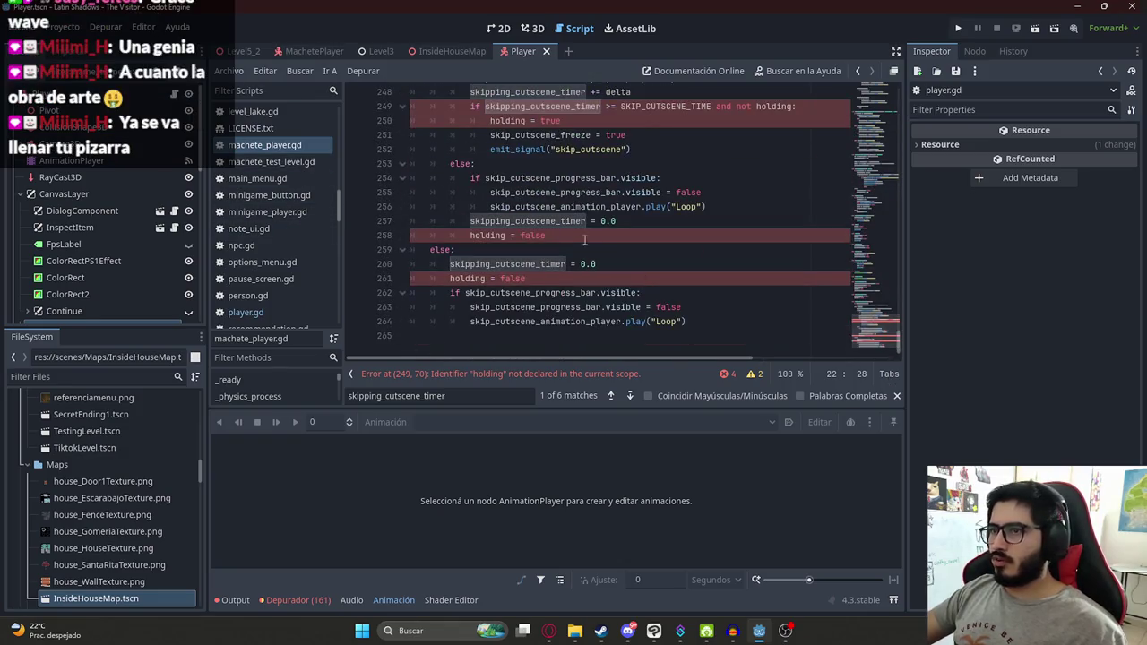
scroll(584, 239, "up", 2)
double_click(529, 192)
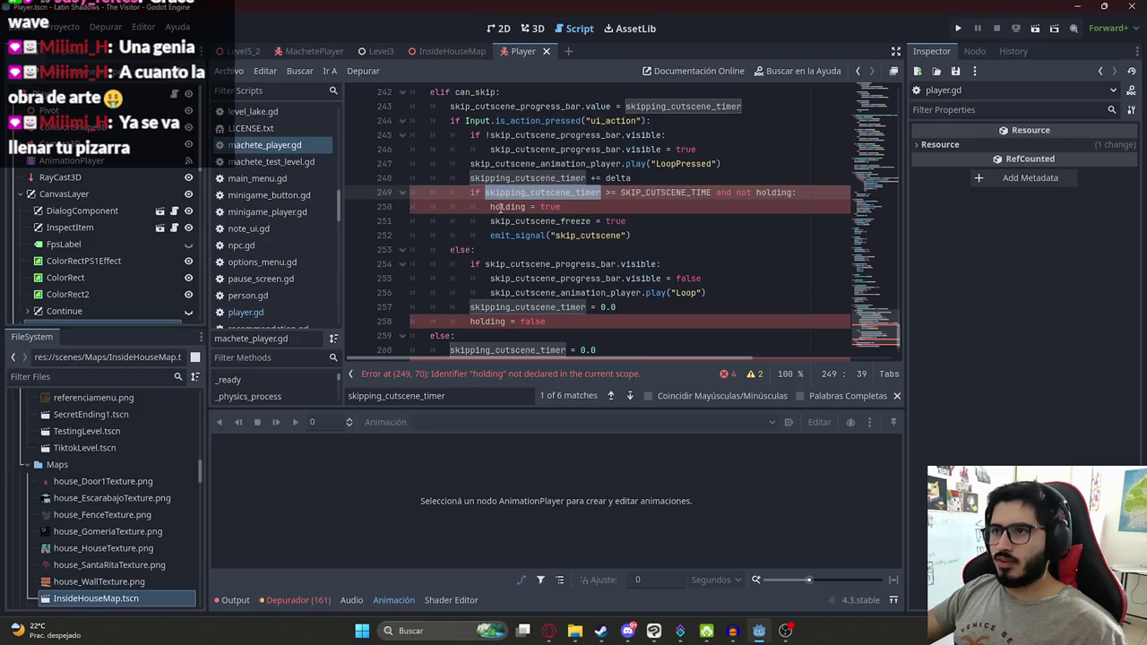
double_click(651, 192)
double_click(773, 192)
key("ctrl+c")
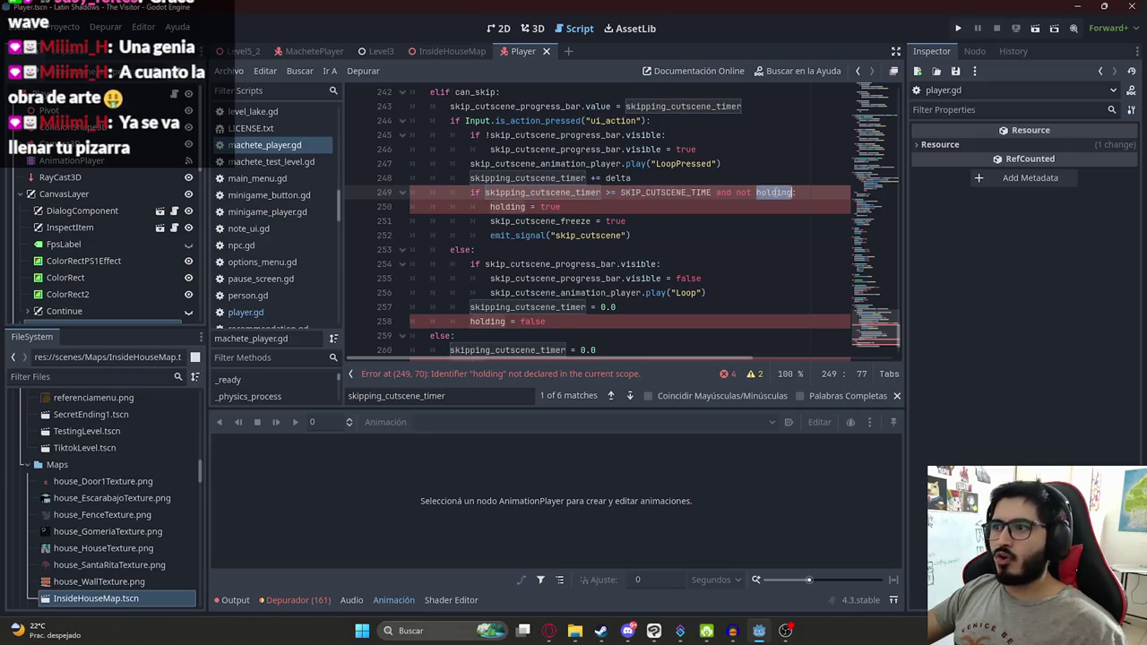
Step: Add 'var holding = false' on line 23 below the skip timer and save
left_click(240, 312)
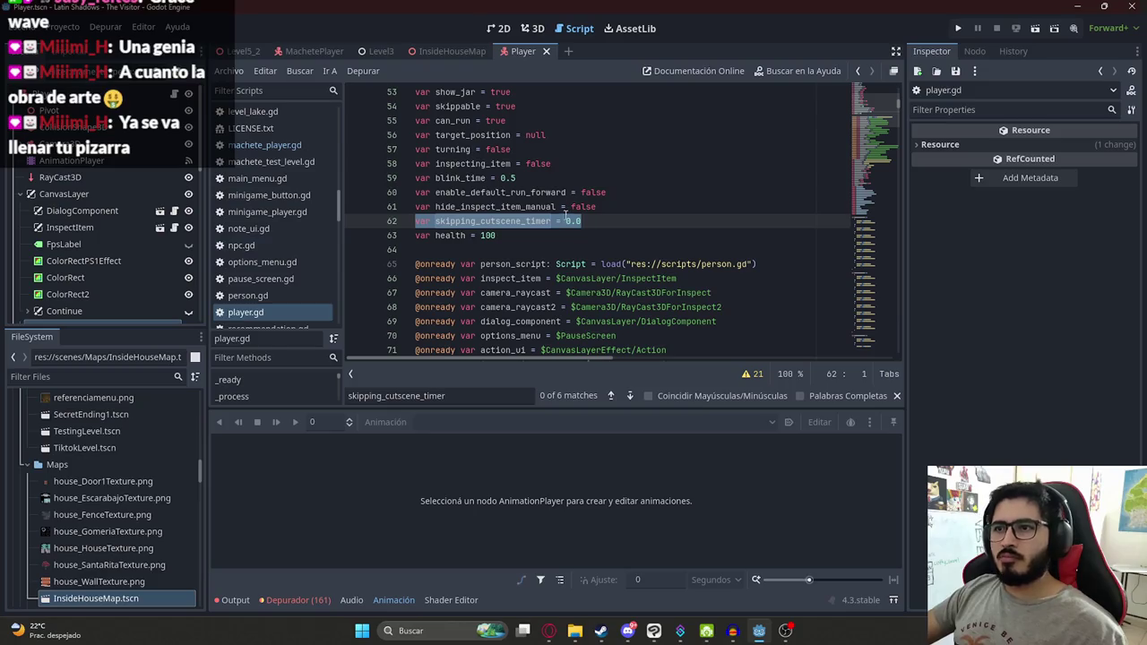
left_click(502, 163)
key("ctrl+f")
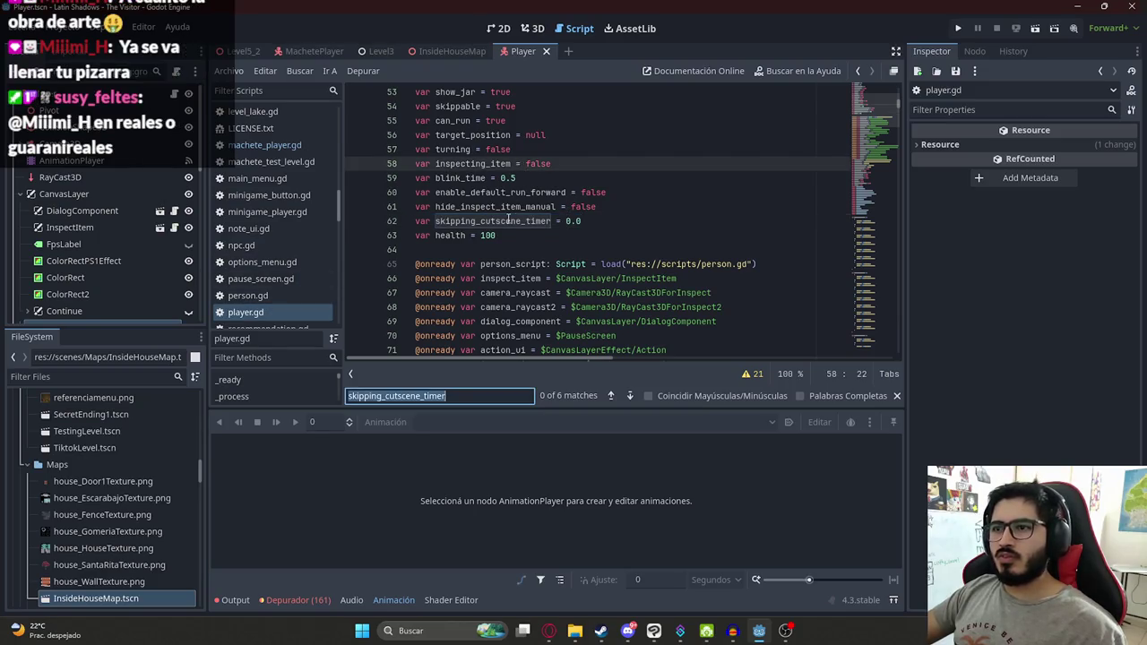
key("ctrl+v")
left_click(284, 146)
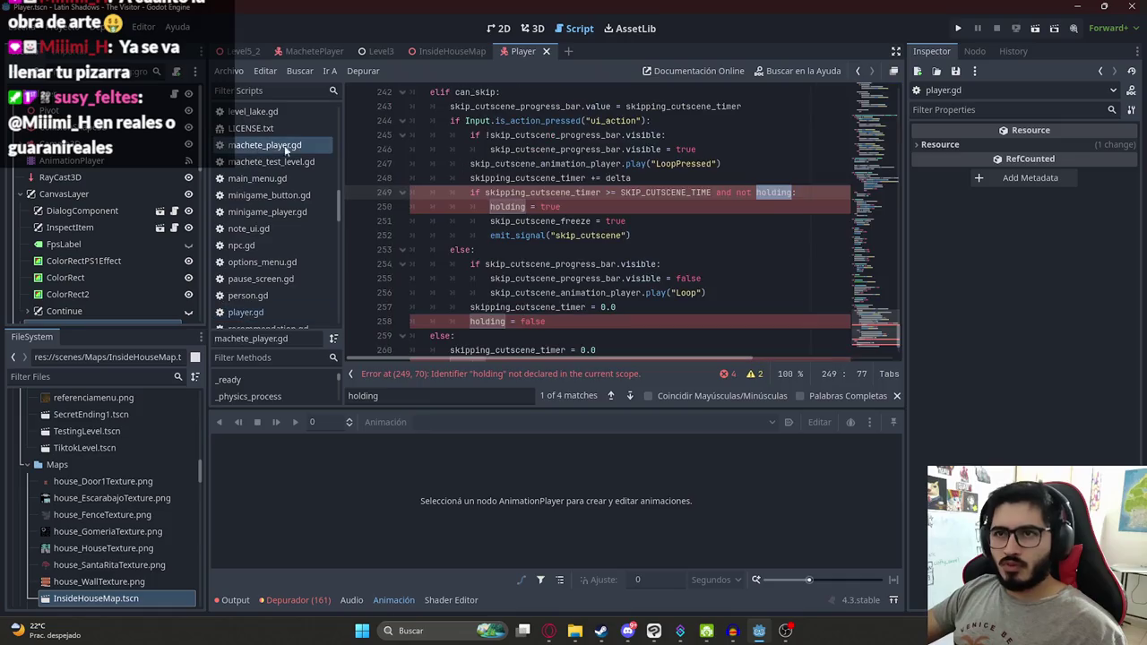
left_click_drag(874, 152, 878, 89)
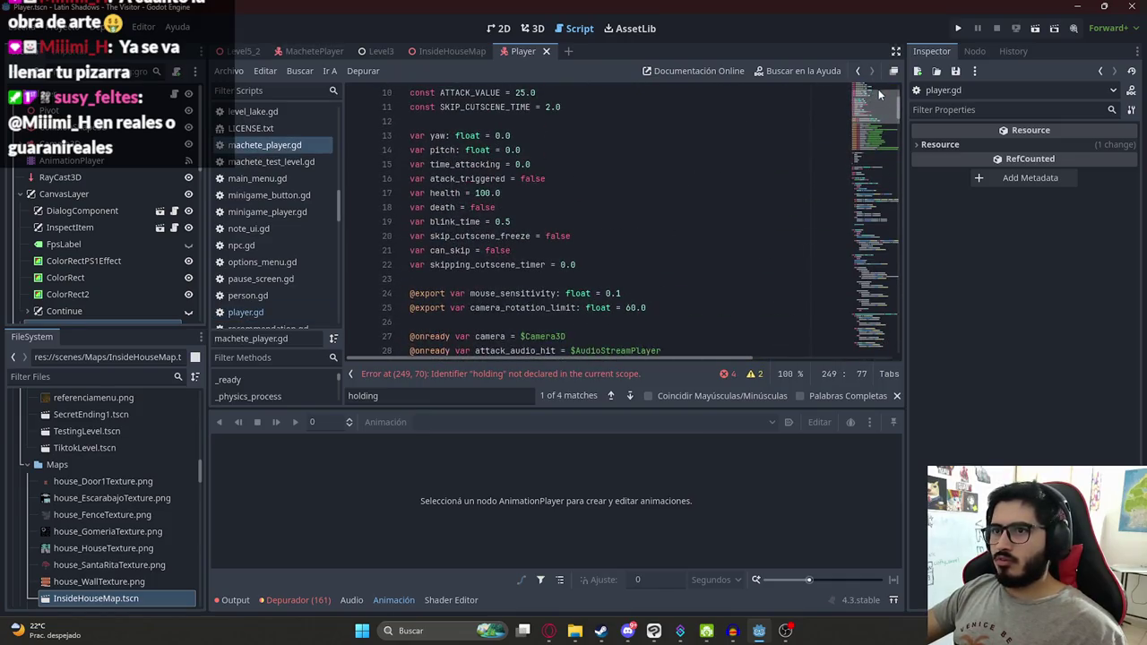
left_click(613, 263)
key("Return")
type("var holding = false")
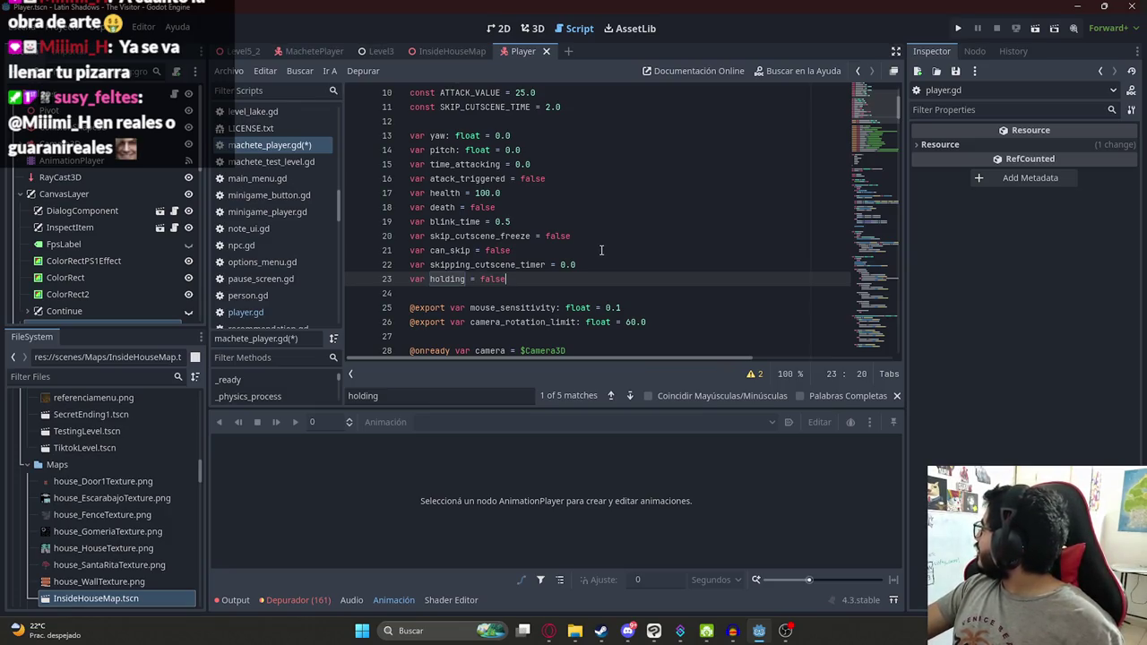
key("ctrl+s")
Step: Review player.gd's code, undoing two stray edits
left_click(273, 311)
left_click(642, 232)
left_click(861, 345)
scroll(627, 242, "up", 5)
scroll(609, 233, "down", 5)
left_click(546, 263)
scroll(556, 233, "up", 3)
scroll(548, 213, "down", 3)
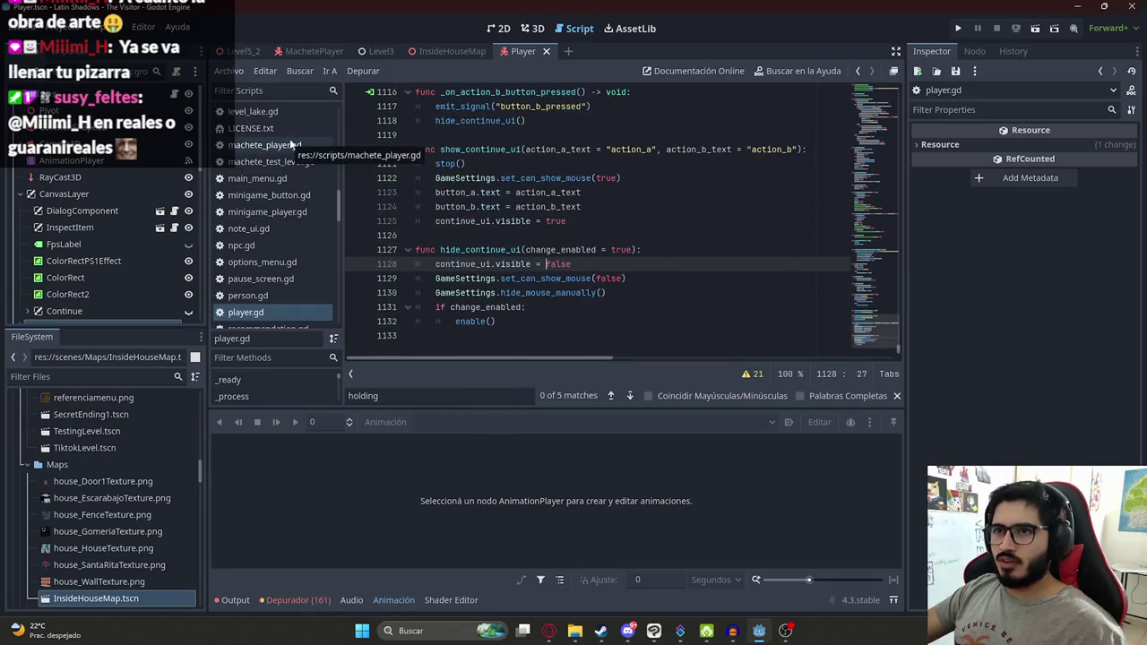
key("ctrl+z")
key("ctrl+z")
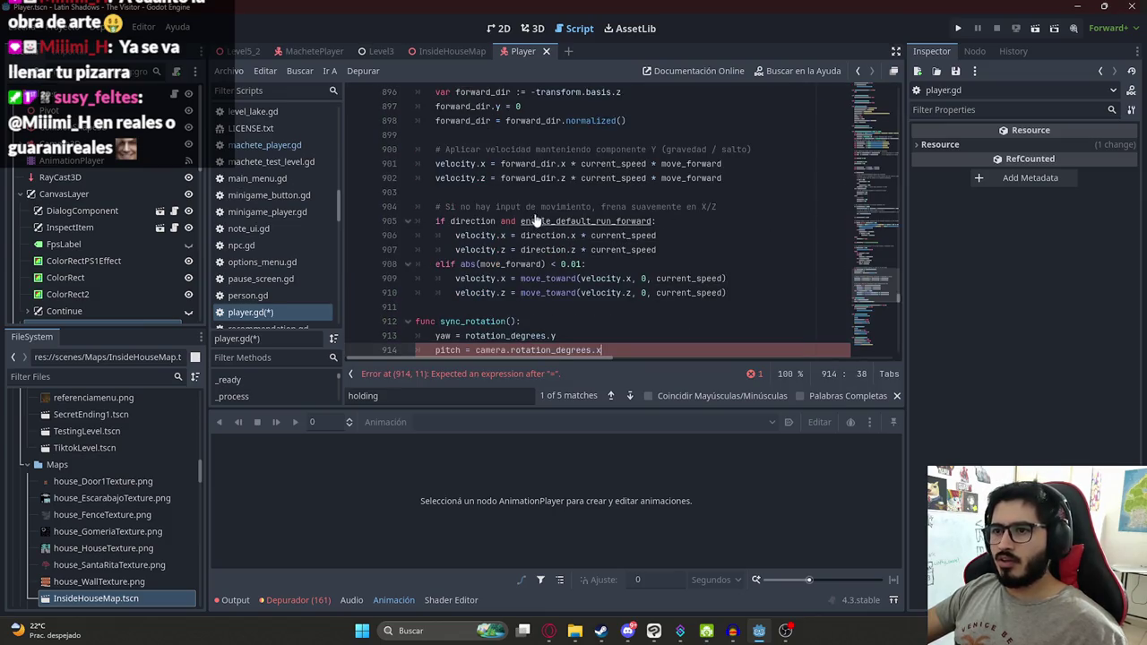
key("ctrl+z")
key("ctrl+z")
key("ctrl+z")
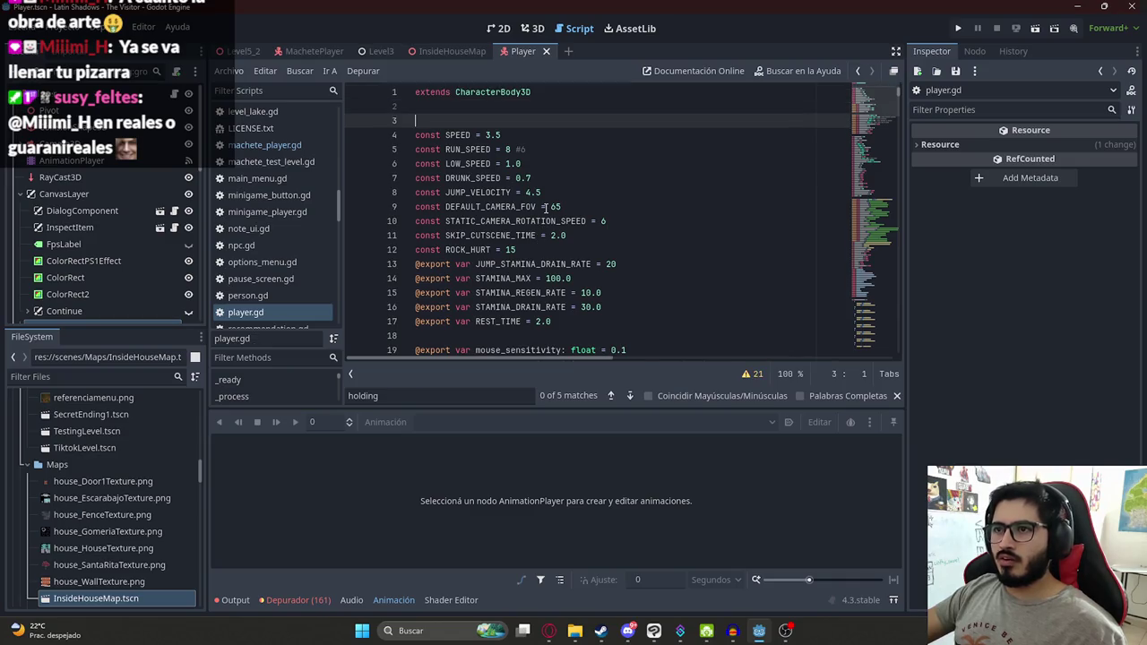
Step: Verify holding in machete_player.gd's skip function, then search for _process
left_click(276, 148)
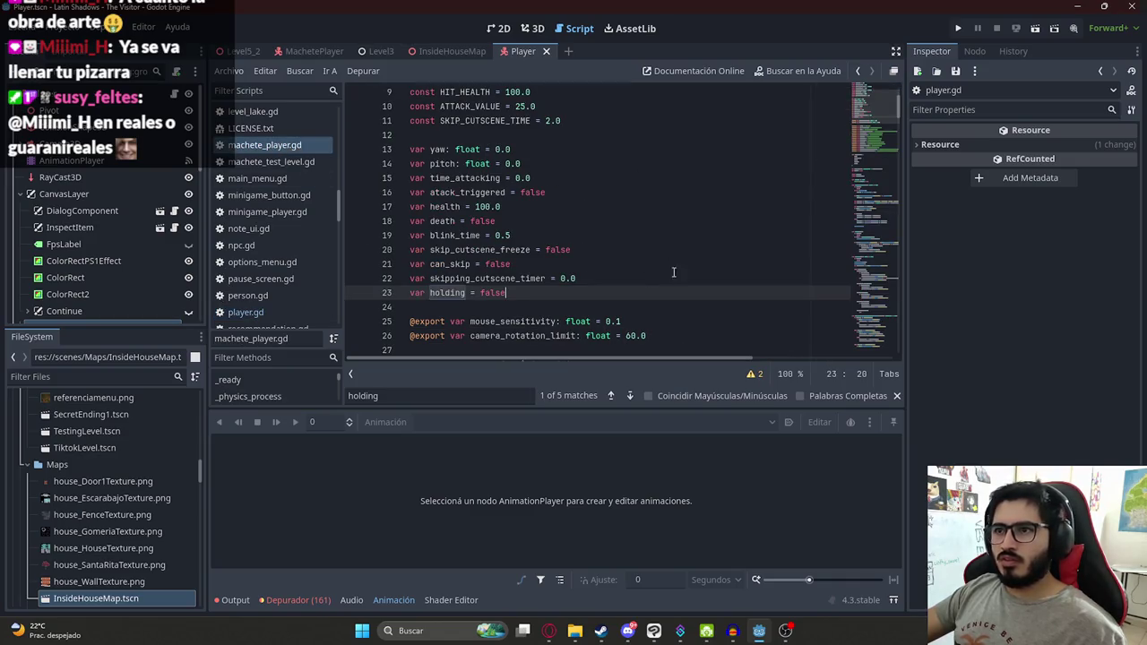
left_click_drag(868, 136, 868, 345)
left_click(588, 273)
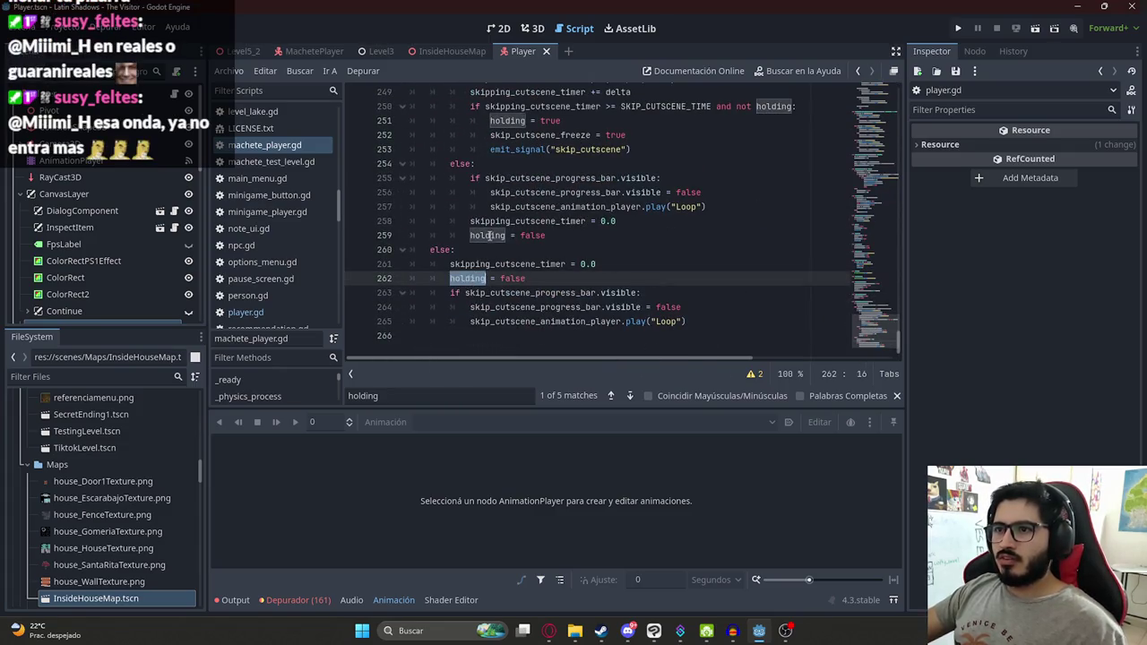
double_click(499, 234)
scroll(498, 231, "up", 1)
scroll(498, 231, "up", 5)
left_click(497, 234)
double_click(484, 221)
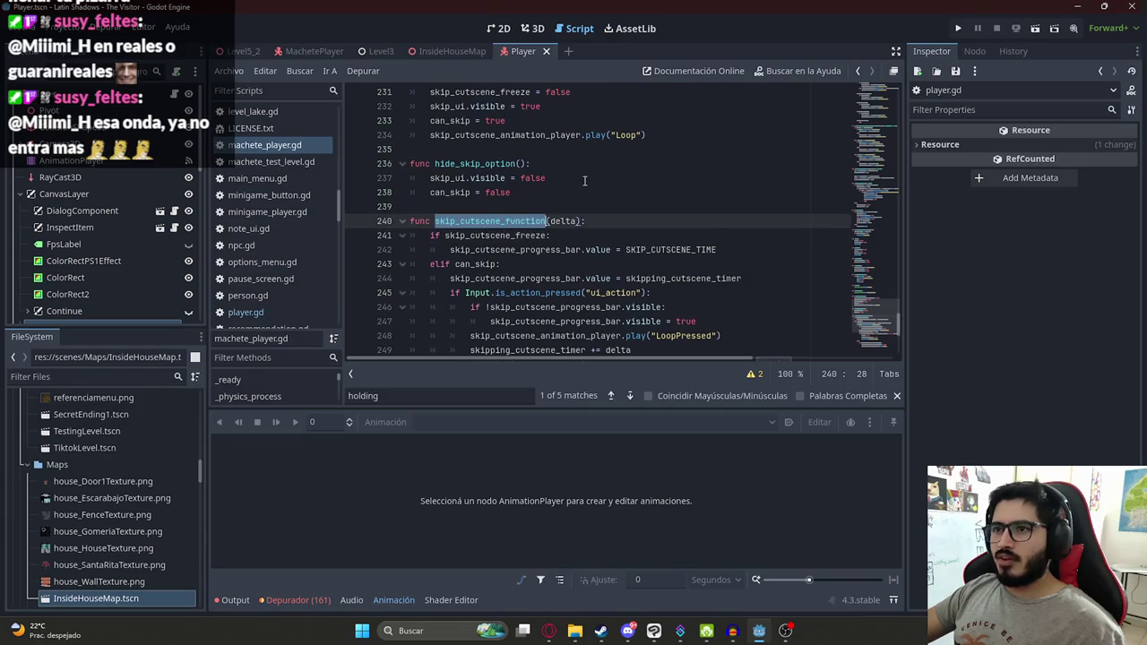
key("ctrl+f")
type("_process")
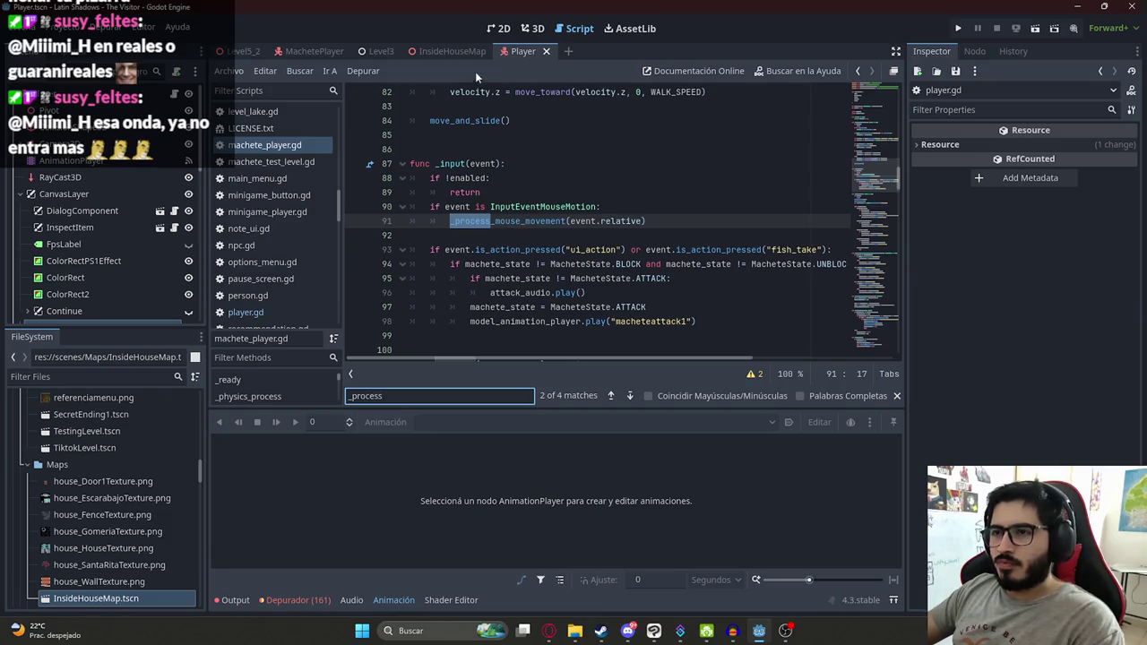
Step: Add skip_cutscene_function(delta) after the return in _process and save
key("Return")
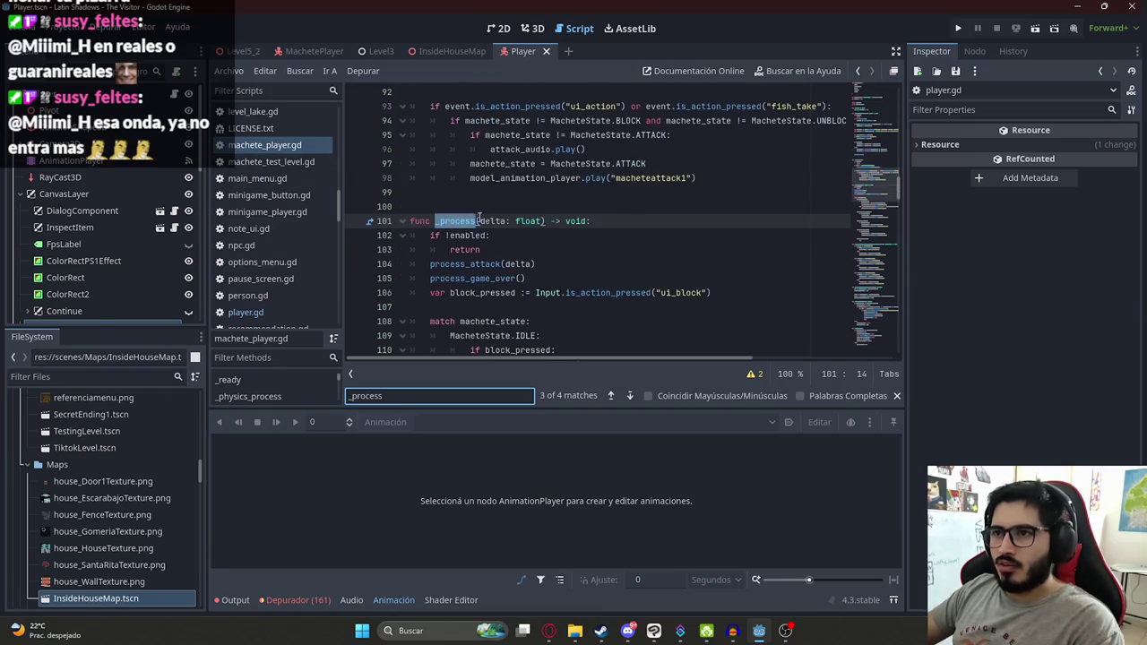
left_click(538, 250)
key("Return")
type("skip_cutscene_function(delta")
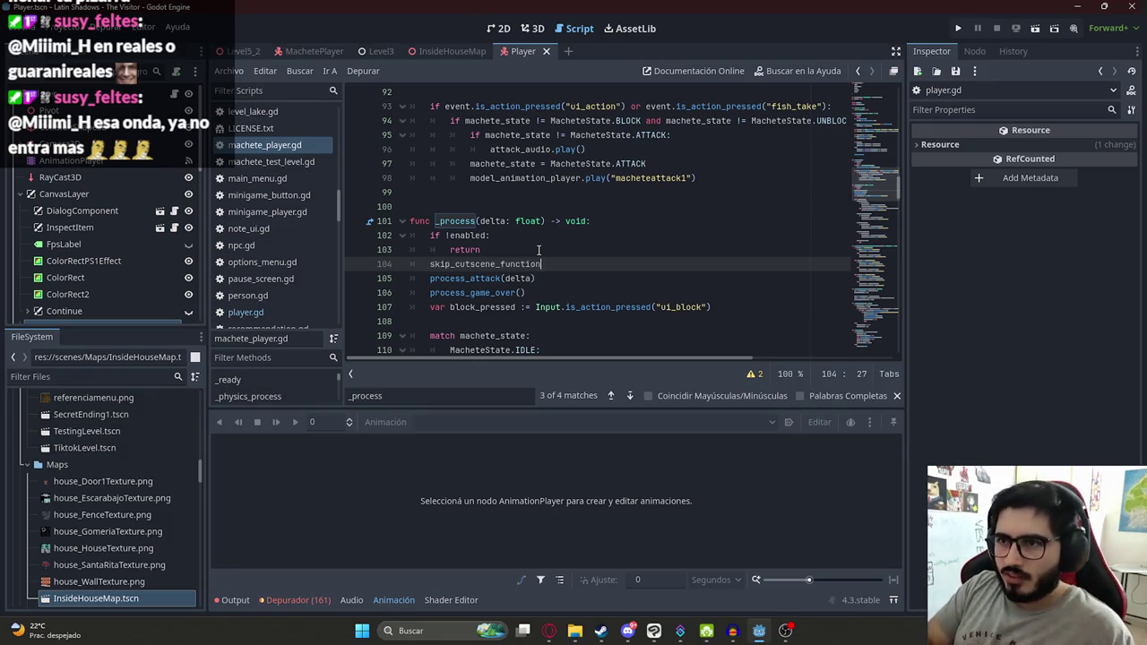
key("ctrl+s")
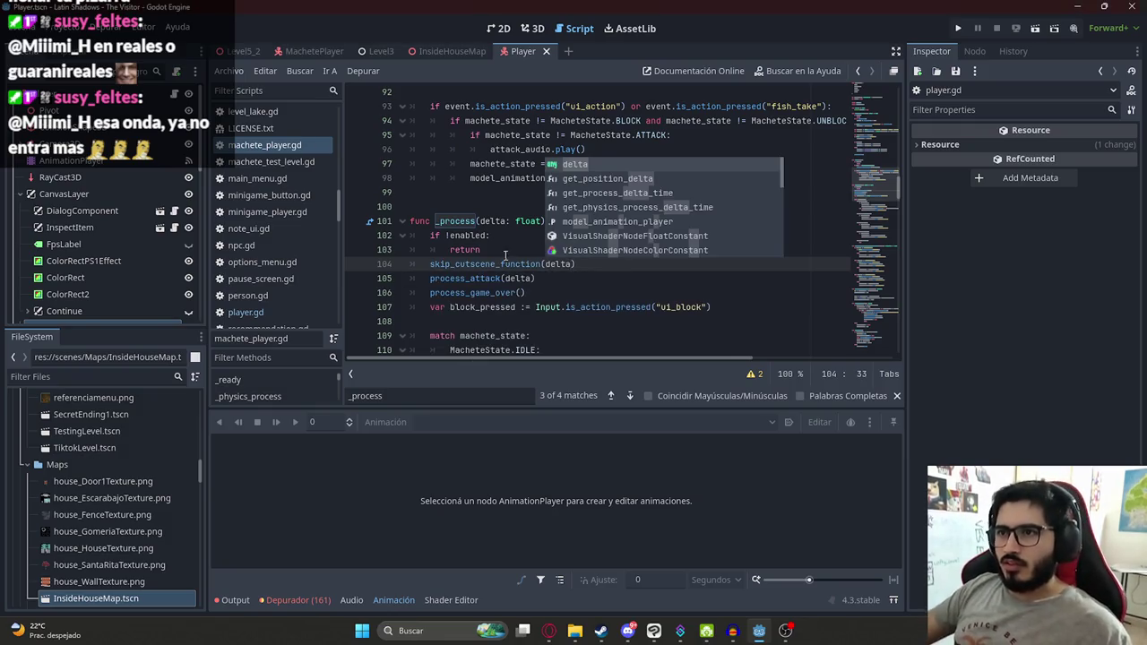
Step: Compare against the skip_cutscene_function call and definition in player.gd
double_click(533, 264)
key("ctrl+c")
left_click(245, 312)
key("ctrl+f")
key("ctrl+v")
key("Return")
key("Return")
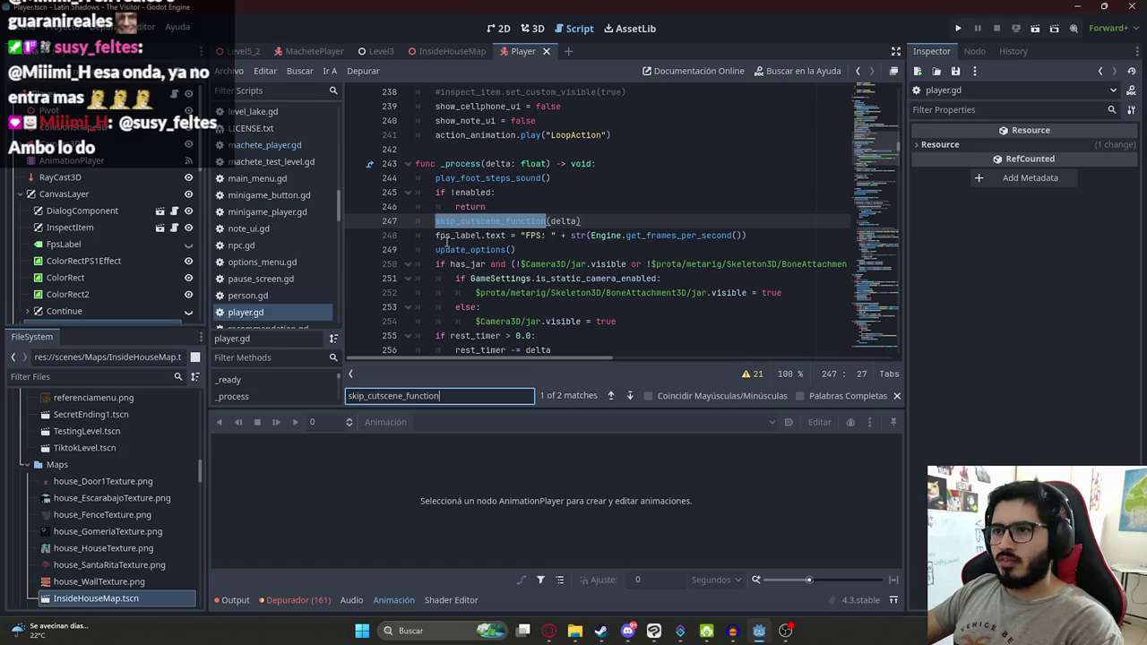
scroll(465, 260, "down", 2)
key("Return")
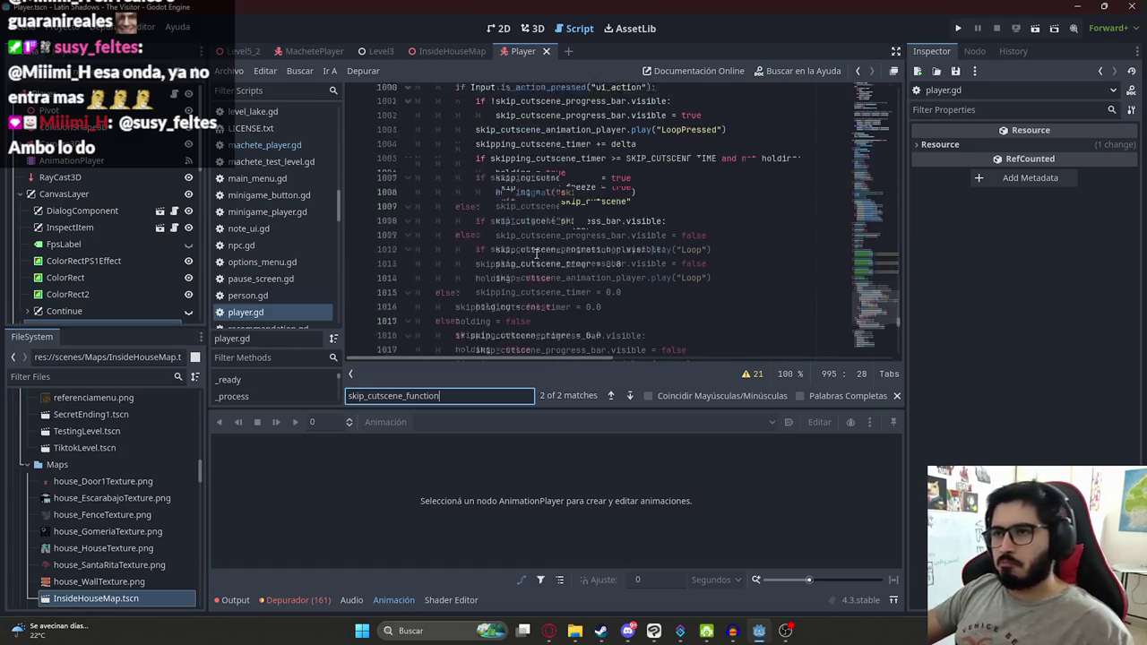
scroll(591, 243, "up", 1)
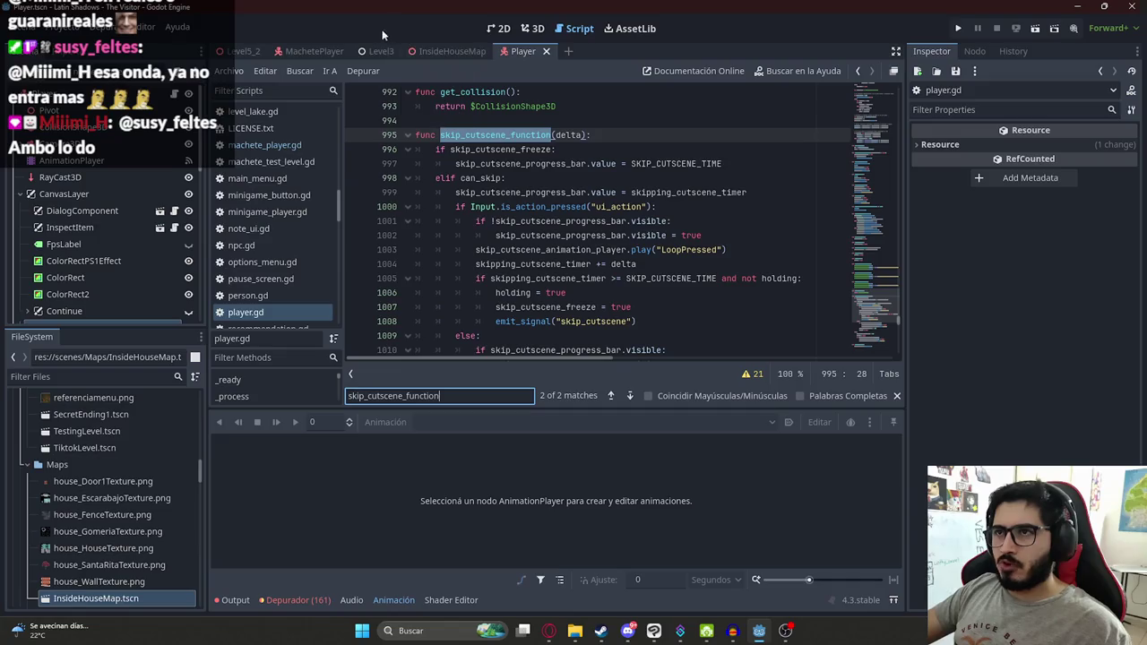
Step: Play the Level5_2 scene to test the Omitir skip prompt, then close the game
left_click(240, 51)
right_click(239, 51)
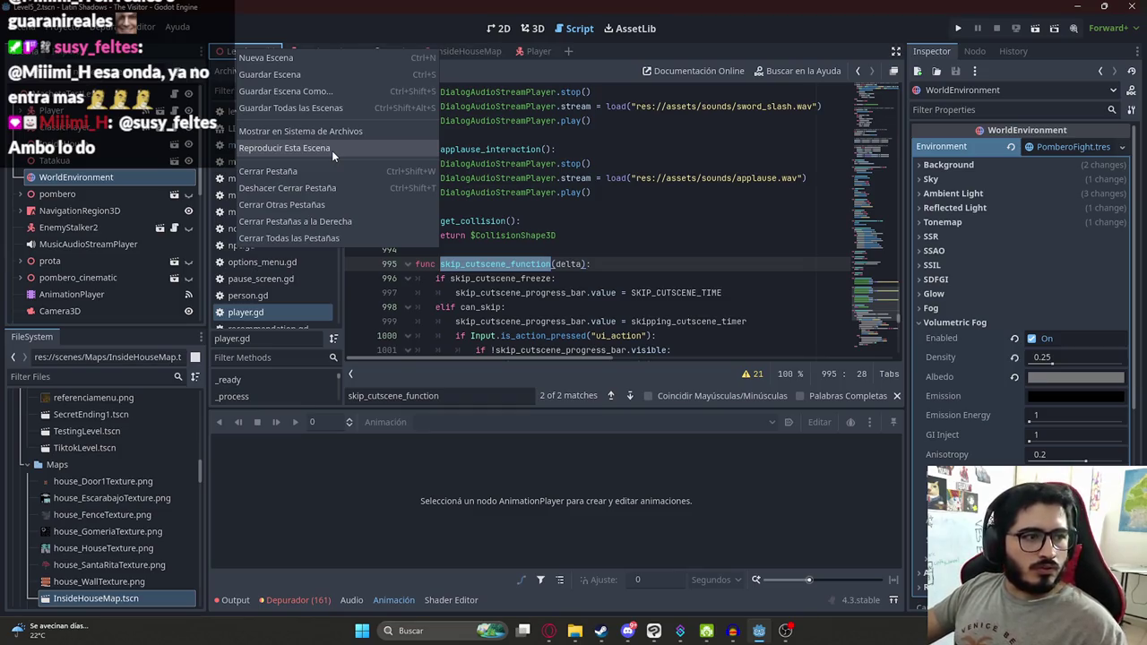
left_click(332, 150)
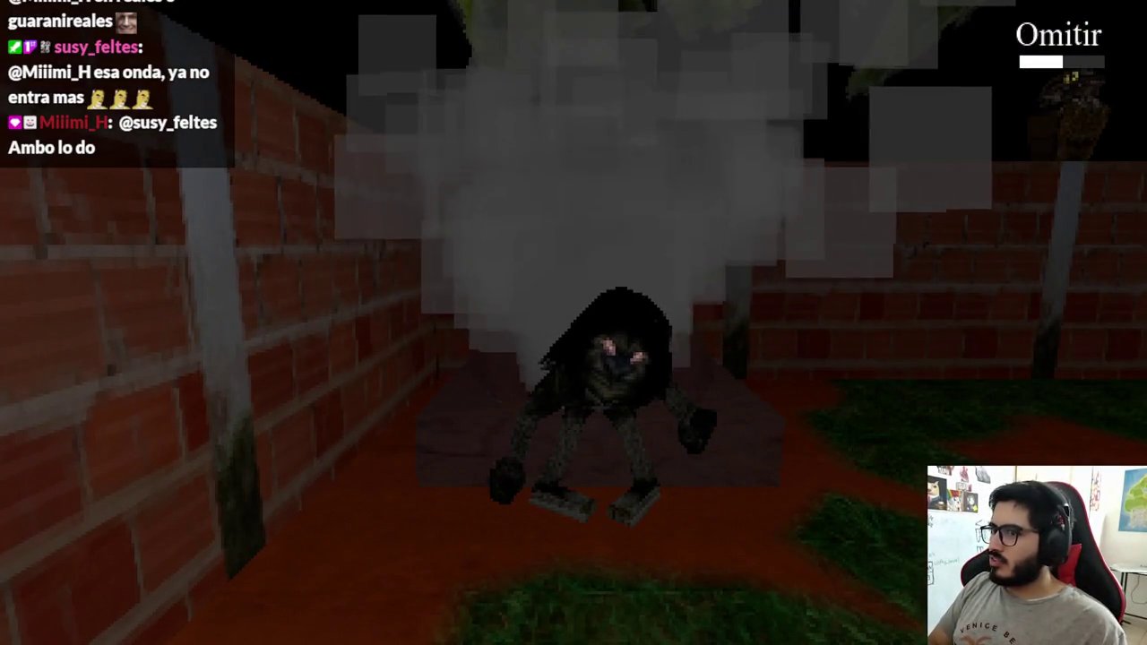
key("alt+F4")
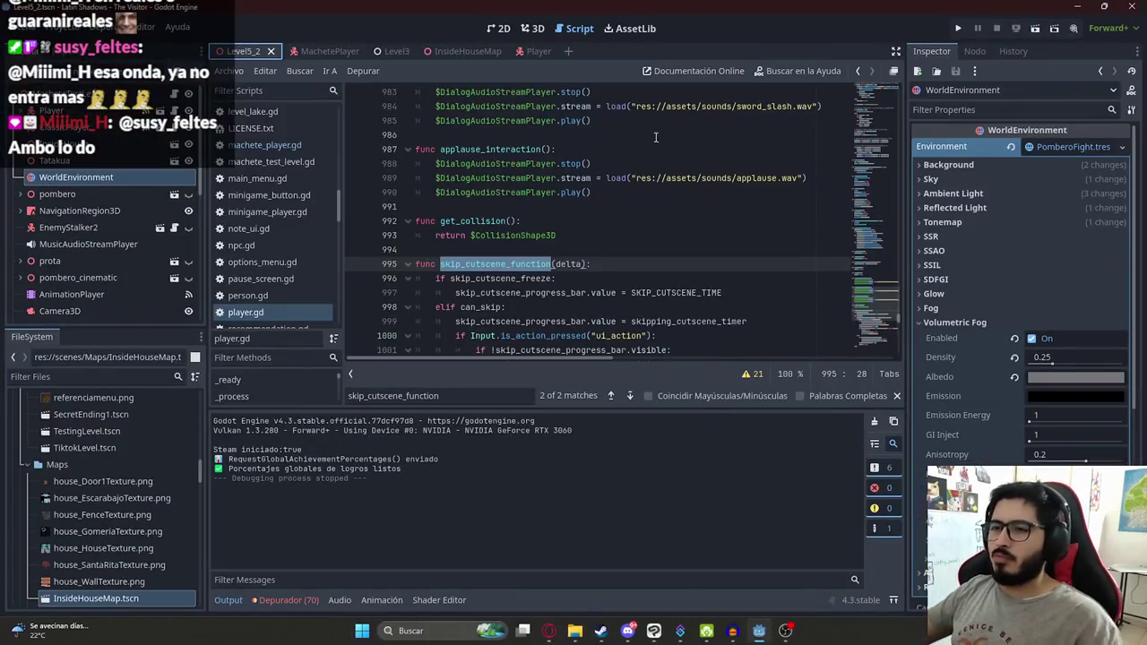
Step: Review skip_cutscene_function and the final functions in player.gd, then show the level in 3D
double_click(488, 266)
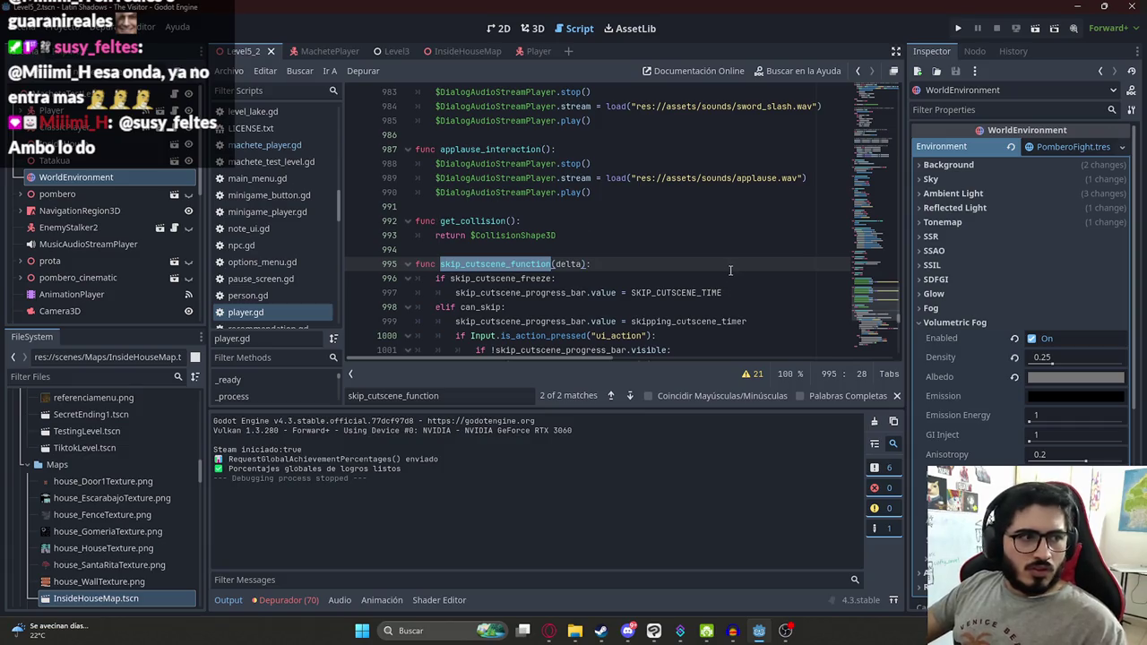
left_click(684, 280)
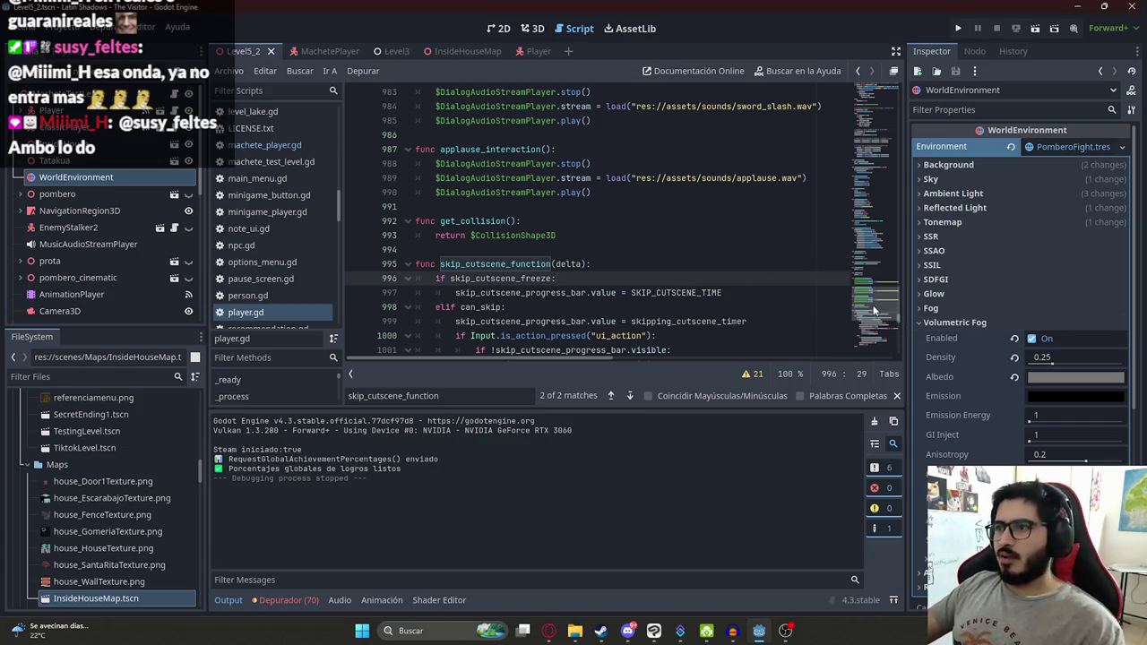
scroll(677, 269, "down", 15)
left_click(655, 193)
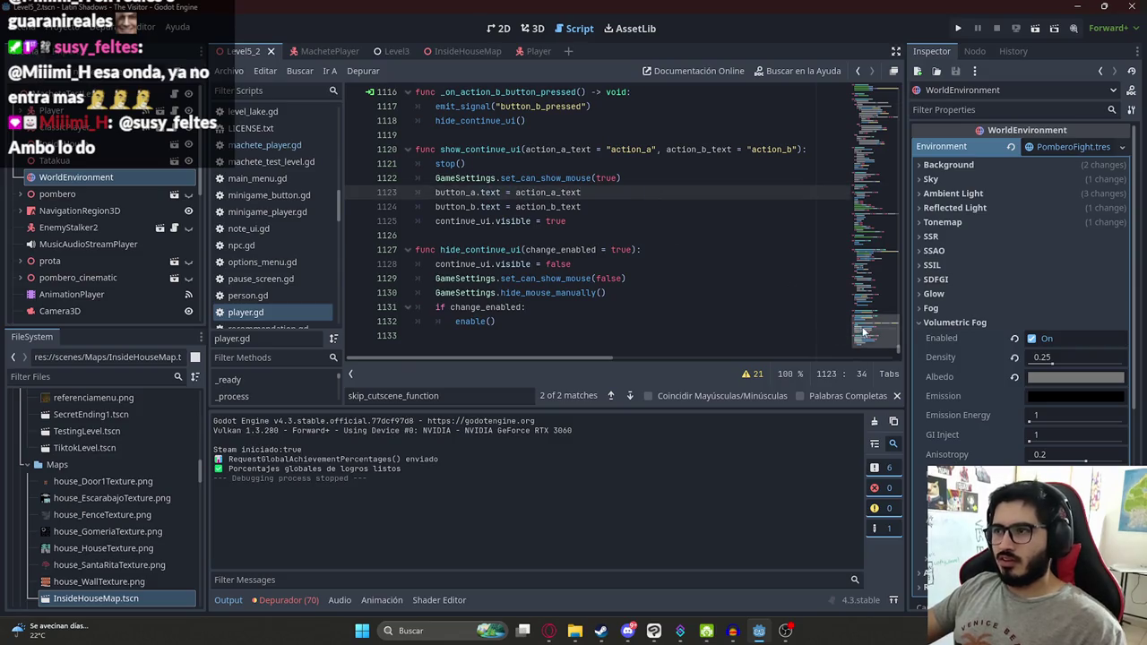
left_click(531, 28)
Step: Zoom in and out on the Level5_2 house in the 3D viewport
scroll(520, 208, "down", 5)
scroll(514, 211, "up", 5)
scroll(543, 362, "down", 6)
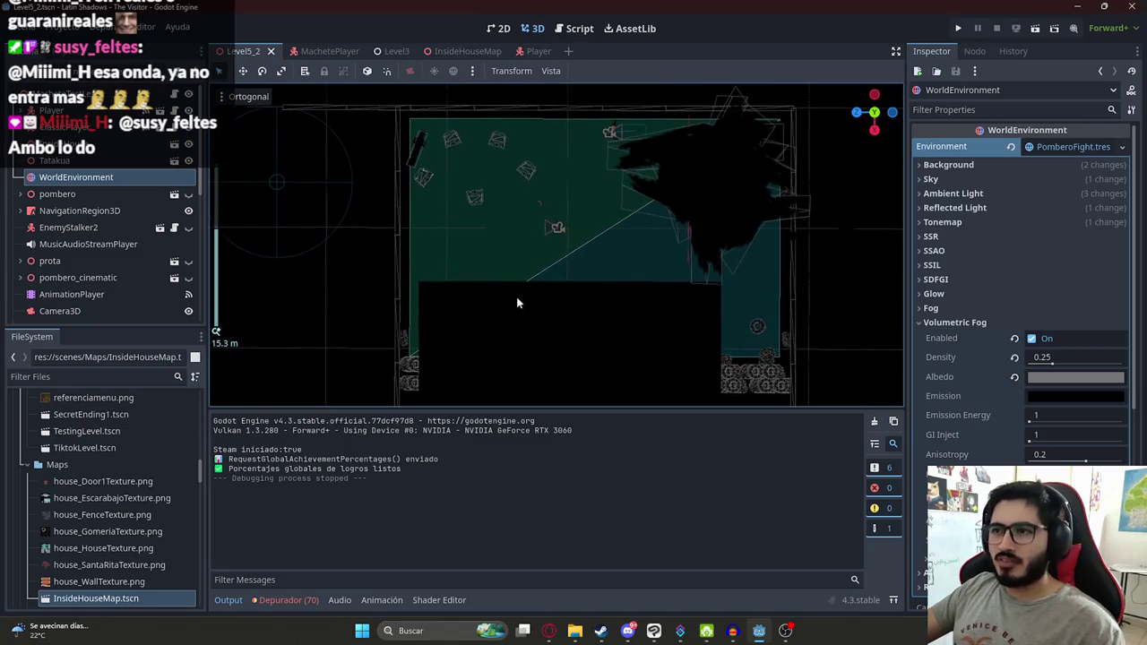
scroll(634, 210, "up", 8)
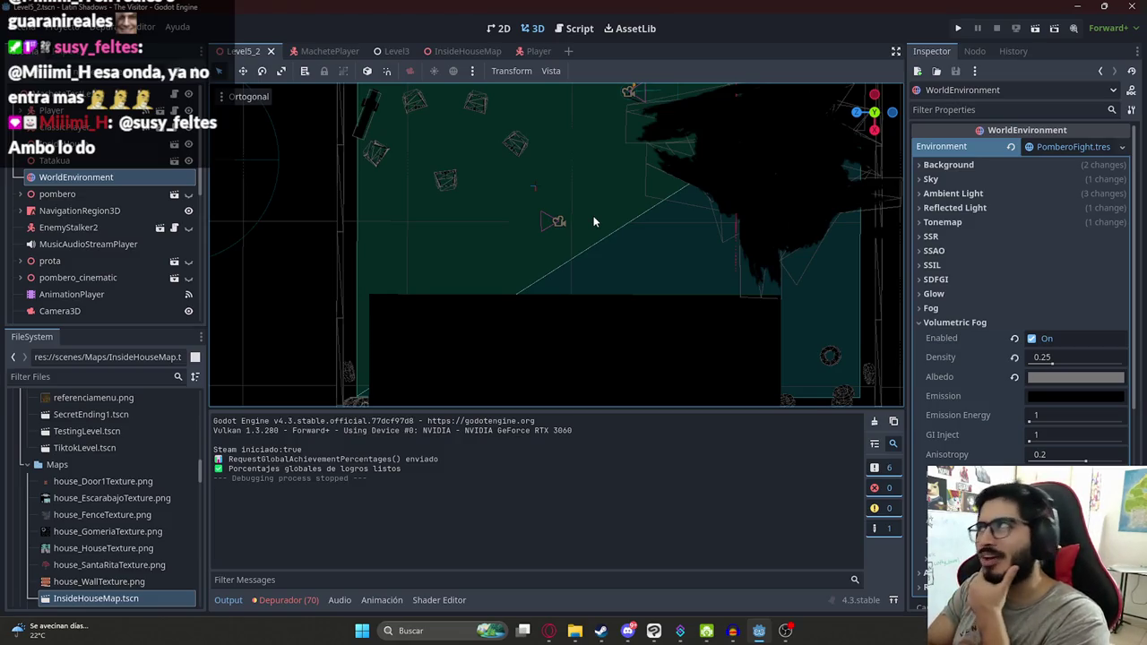
scroll(593, 221, "down", 4)
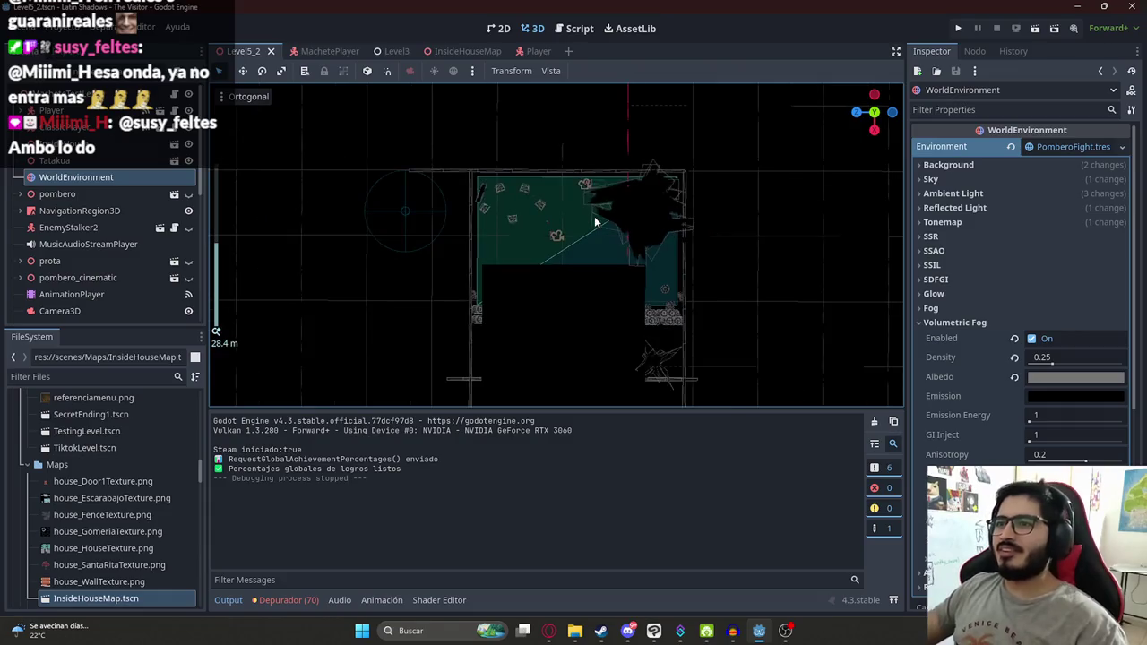
scroll(501, 231, "down", 1)
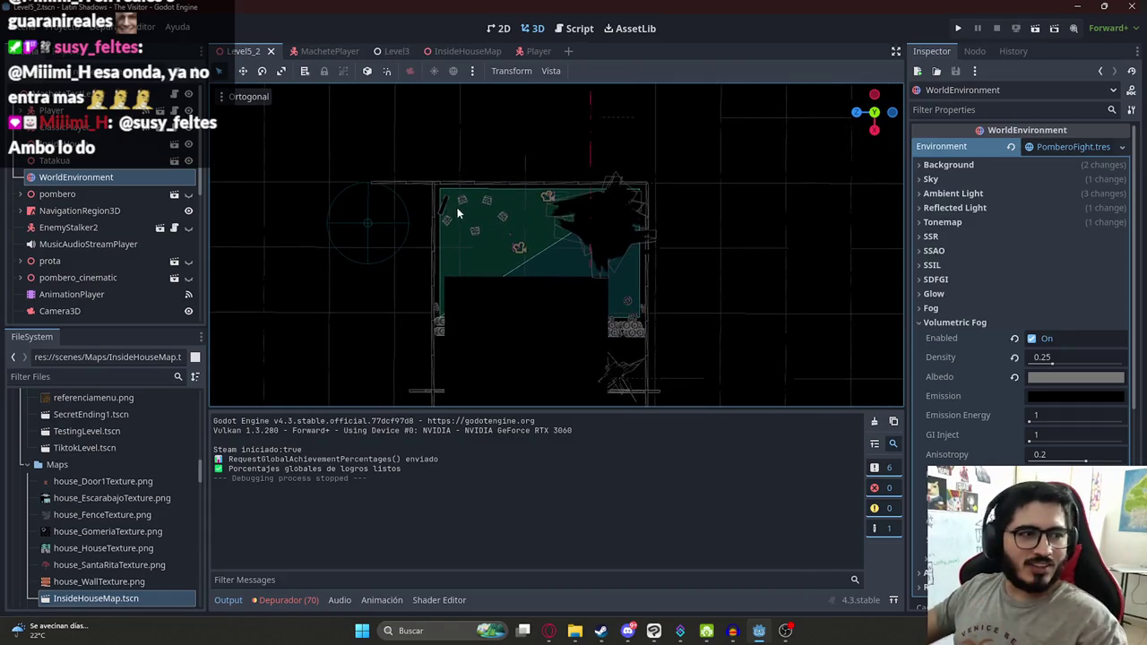
scroll(469, 244, "down", 3)
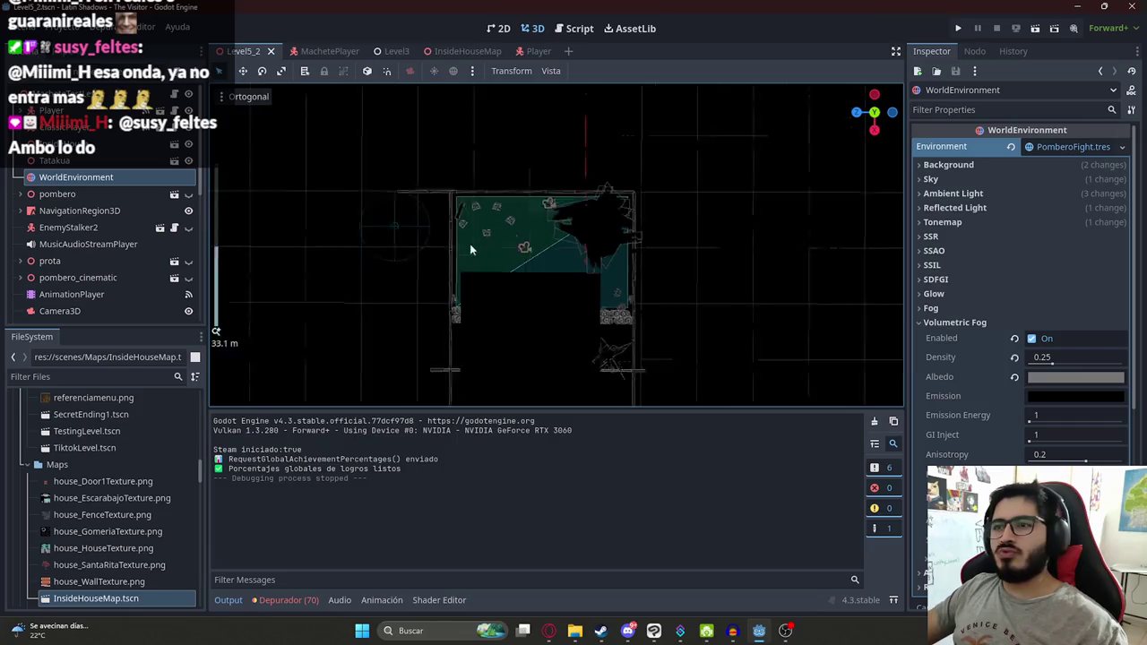
scroll(502, 194, "up", 6)
scroll(515, 227, "down", 3)
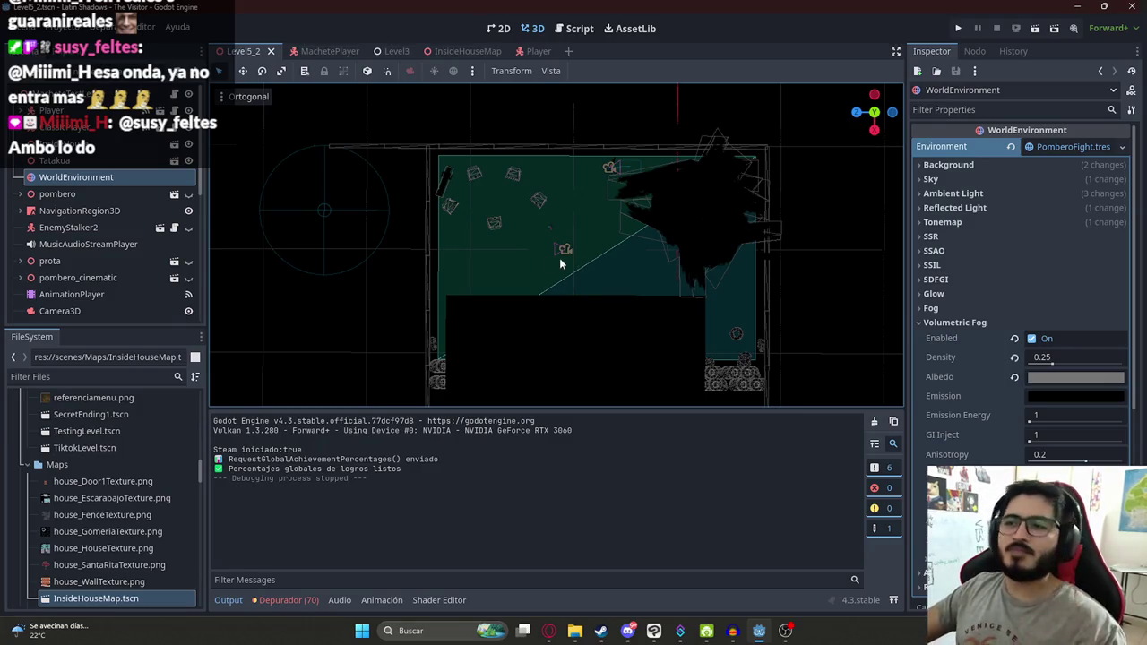
scroll(559, 258, "down", 2)
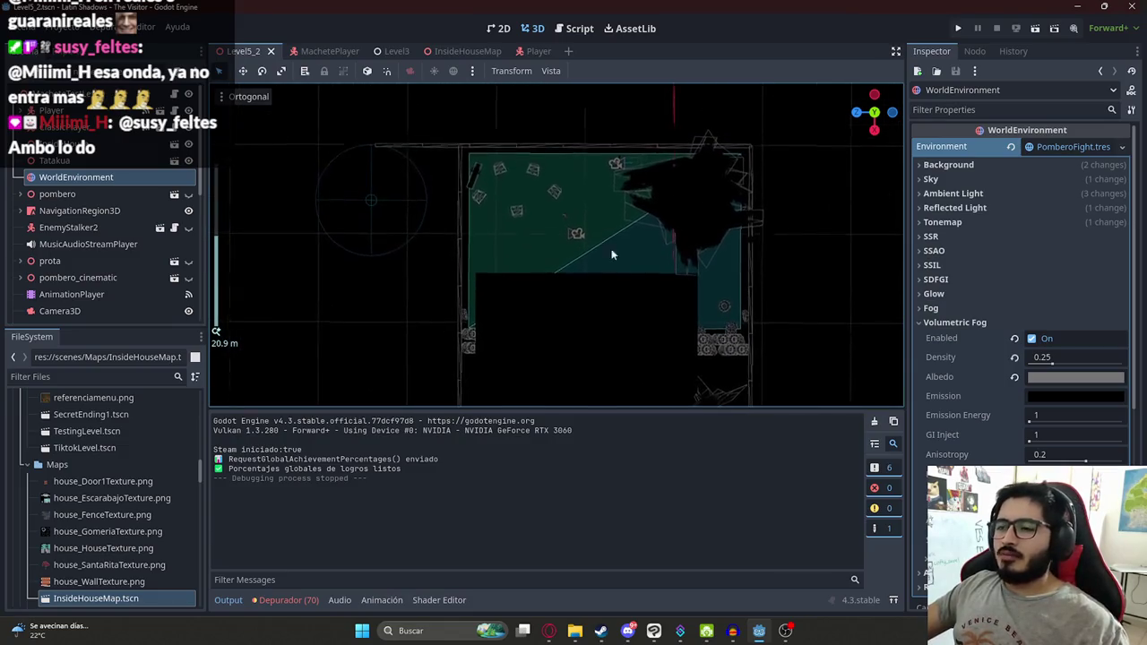
scroll(501, 233, "down", 5)
Step: Orbit the house to straight-on and near top-down angles, then bring up the MachetePlayer scene
left_click_drag(501, 233, 502, 301)
scroll(502, 301, "up", 4)
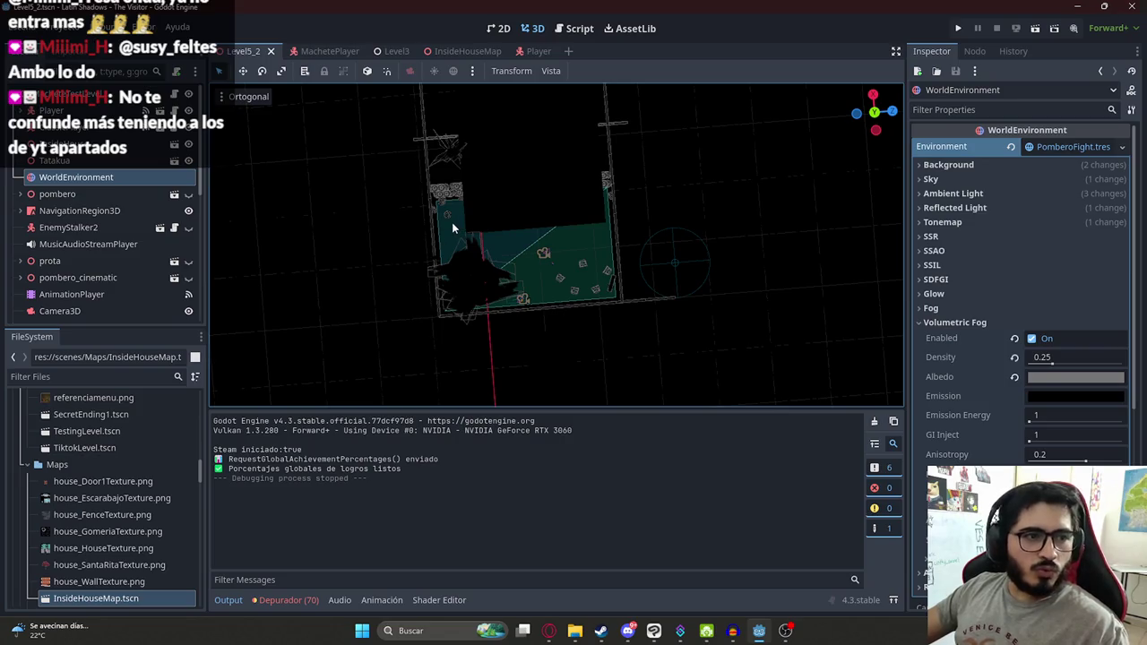
left_click_drag(535, 205, 548, 252)
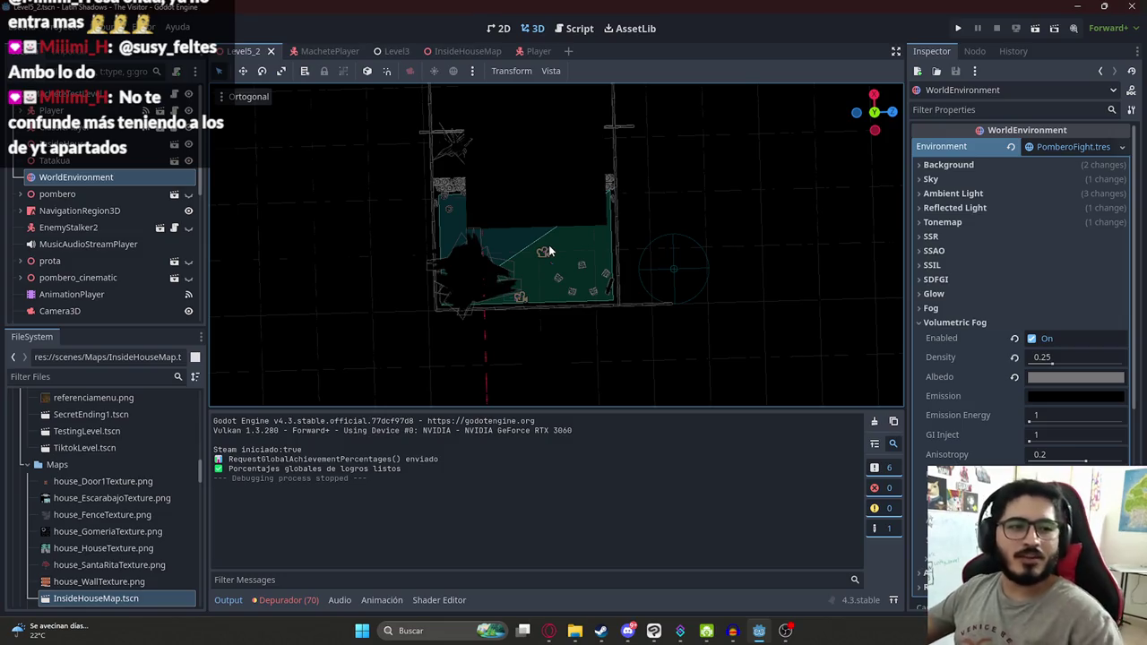
scroll(424, 178, "down", 5)
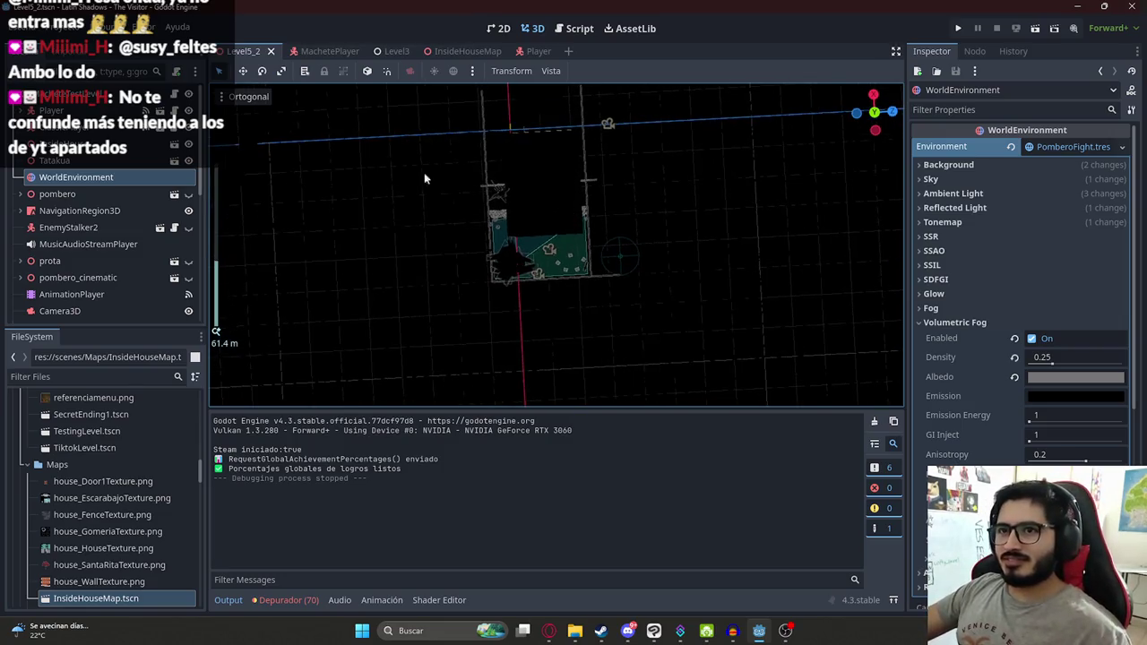
left_click_drag(423, 172, 463, 201)
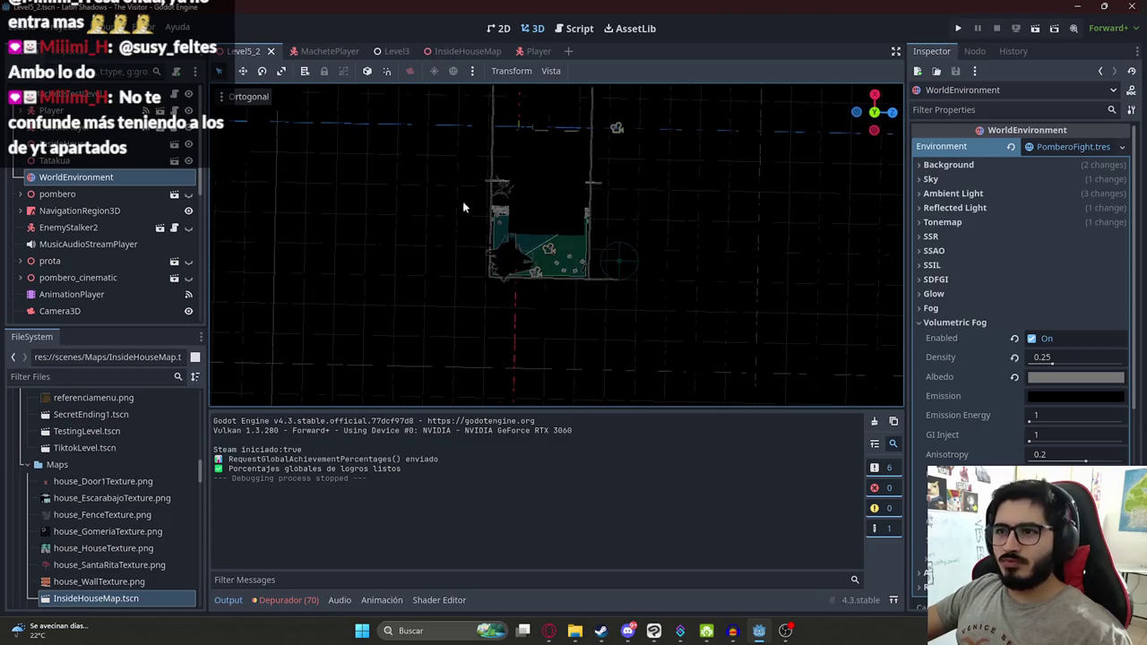
scroll(462, 201, "up", 5)
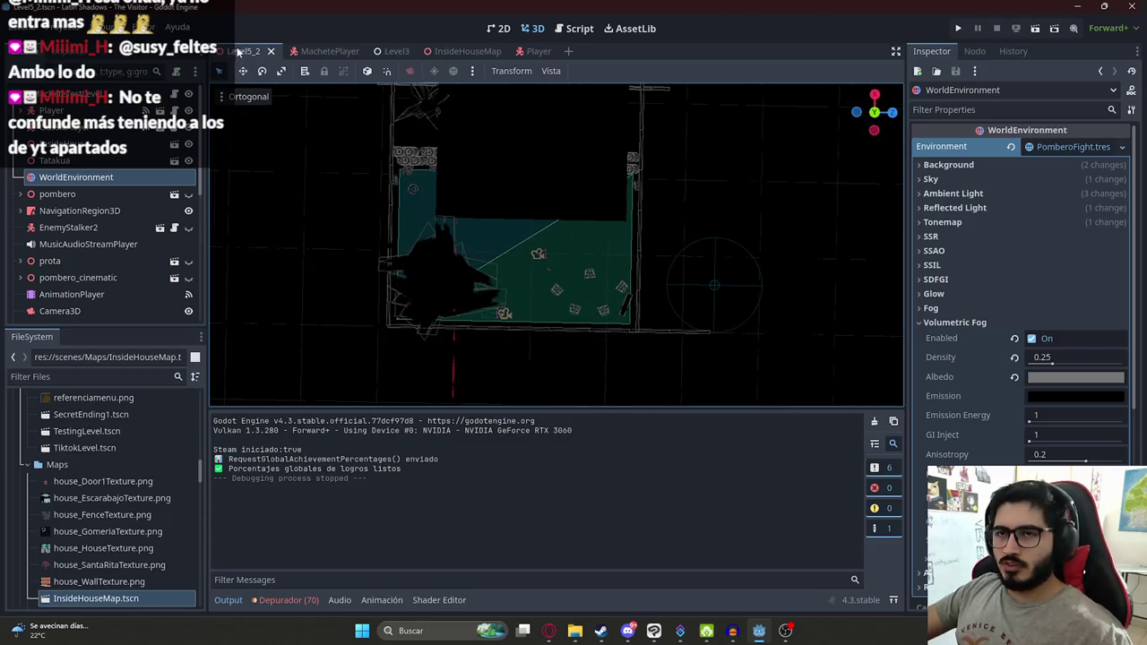
left_click(350, 52)
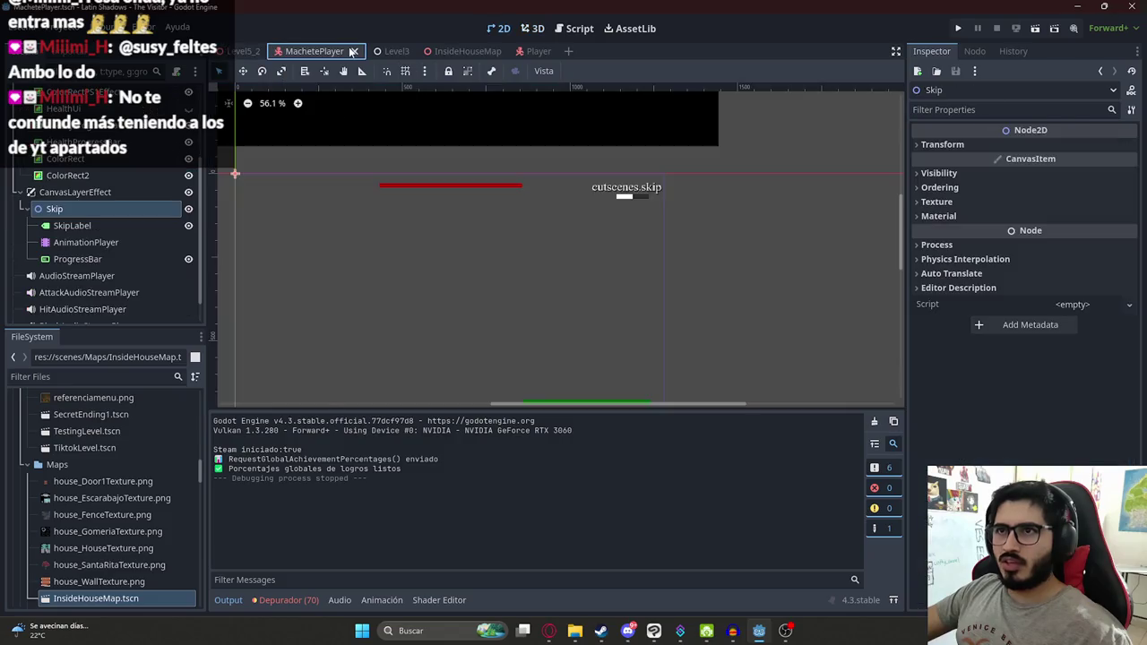
Step: Run only the MachetePlayer scene to see the Omitir skip prompt, then stop it with F8
right_click(313, 51)
left_click(390, 146)
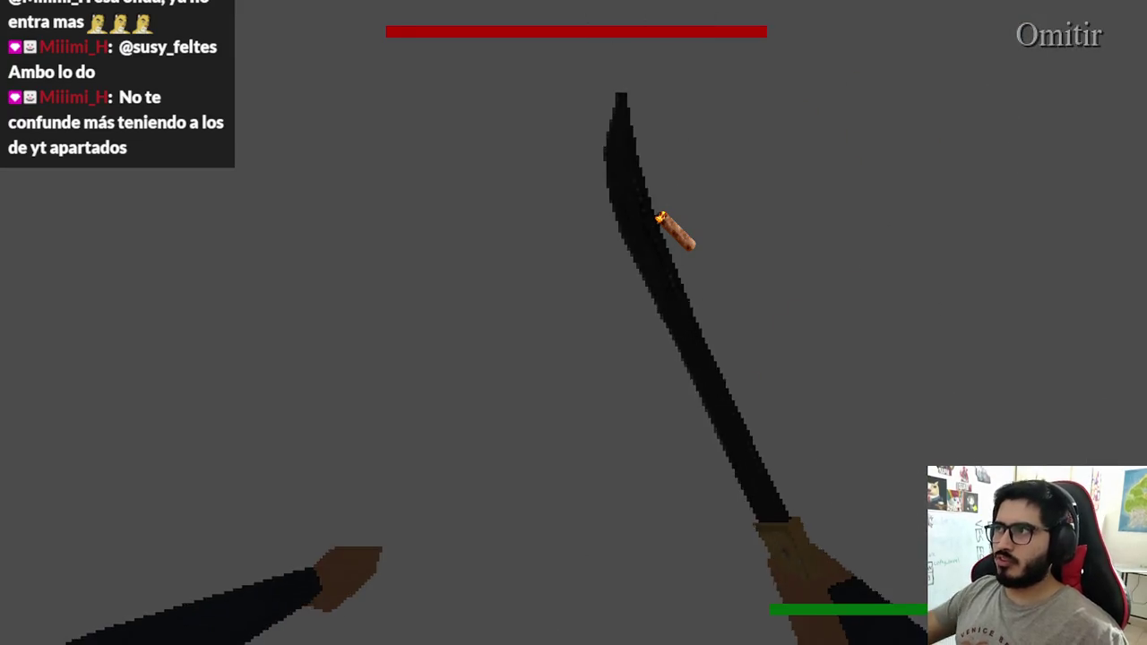
key("F8")
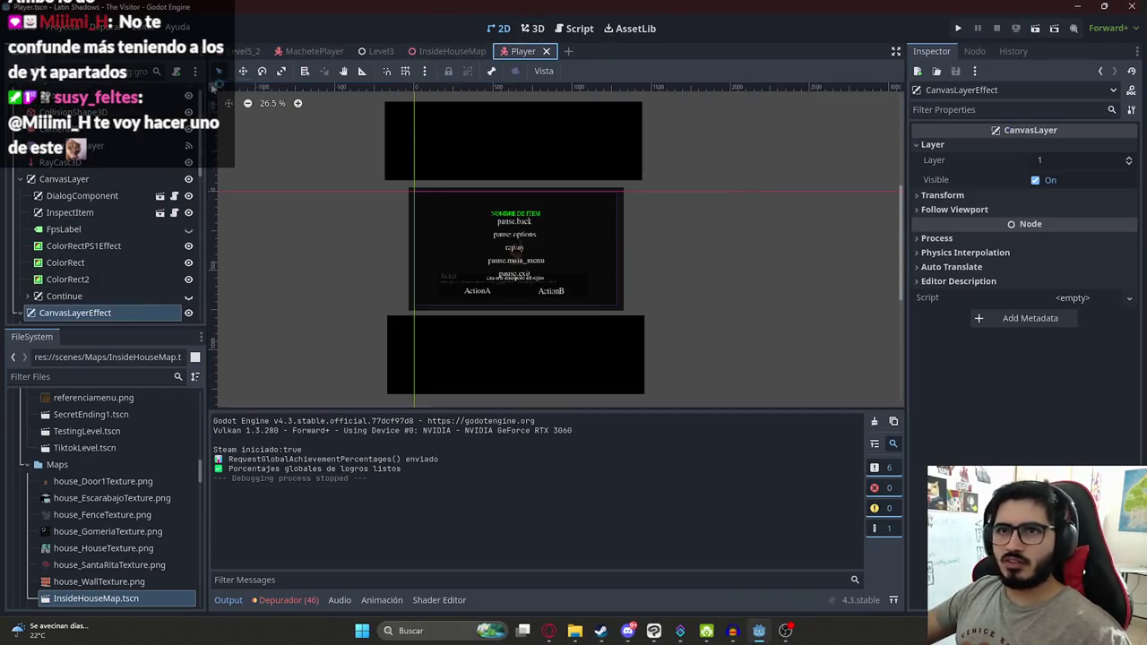
Step: Search player.gd for _input, undoing an accidental delete of all the code
key("ctrl+f")
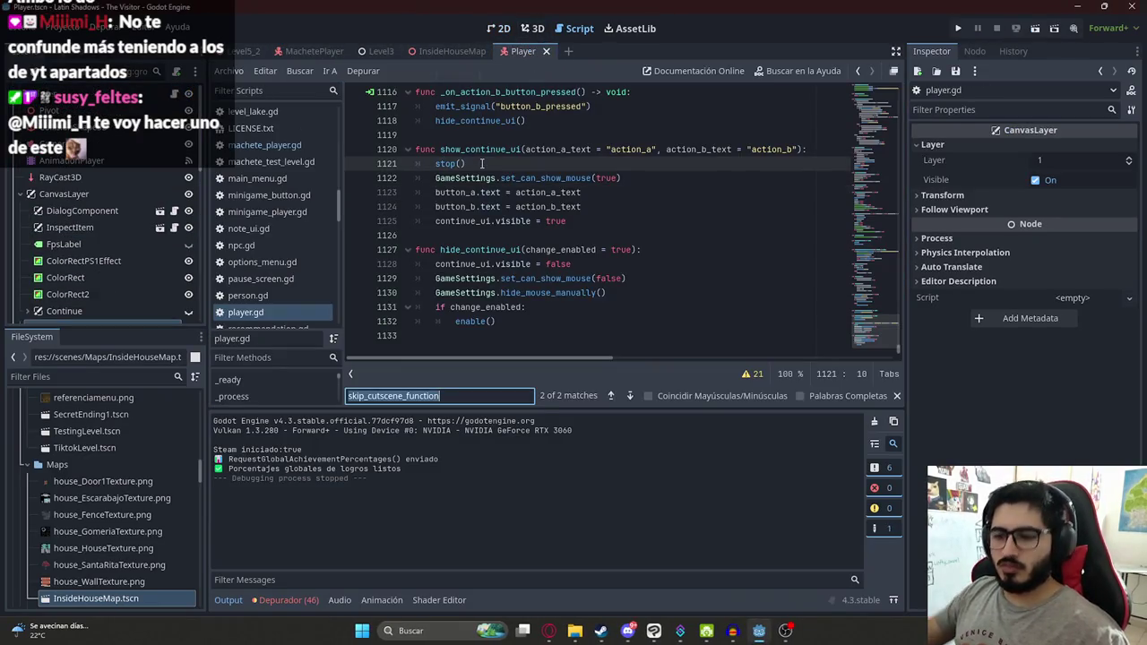
type("skip")
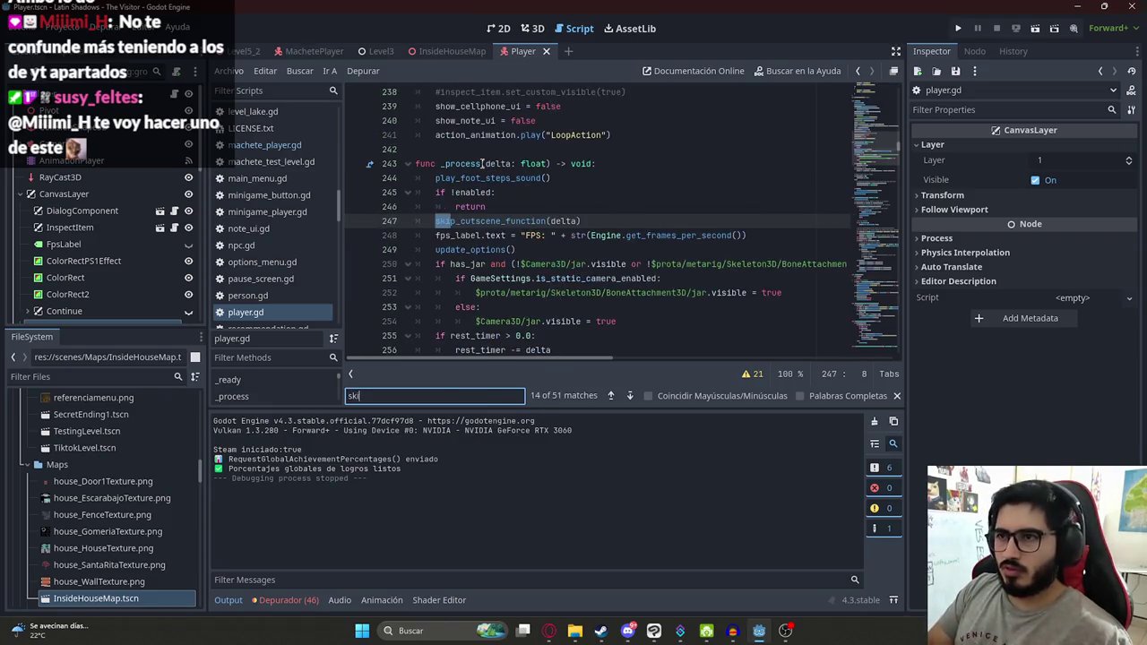
key("BackSpace")
key("BackSpace")
key("BackSpace")
type("_input")
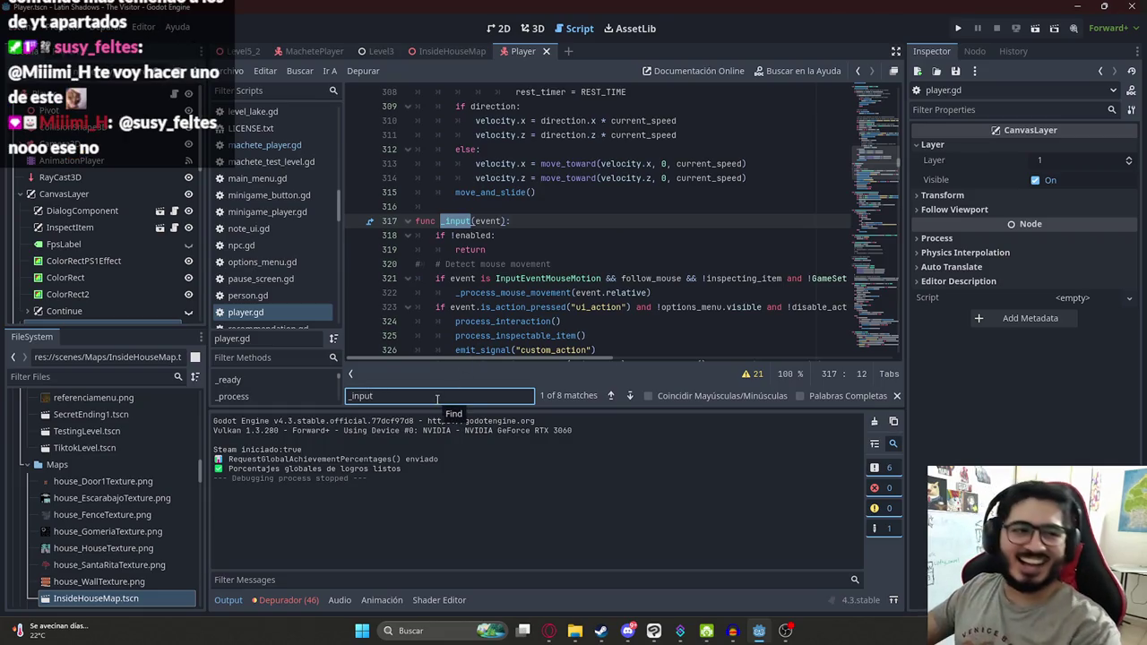
left_click(562, 263)
scroll(560, 251, "down", 3)
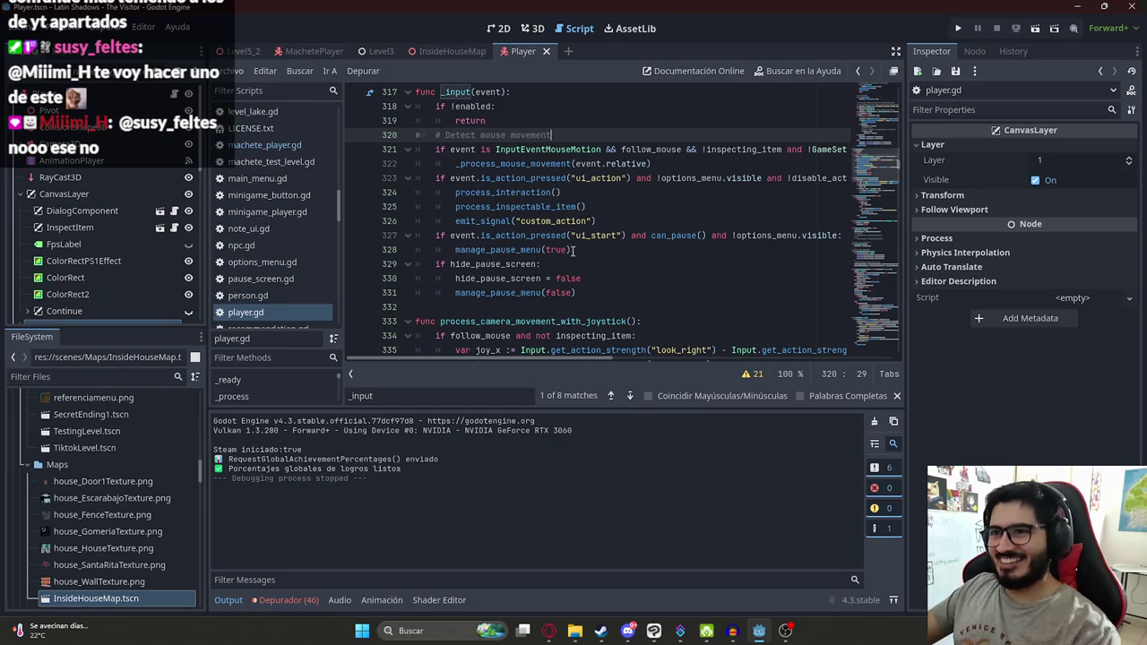
scroll(587, 260, "up", 1)
left_click(527, 235)
key("ctrl+a")
key("Delete")
key("ctrl+z")
Step: Step through the 'skip' matches to the skip_cutscene_function definition and inspect its LoopPressed animation line
key("ctrl+f")
type("skip")
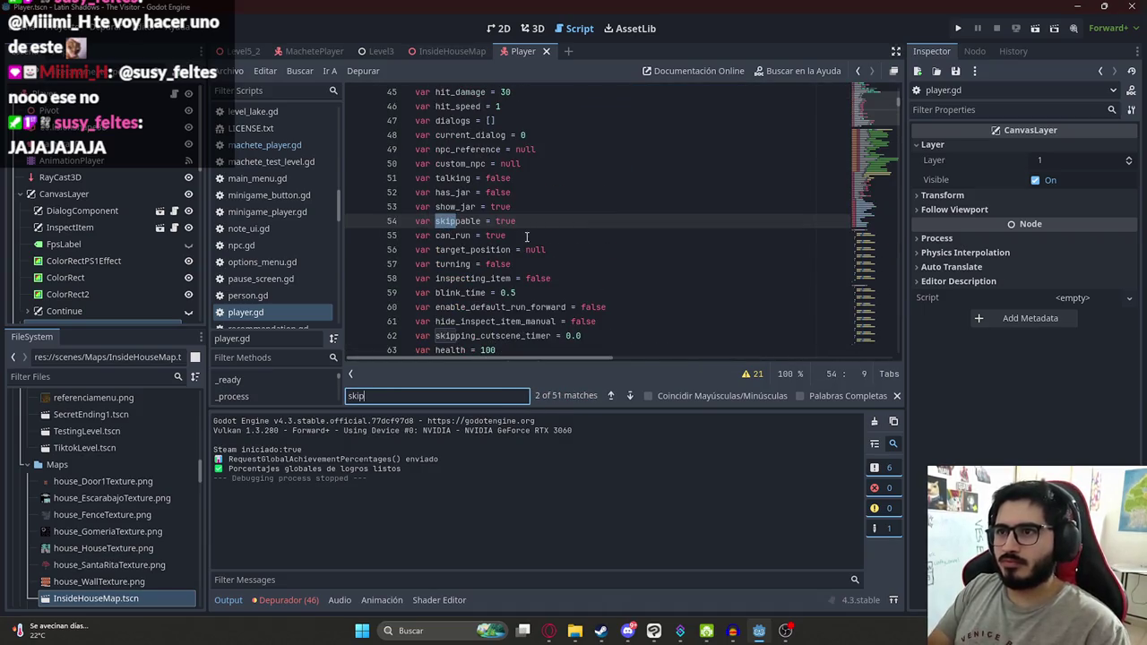
key("Return")
key("Return")
key("Return")
key("Return")
key("Return")
key("Return")
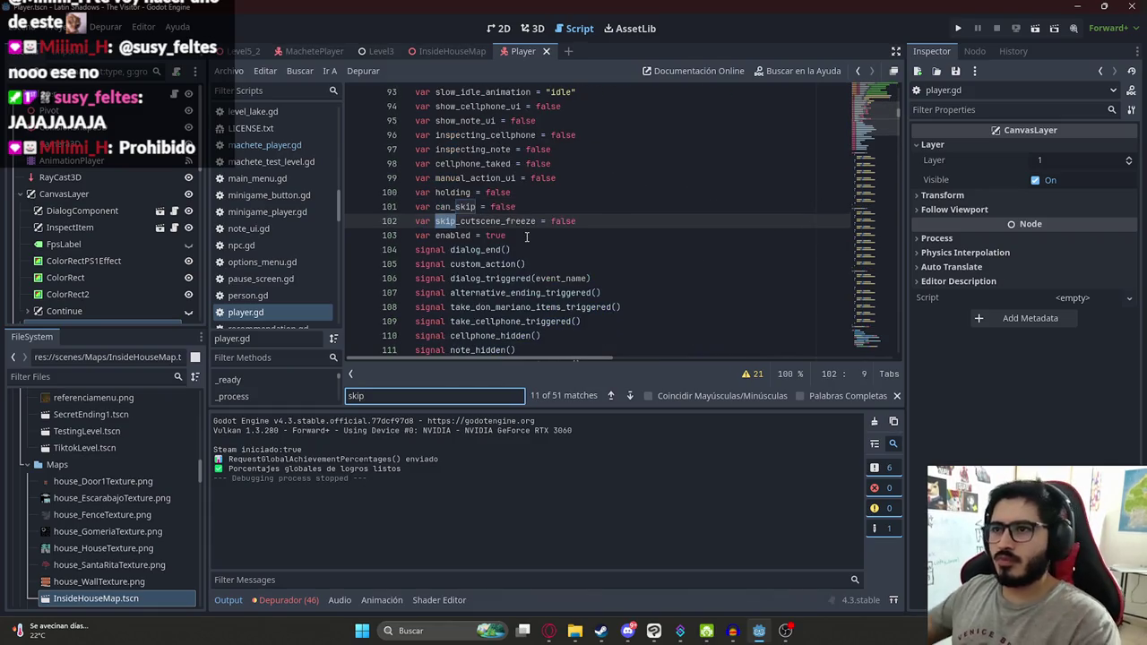
key("Return")
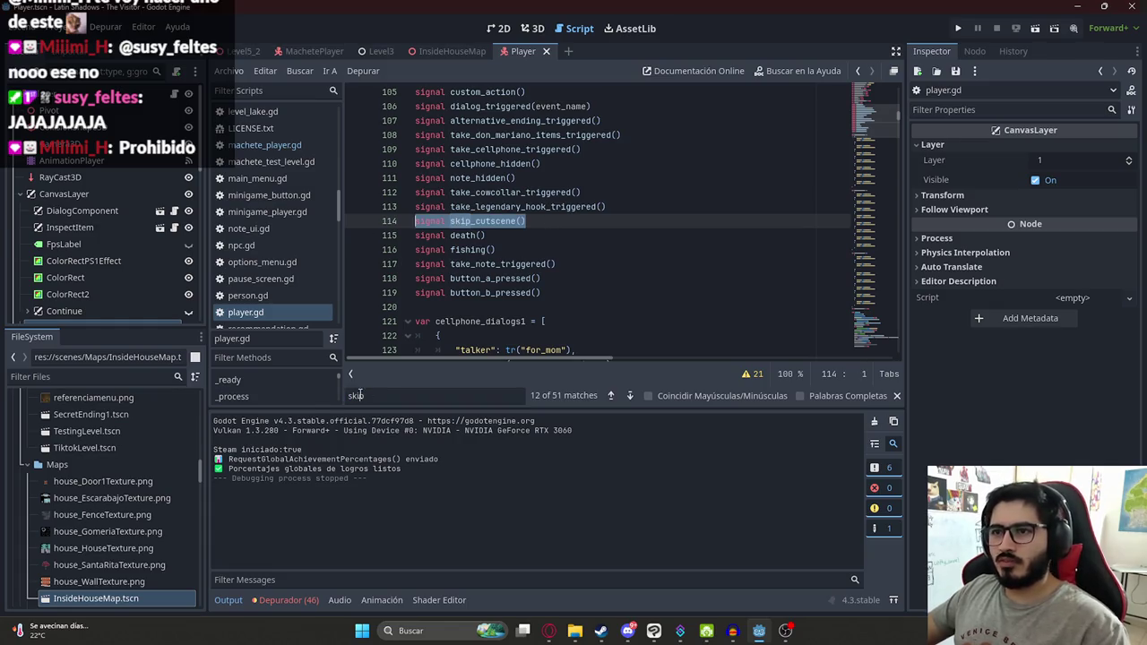
key("Return")
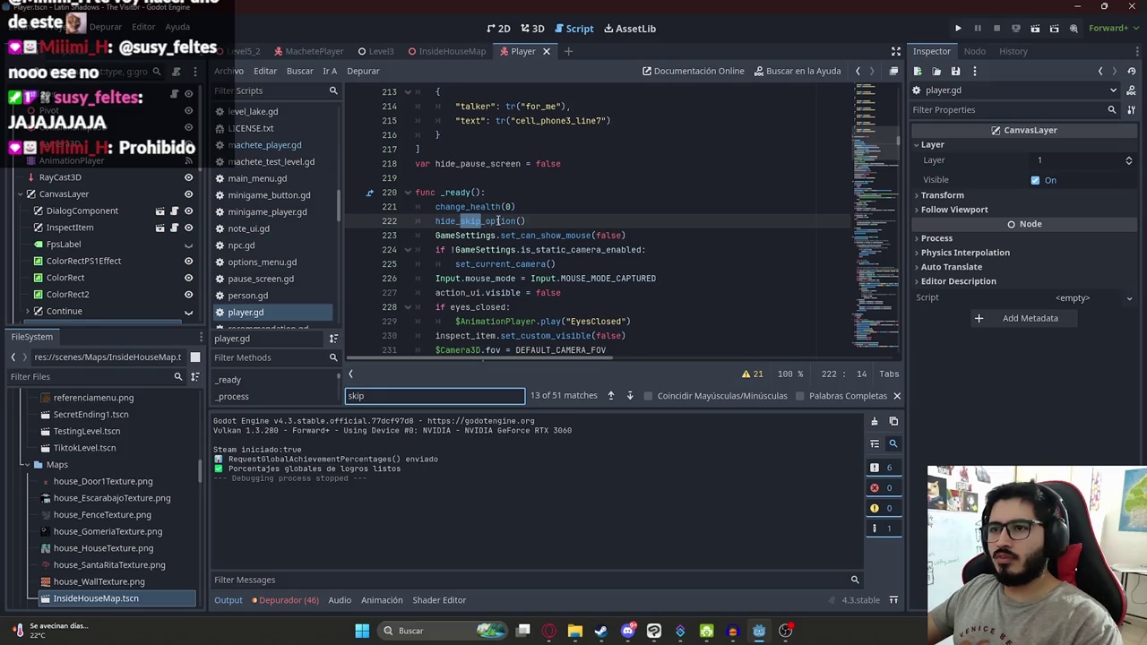
key("Return")
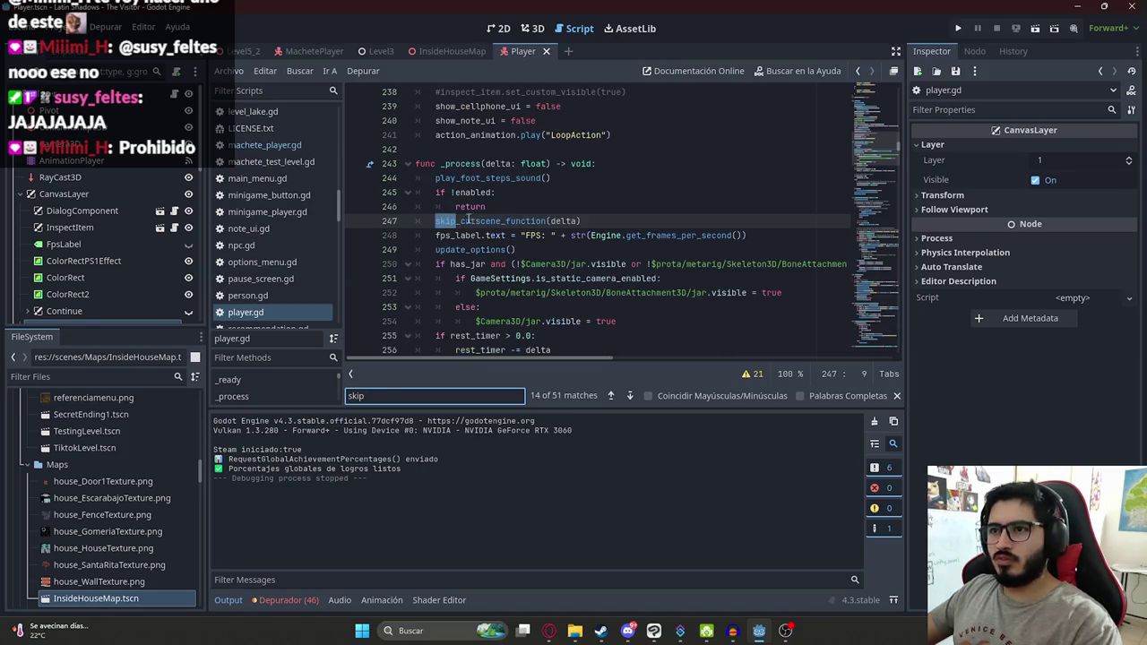
left_click(506, 220, "ctrl")
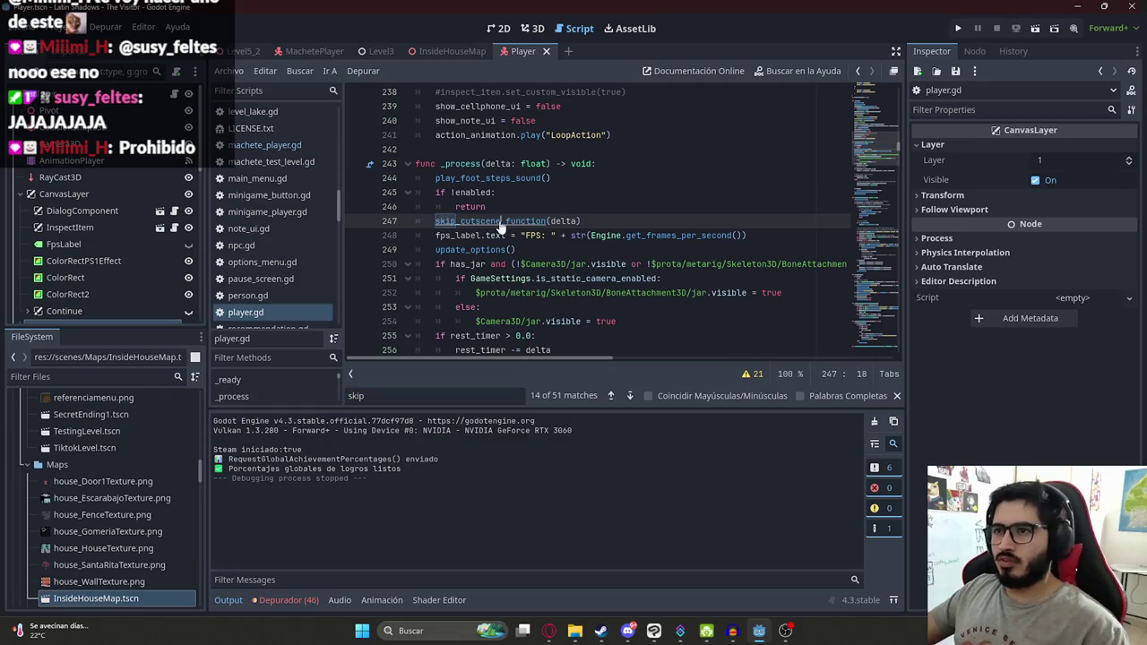
scroll(546, 238, "down", 3)
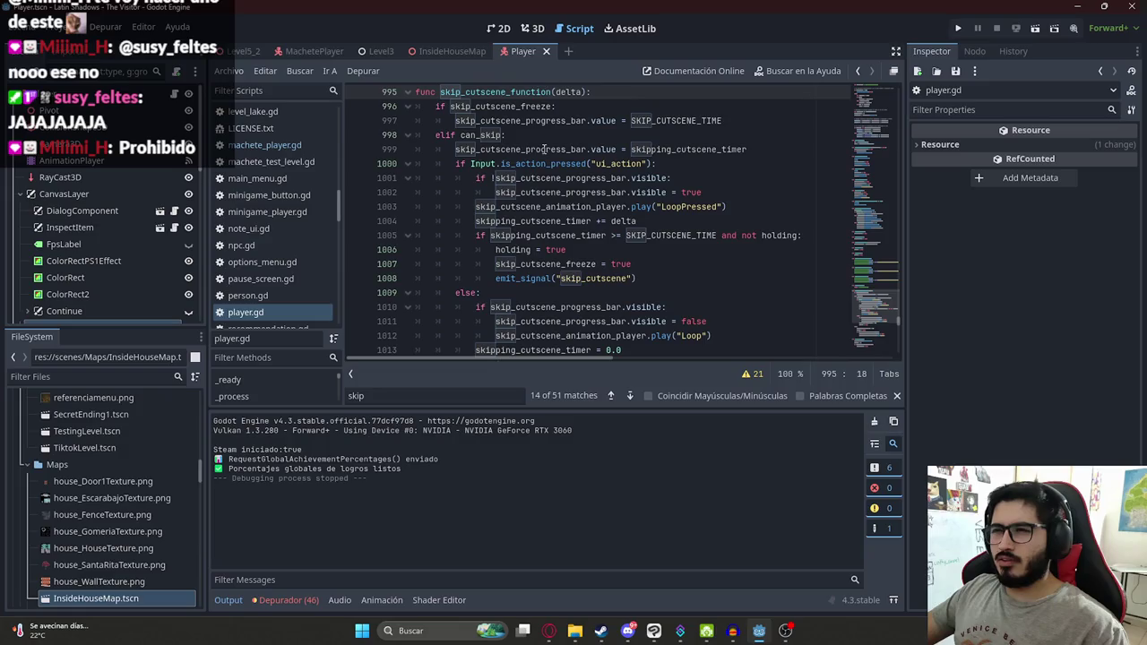
left_click(603, 206)
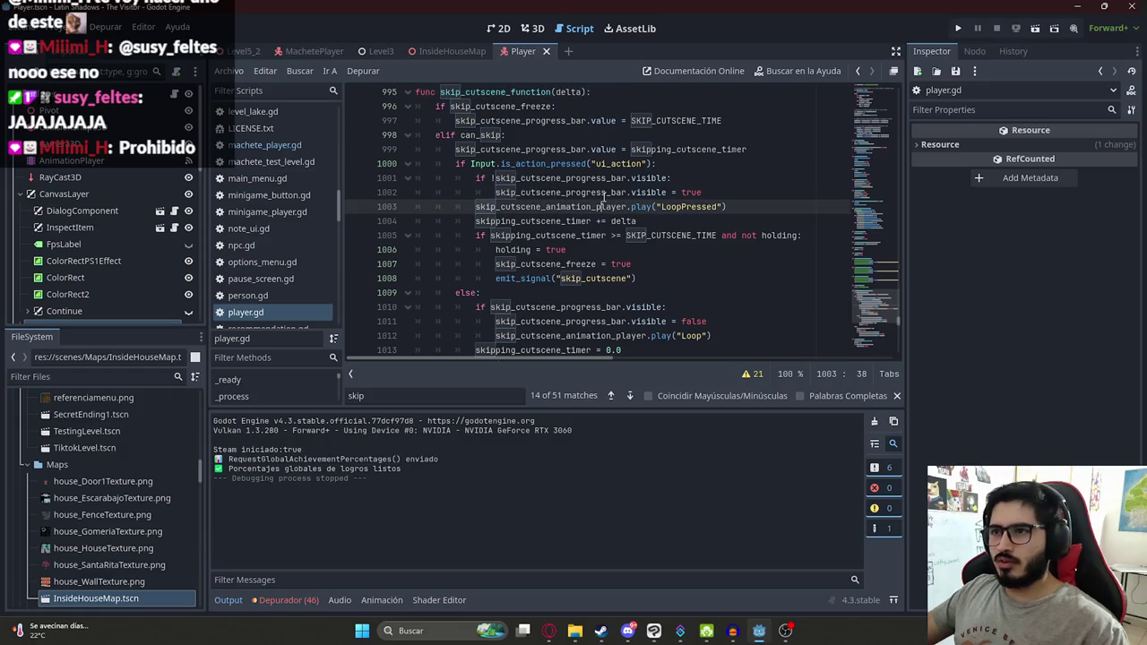
left_click(314, 51)
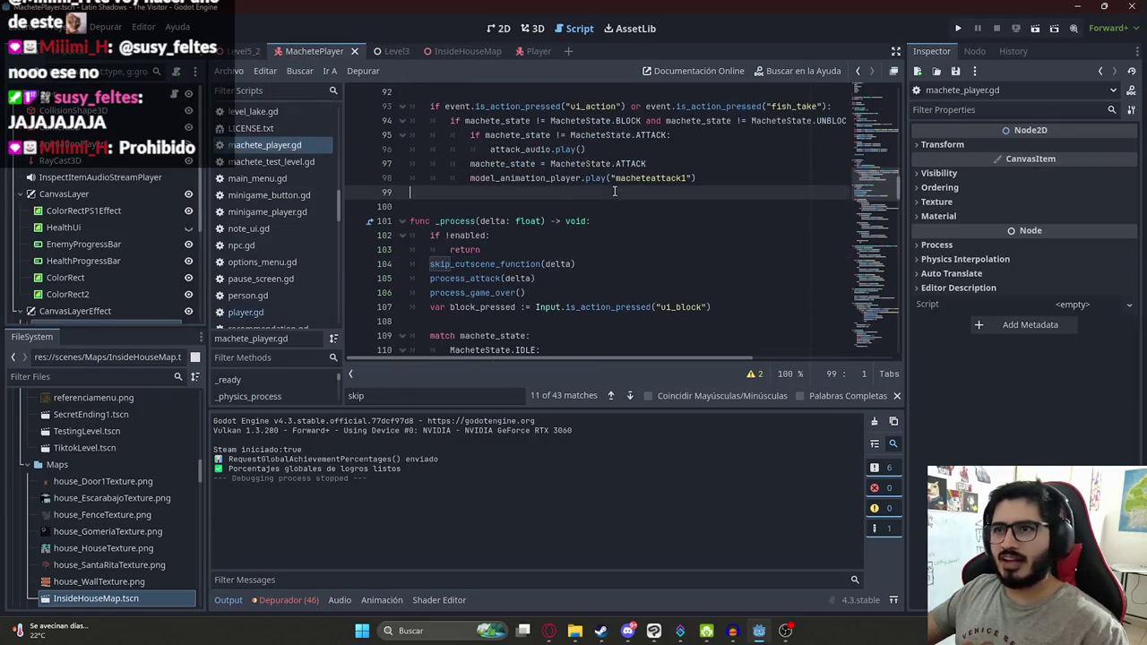
Step: Move the skip_cutscene_function(delta) call to the first line of _process, above the enabled check
left_click_drag(601, 266, 431, 267)
key("ctrl+c")
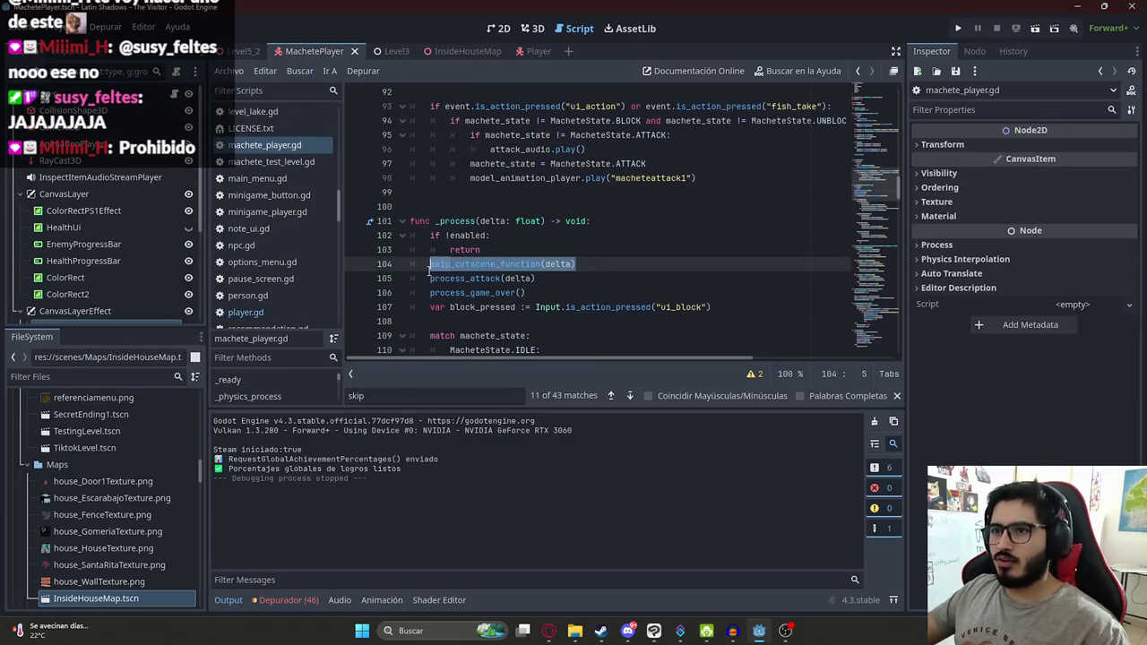
key("BackSpace")
key("BackSpace")
left_click(617, 216)
key("Return")
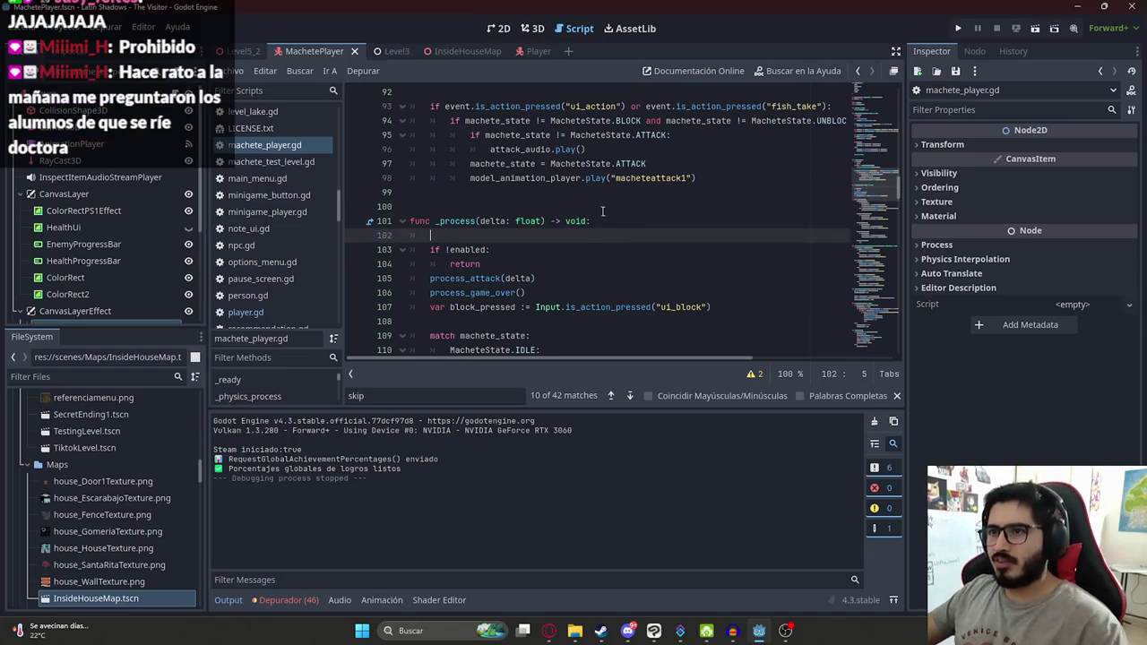
key("ctrl+v")
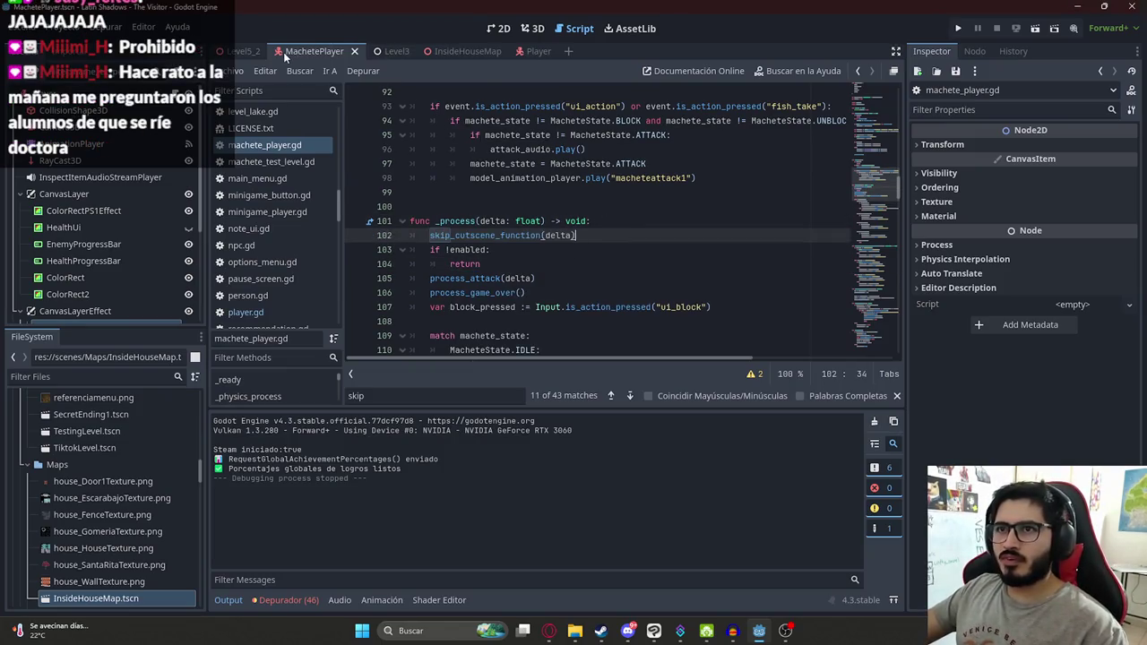
Step: Switch to the Level5_2 scene and bring up its tab menu
right_click(285, 53)
left_click(252, 60)
right_click(251, 60)
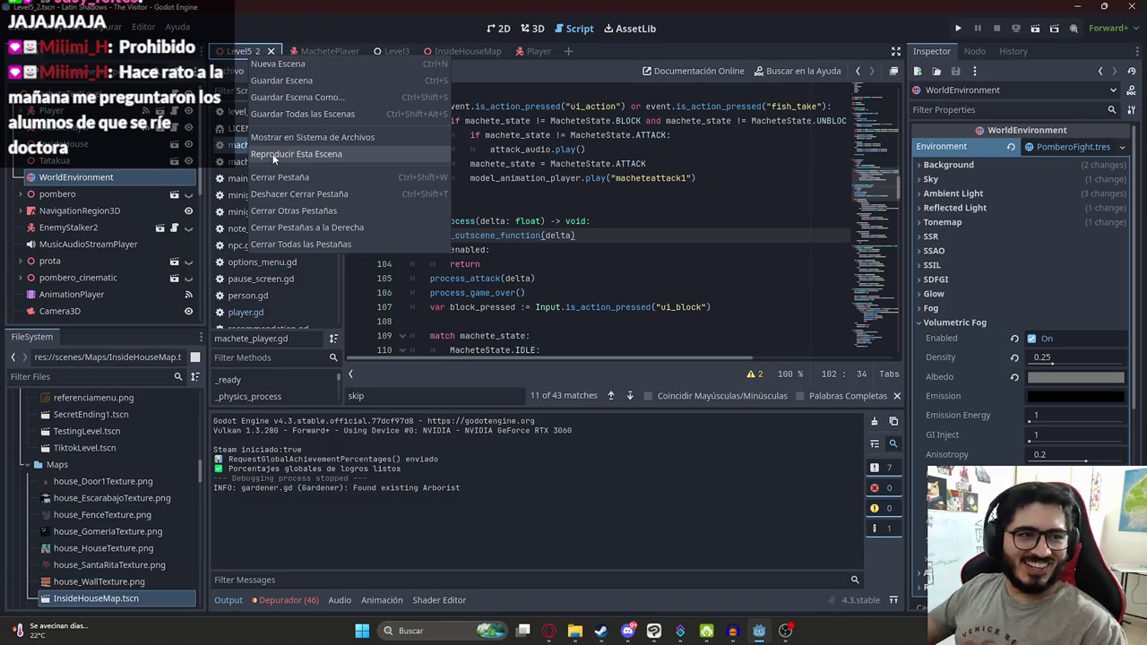
Step: Play-test Level5_2, confirming the Omitir prompt appears in the cutscene, then stop with F8
left_click(495, 146)
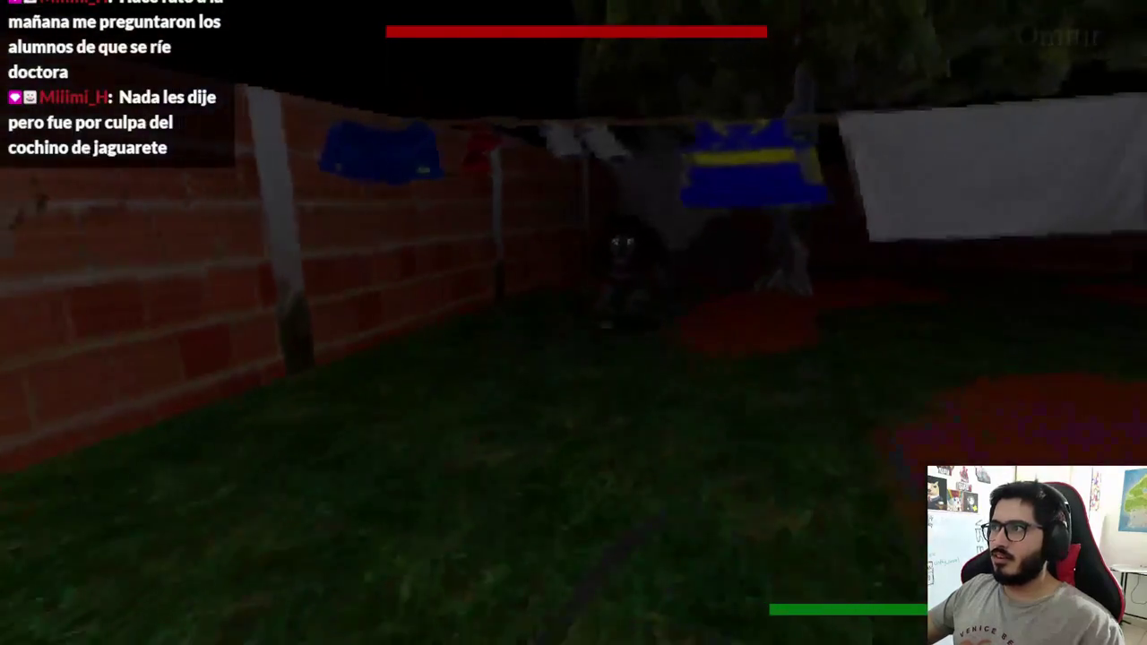
key("F8")
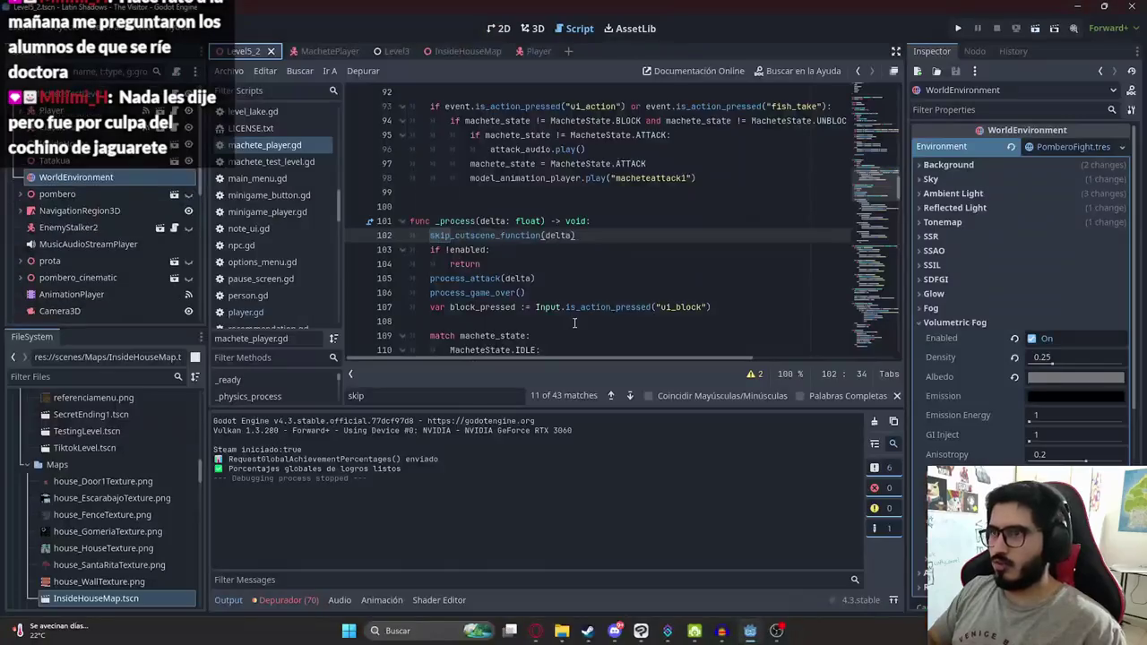
Step: Check the MachetePlayer skip prompt in the 2D view, then return to machete_player.gd
left_click(543, 279)
left_click(500, 234)
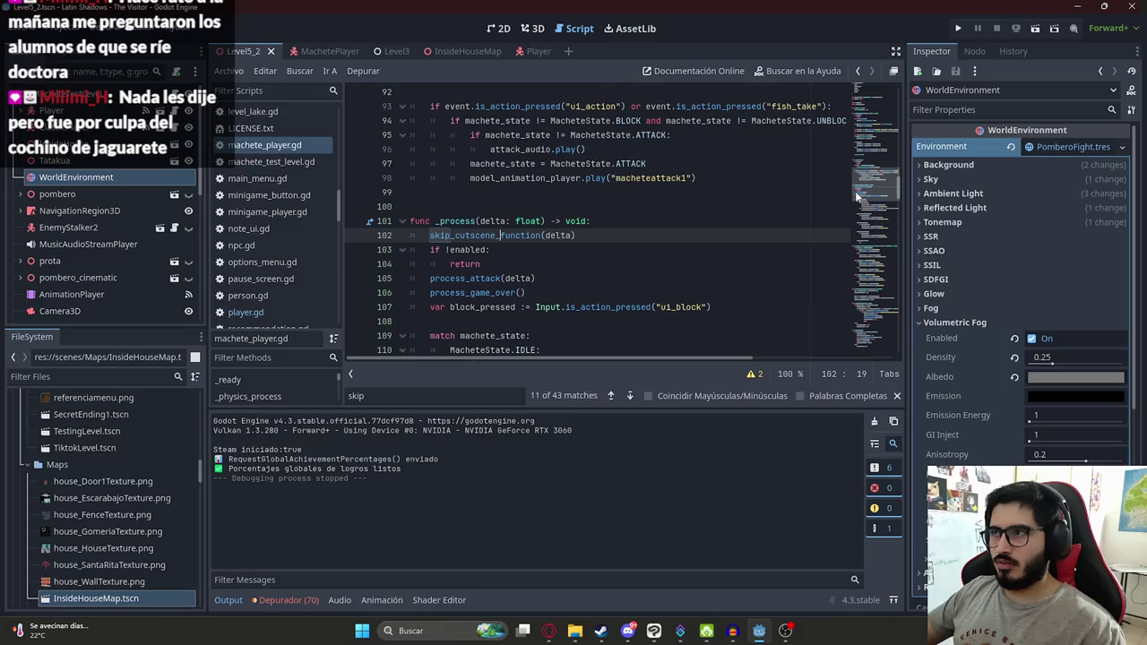
left_click(334, 51)
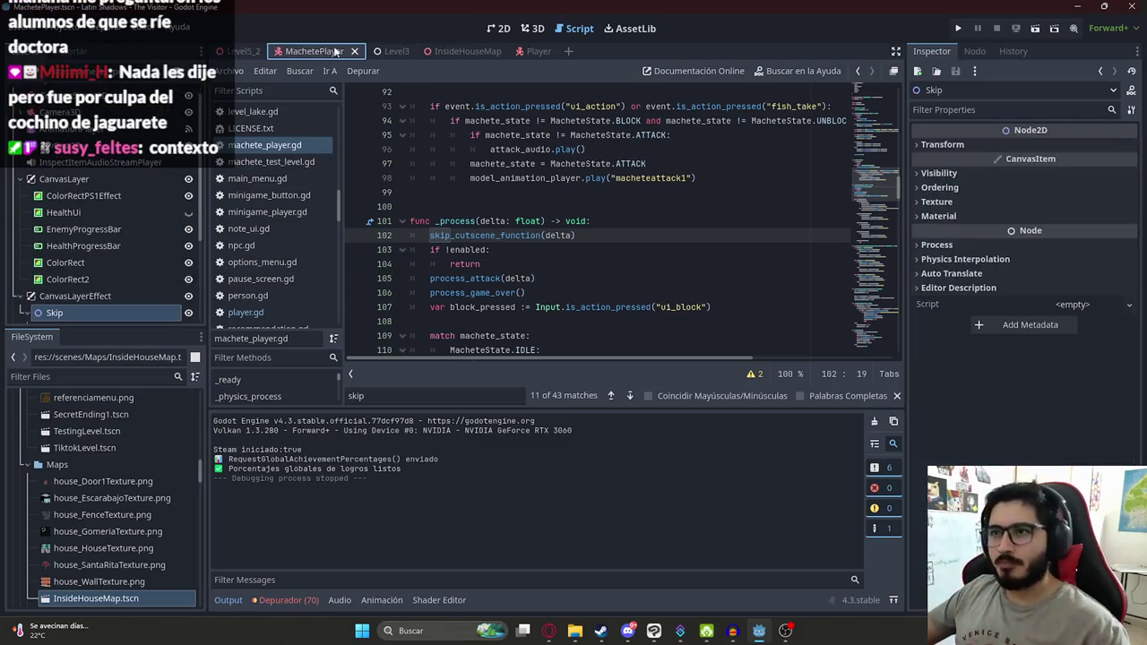
left_click(535, 30)
left_click(498, 29)
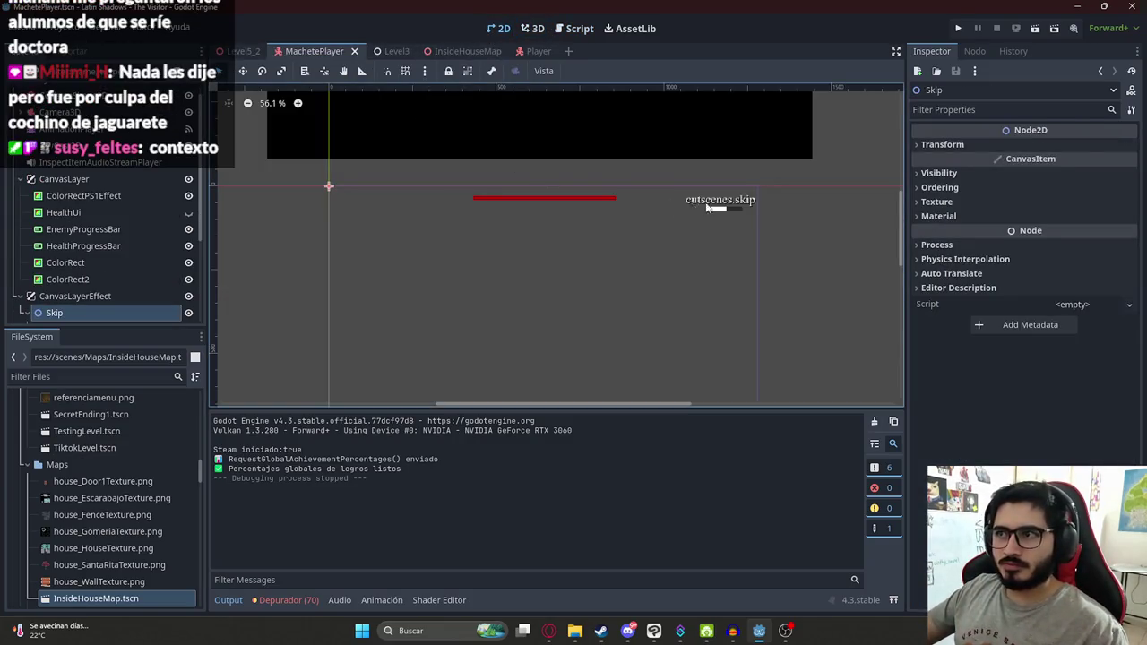
scroll(179, 179, "up", 1)
left_click(177, 101)
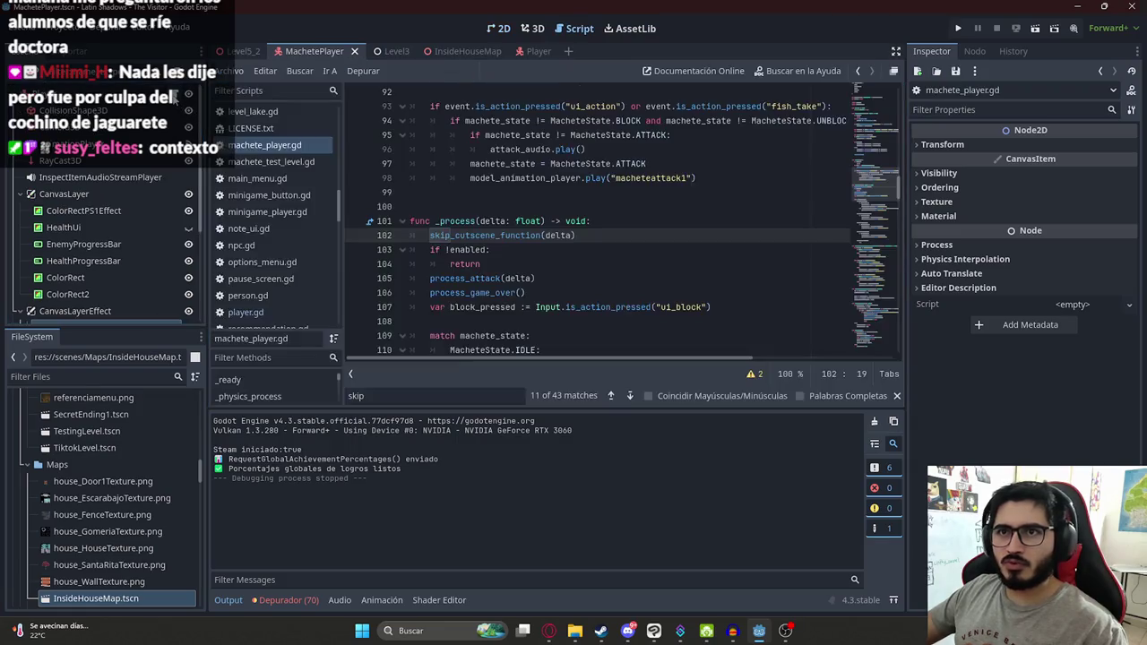
Step: Add a hide_skip_option() call in _ready after $Camera3D.current = true and save the script
left_click(574, 207)
left_click(613, 222)
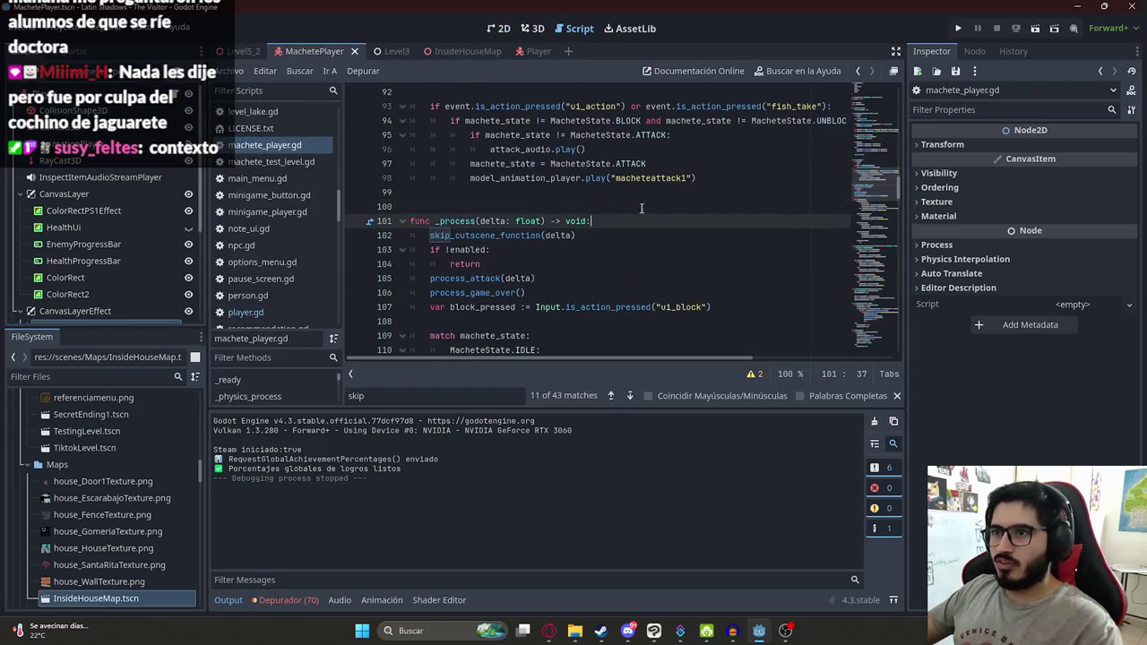
scroll(641, 208, "up", 14)
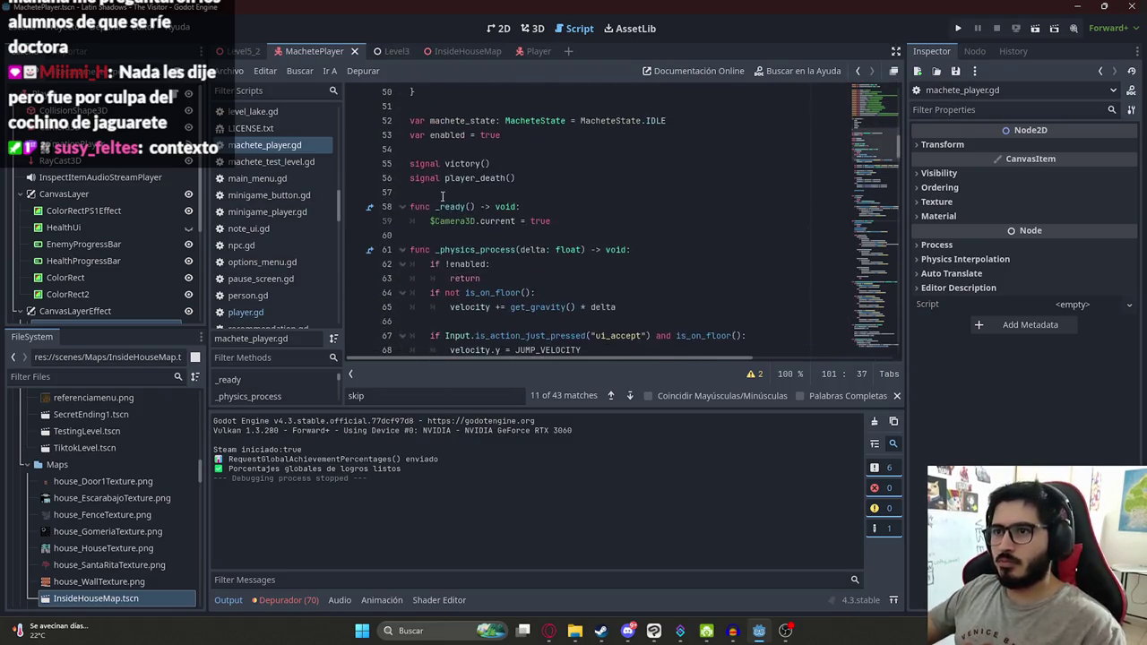
left_click(573, 220)
key("Return")
type("skip")
key("Left")
key("Left")
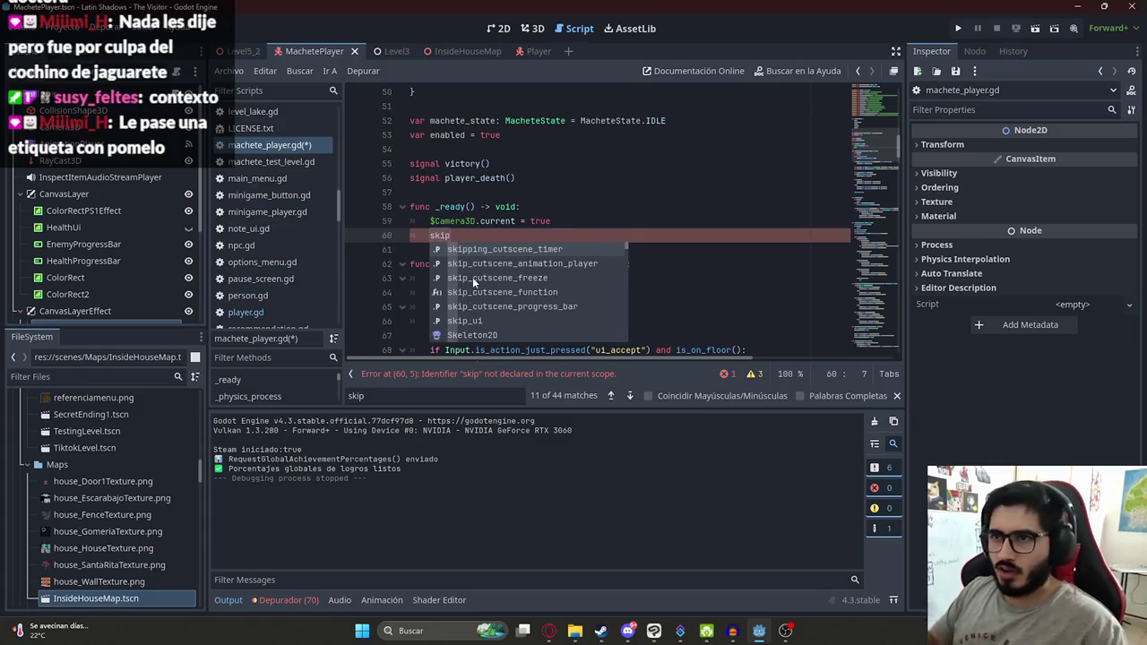
key("BackSpace")
key("BackSpace")
key("Delete")
key("Delete")
type("hide")
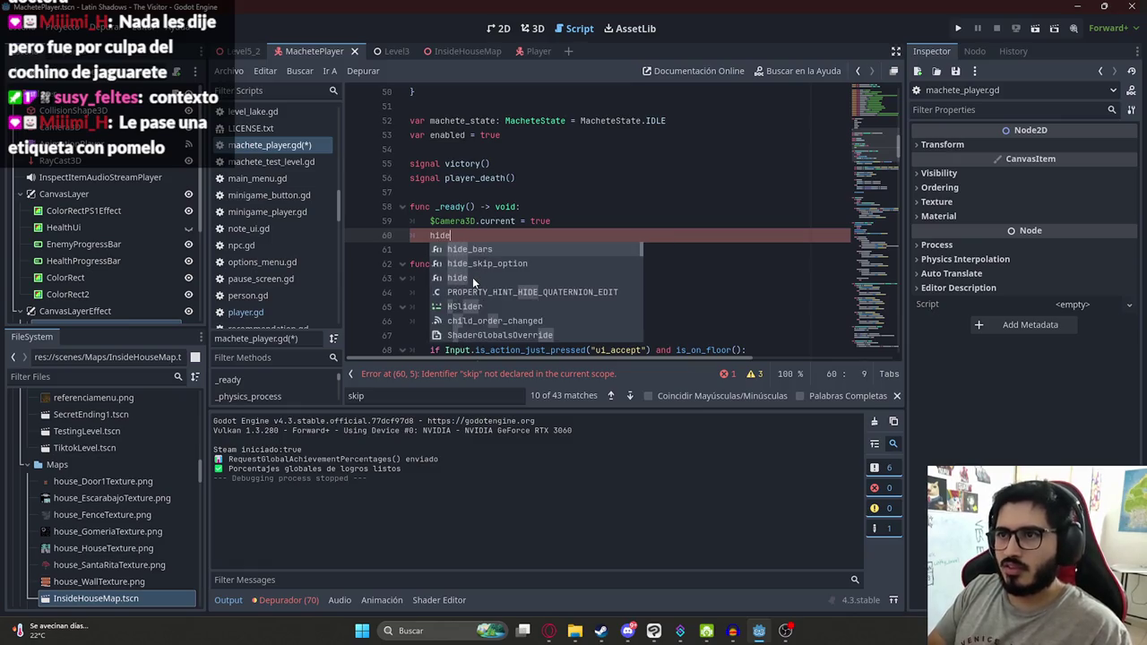
key("Return")
key("ctrl+s")
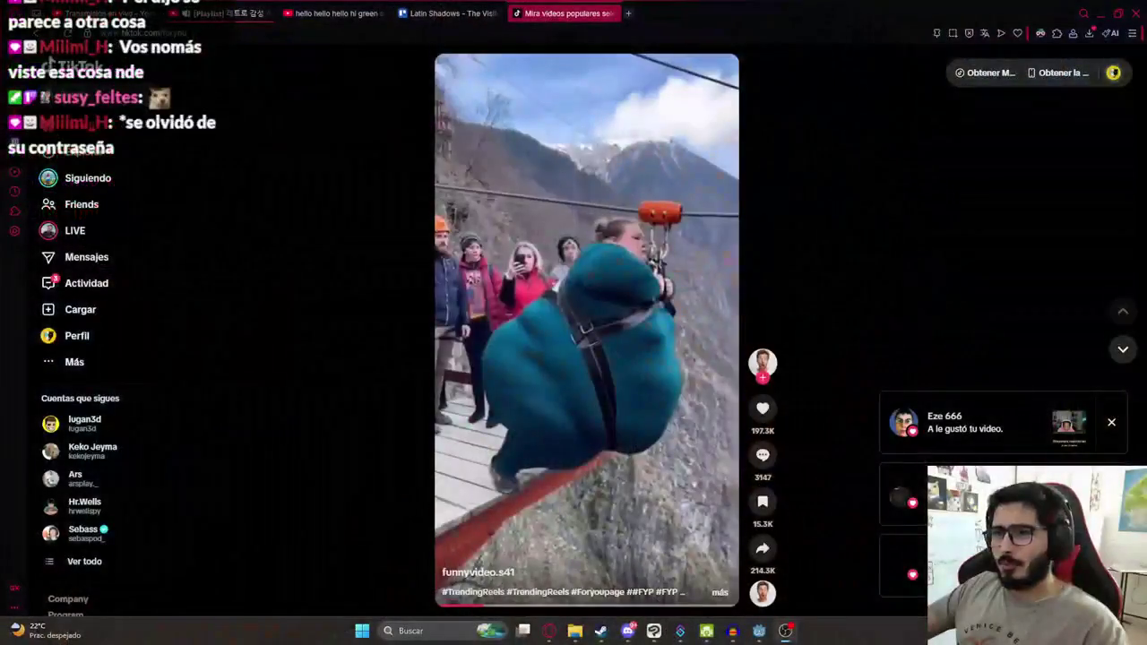
Step: Play the trending TikTok video in the feed
left_click(583, 418)
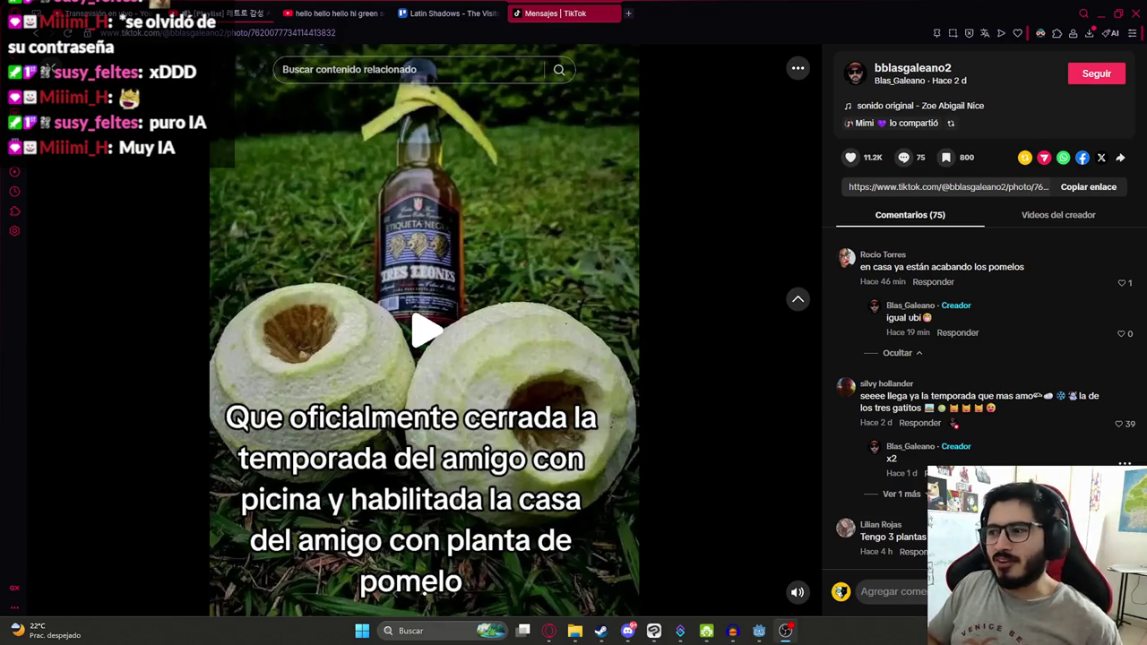
scroll(1043, 430, "down", 4)
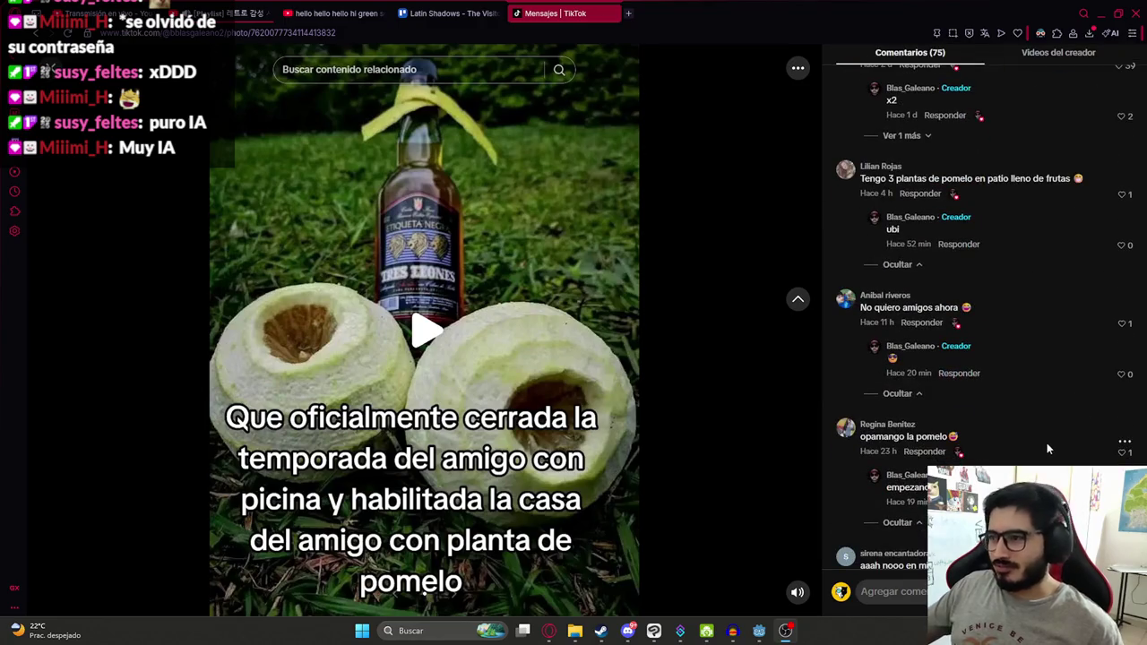
scroll(1050, 421, "down", 4)
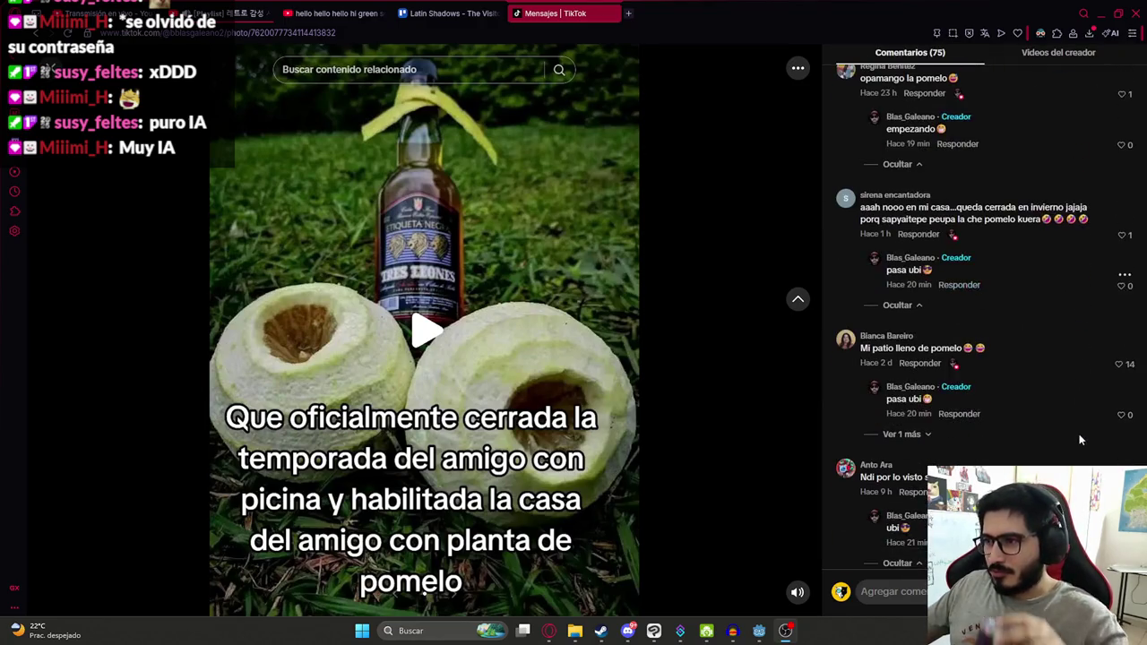
scroll(1079, 434, "down", 3)
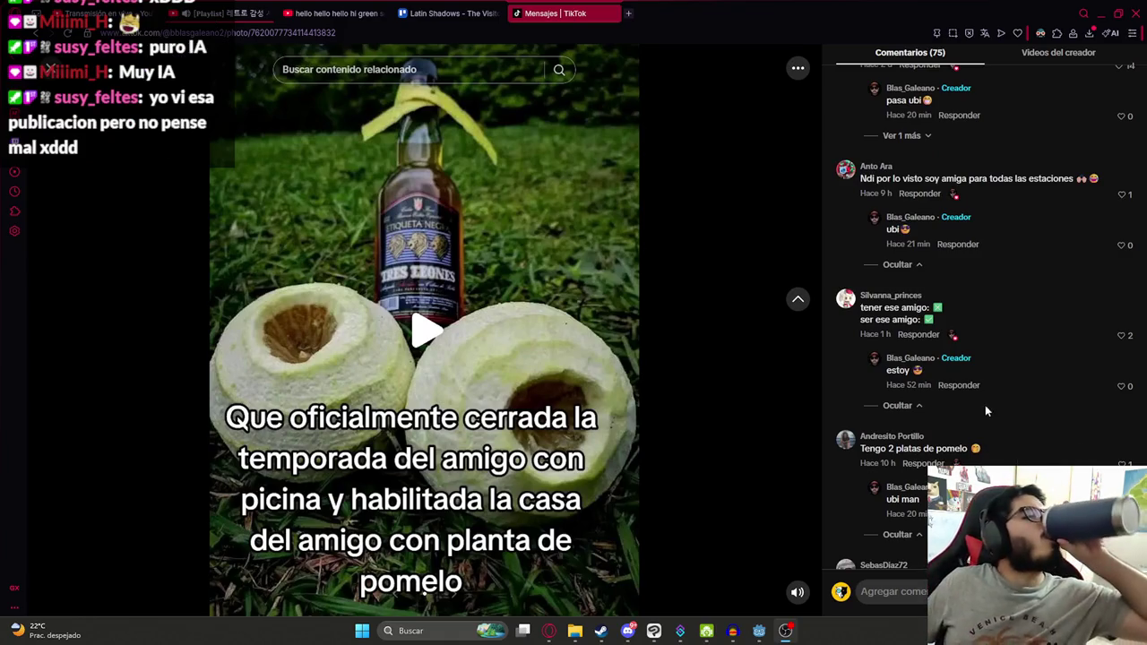
scroll(1009, 354, "down", 1)
scroll(995, 359, "down", 4)
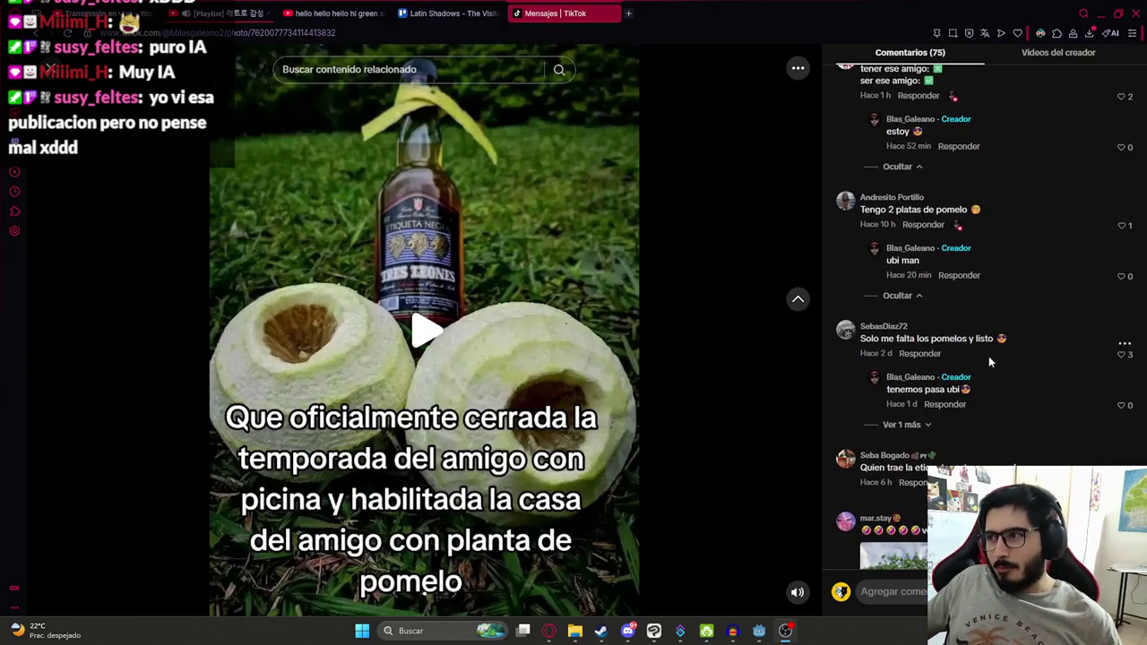
scroll(968, 368, "down", 4)
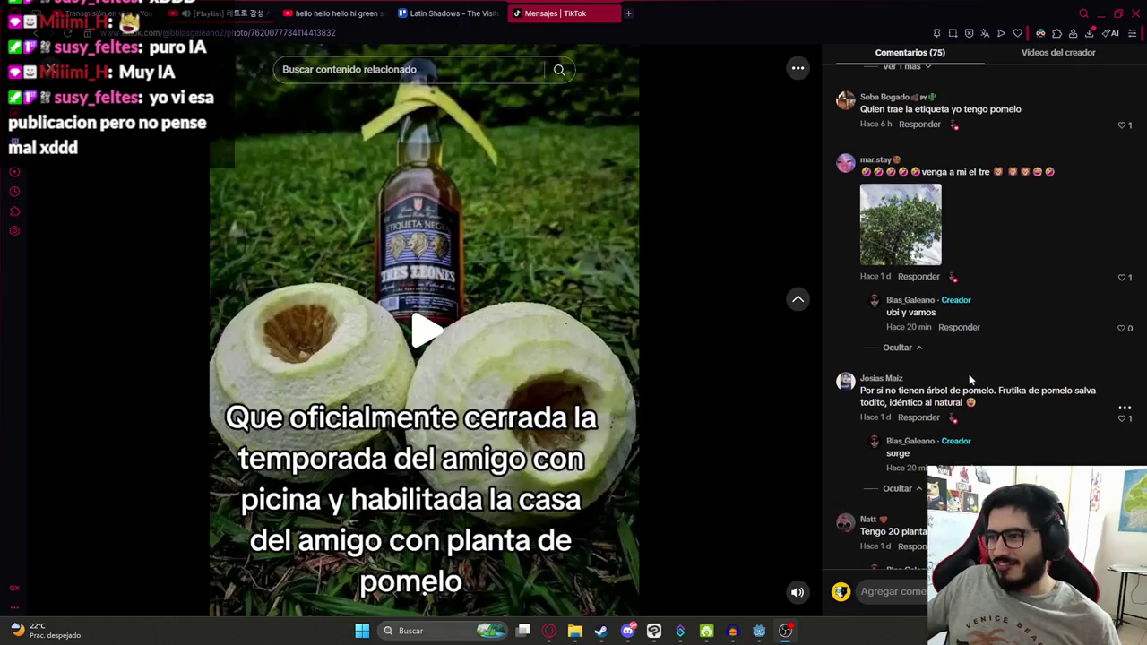
scroll(976, 371, "down", 4)
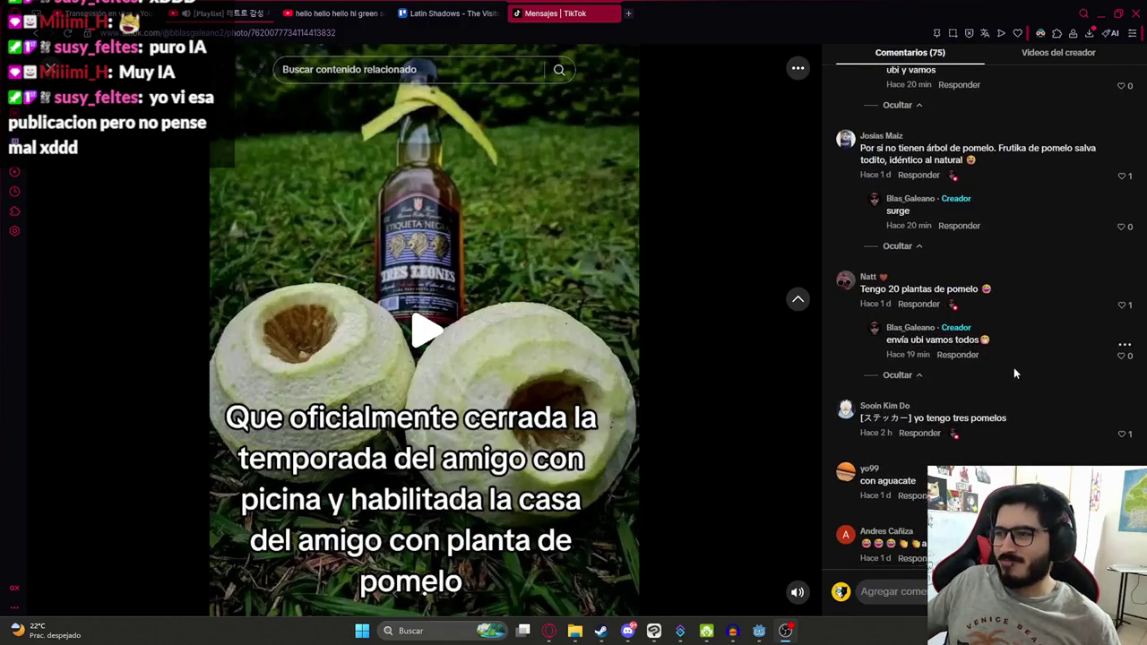
scroll(1013, 387, "down", 2)
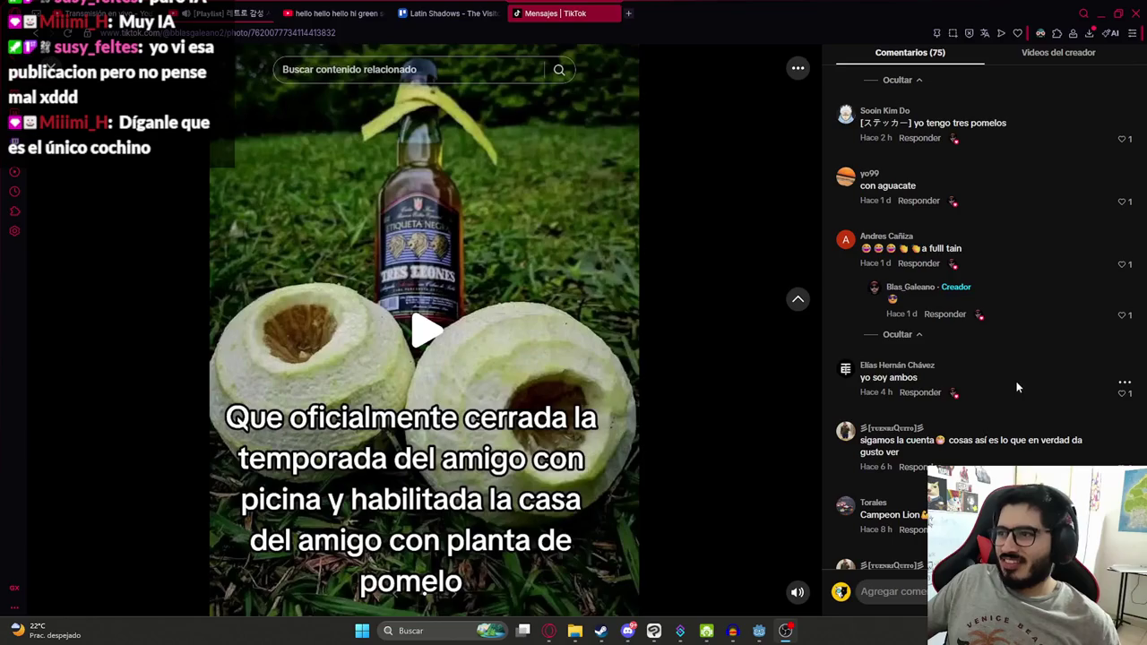
scroll(989, 399, "down", 4)
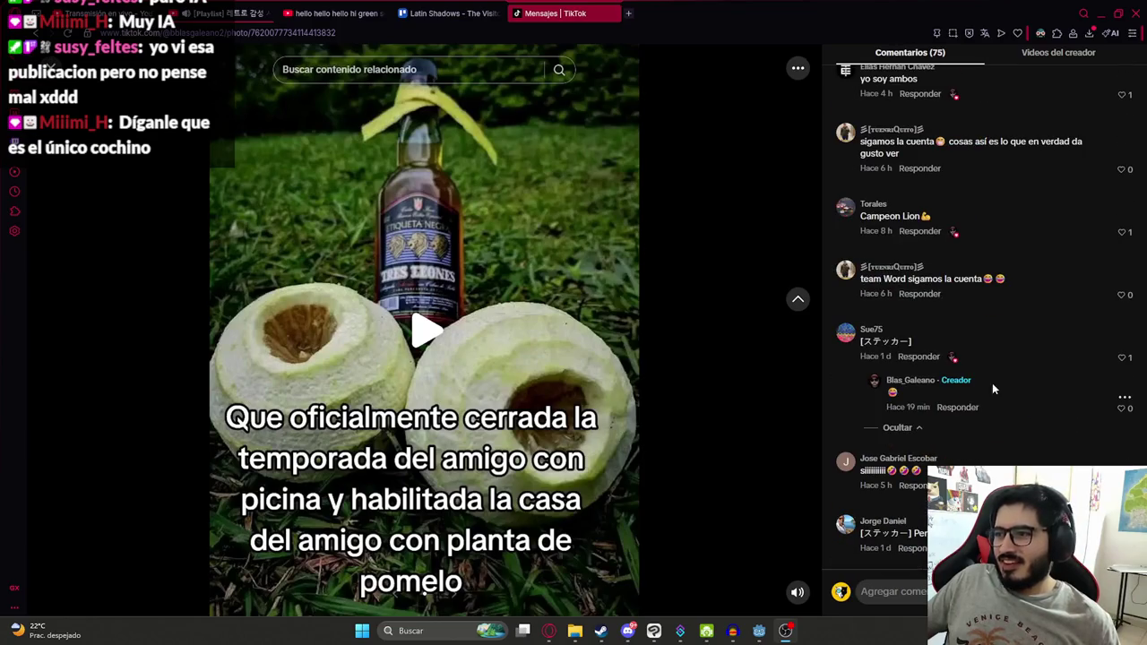
scroll(916, 370, "down", 5)
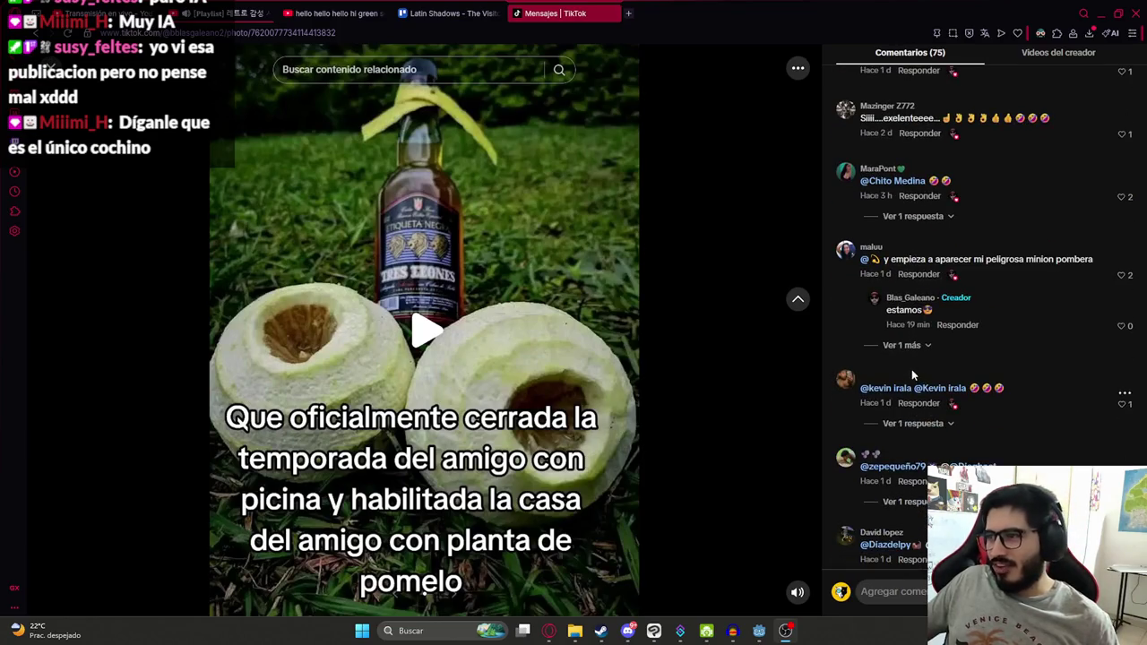
scroll(892, 374, "down", 12)
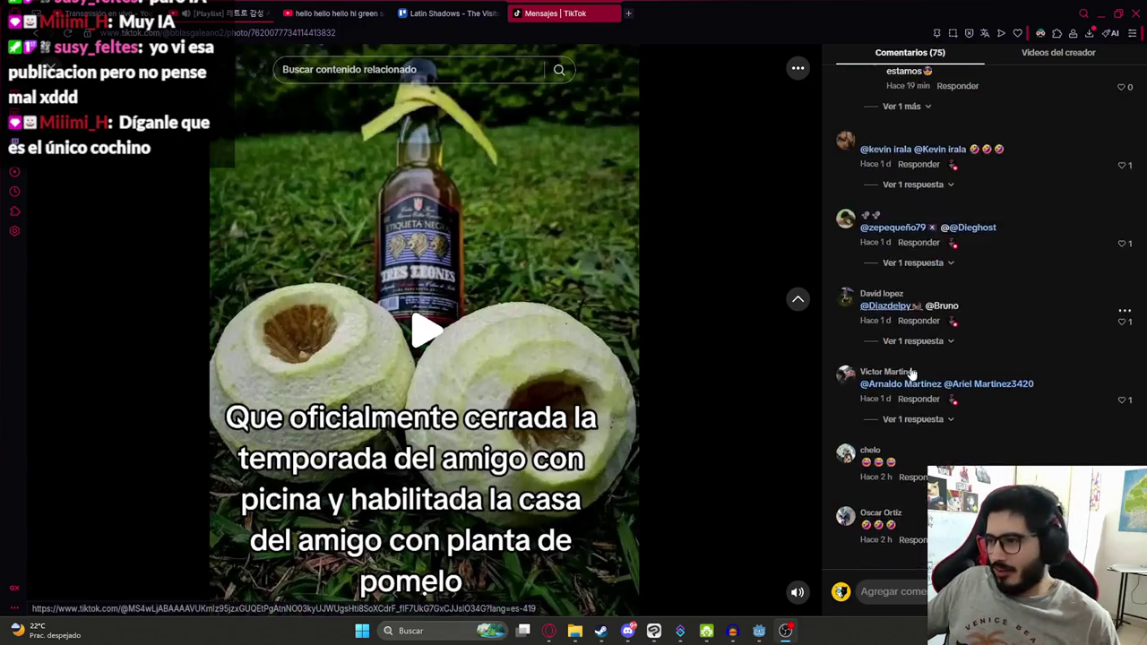
scroll(986, 395, "down", 1)
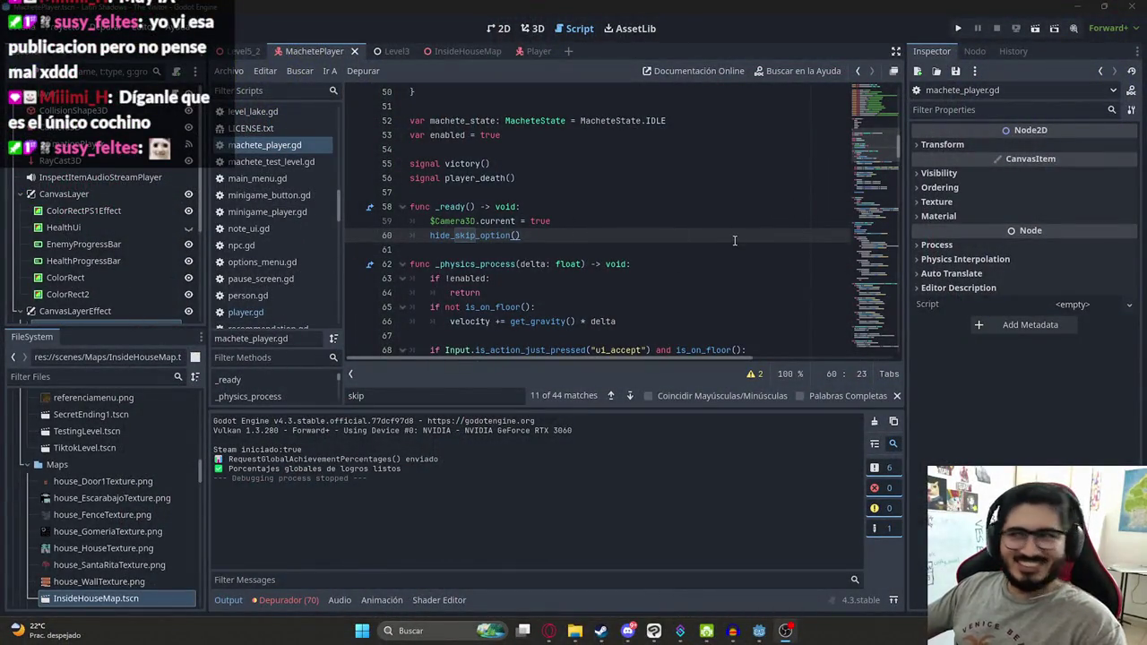
Step: Search the level script for .show_ and change the line 43 classic_player to player
double_click(460, 235)
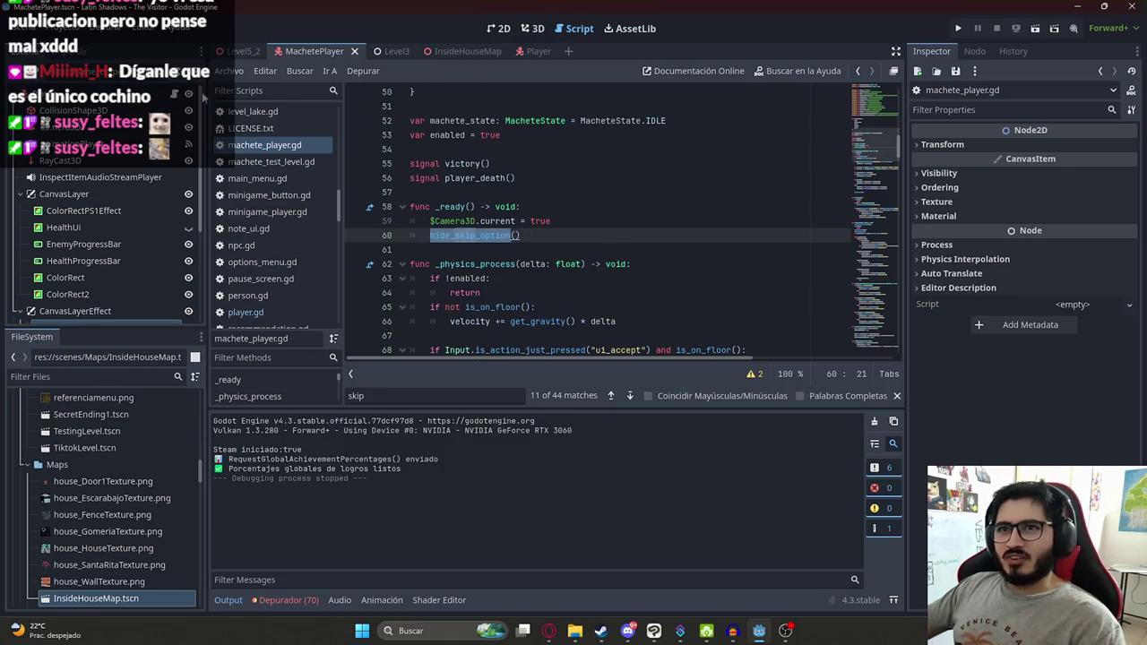
left_click(245, 52)
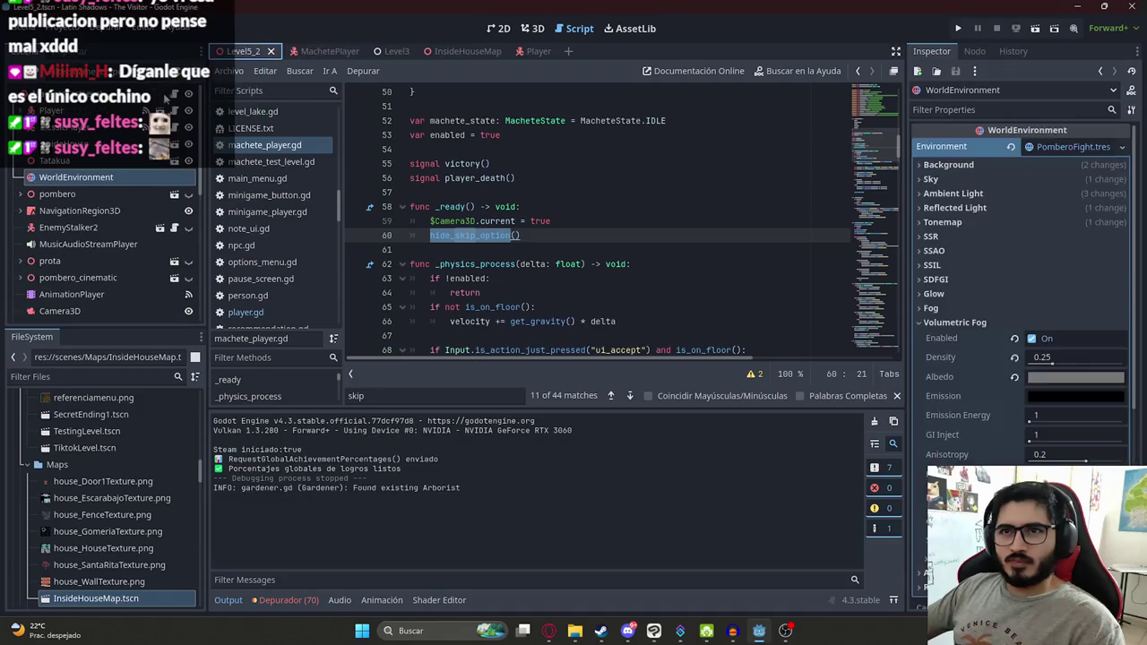
left_click(502, 263)
double_click(502, 262)
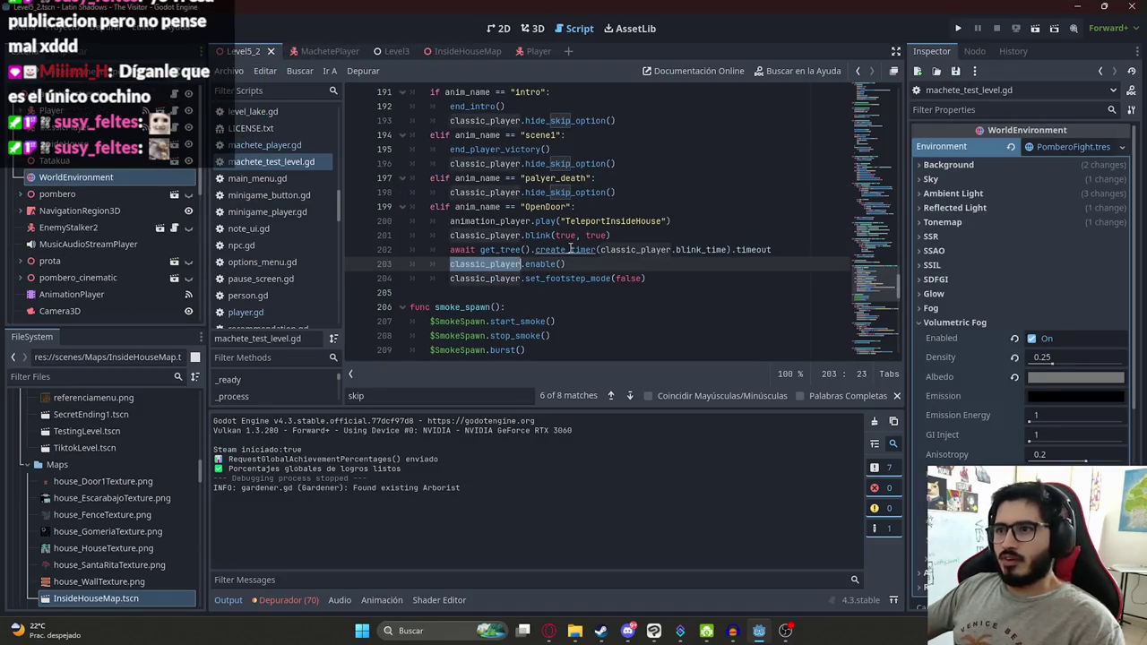
key("ctrl+f")
type(".show_")
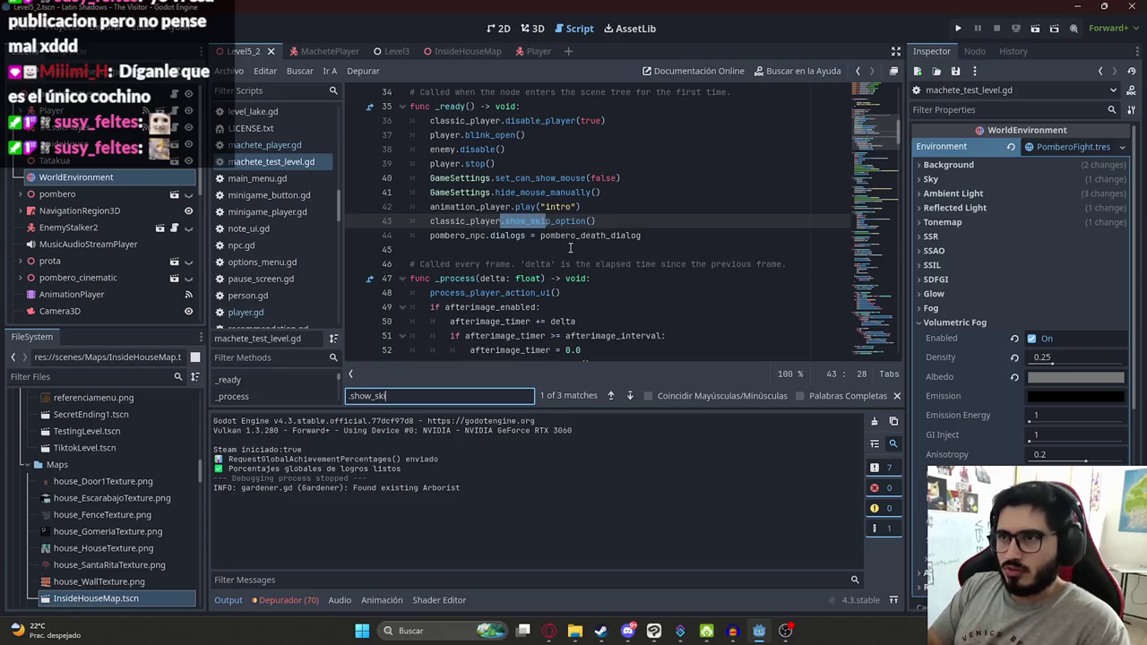
double_click(481, 220)
type("player")
key("Escape")
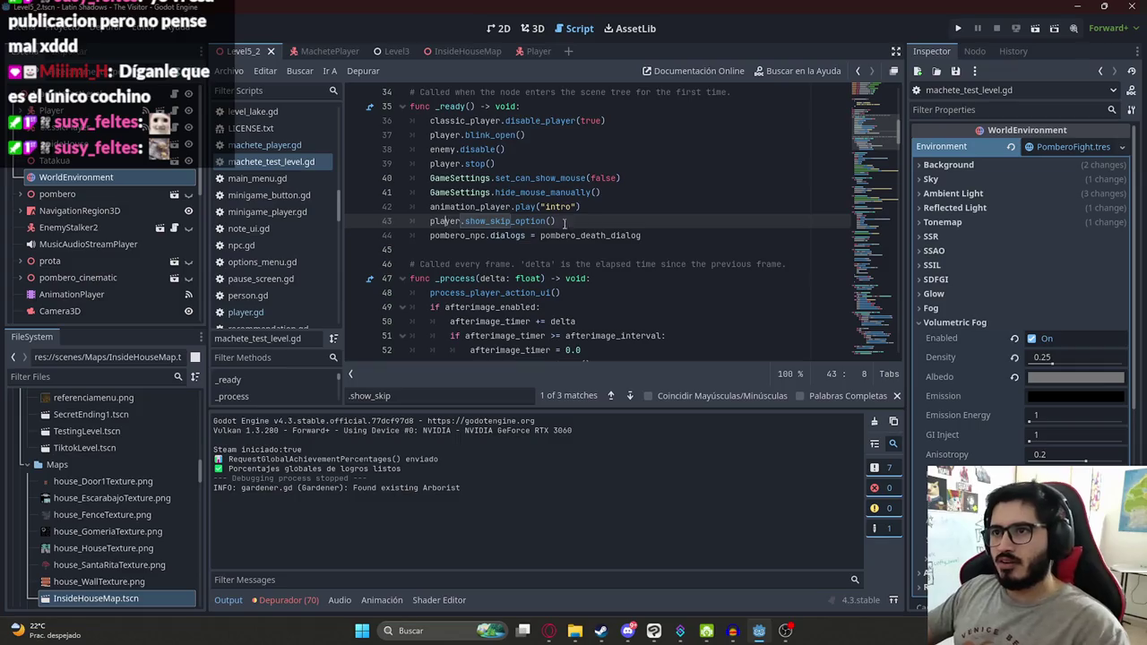
double_click(497, 222)
key("ctrl+f")
key("Return")
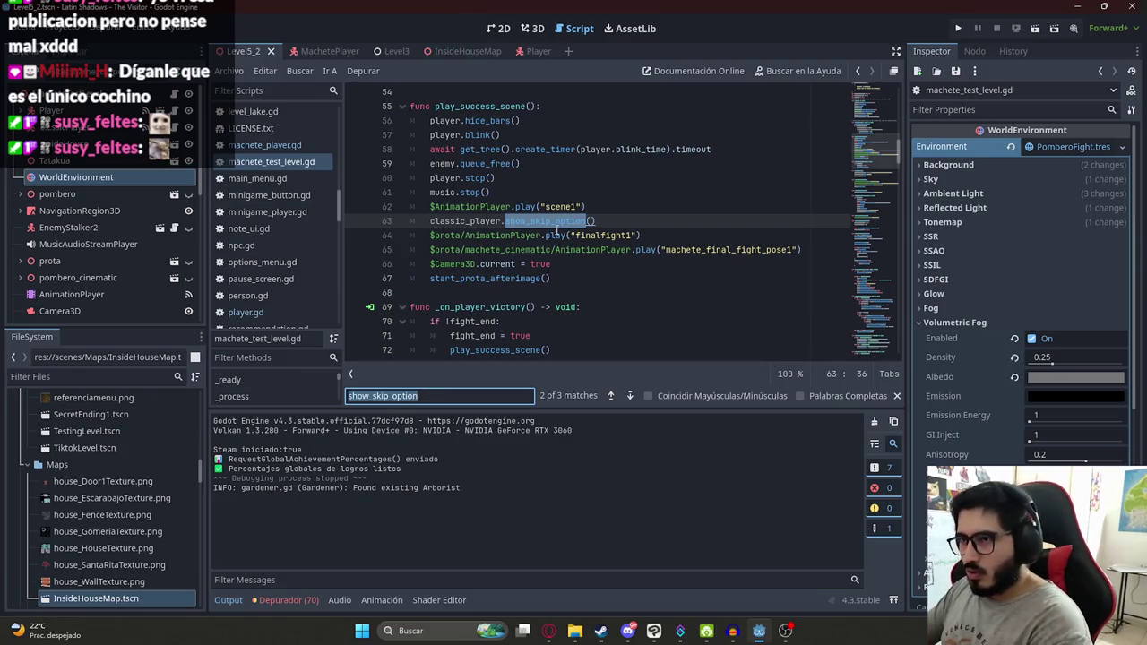
Step: Change classic_player to player in the show_skip_option calls on lines 63 and 97
double_click(452, 220)
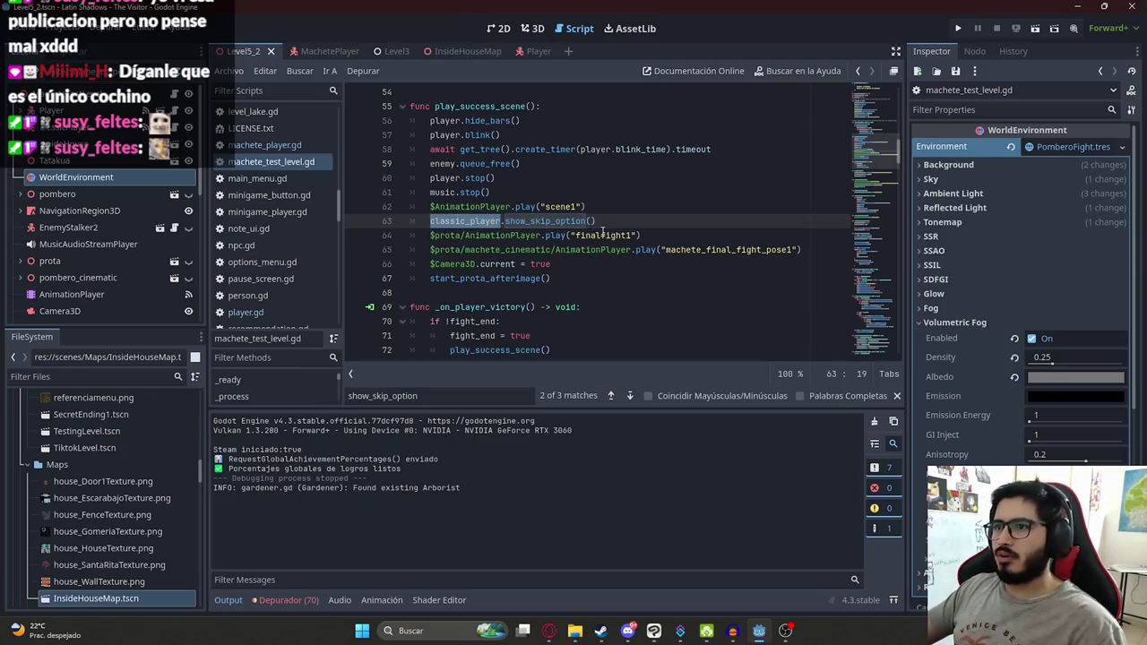
type("player")
left_click_drag(558, 222, 430, 223)
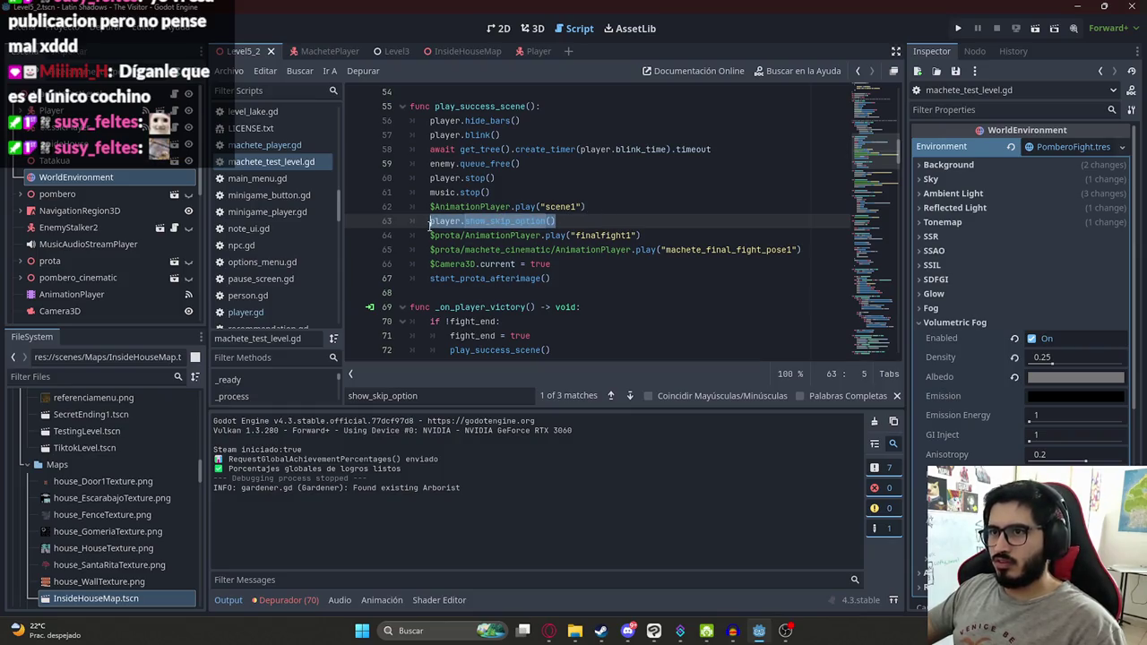
key("ctrl+s")
left_click(421, 395)
key("Return")
key("Return")
scroll(562, 270, "up", 2)
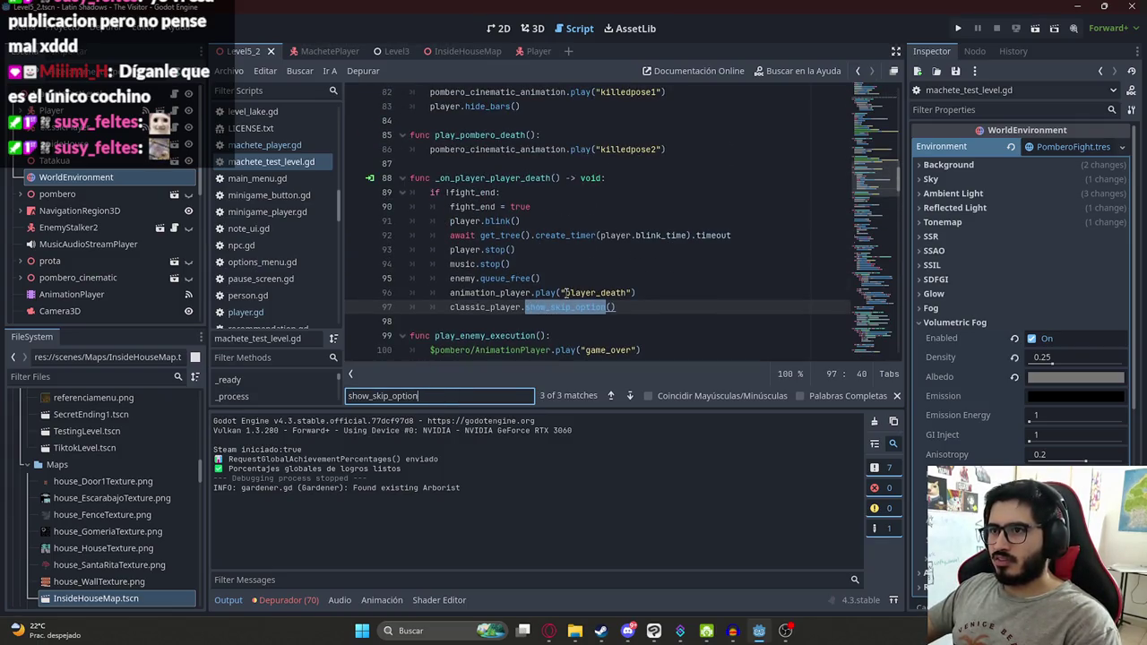
double_click(484, 307)
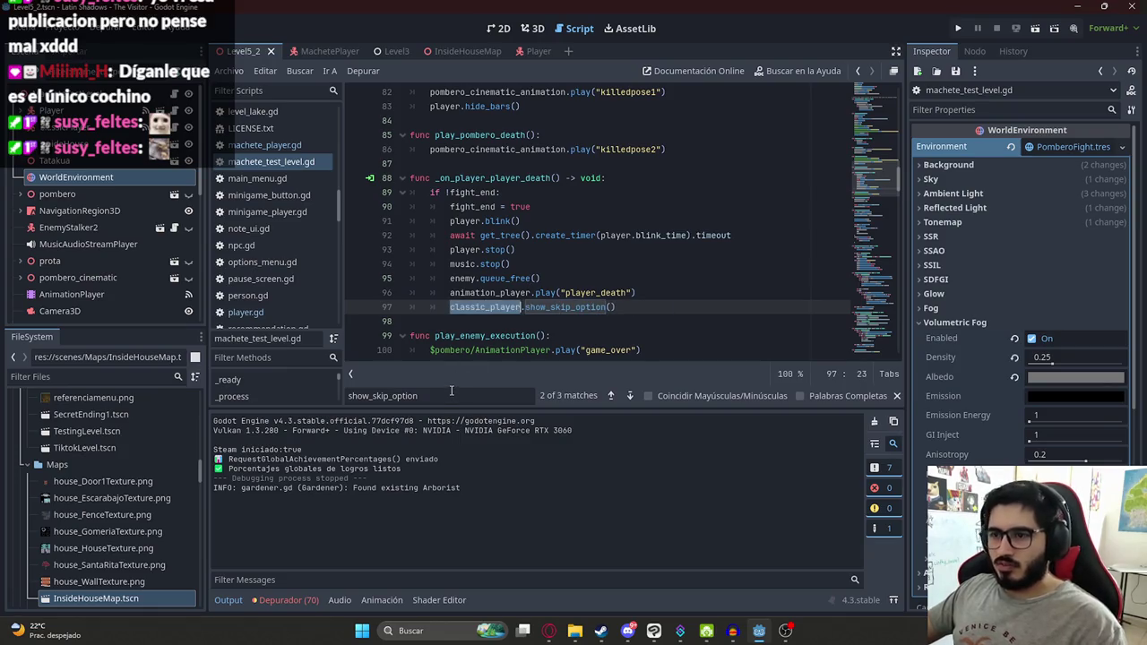
type("player")
key("Escape")
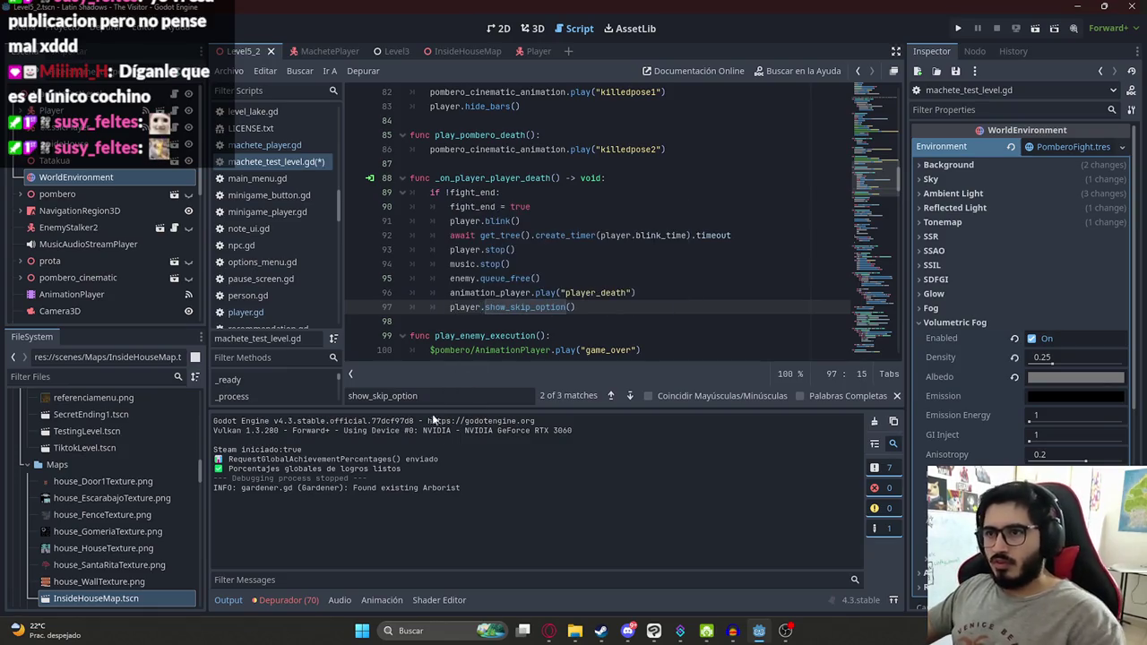
Step: Save the level script and look up the skip_cutscene signal declaration in player.gd
left_click(427, 396)
key("Return")
key("Return")
key("ctrl+s")
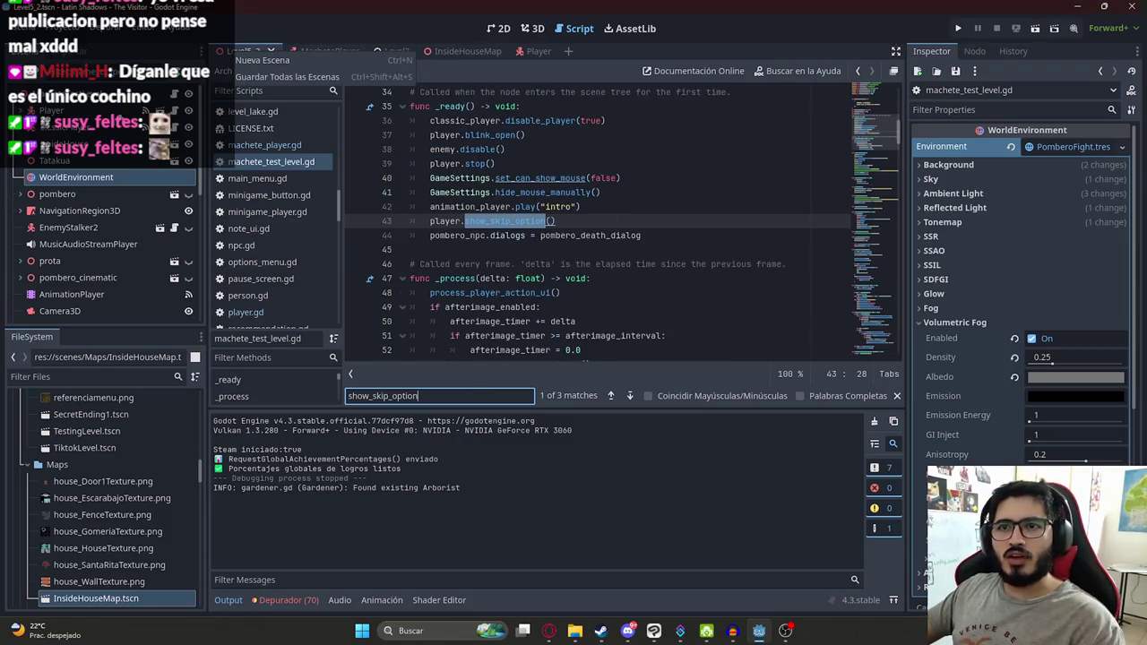
left_click(527, 52)
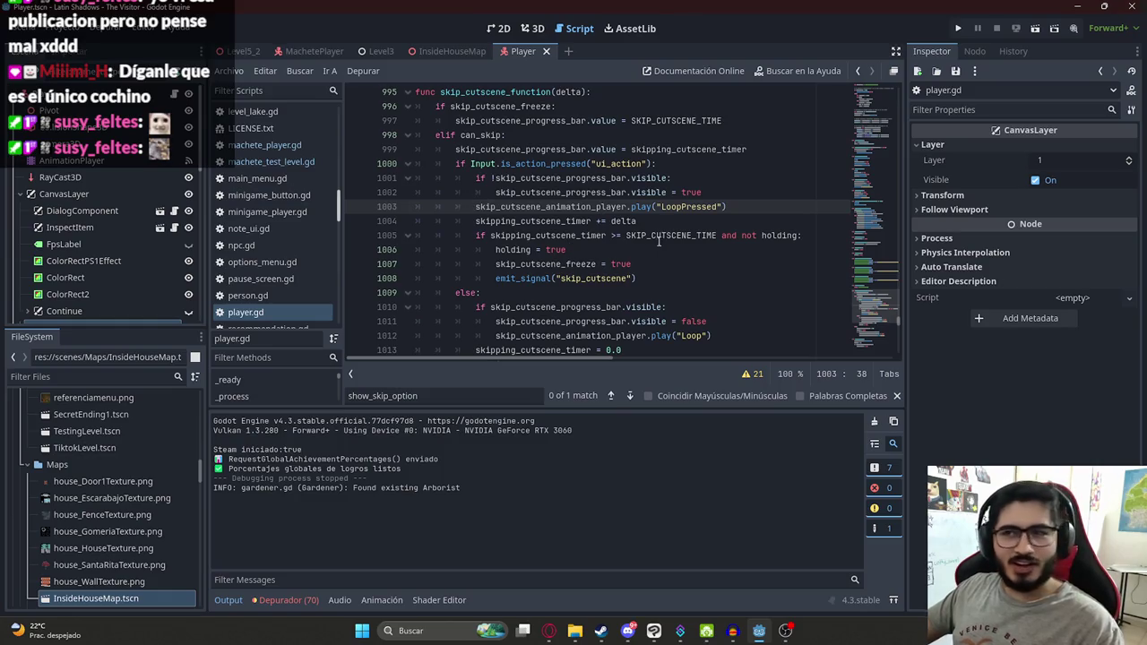
left_click(579, 250)
left_click_drag(882, 309, 895, 57)
scroll(526, 178, "down", 19)
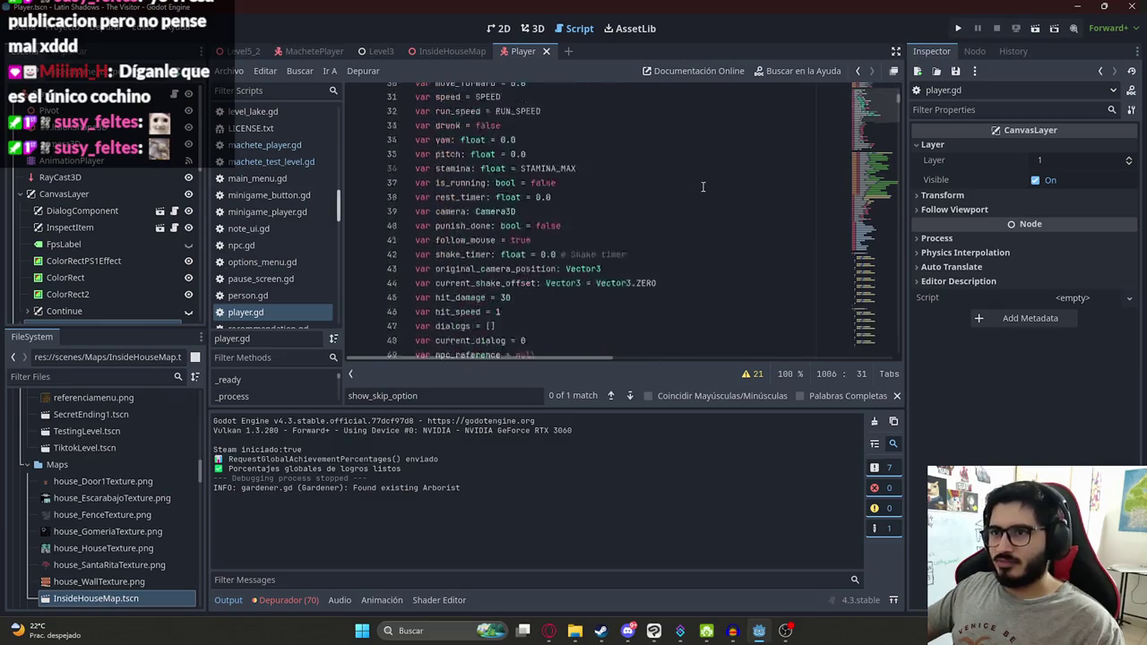
scroll(526, 179, "down", 9)
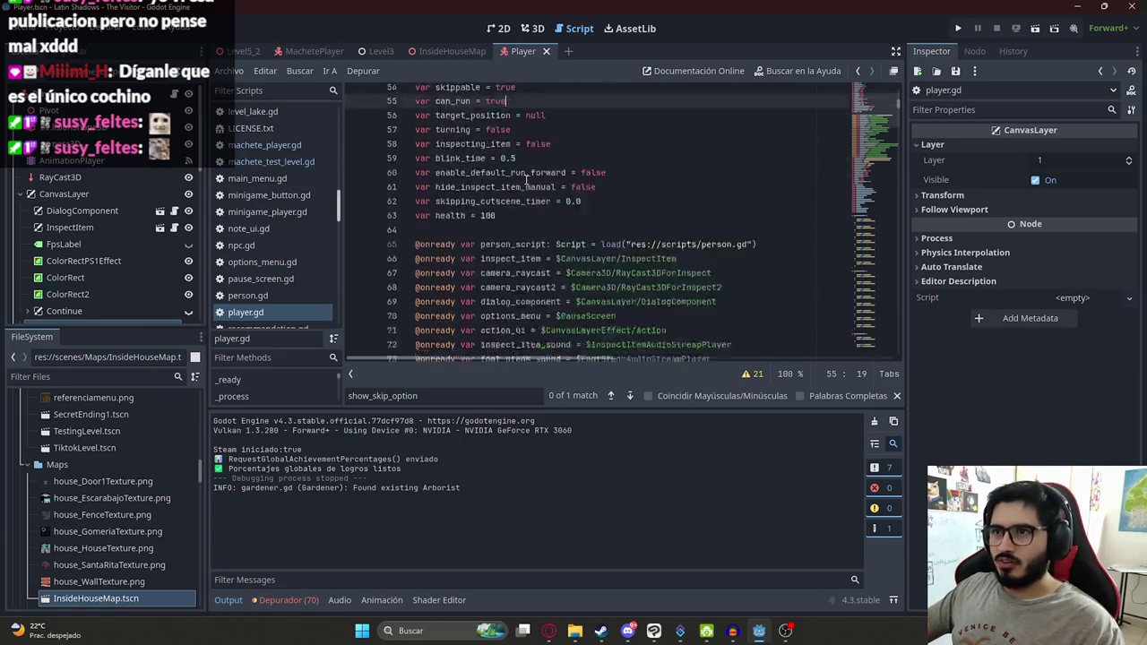
left_click(518, 179)
scroll(520, 178, "down", 6)
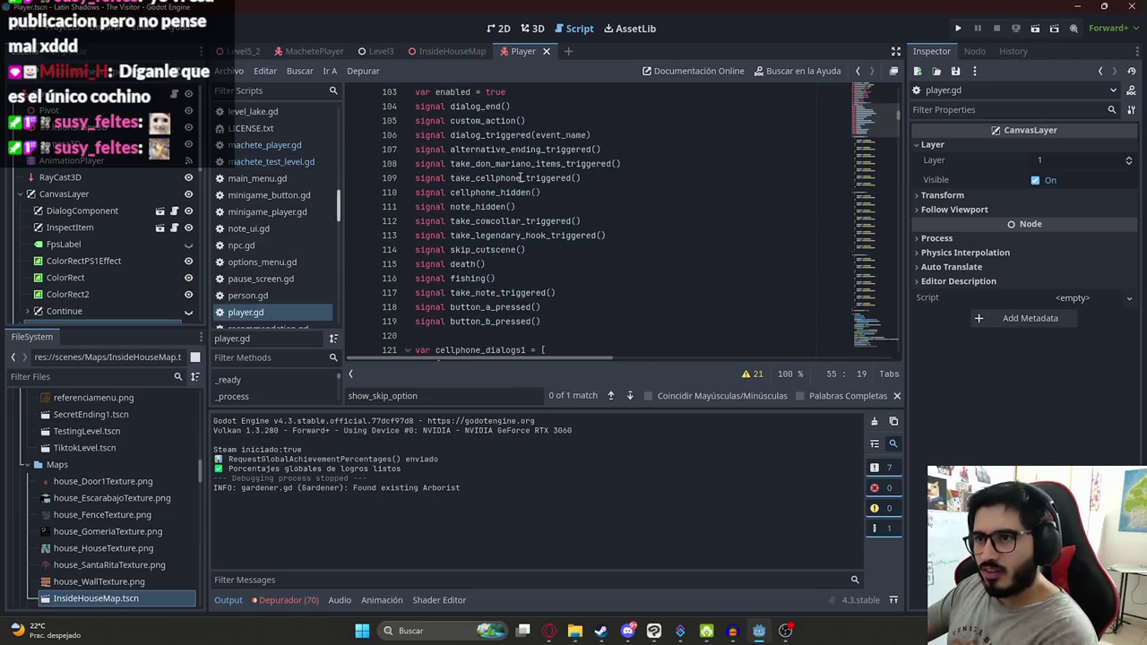
left_click_drag(538, 249, 408, 251)
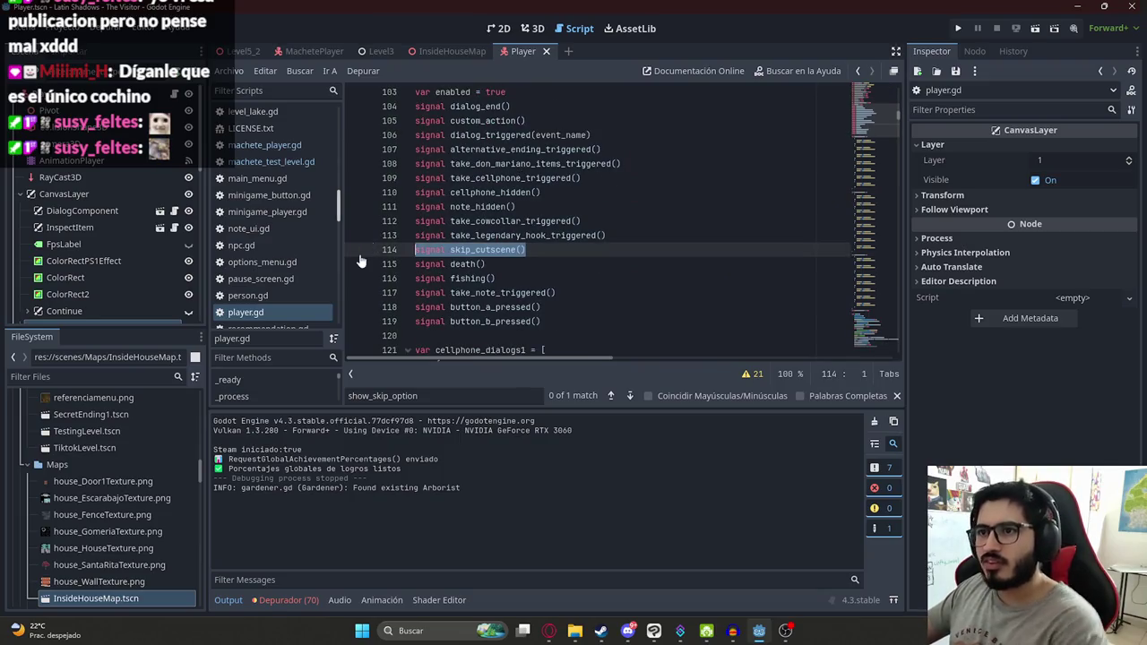
Step: Declare signal skip_cutscene() in machete_player.gd on the line below player_death
left_click(264, 144)
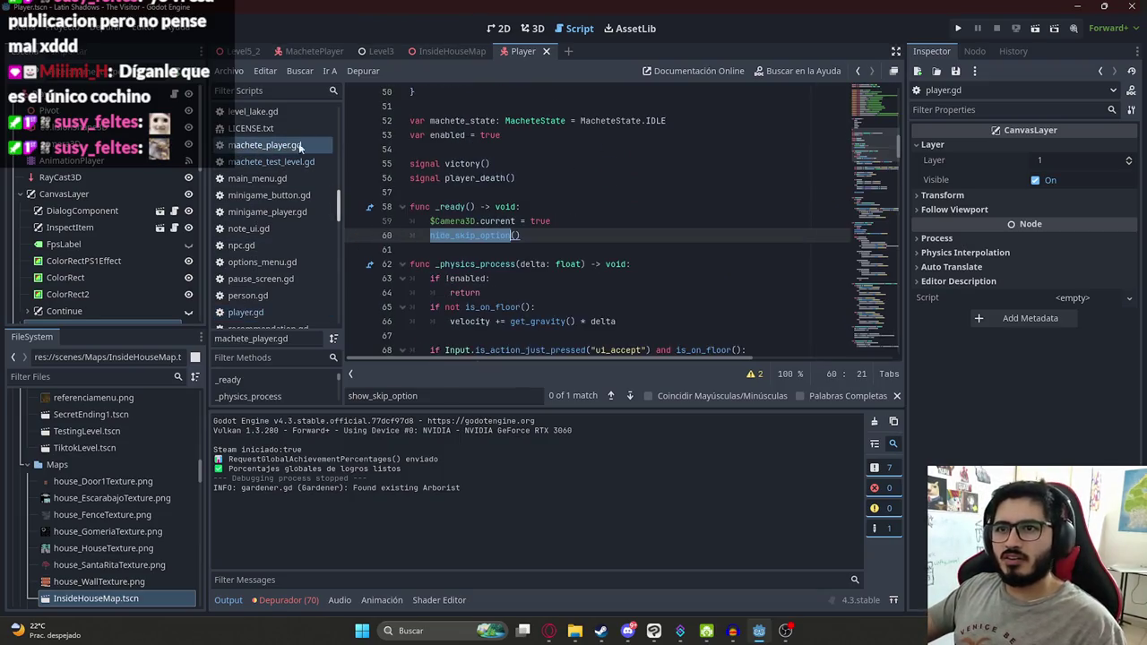
left_click(858, 132)
scroll(858, 132, "up", 8)
scroll(469, 288, "down", 10)
scroll(469, 287, "down", 4)
scroll(515, 255, "down", 1)
left_click(517, 236)
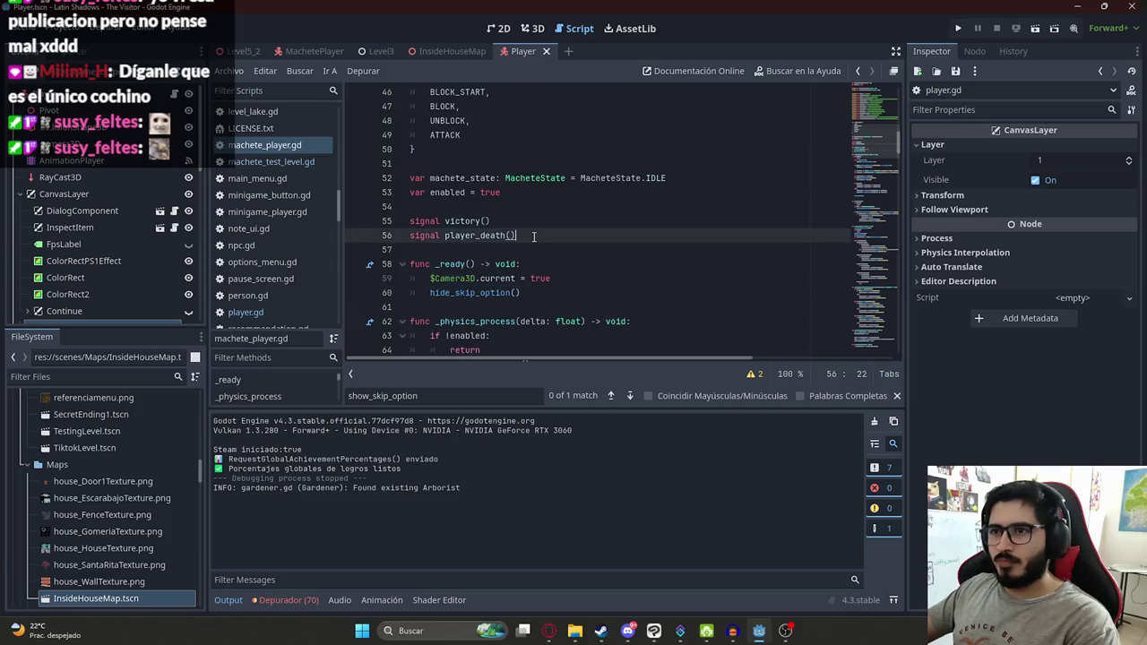
key("Return")
type("signal skip_cutscene()")
Step: Find skip_cutscene's emit_signal use, then select the player node in Level5_2
double_click(462, 249)
key("ctrl+f")
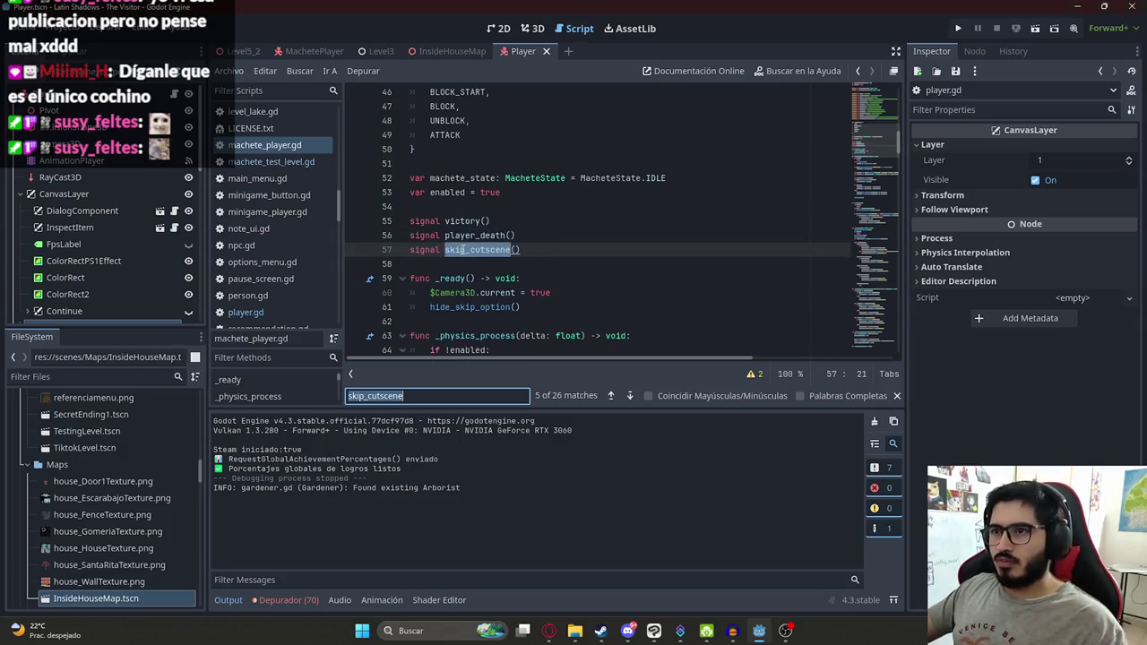
key("Return")
key("Return")
key("Return")
key("Return")
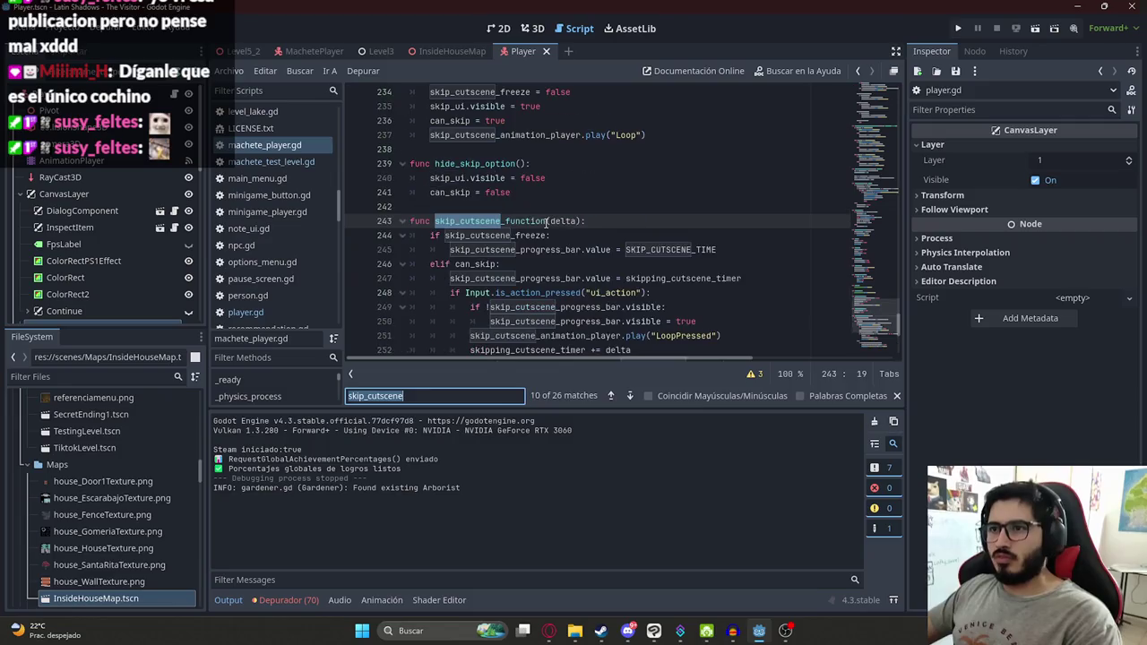
key("Return")
key("Return")
key("Return")
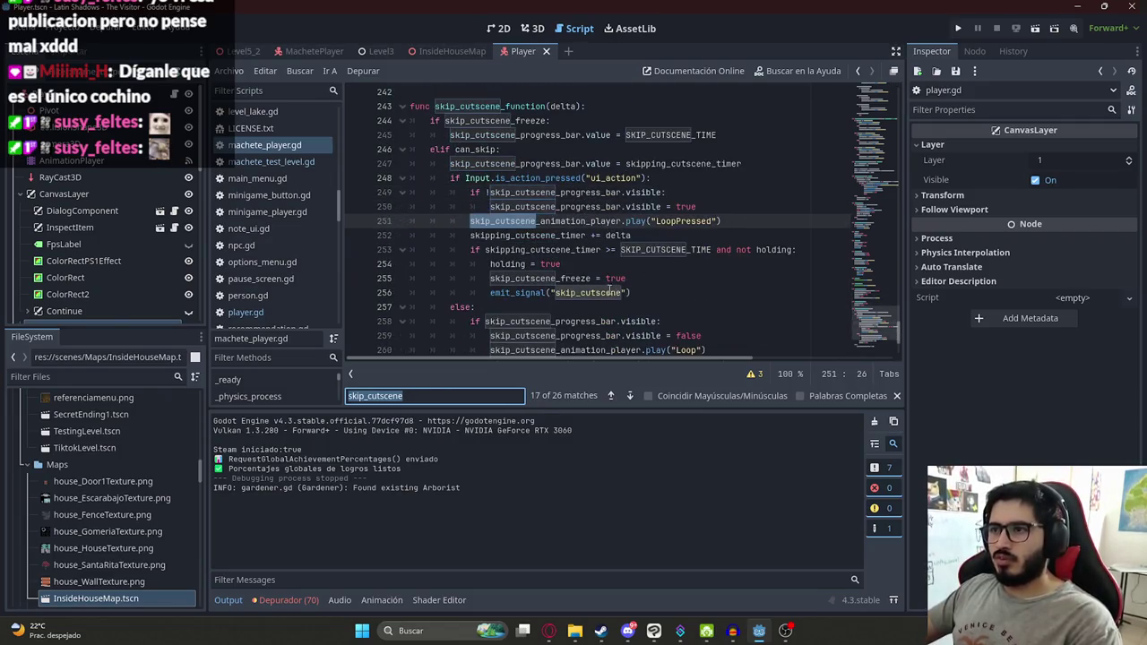
left_click(537, 307)
left_click(240, 53)
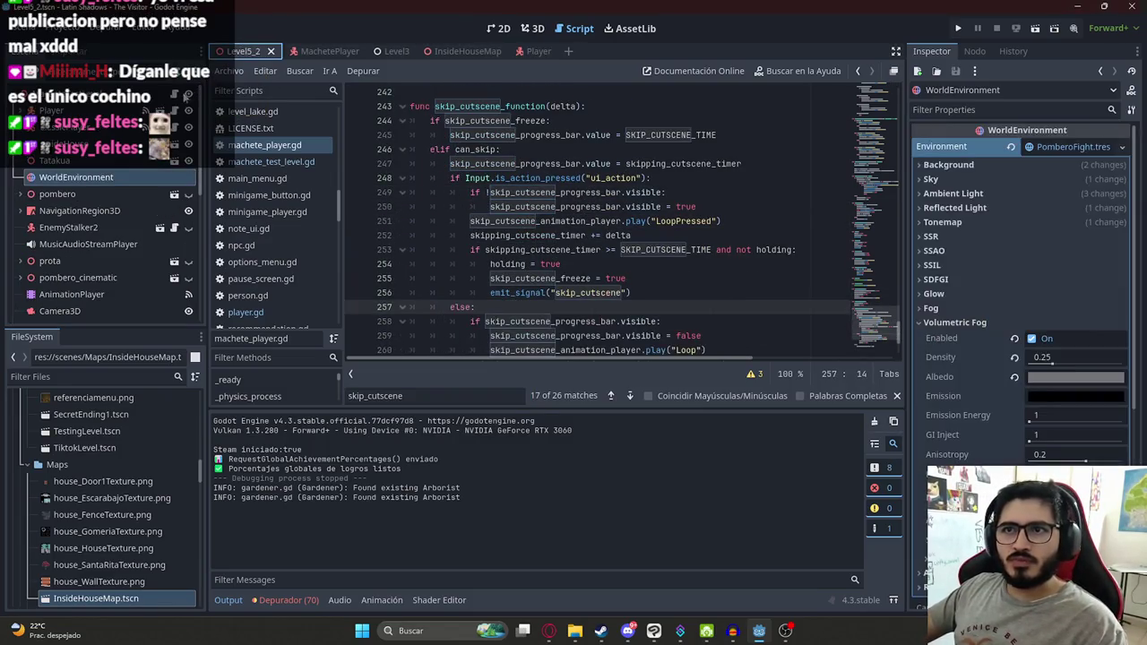
left_click(69, 135)
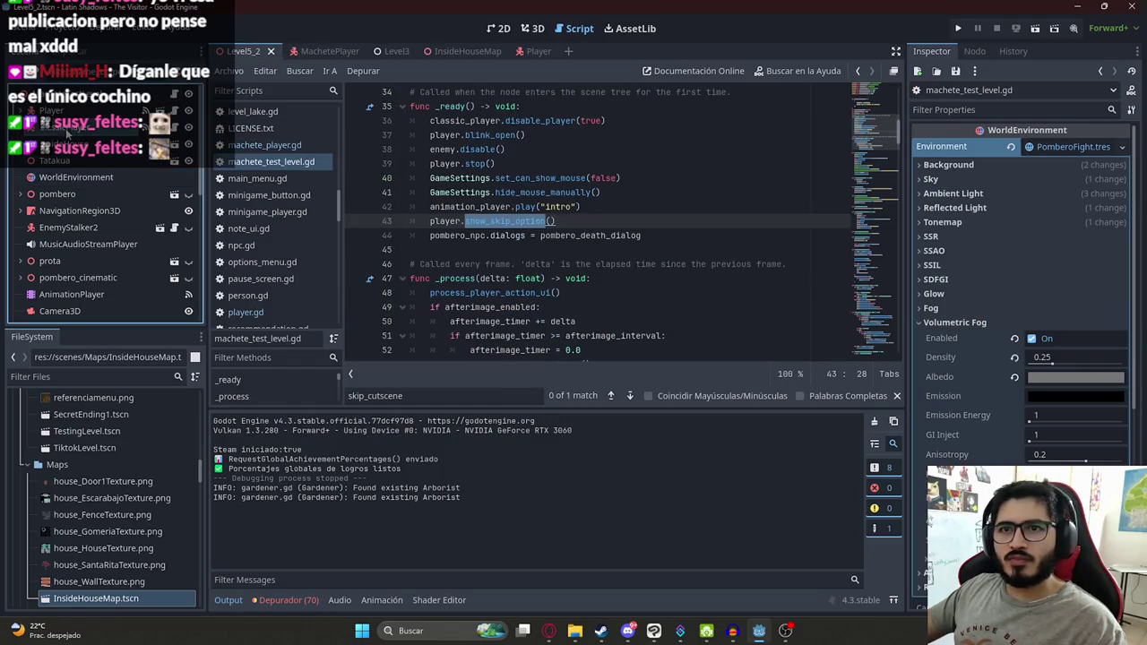
Step: Connect the machete player's skip_cutscene signal to the level script, creating _on_player_skip_cutscene
left_click(974, 54)
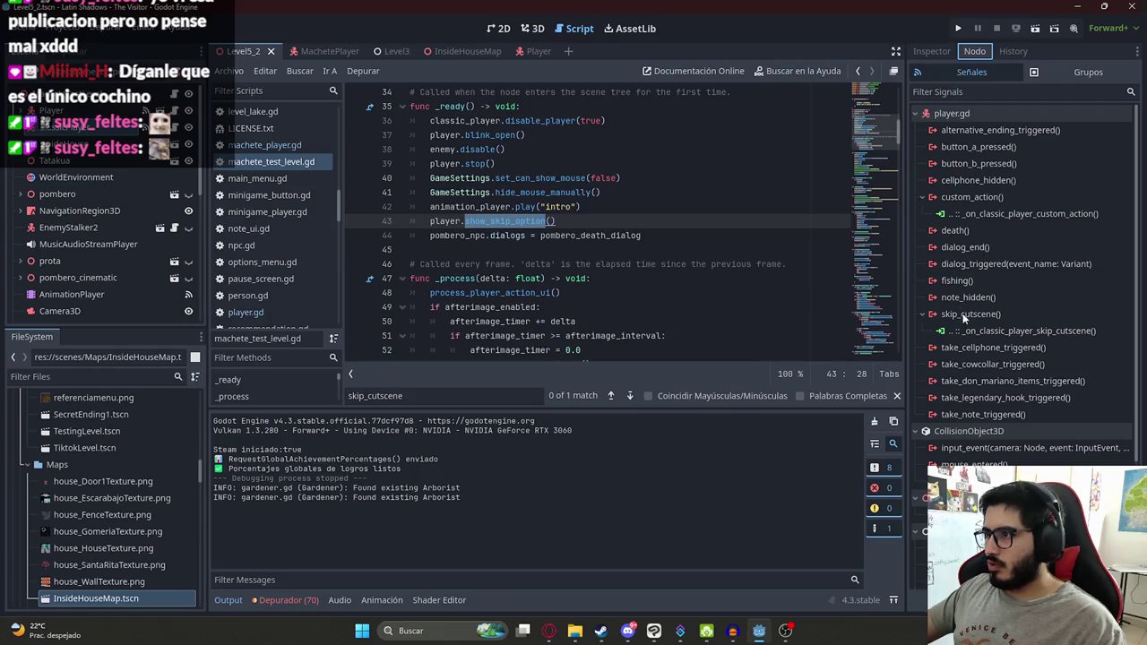
left_click(55, 111)
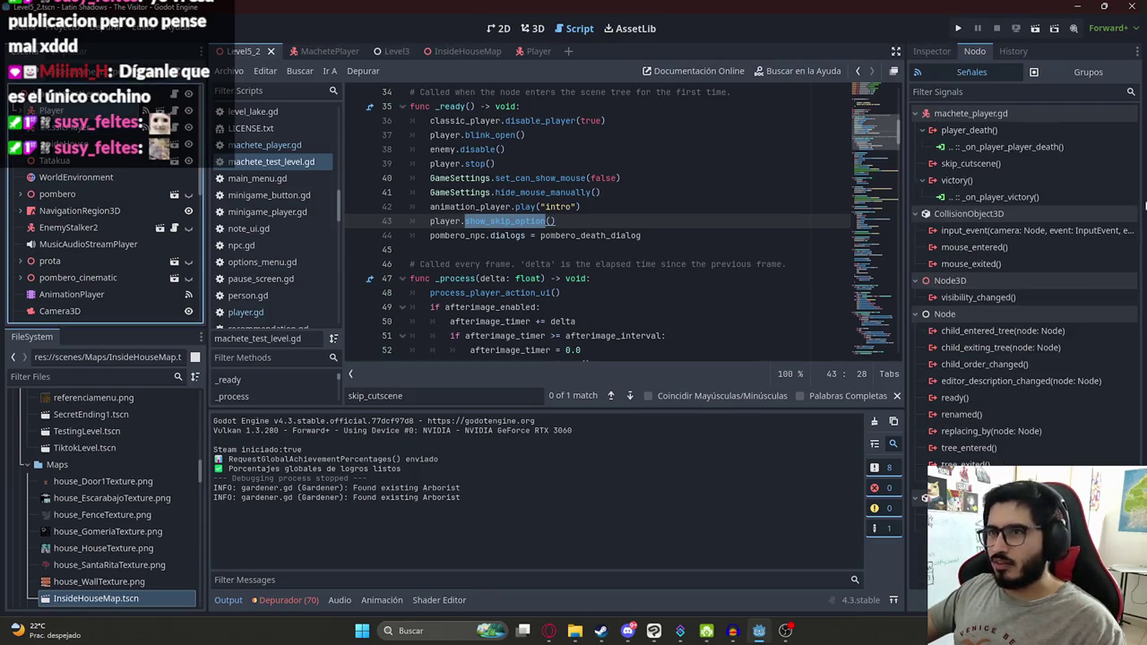
double_click(976, 157)
left_click(521, 457)
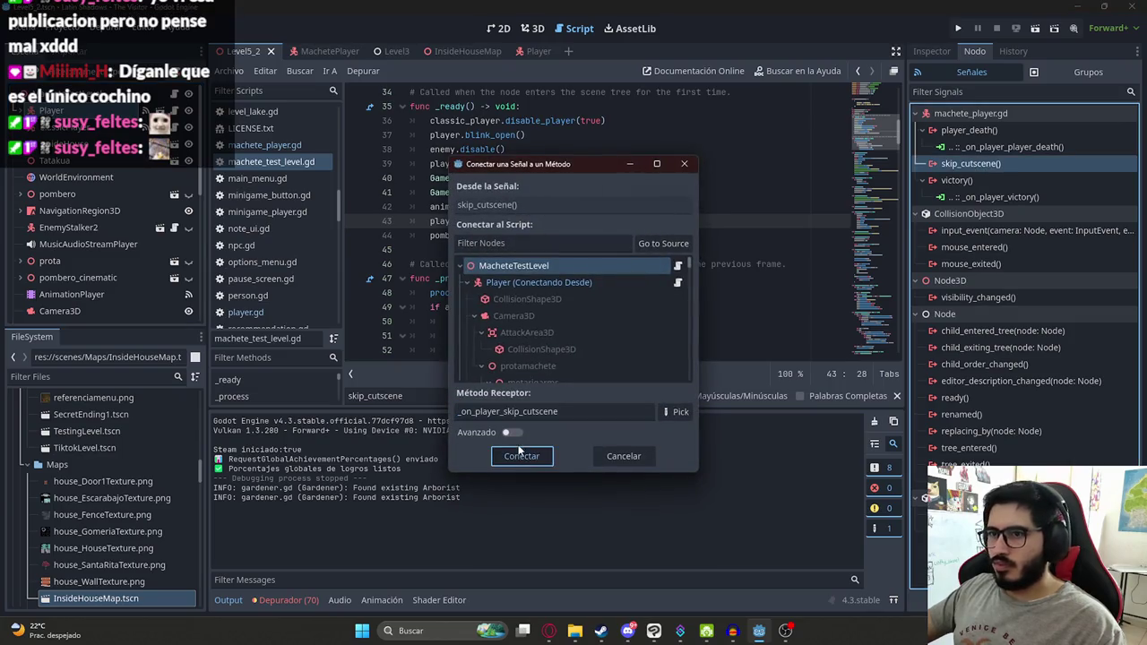
Step: Paste the copied intro/scene1 skip logic over the handler's pass placeholder
scroll(497, 268, "up", 6)
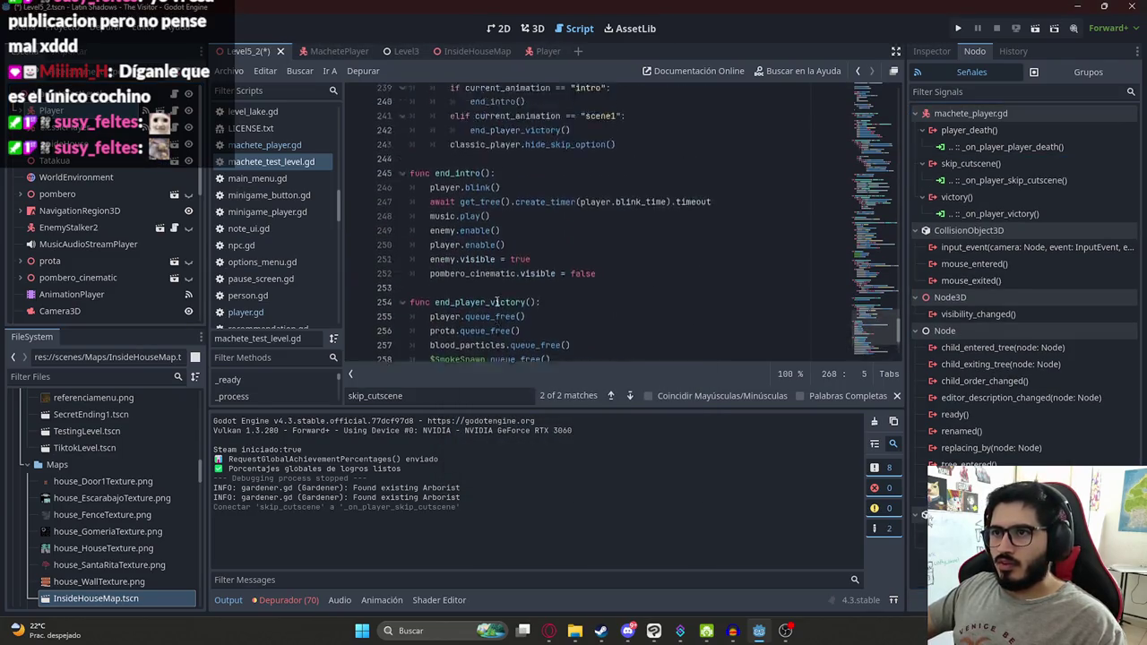
scroll(495, 269, "up", 1)
left_click_drag(633, 326, 430, 235)
key("ctrl+c")
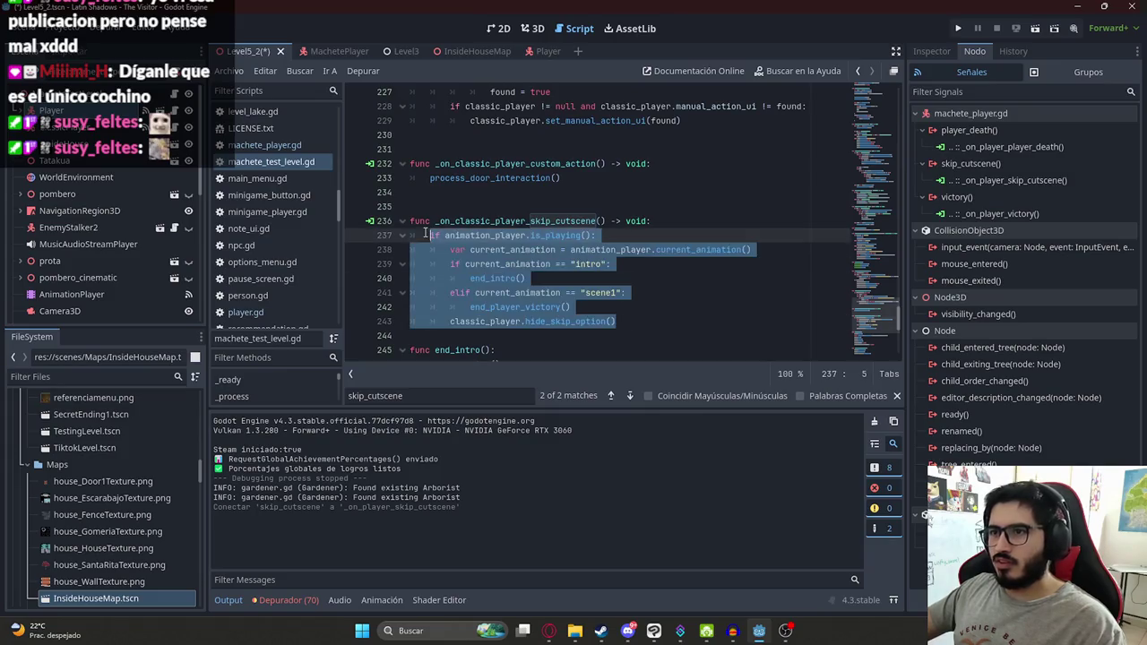
scroll(430, 269, "down", 8)
double_click(438, 335)
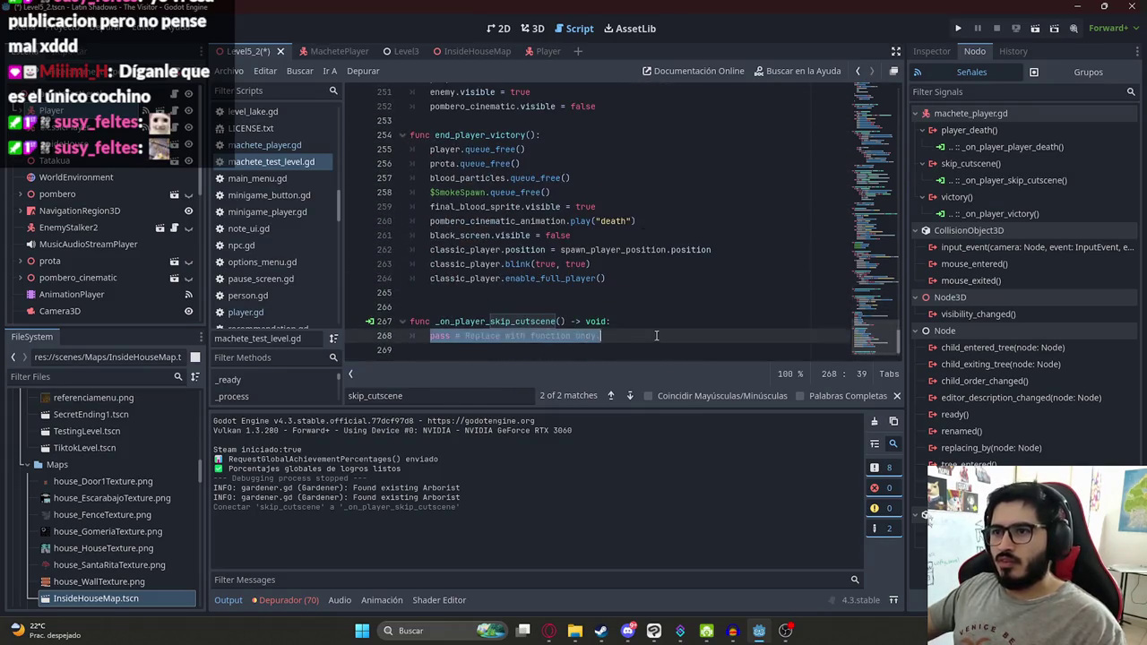
key("ctrl+v")
right_click(257, 52)
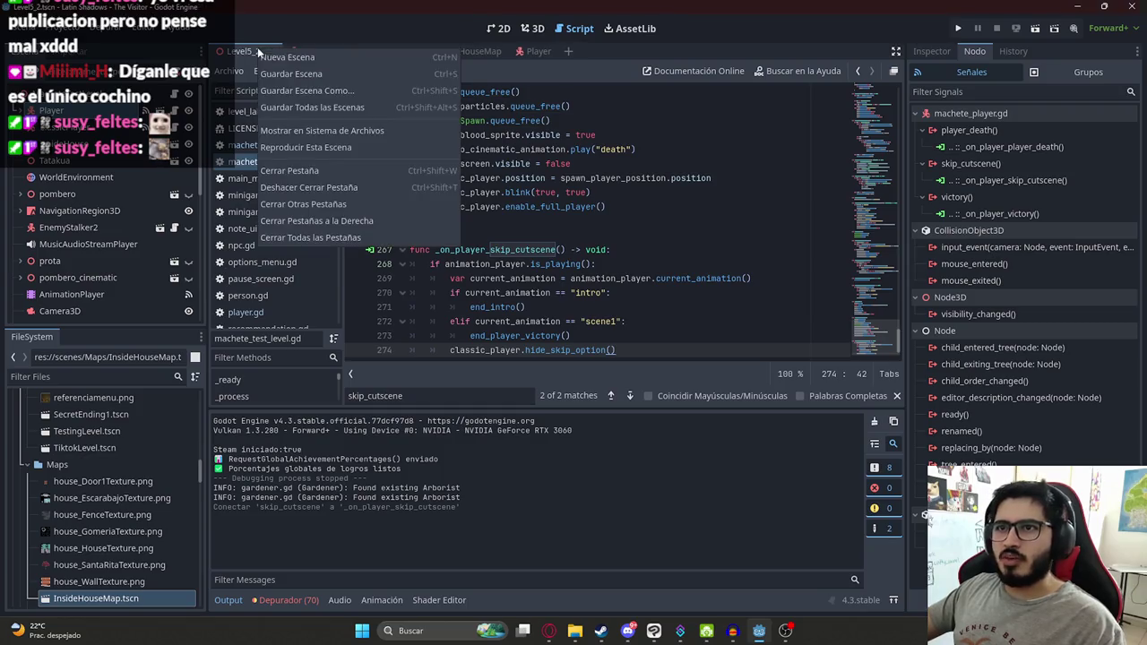
Step: Run the Level5_2 scene and trace the skip error through the stack frames to line 269
left_click(328, 149)
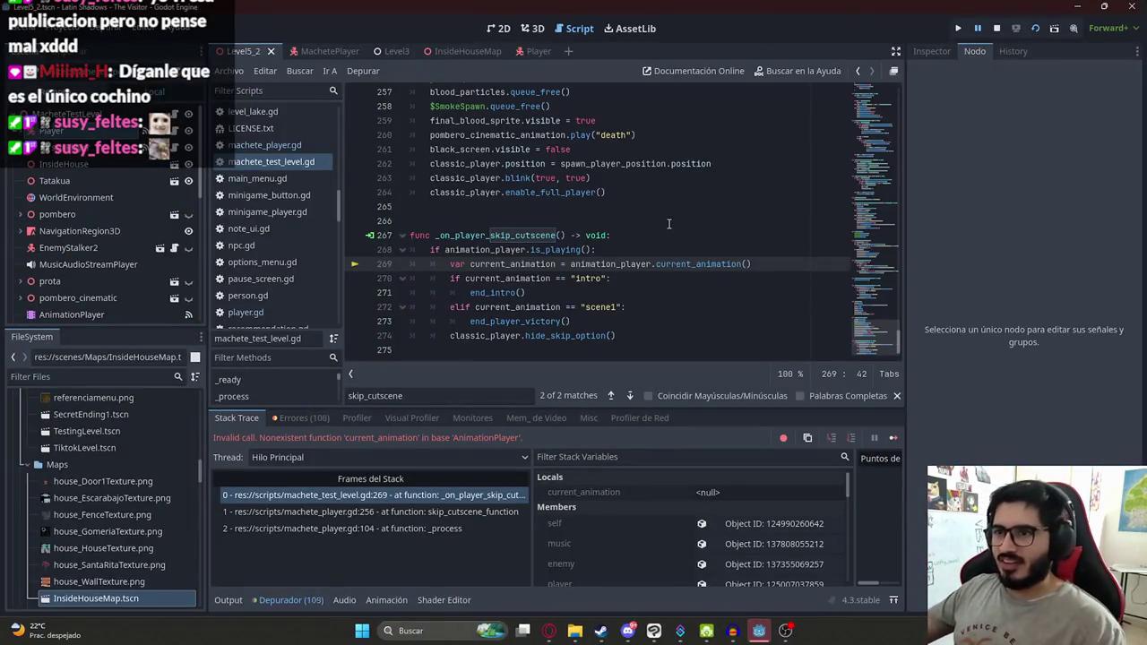
left_click(435, 514)
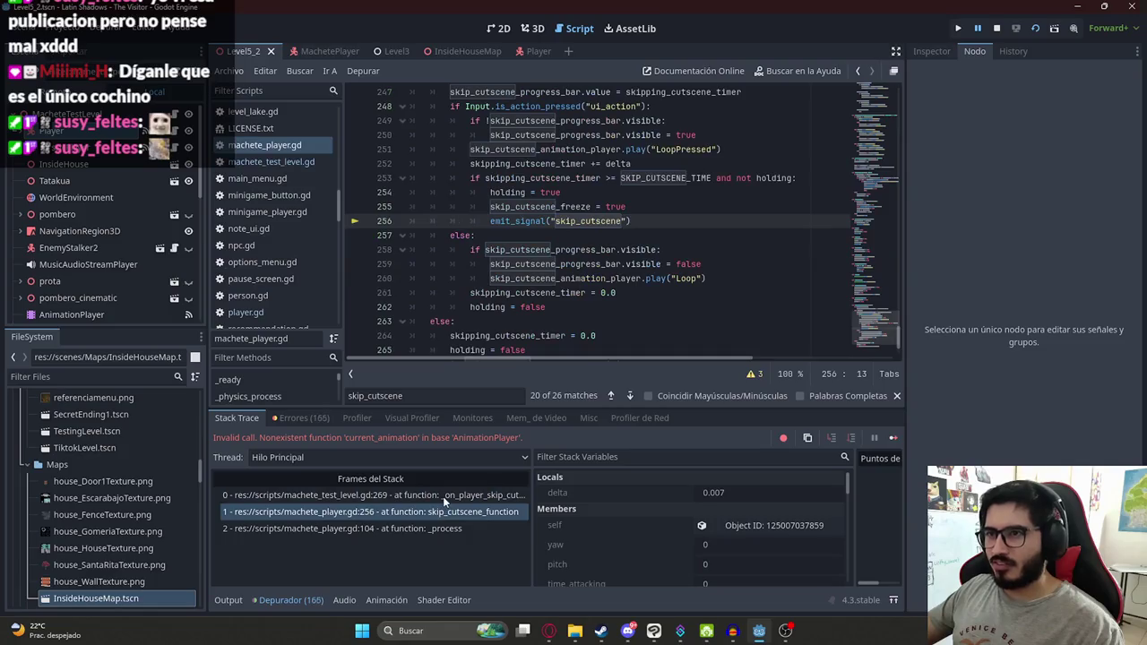
left_click(442, 497)
scroll(527, 305, "down", 1)
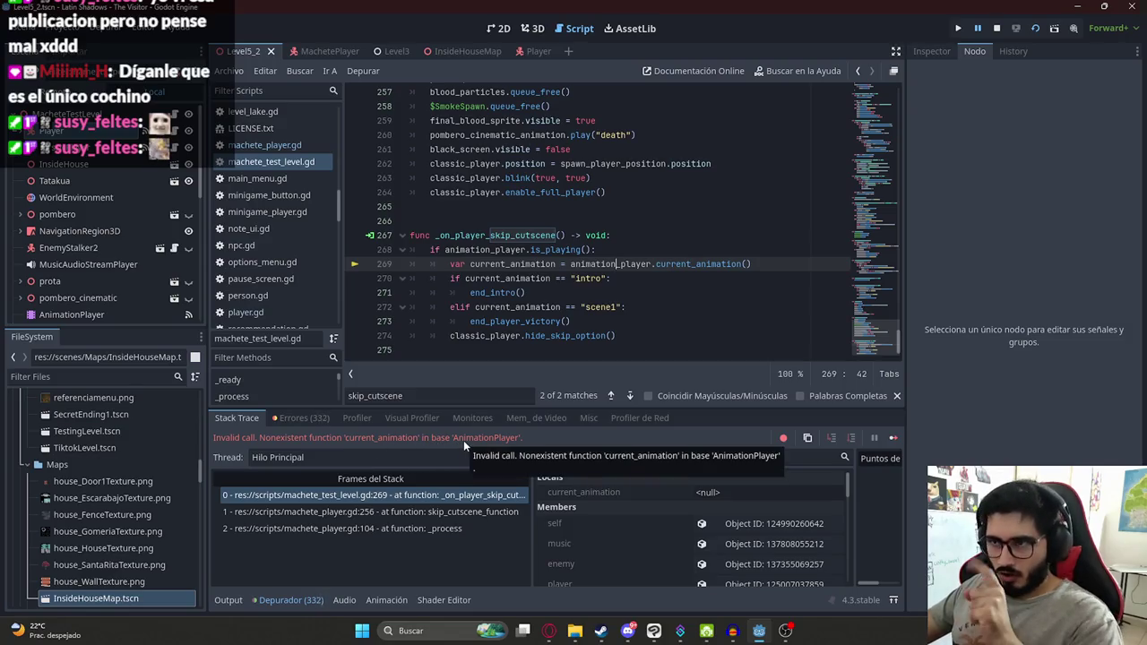
Step: Stop the game and select current_animation() on line 269
left_click(996, 28)
double_click(690, 264)
left_click_drag(751, 264, 656, 264)
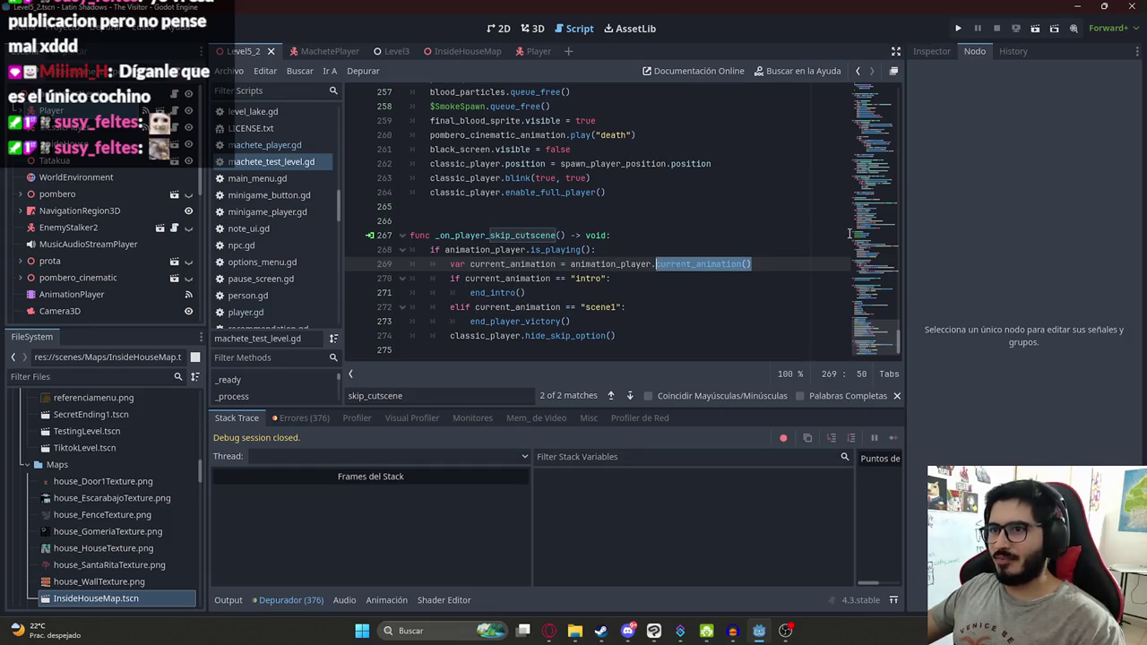
Step: Retype current_animation as a property without parentheses, rerun the level, and stop it after a null-instance error
type("current_animation")
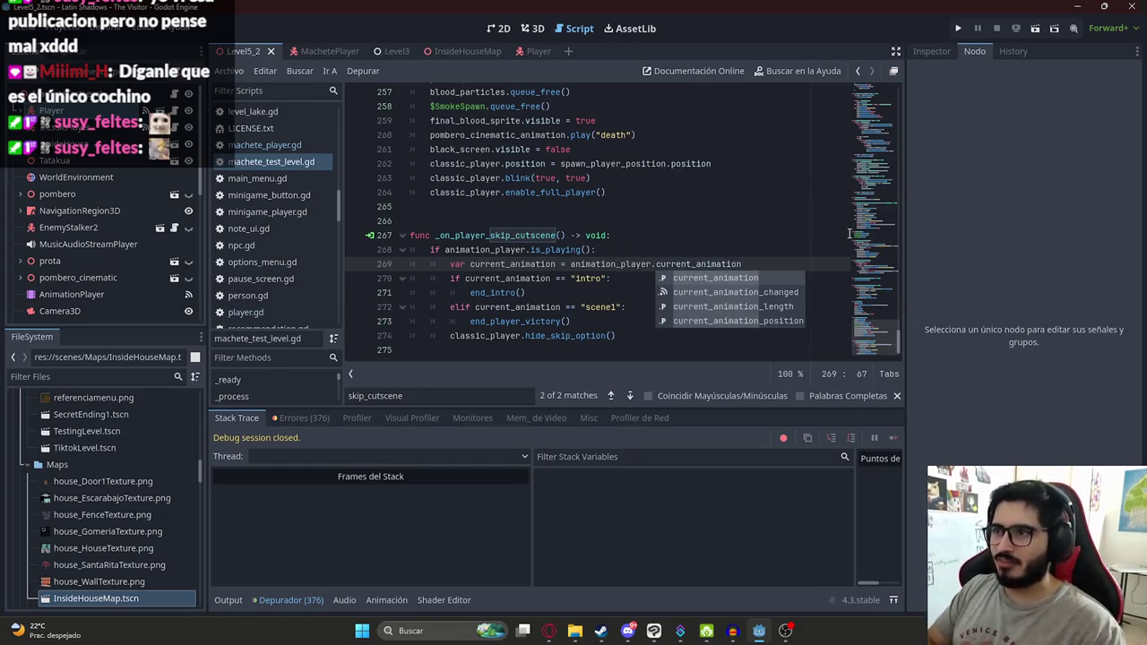
left_click(768, 220)
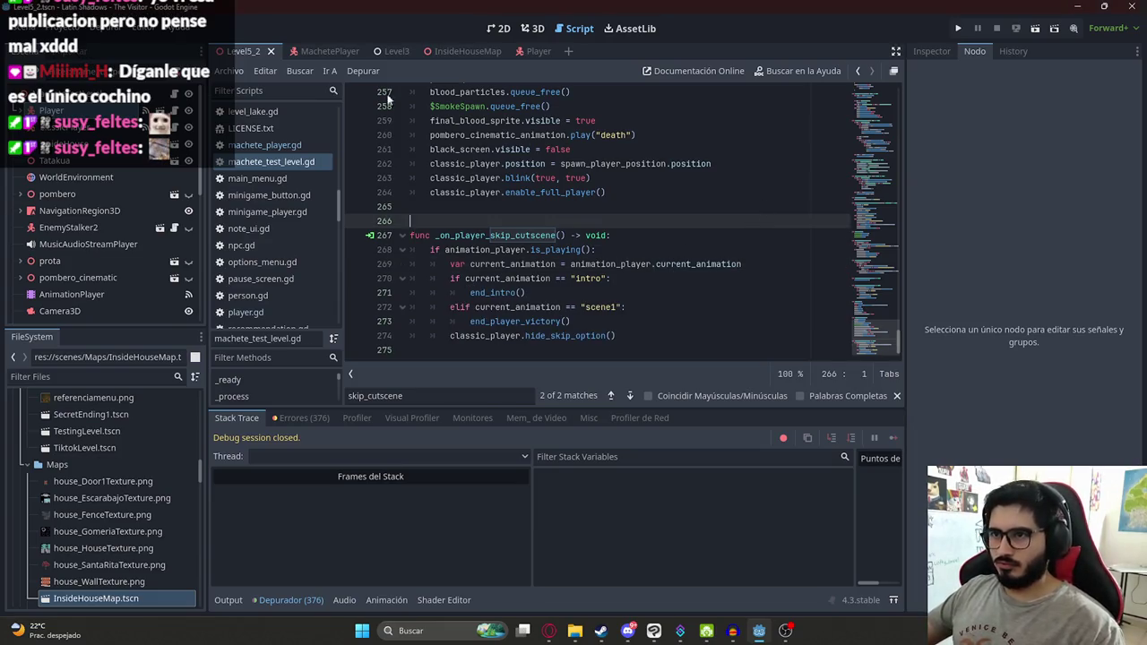
right_click(252, 52)
key("Escape")
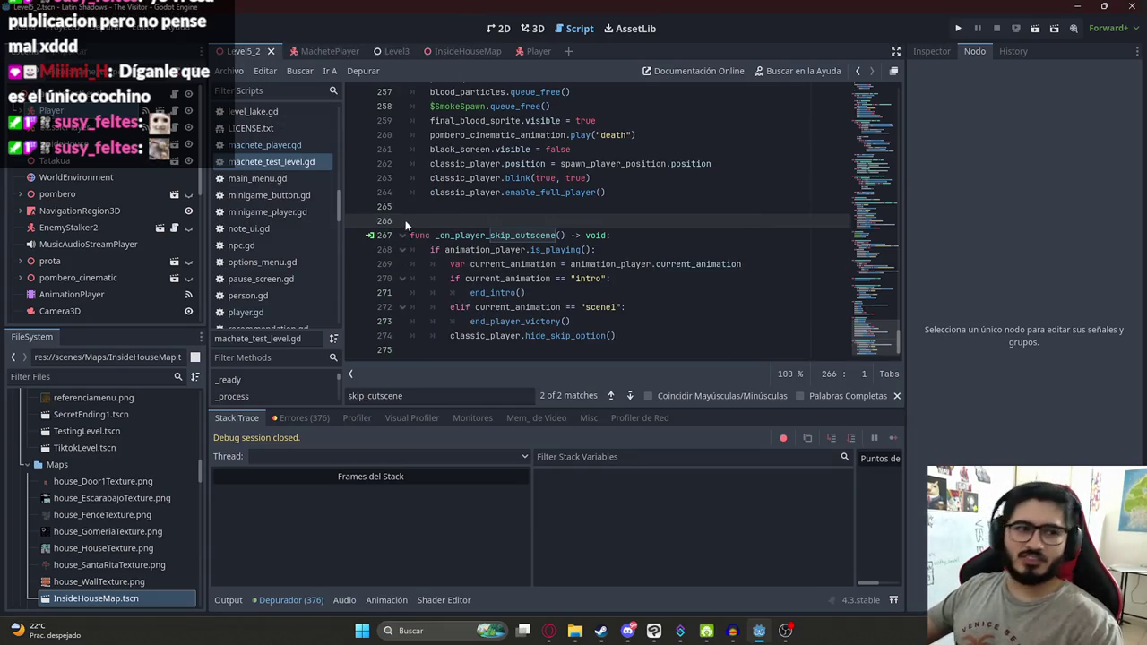
key("F5")
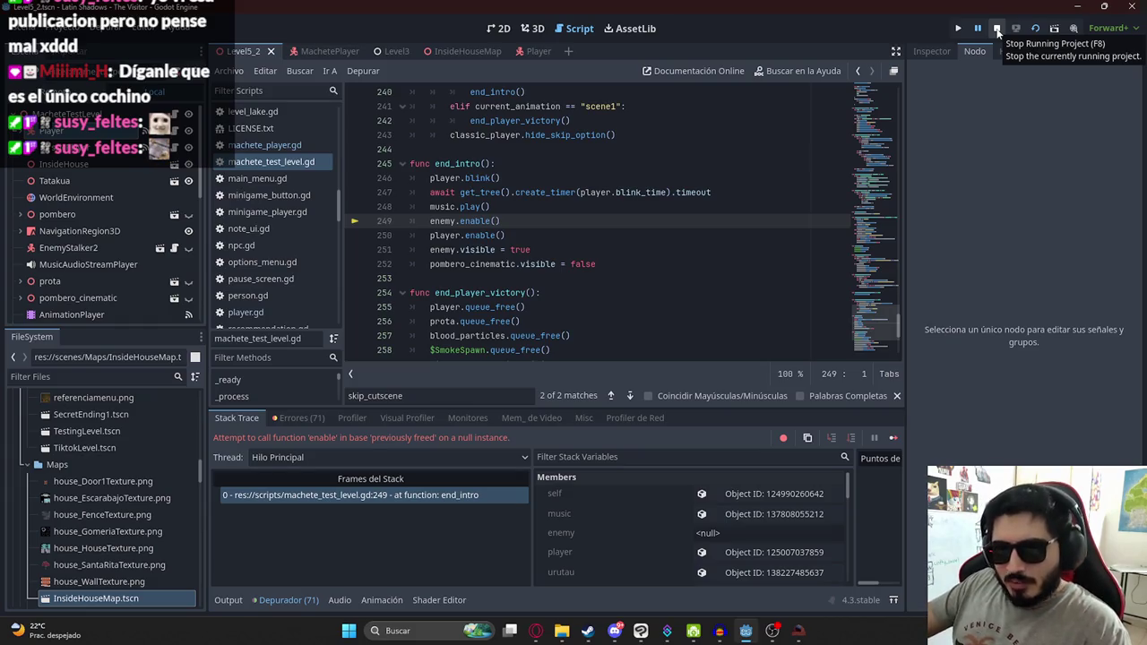
left_click(998, 32)
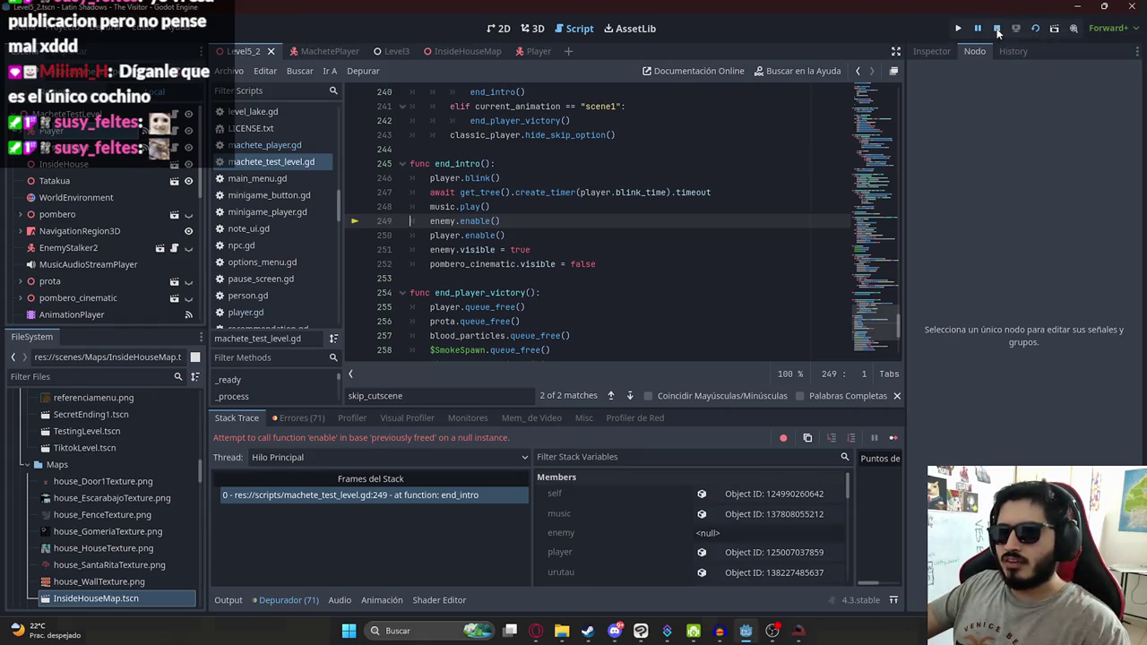
Step: Inspect the failing enemy.enable line 249, then return to the skip handler around lines 268-269
left_click(439, 221)
double_click(439, 220)
scroll(656, 232, "up", 2)
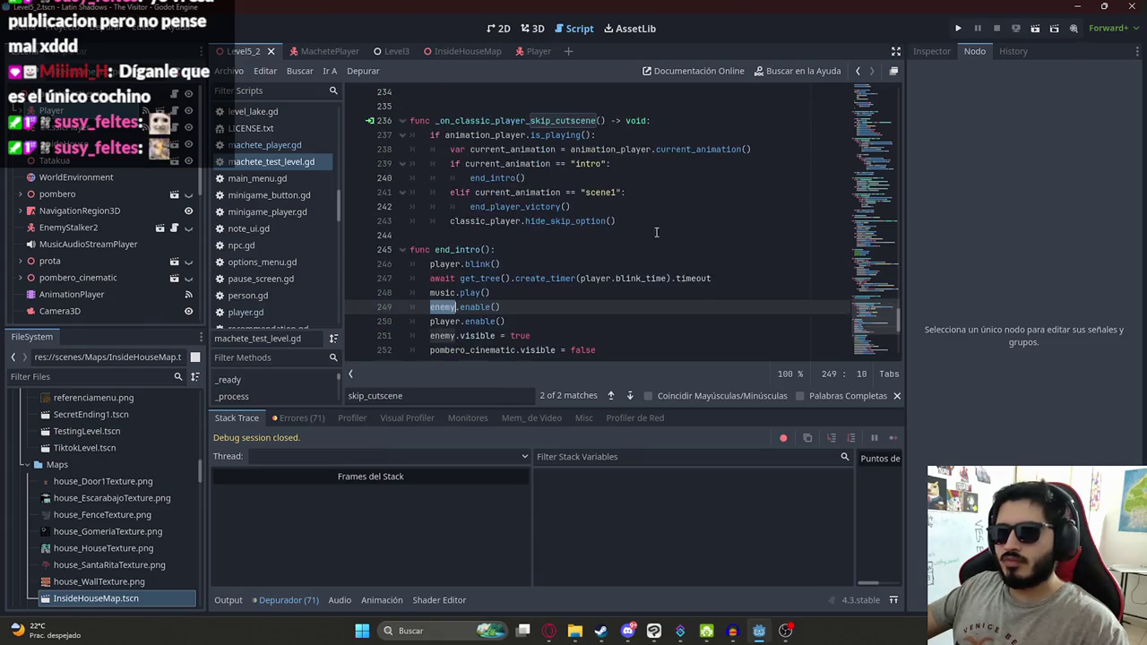
left_click(603, 250)
scroll(628, 248, "down", 6)
left_click(740, 351)
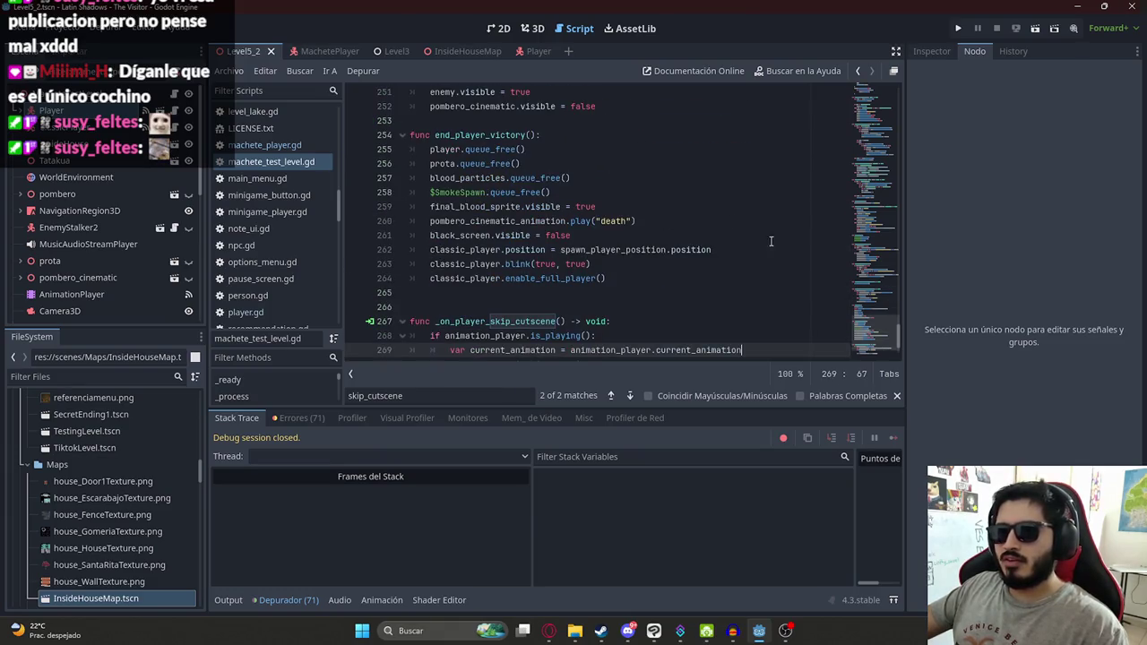
scroll(744, 269, "down", 2)
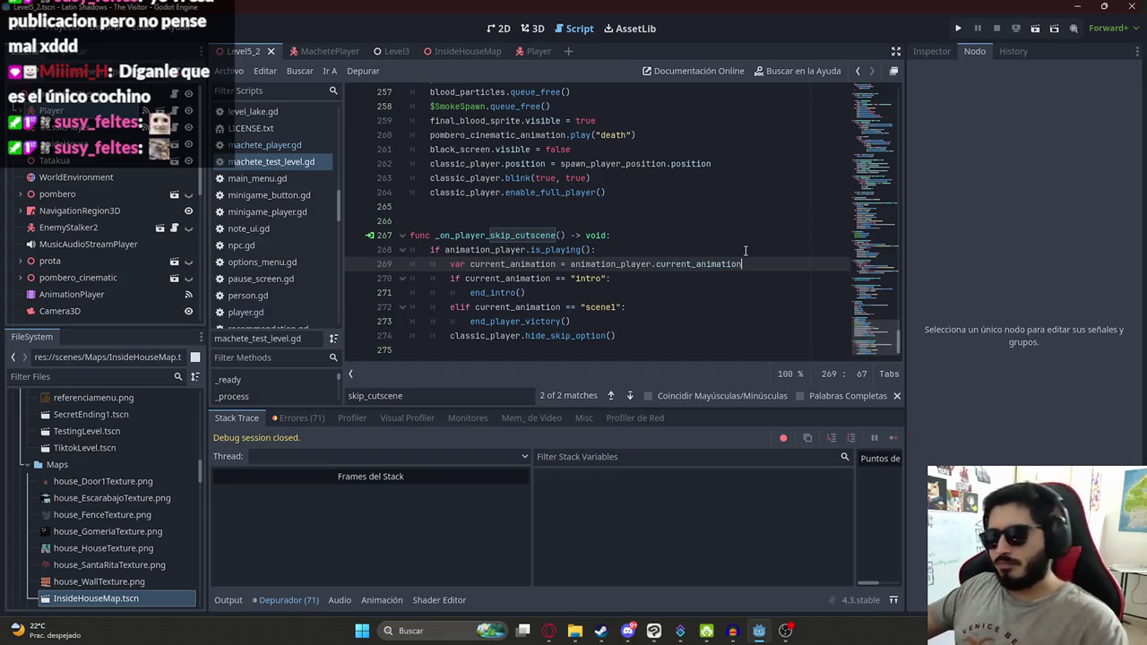
left_click(713, 249)
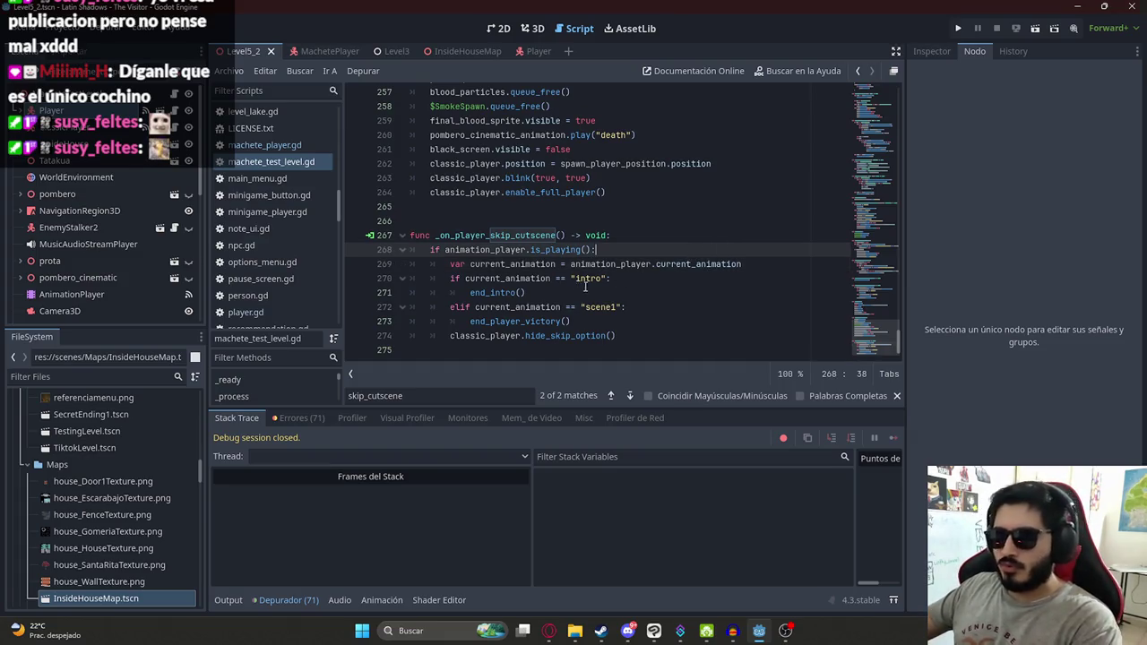
Step: Add animation_player.stop() inside the intro branch of the skip handler
left_click(628, 279)
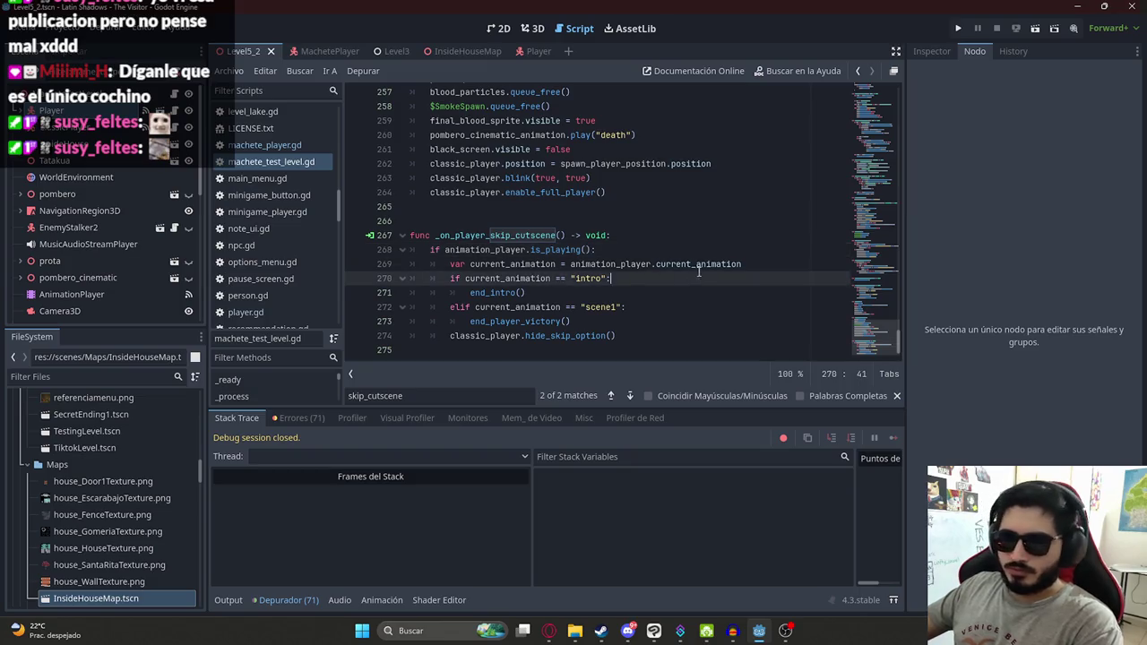
key("Return")
type("anim")
key("Return")
type(".sto")
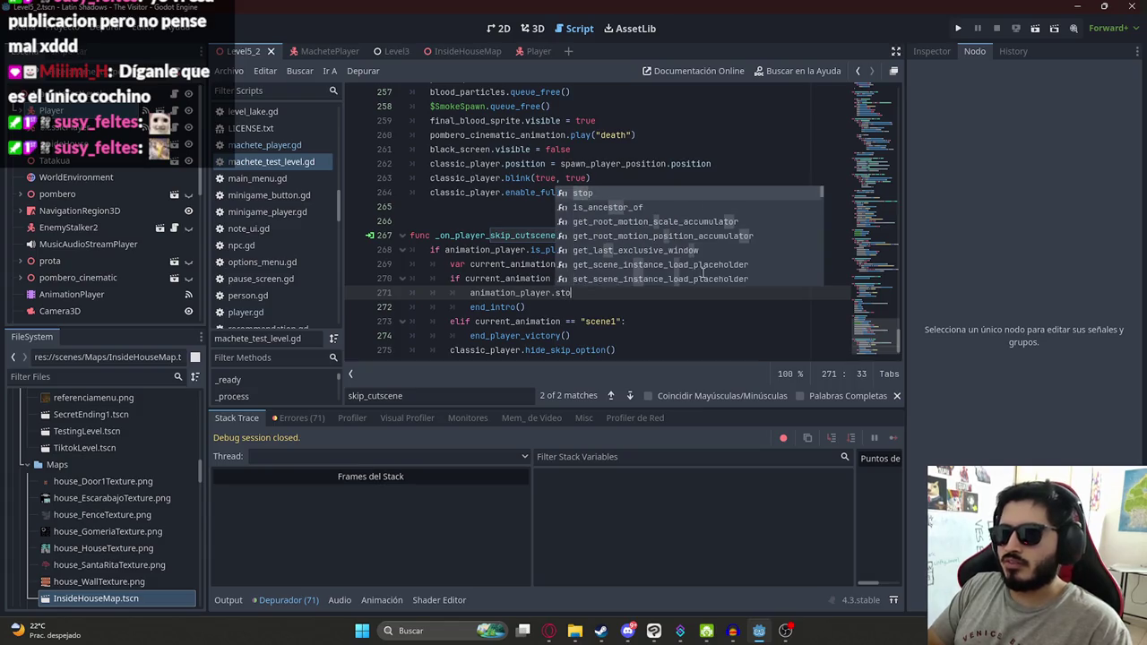
key("Return")
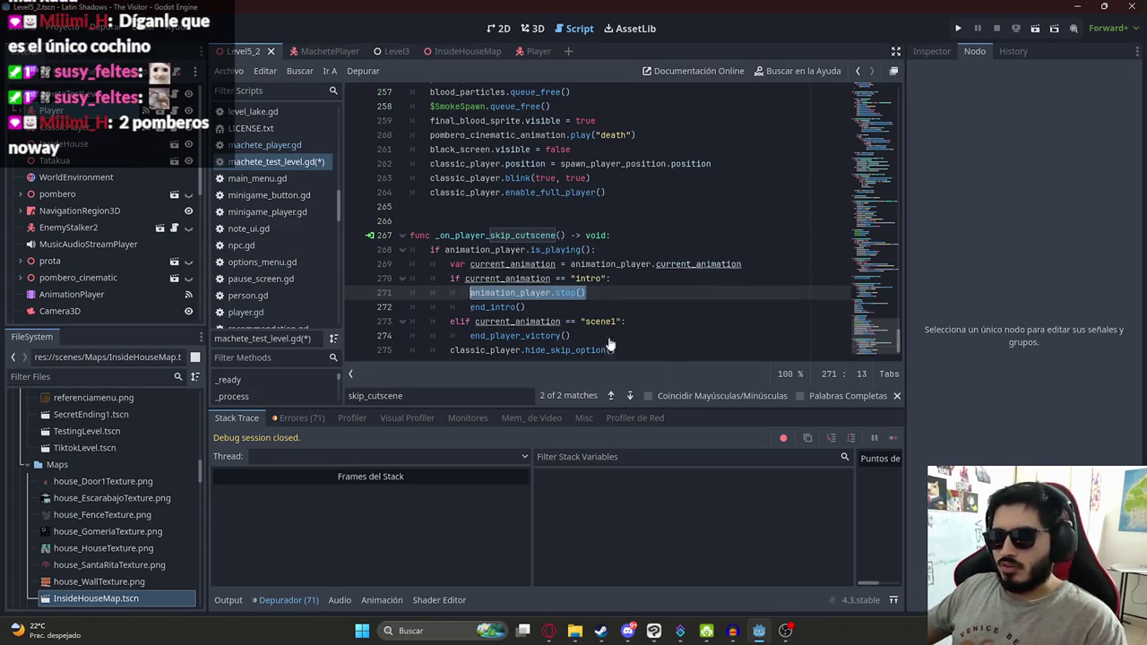
Step: Add animation_player.stop() to the scene1 branch as well and save machete_test_level.gd
left_click(646, 316)
key("Return")
type("an")
key("Return")
type(".sto")
key("Return")
key("ctrl+s")
right_click(262, 56)
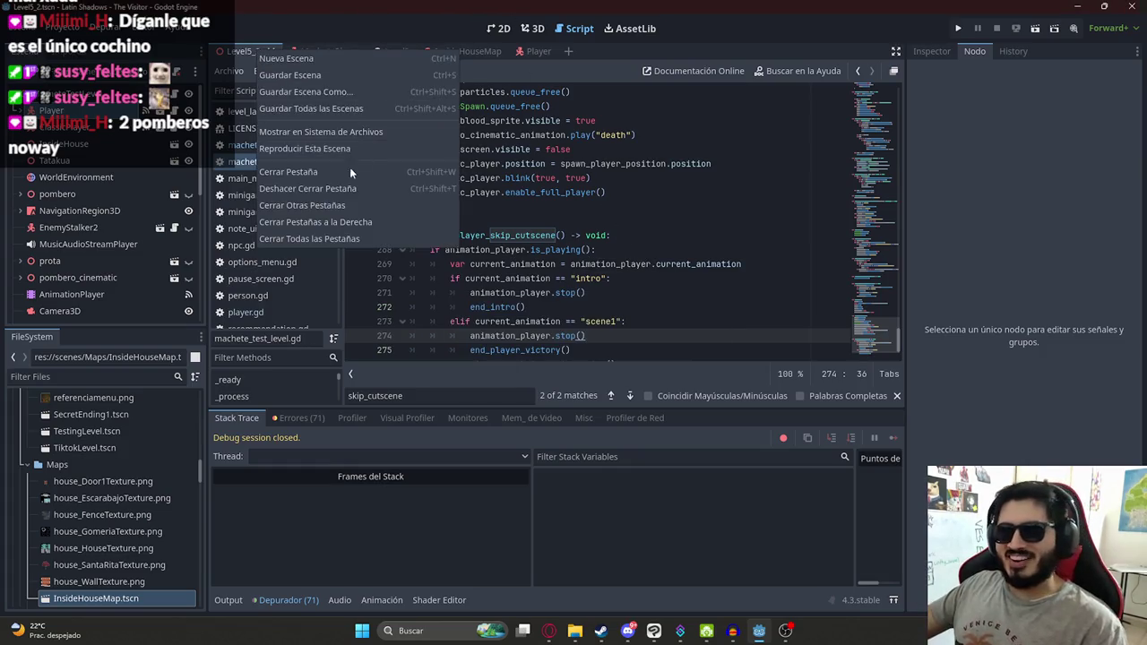
Step: Save the Level5_2 scene from its tab's actions
left_click_drag(627, 321, 534, 251)
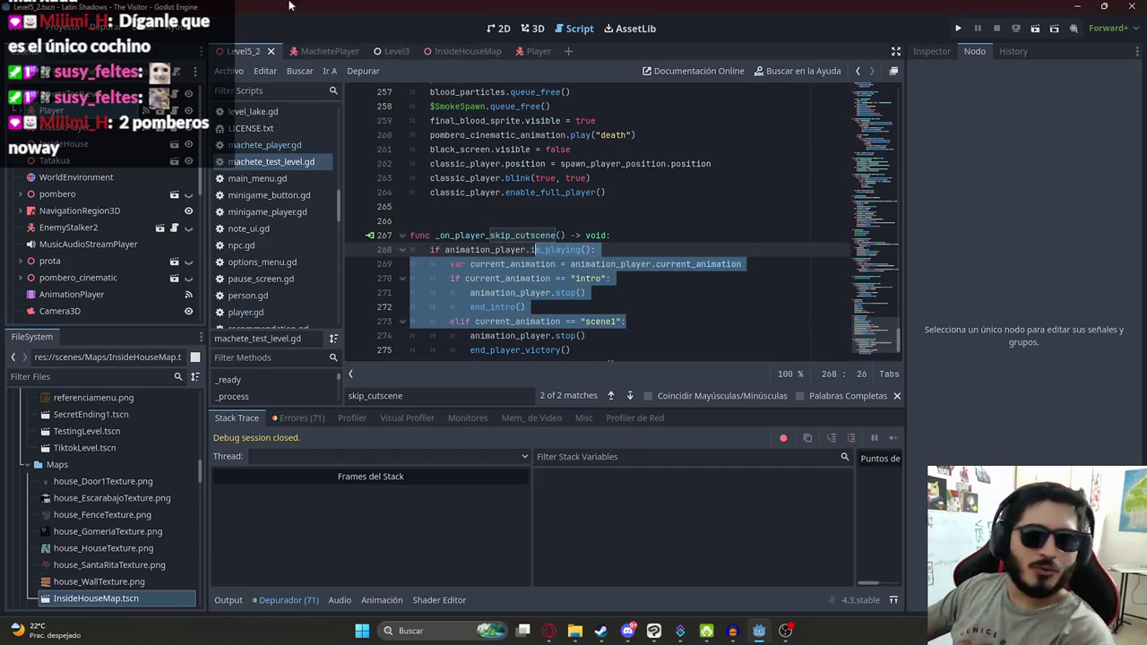
right_click(230, 55)
left_click(282, 149)
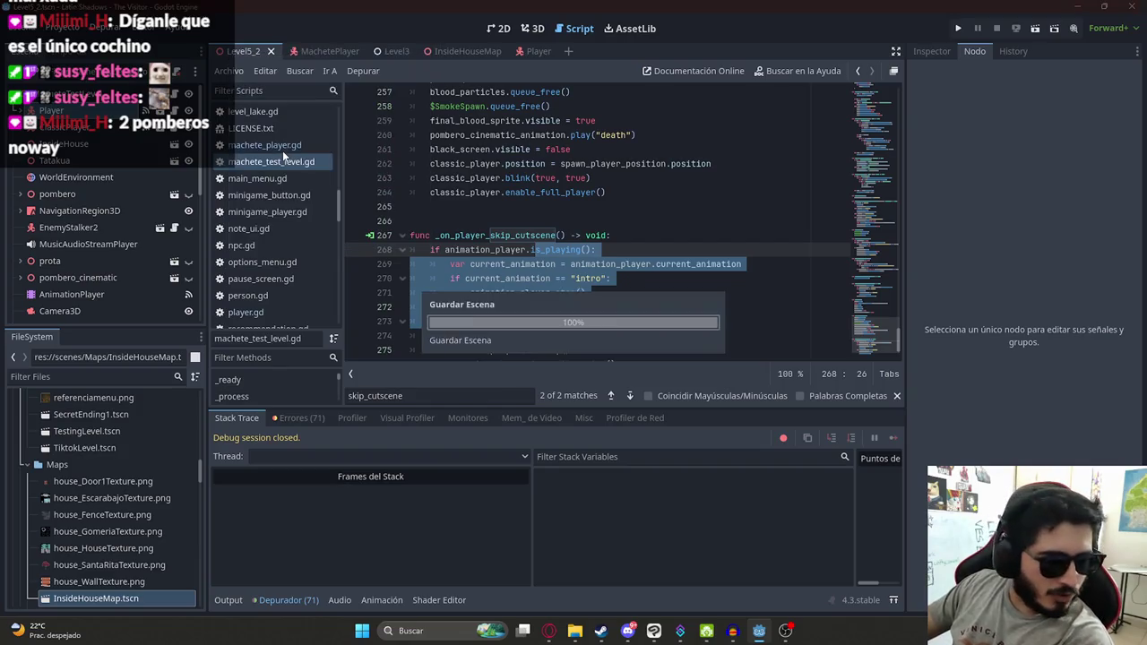
Step: Run the level to test skipping the intro cutscene, stop it, and launch the game again
key("F5")
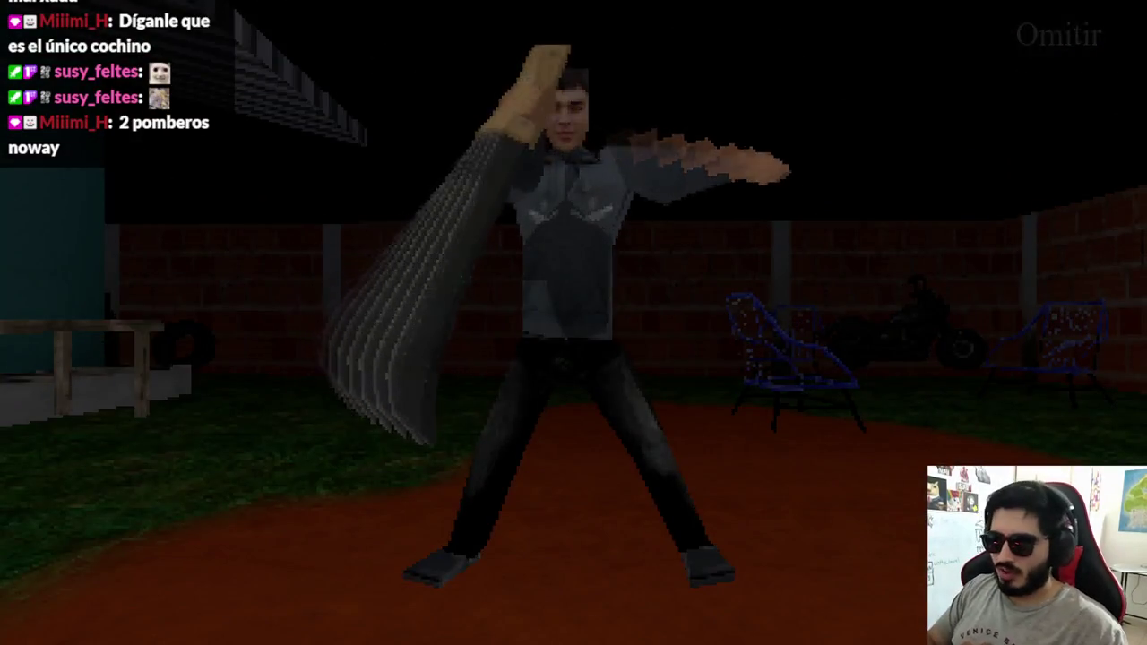
key("F8")
left_click(647, 264)
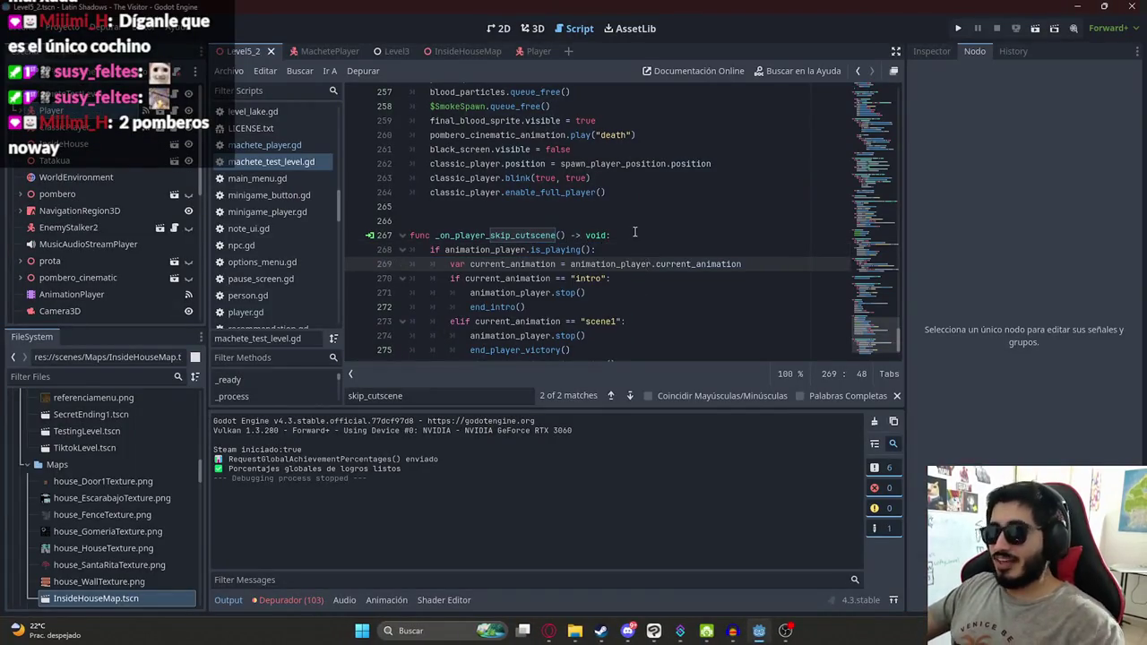
left_click(264, 70)
left_click(281, 144)
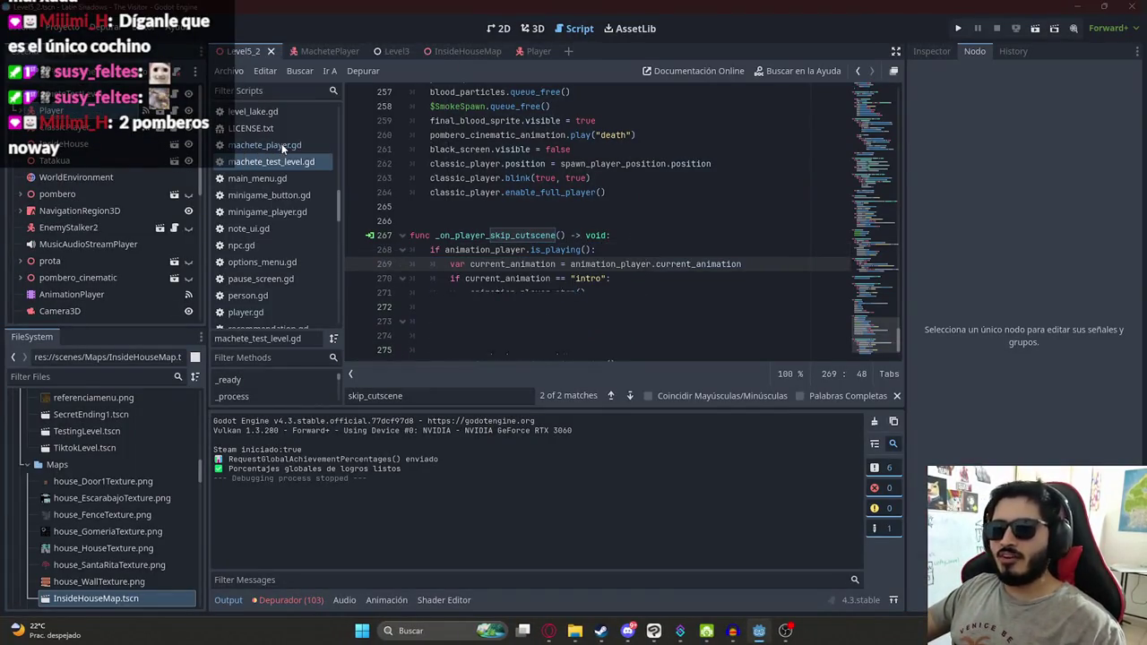
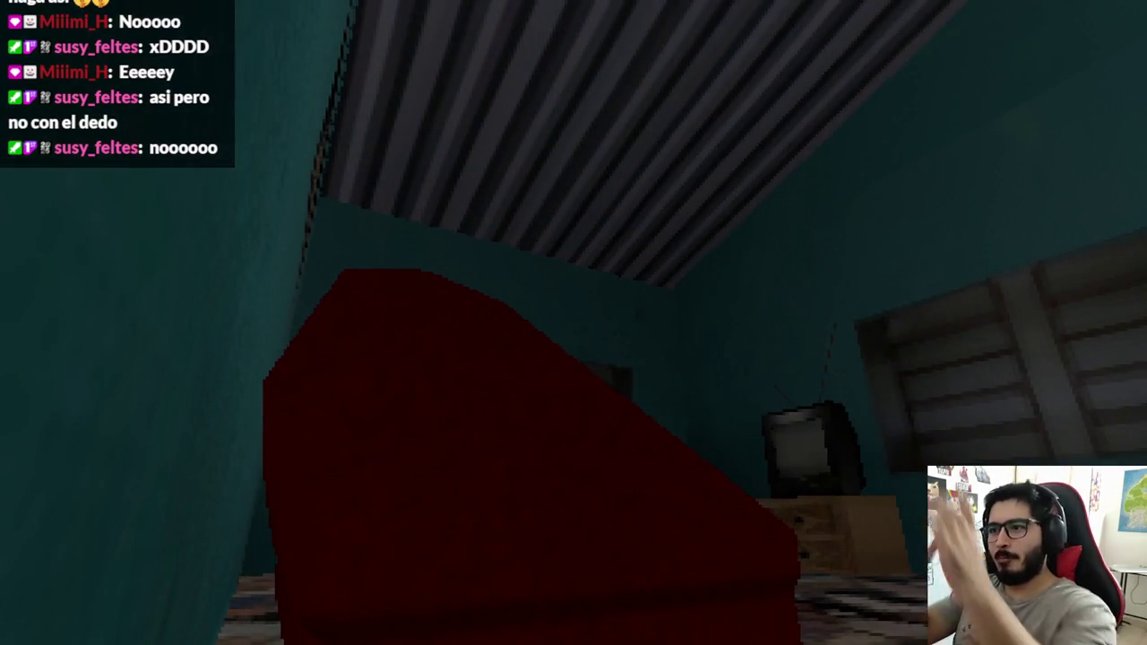
Step: Stop the running game and scroll the script around line 268
key("F8")
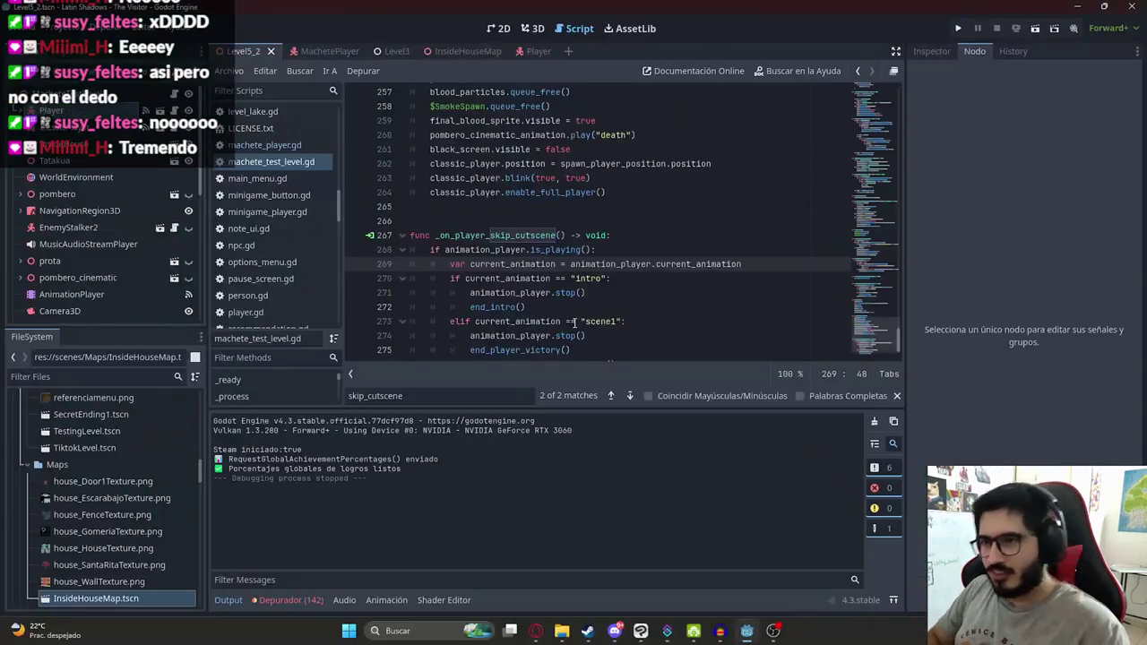
left_click(627, 249)
scroll(619, 247, "down", 1)
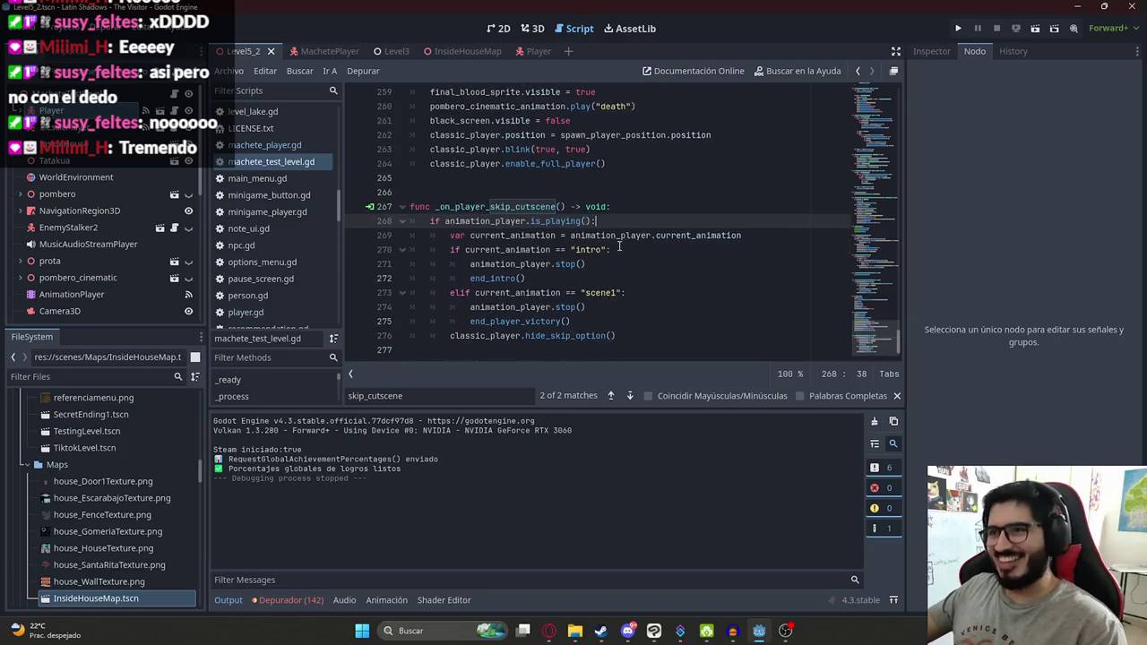
Step: Open InsideHouseMap in the 3D view with Houseinsideroof hidden, then switch to the Trello board
left_click(532, 28)
left_click(455, 52)
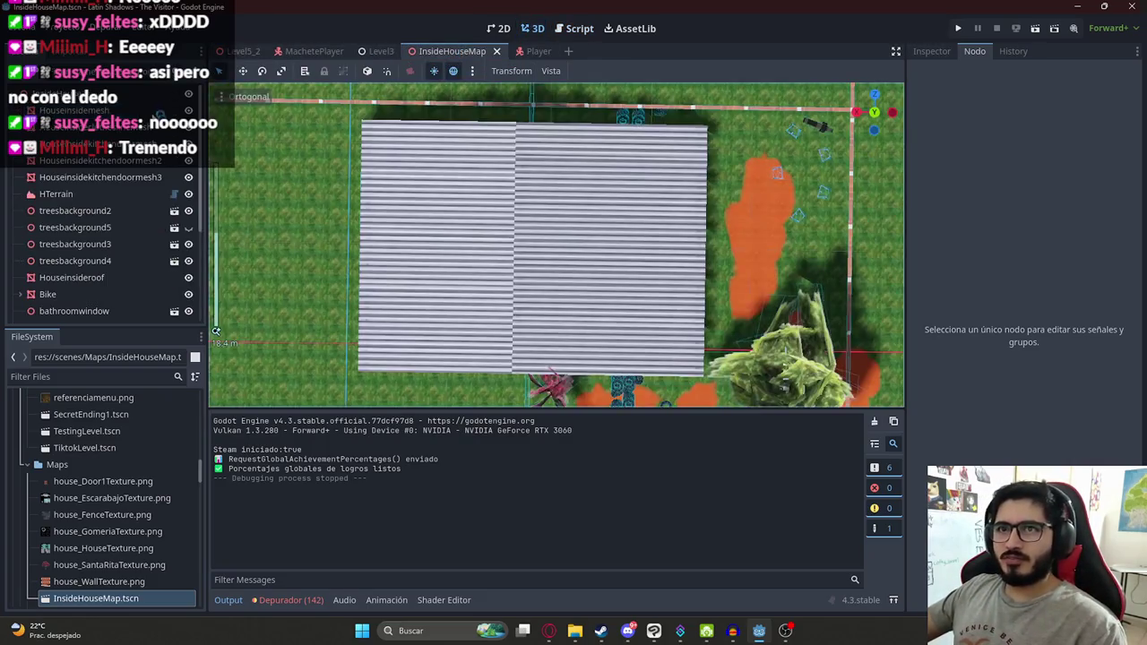
left_click(174, 277)
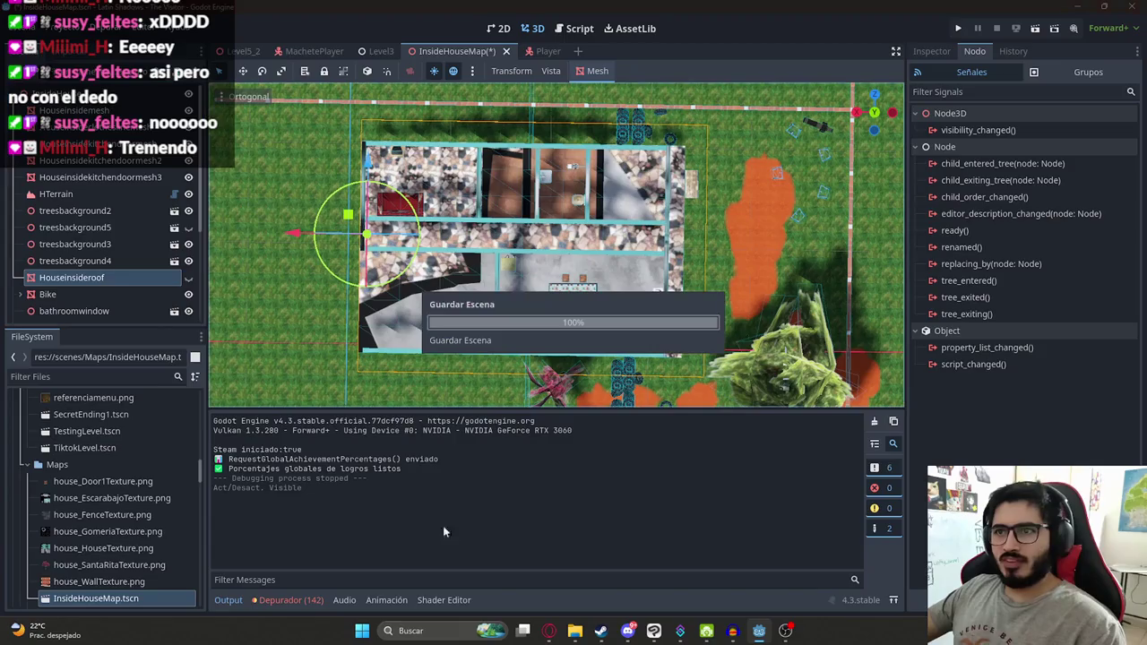
left_click(545, 631)
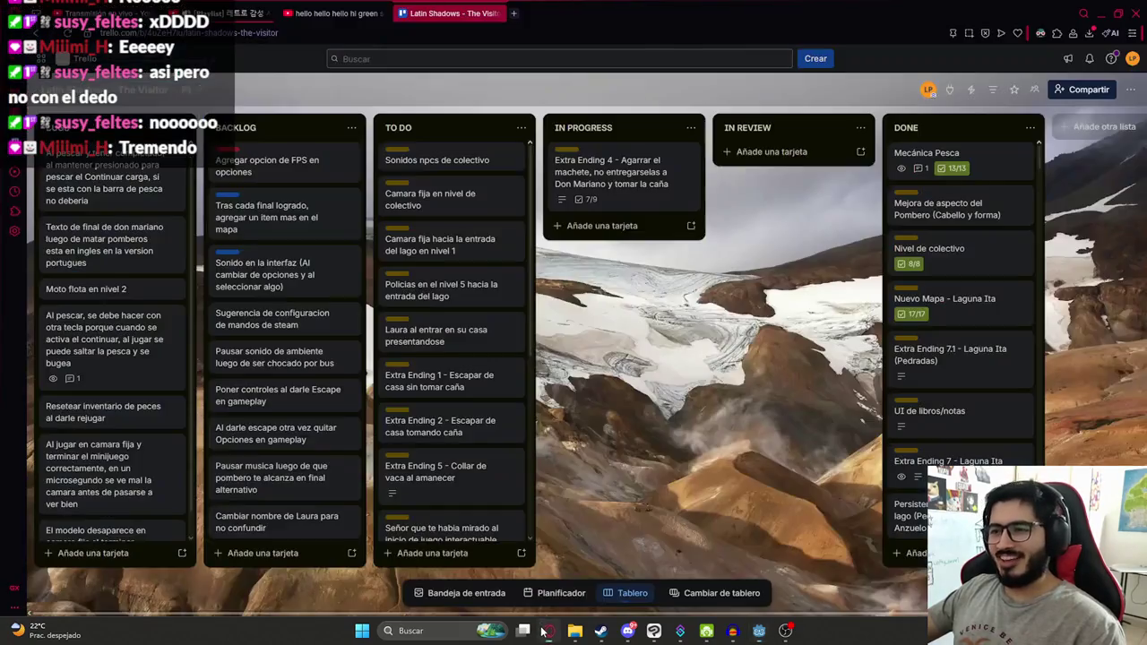
left_click(513, 16)
type("youtube")
key("Return")
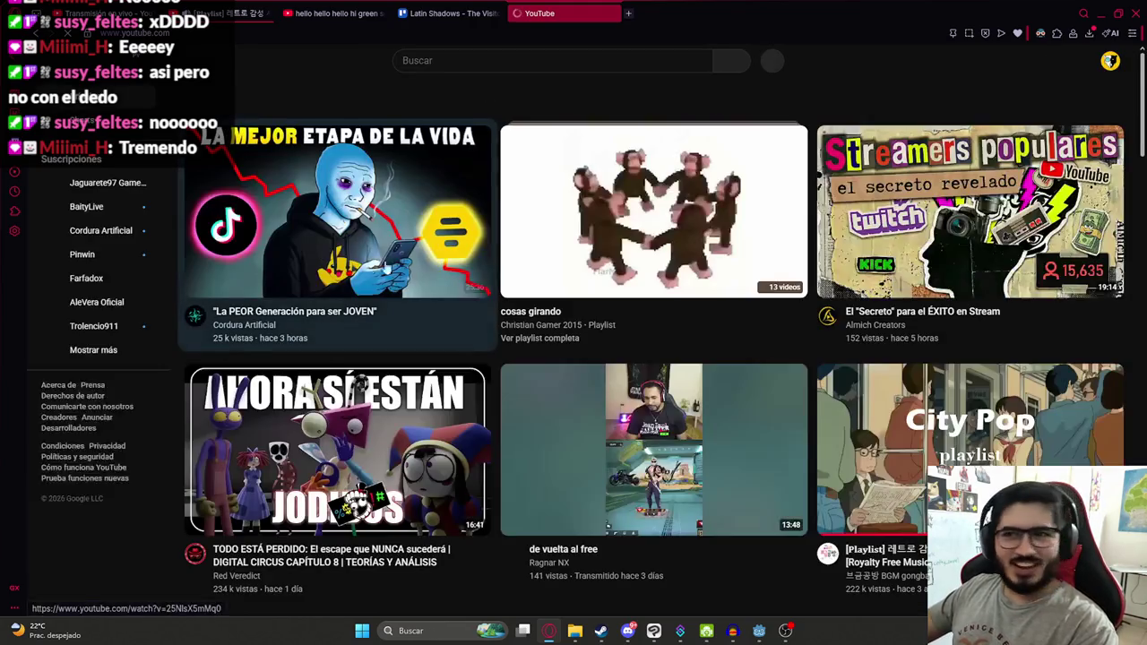
left_click(1111, 60)
left_click(986, 123)
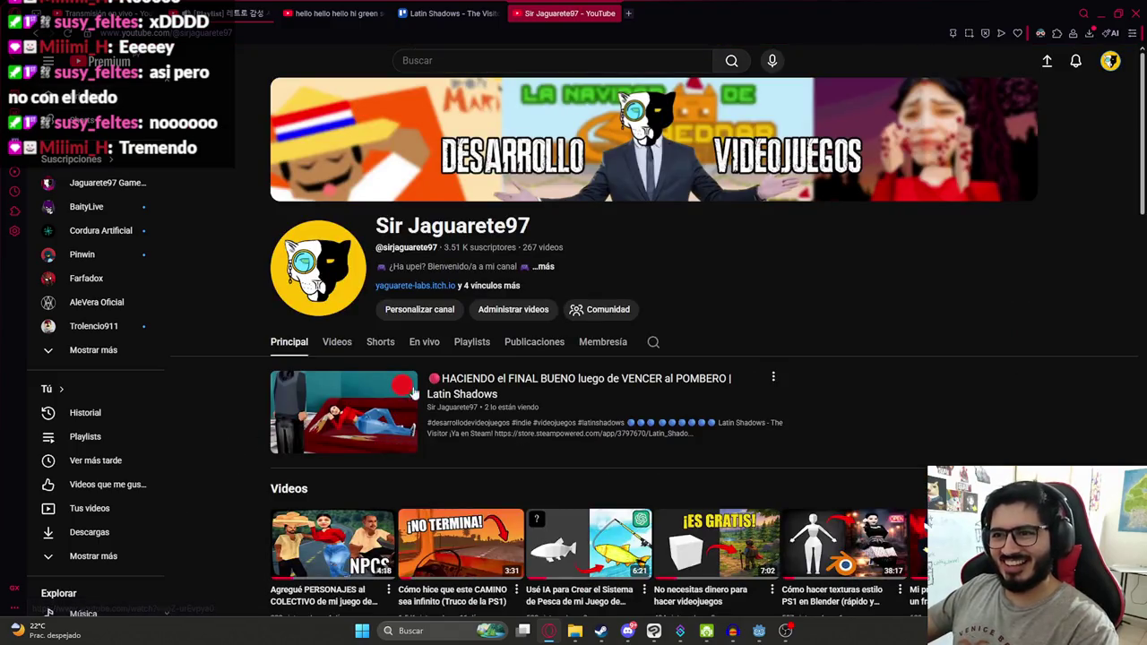
left_click(344, 341)
left_click(427, 345)
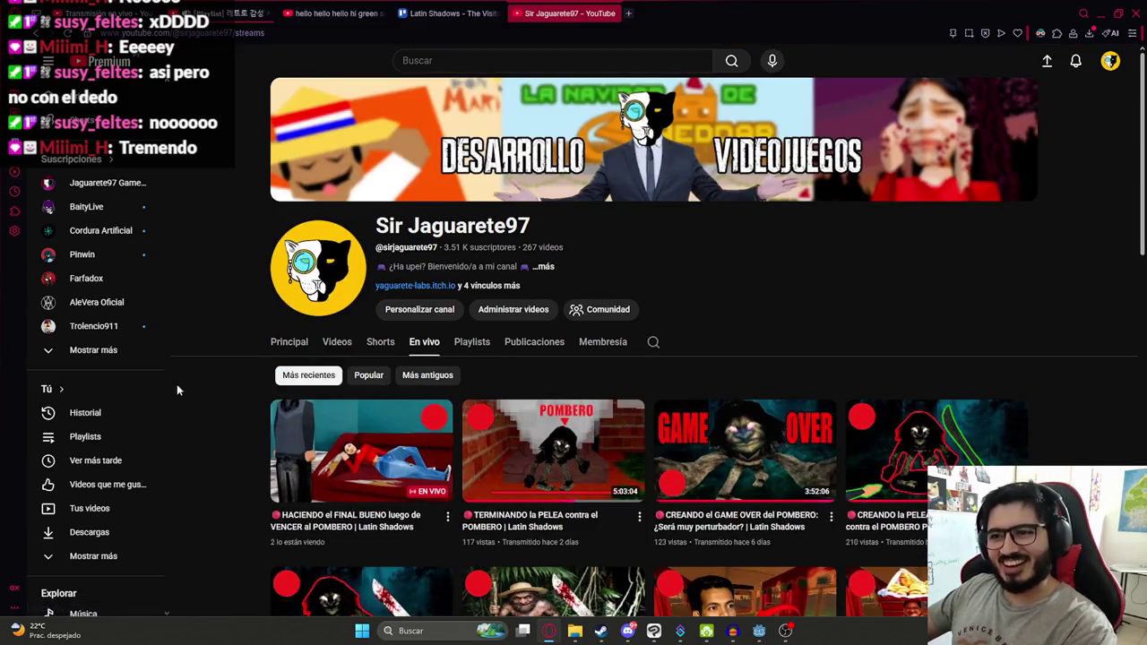
scroll(176, 385, "down", 2)
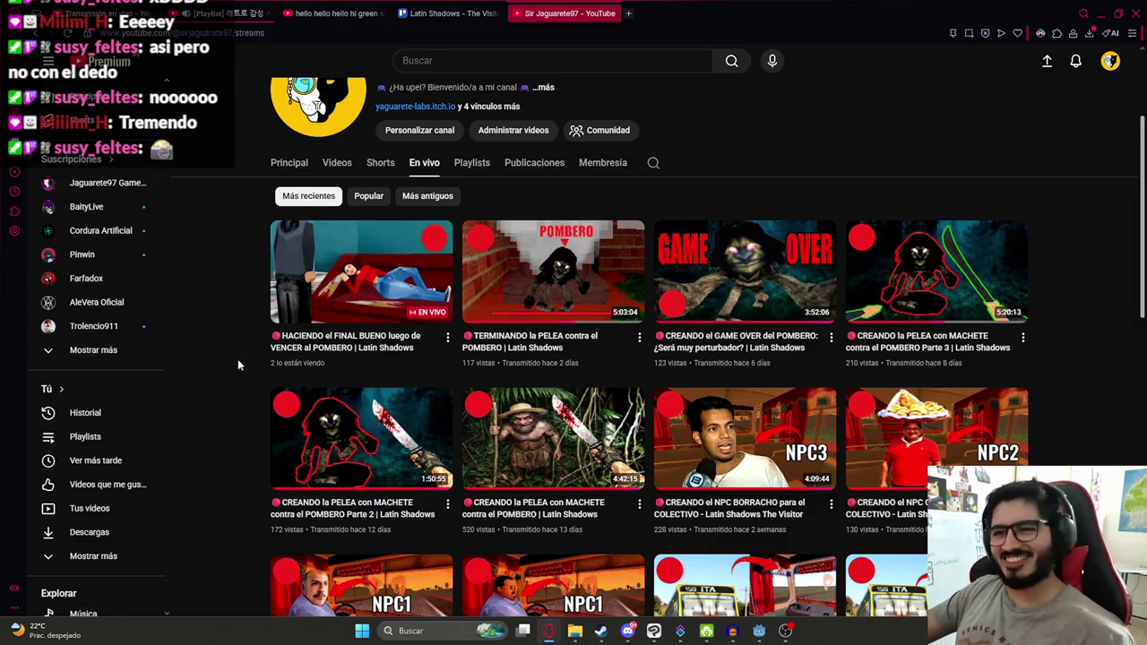
key("ctrl+plus")
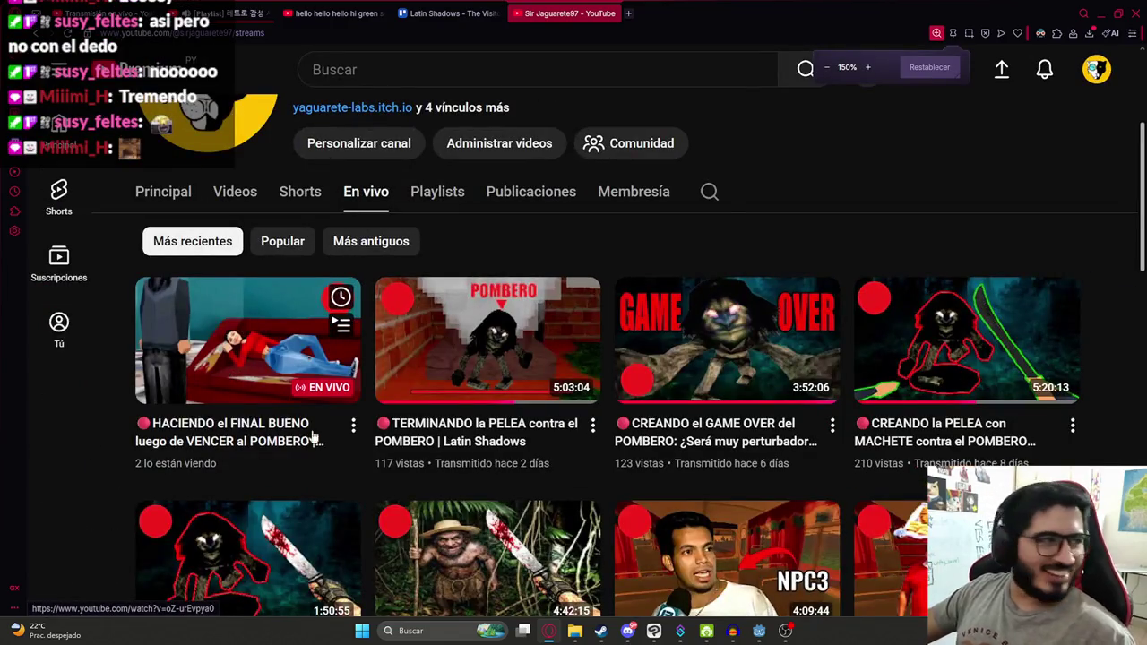
key("ctrl+minus")
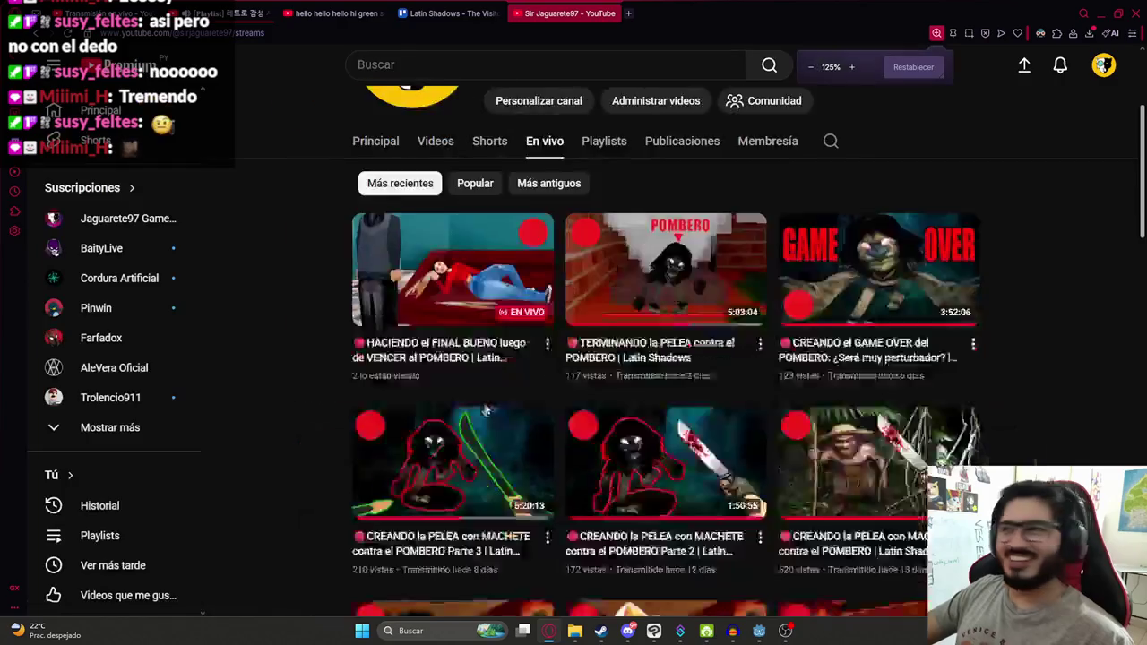
key("ctrl+minus")
key("ctrl+minus")
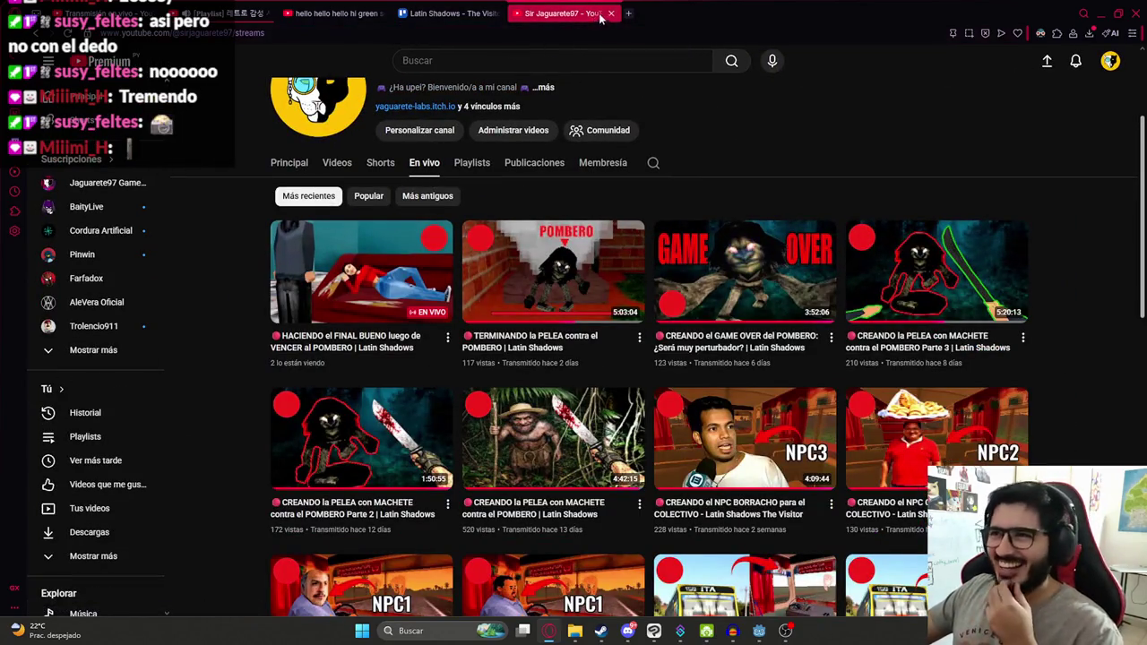
left_click(611, 13)
Step: Back in Godot, angle the view over the house and save InsideHouseMap with its roof hidden
left_click(758, 631)
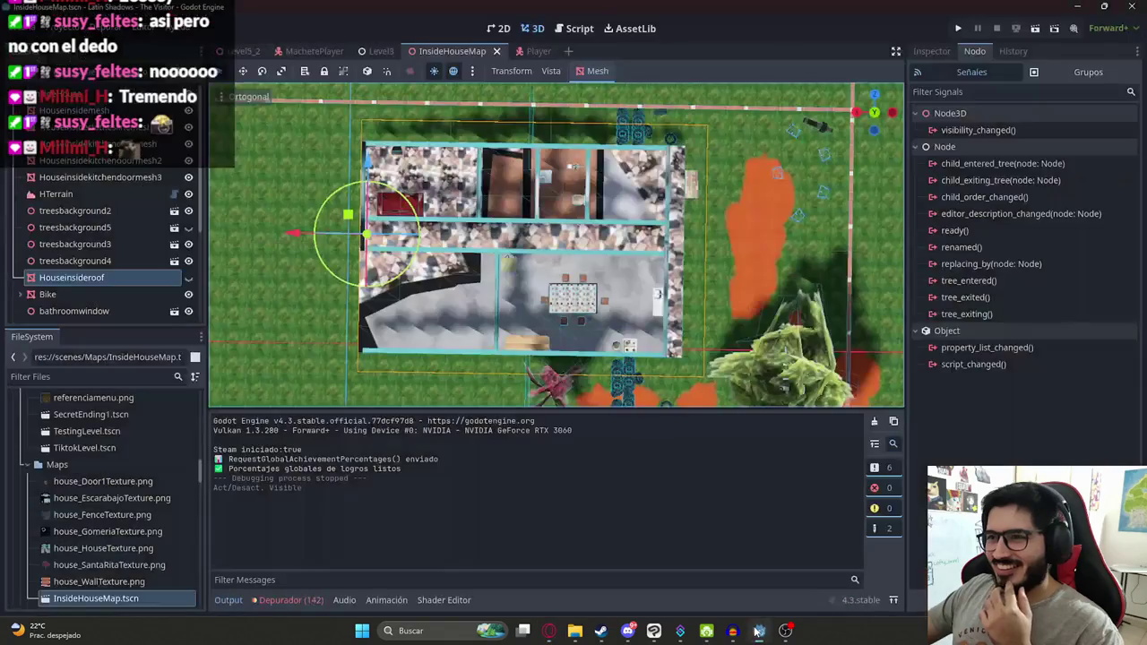
mouse_move(559, 257)
left_mouse_down()
mouse_move(604, 271)
mouse_move(511, 274)
mouse_move(678, 302)
left_mouse_up()
scroll(538, 269, "up", 5)
scroll(679, 302, "down", 6)
scroll(538, 260, "up", 1)
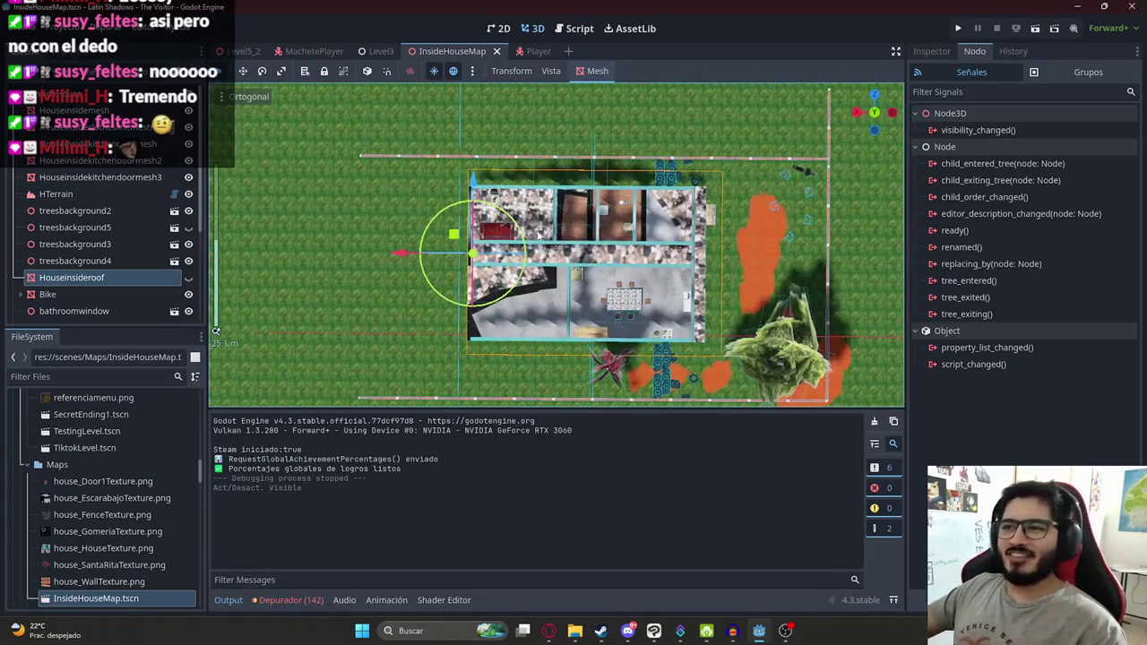
scroll(504, 235, "up", 5)
key("ctrl+s")
Step: Zoom around the house interior, then switch to the Level5_2 scene
scroll(492, 242, "down", 6)
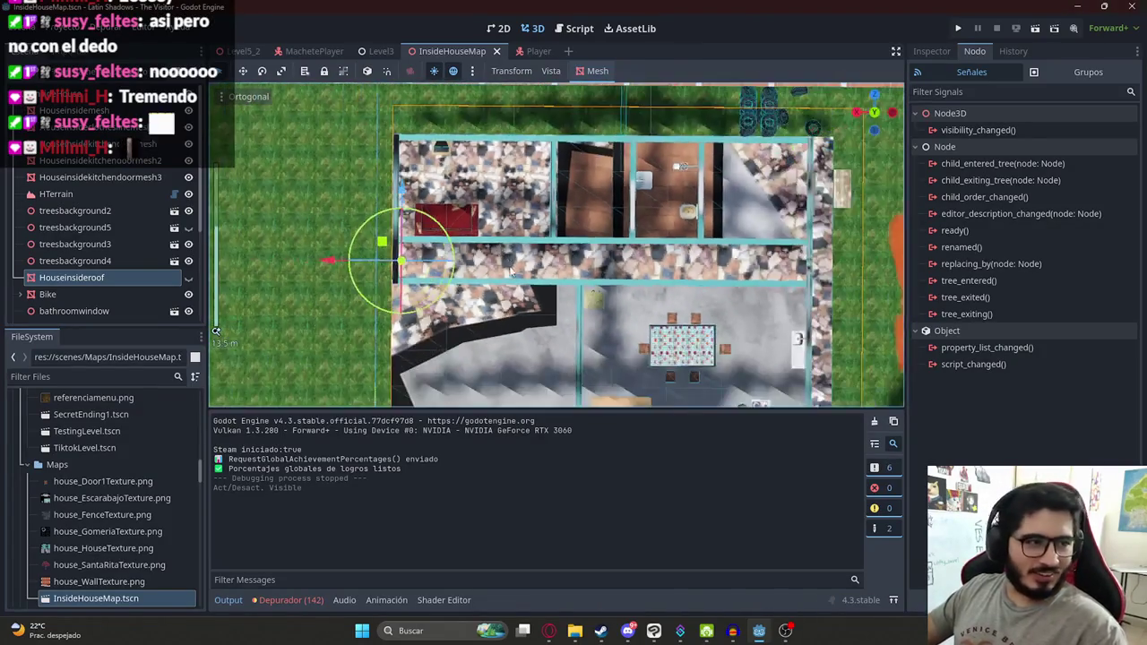
scroll(492, 242, "up", 6)
scroll(524, 212, "up", 6)
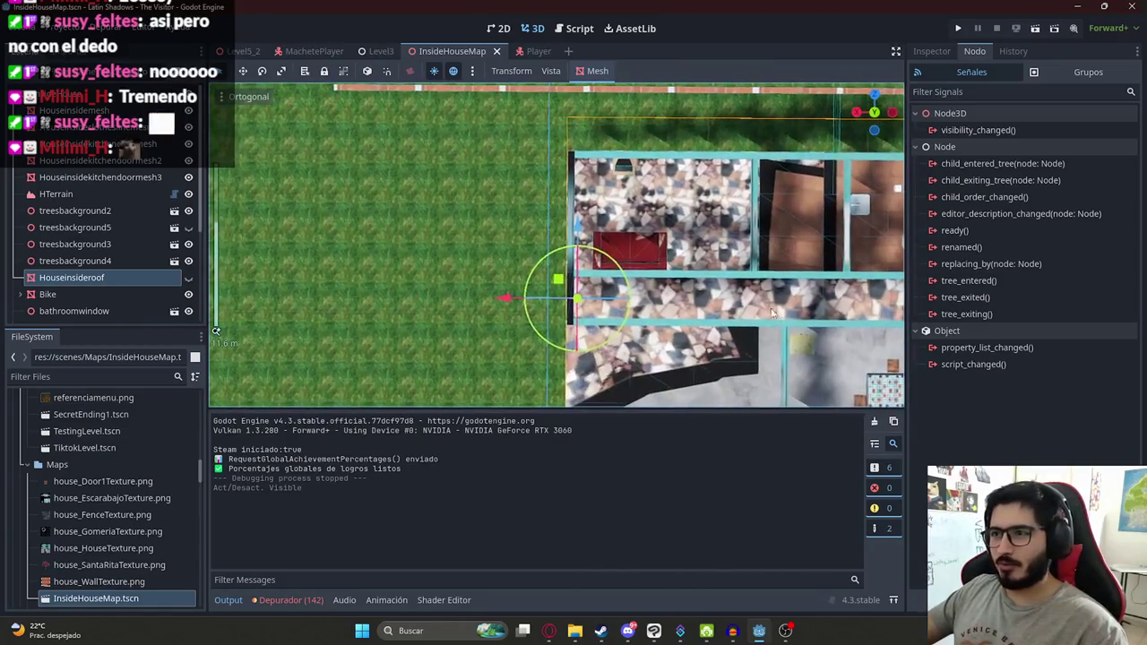
scroll(489, 211, "down", 3)
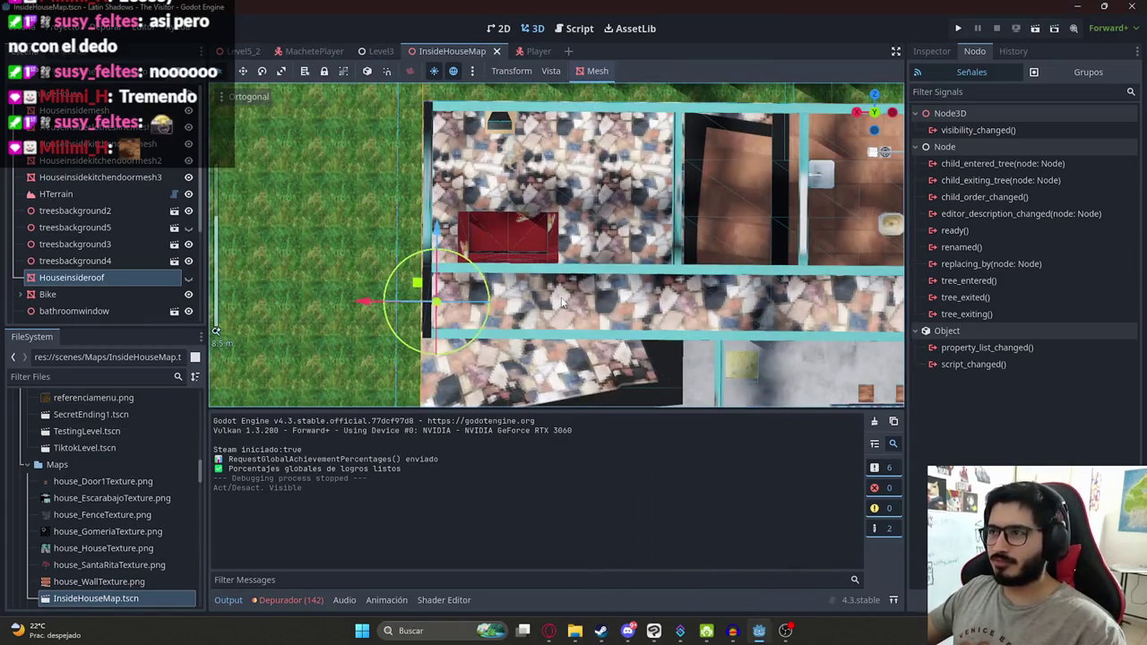
scroll(465, 219, "up", 2)
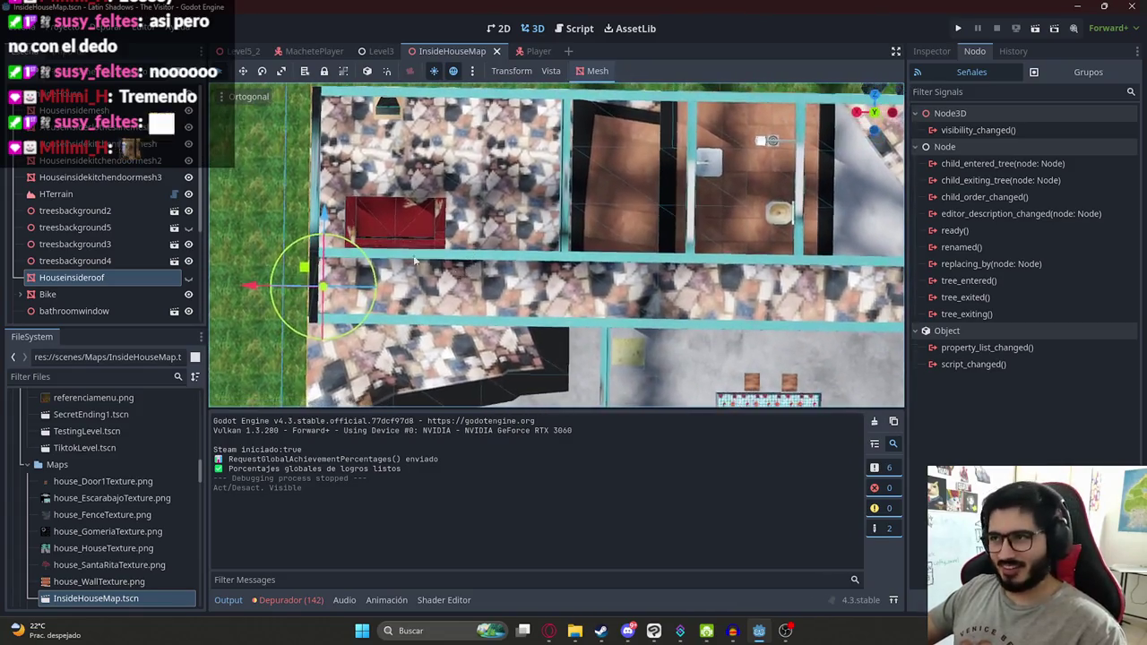
scroll(464, 295, "down", 2)
scroll(465, 296, "up", 2)
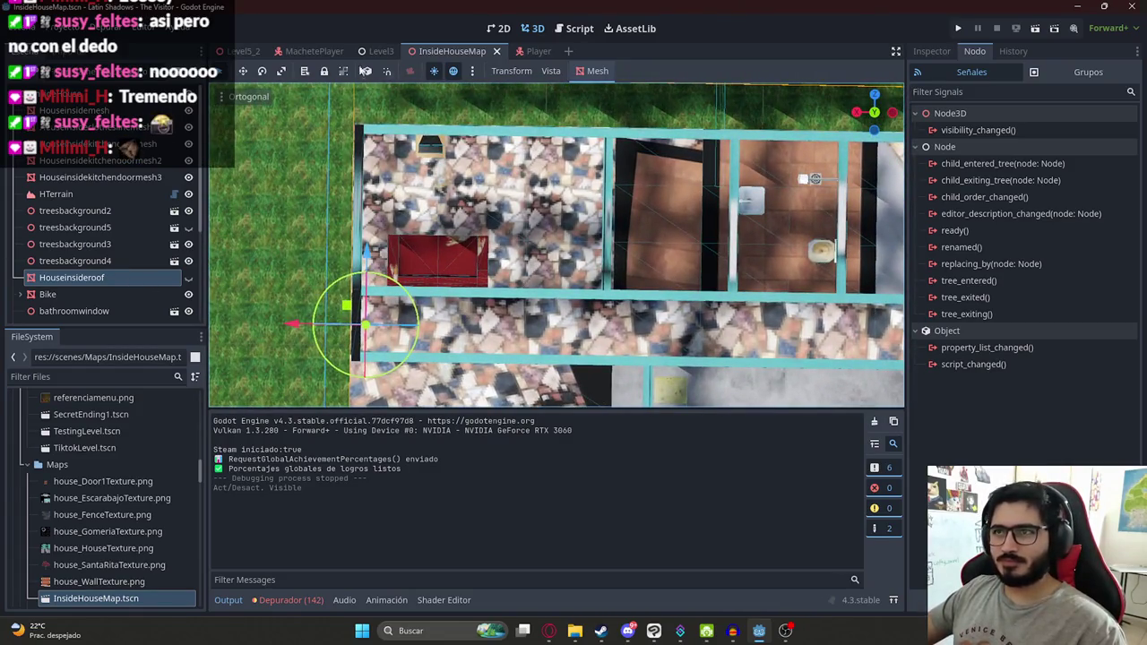
left_click(244, 51)
Step: Clear the WorldEnvironment node's Environment resource in the Inspector
left_click(81, 177)
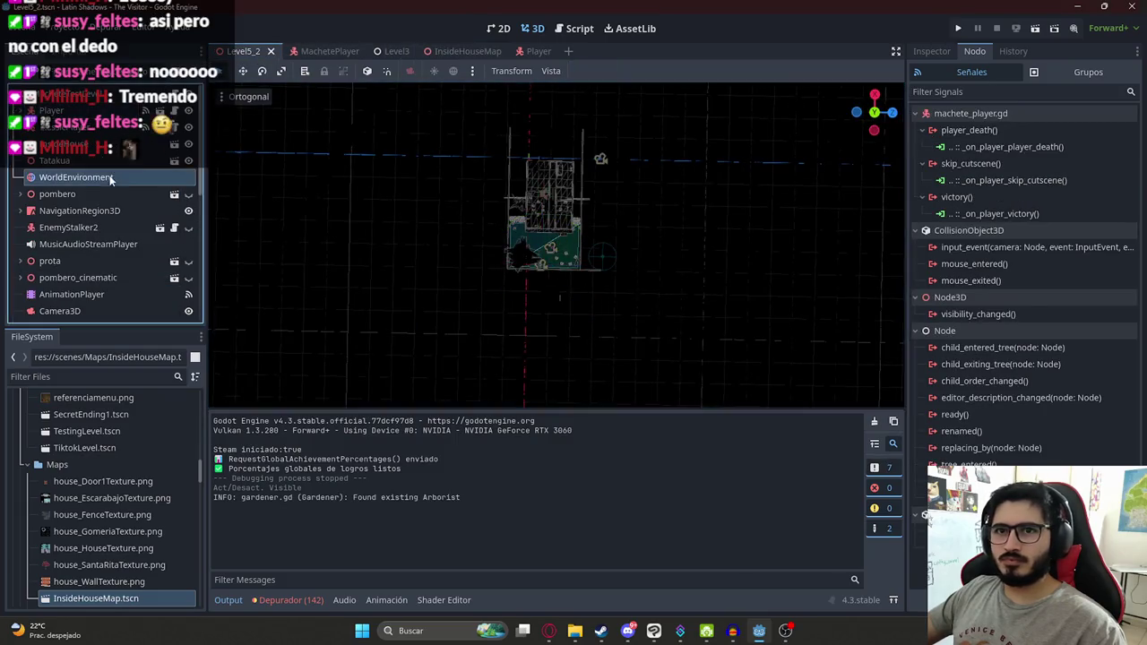
left_click(932, 51)
left_click(1013, 146)
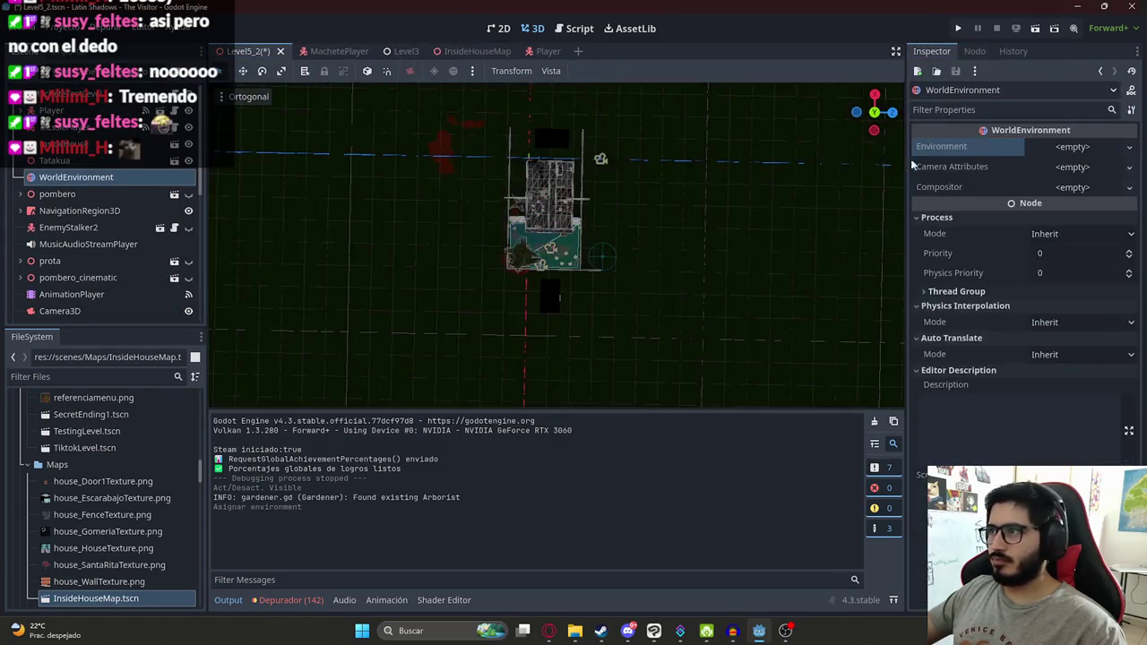
scroll(612, 231, "up", 4)
Step: Filter FileSystem for 'npc' and drop Npc.tscn onto the dark red furniture in the house
key("KP_7")
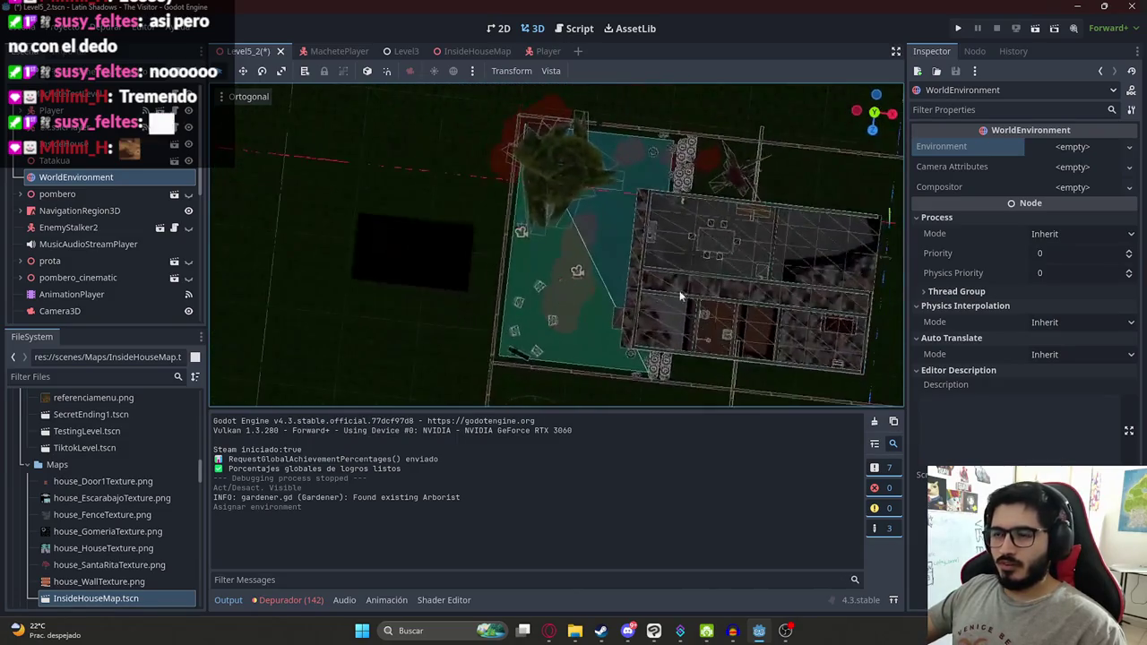
scroll(562, 221, "up", 5)
mouse_move(406, 174)
left_mouse_down()
mouse_move(461, 185)
mouse_move(695, 136)
mouse_move(440, 236)
mouse_move(558, 210)
left_mouse_up()
scroll(558, 216, "up", 10)
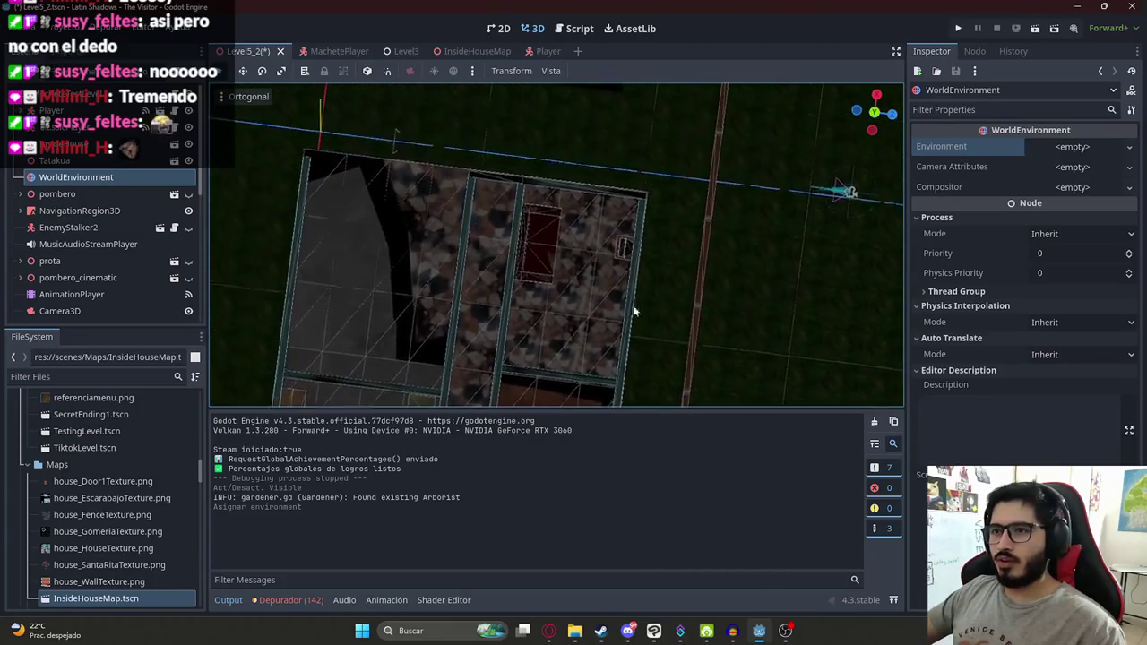
mouse_move(499, 266)
left_mouse_down()
mouse_move(518, 311)
mouse_move(555, 324)
left_mouse_up()
left_click(75, 377)
type("npc")
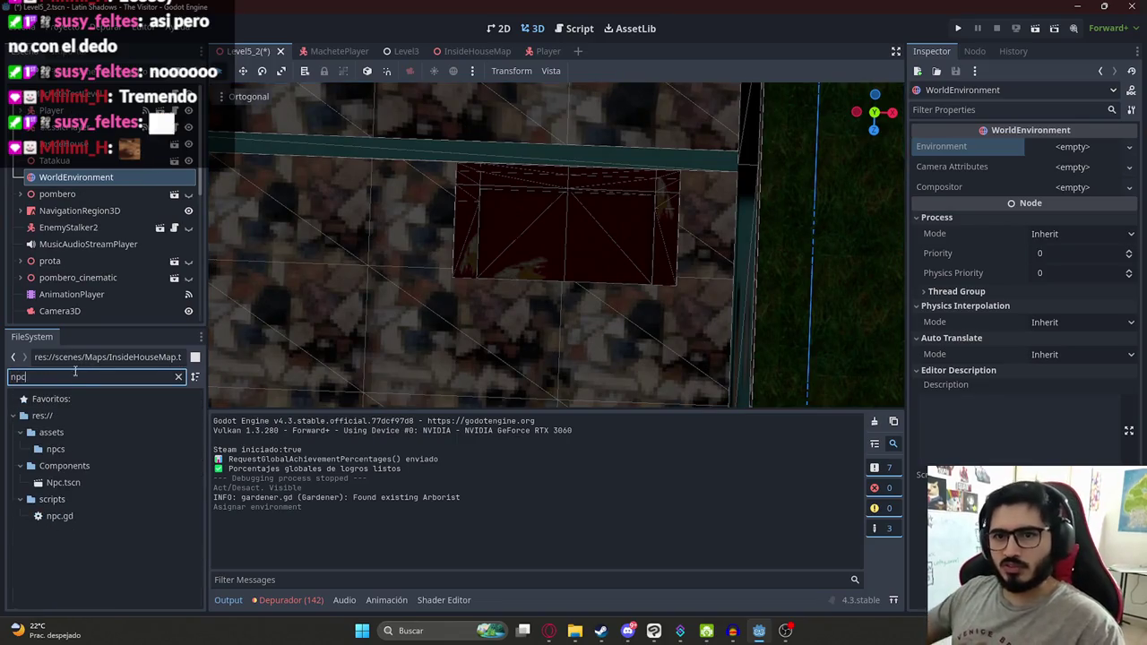
mouse_move(82, 483)
left_mouse_down()
mouse_move(538, 215)
mouse_move(540, 244)
left_mouse_up()
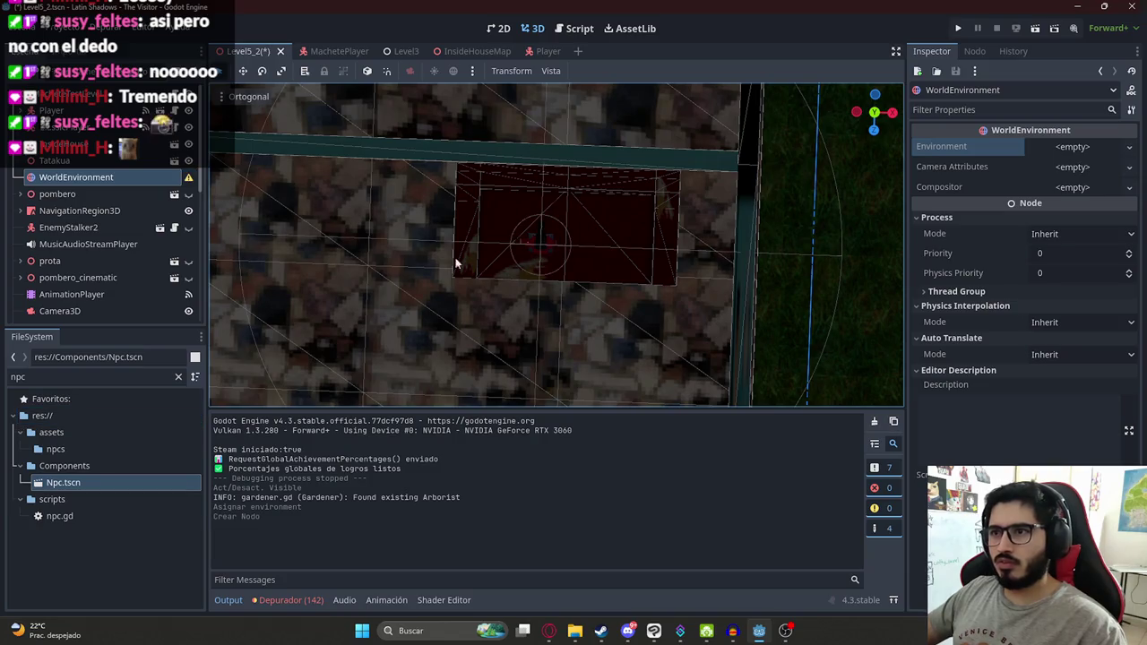
Step: Rename the new Npc node to GirlfriendNpc
scroll(80, 231, "down", 5)
double_click(45, 313)
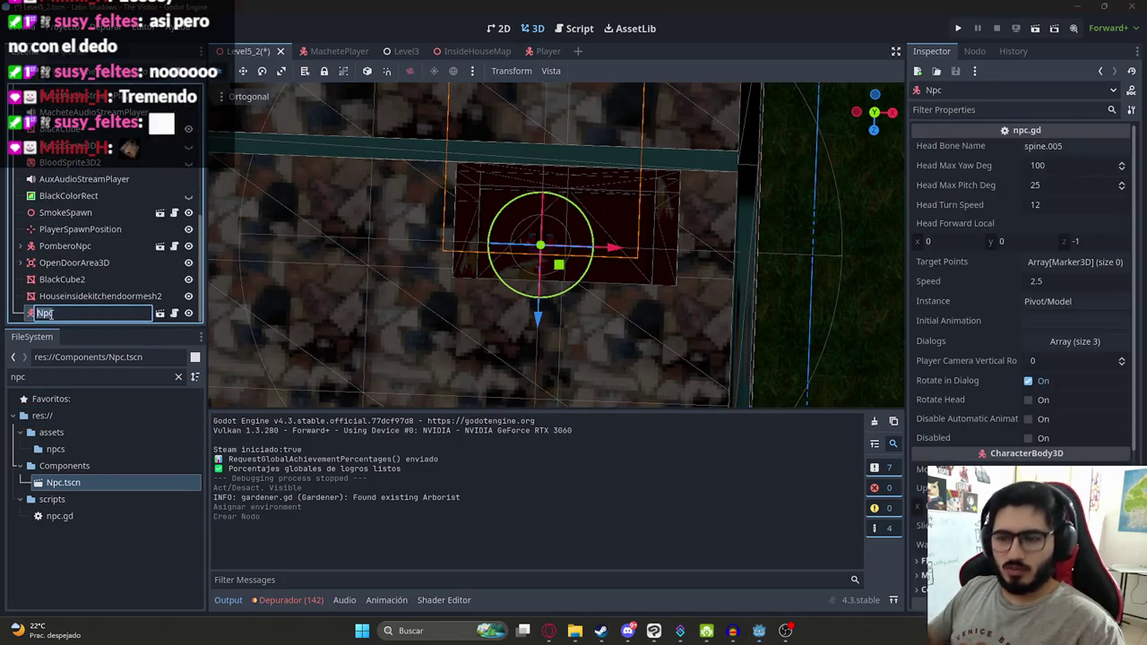
type("GirlfriendNpc")
key("Return")
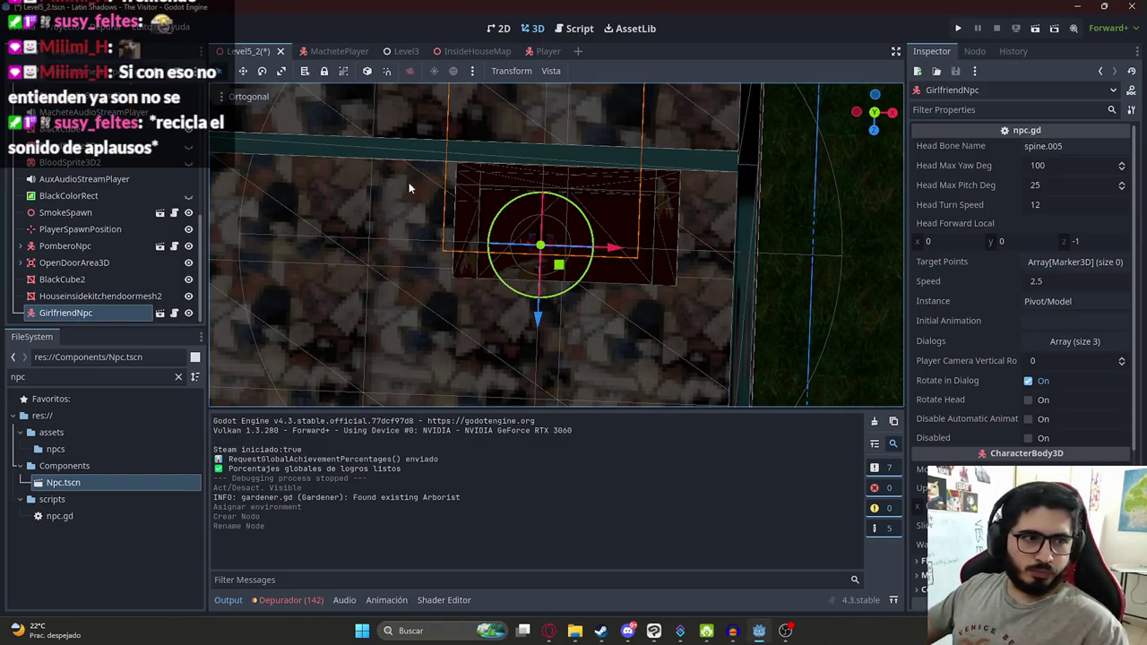
Step: Enable Editable Children on GirlfriendNpc, collapse Pivot and Area3D, and select CollisionShape3D
right_click(89, 313)
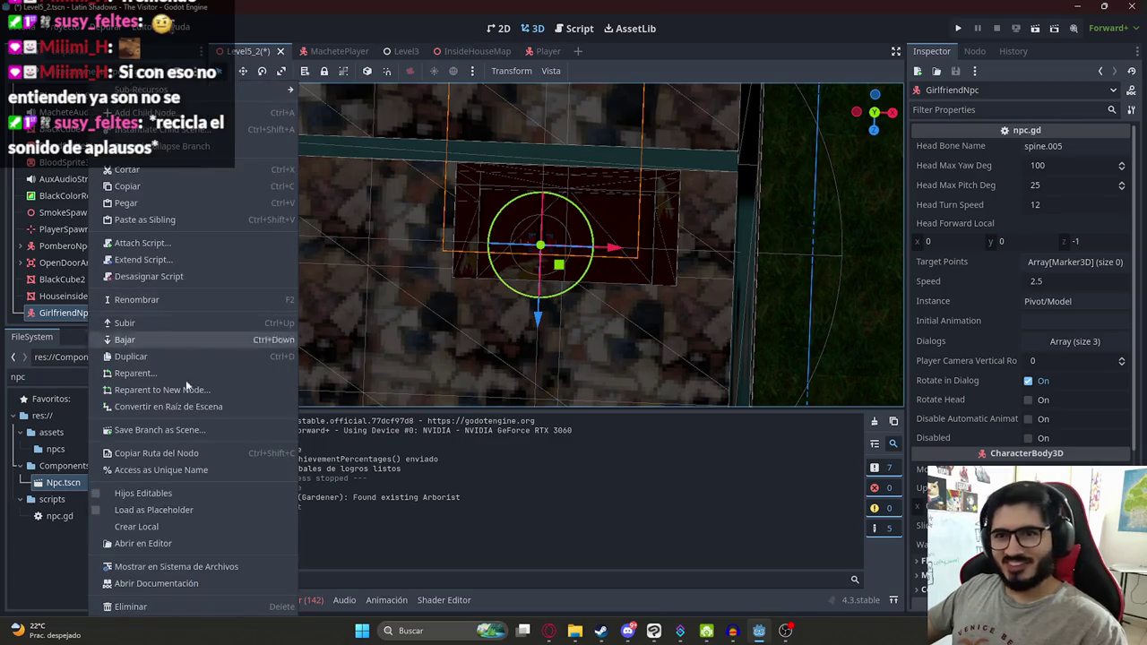
left_click(161, 493)
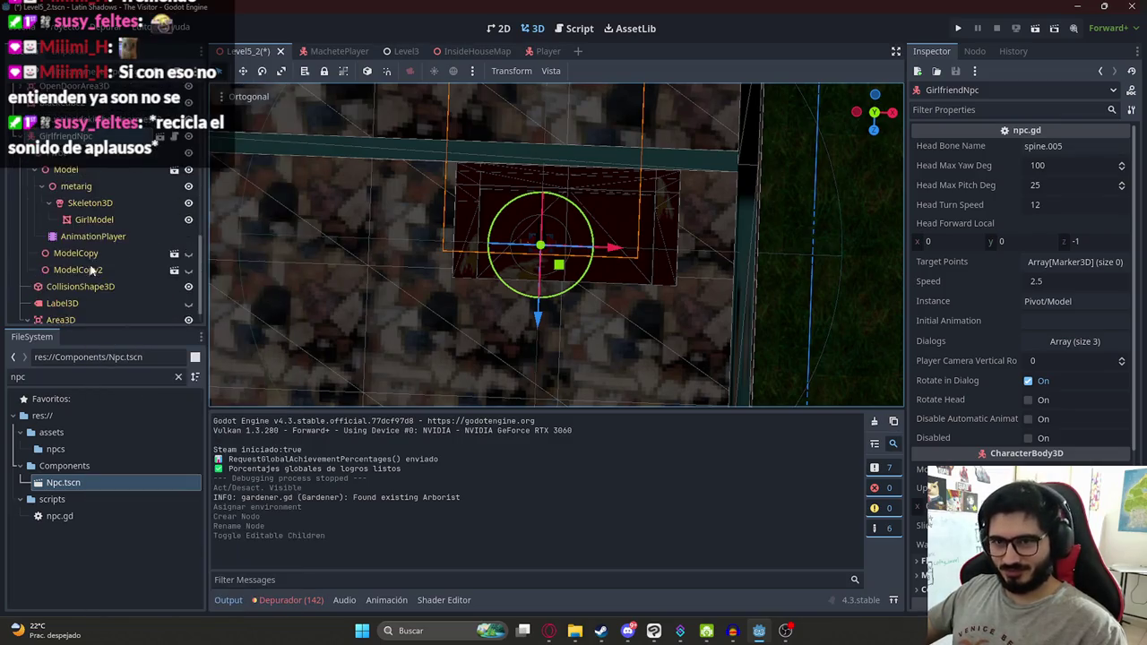
left_click(27, 154)
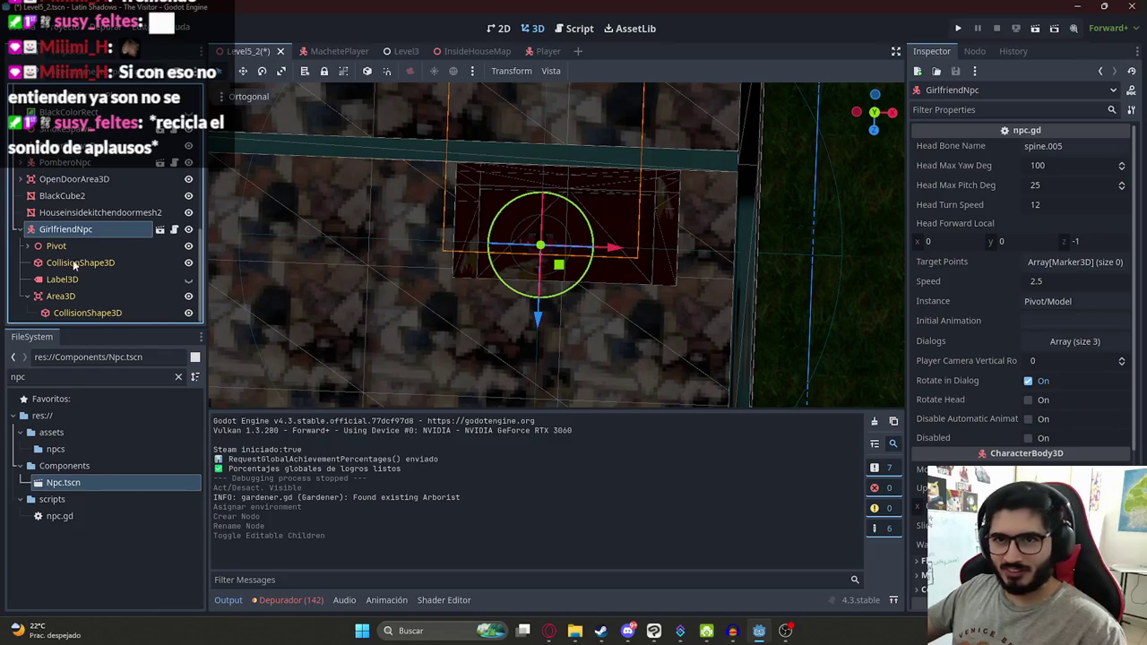
left_click(29, 299)
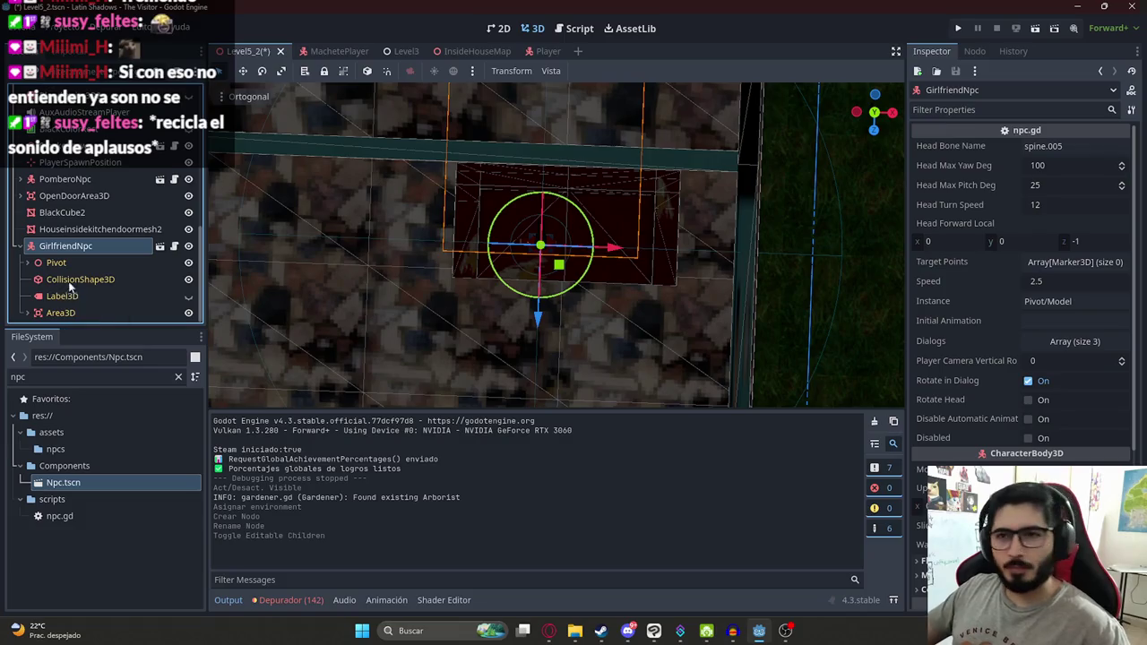
left_click(65, 280)
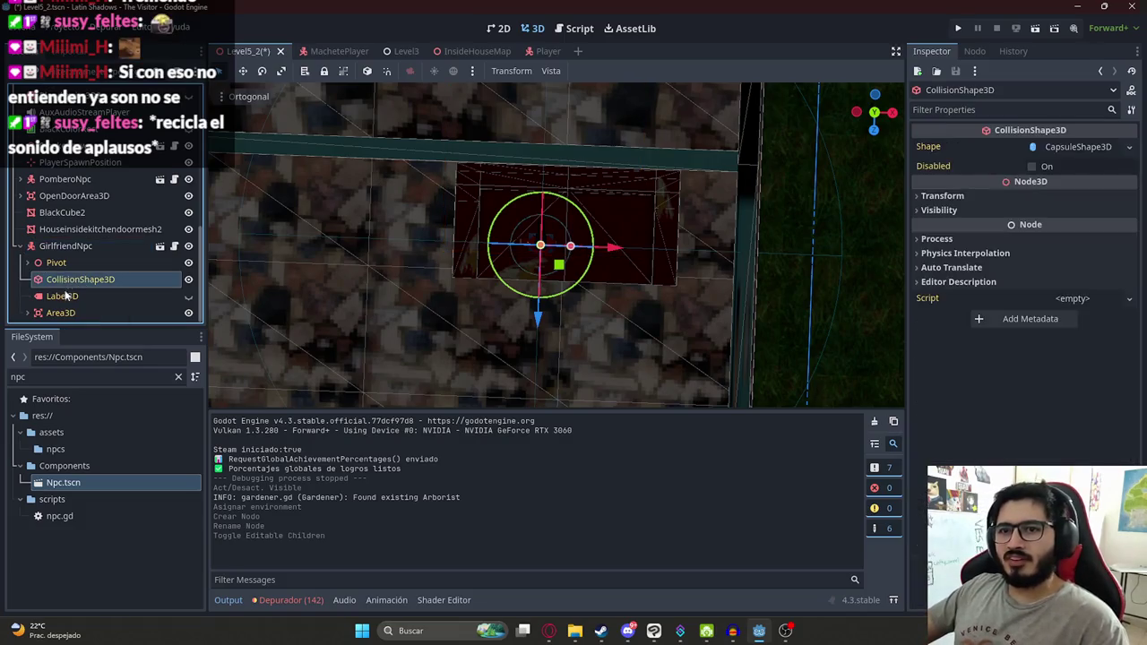
Step: Inspect GirlfriendNpc's Area3D and Label3D nodes, orbiting around the box
left_click(61, 312)
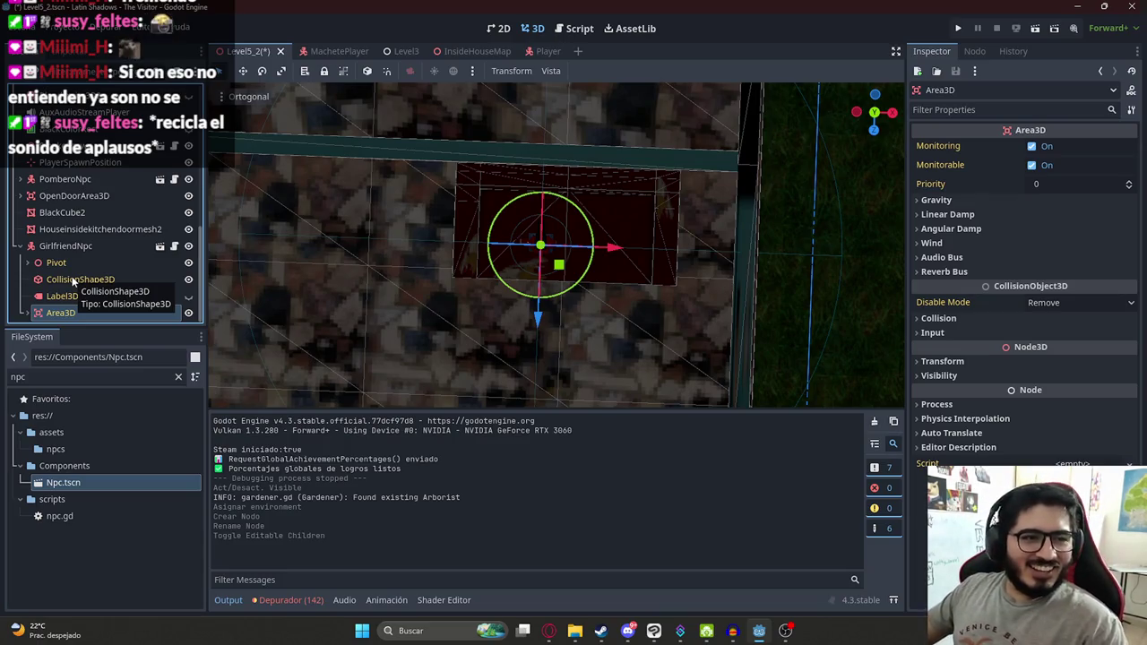
scroll(535, 348, "up", 5)
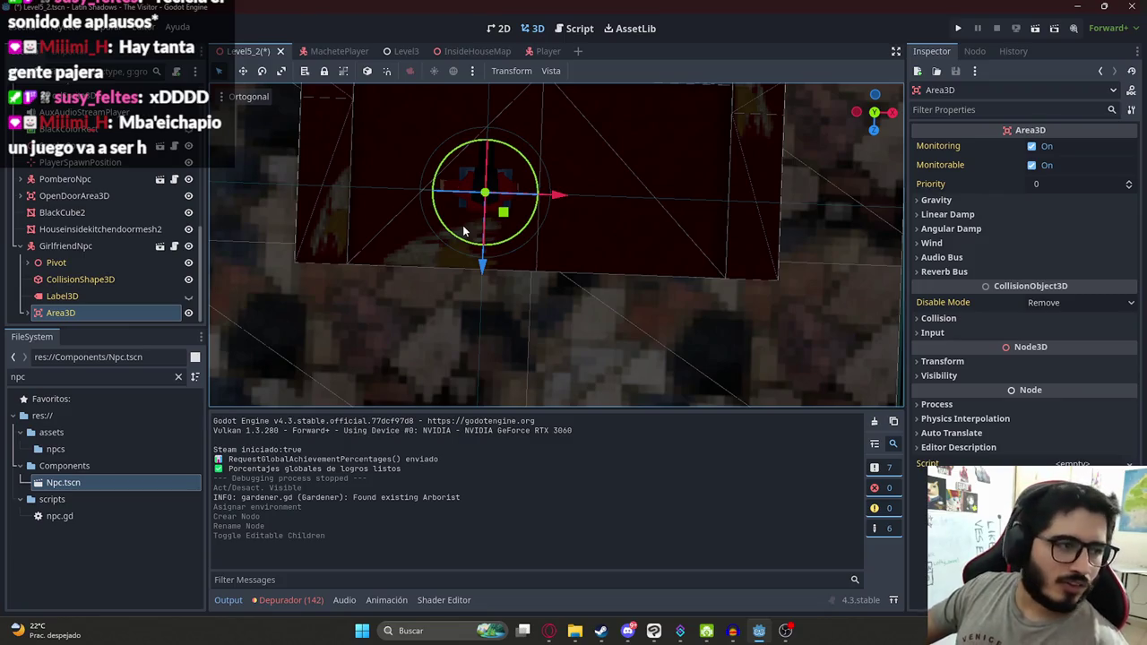
scroll(509, 215, "up", 2)
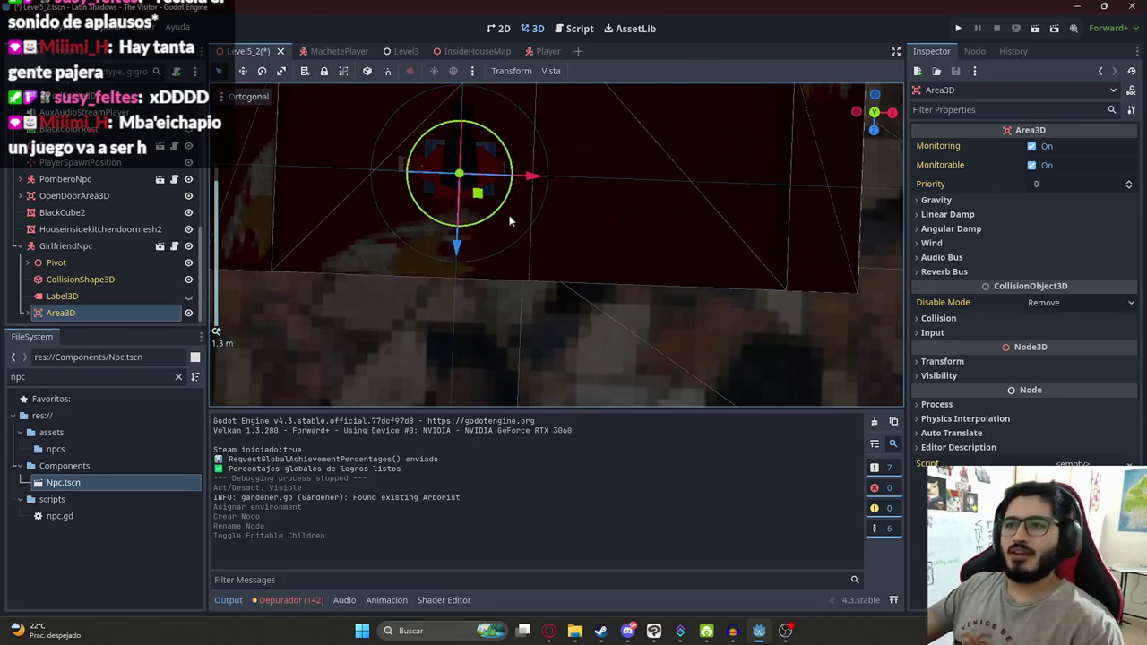
scroll(509, 220, "down", 3)
mouse_move(583, 221)
left_mouse_down()
mouse_move(574, 191)
mouse_move(571, 215)
mouse_move(507, 204)
mouse_move(535, 231)
mouse_move(477, 289)
left_mouse_up()
scroll(506, 204, "up", 2)
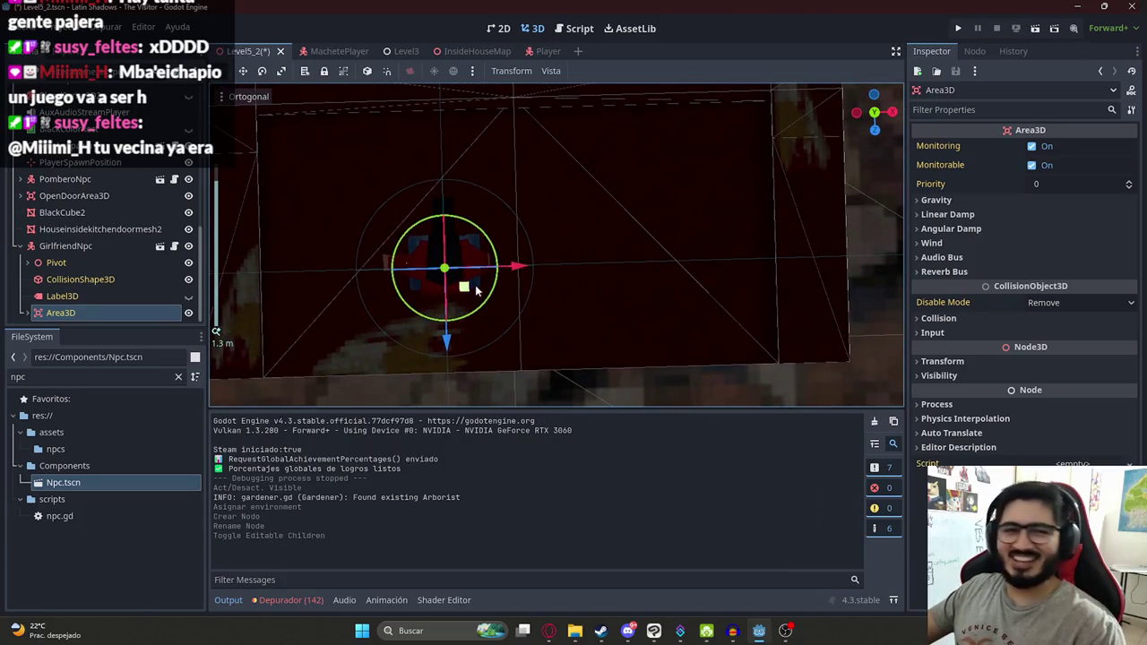
left_click(56, 298)
Step: Expand Pivot and select the character's AnimationPlayer
left_click(68, 262)
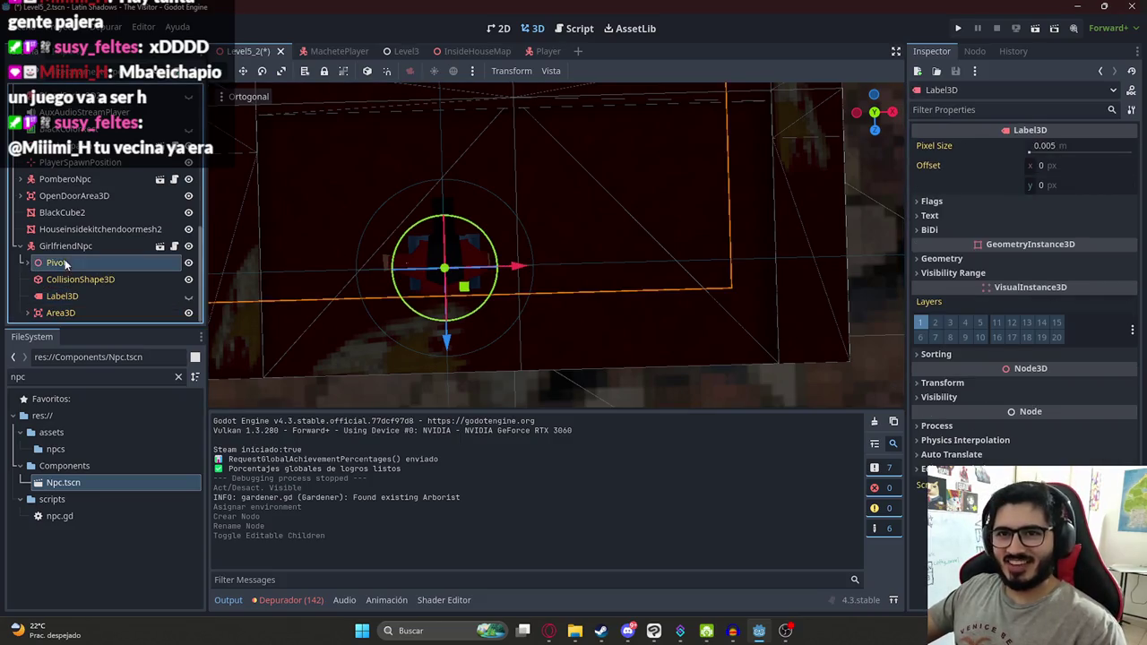
left_click(27, 263)
left_click(76, 231)
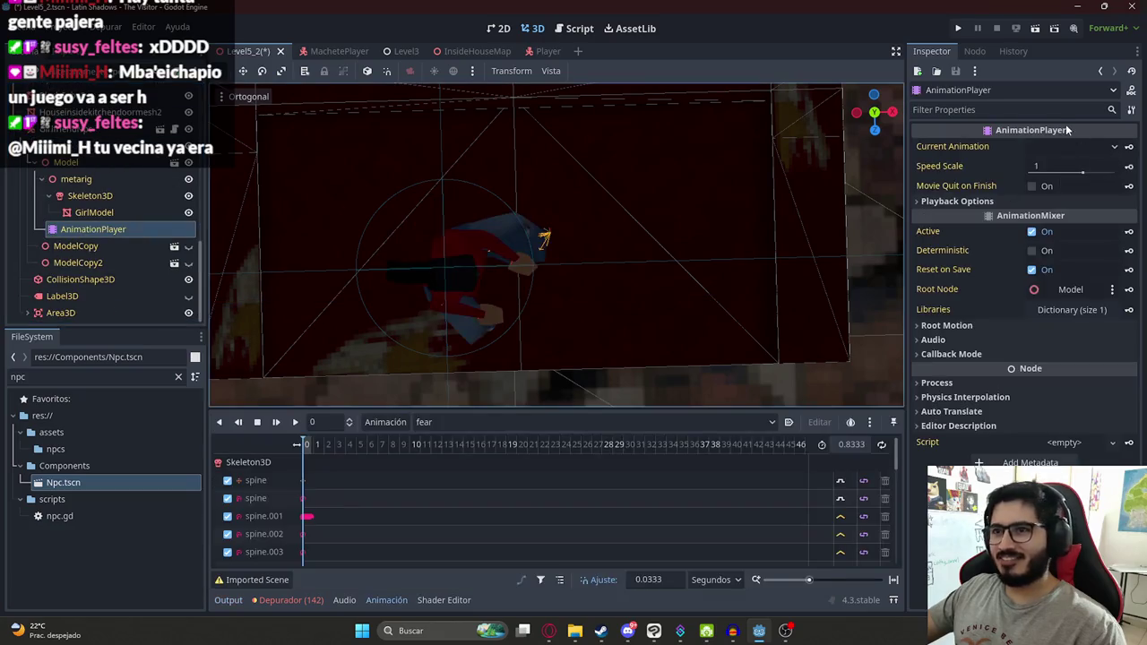
mouse_move(681, 184)
left_mouse_down()
mouse_move(436, 203)
mouse_move(653, 195)
left_mouse_up()
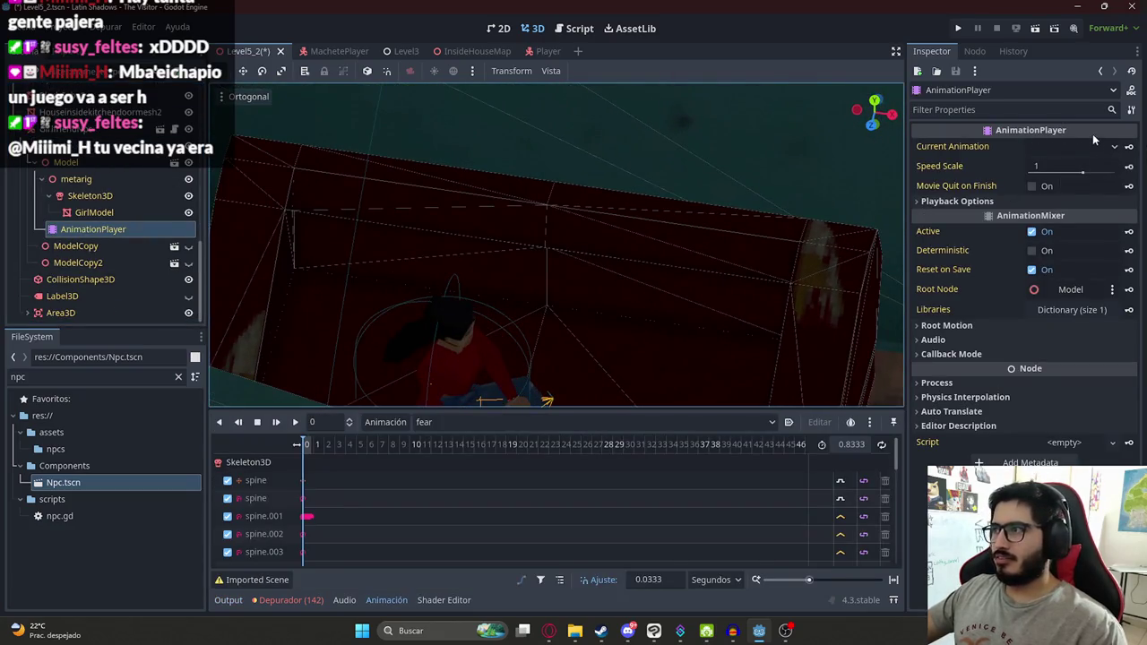
Step: Preview idle and fear, leave Current Animation on fearloop, and turn the character about -47 degrees
left_click(1070, 147)
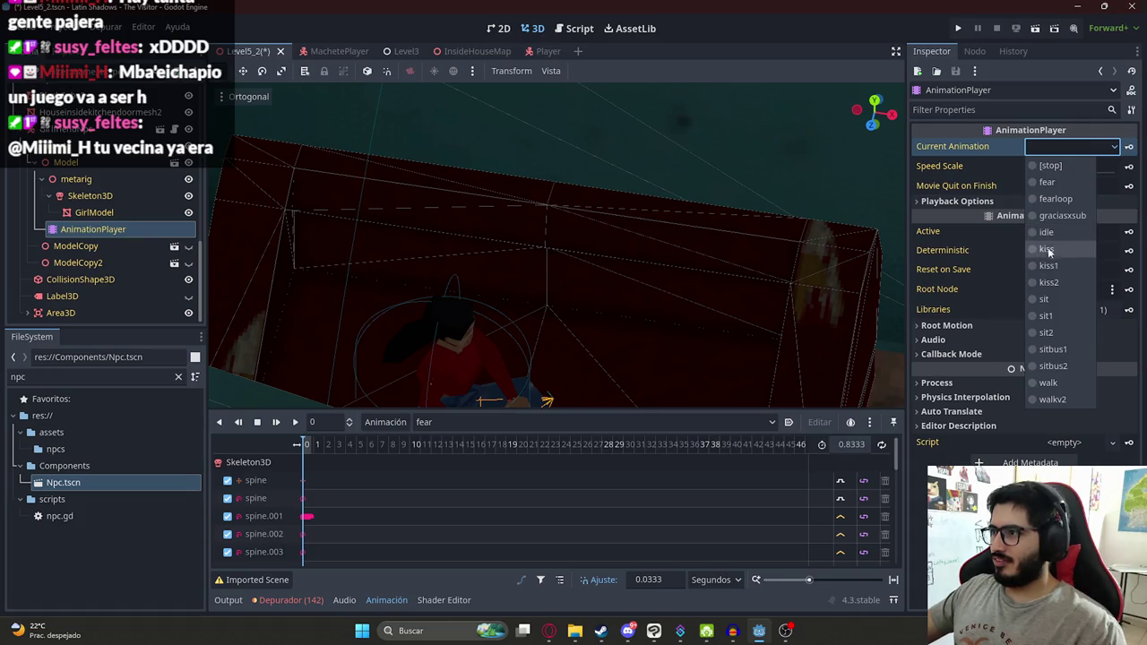
left_click(1047, 232)
left_click(1048, 148)
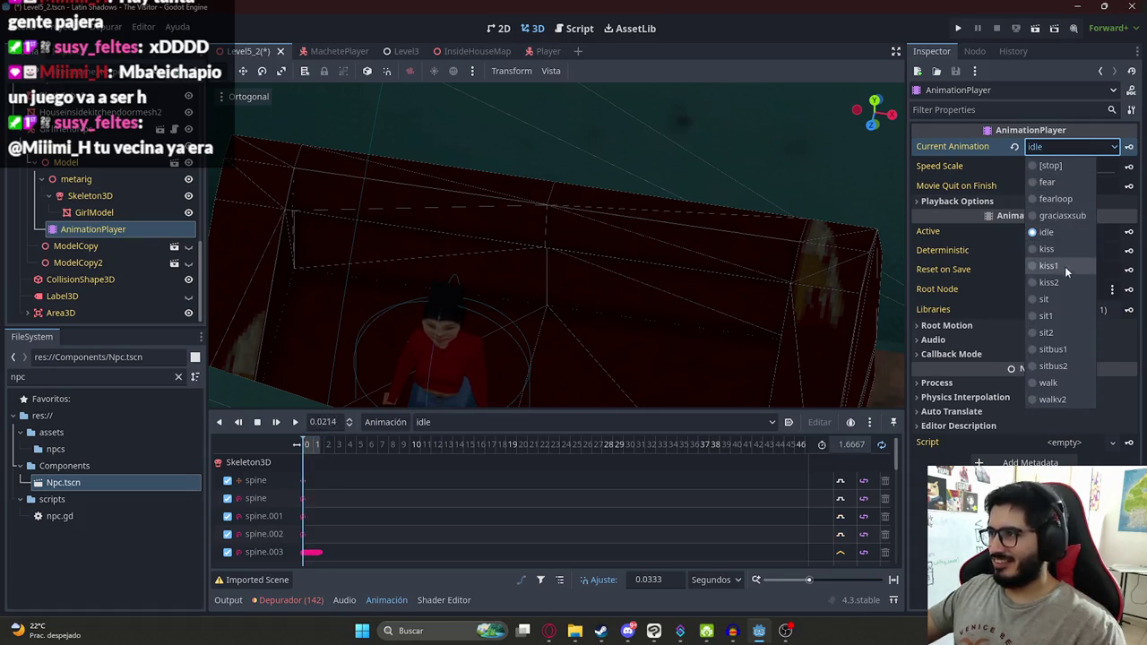
left_click(1046, 181)
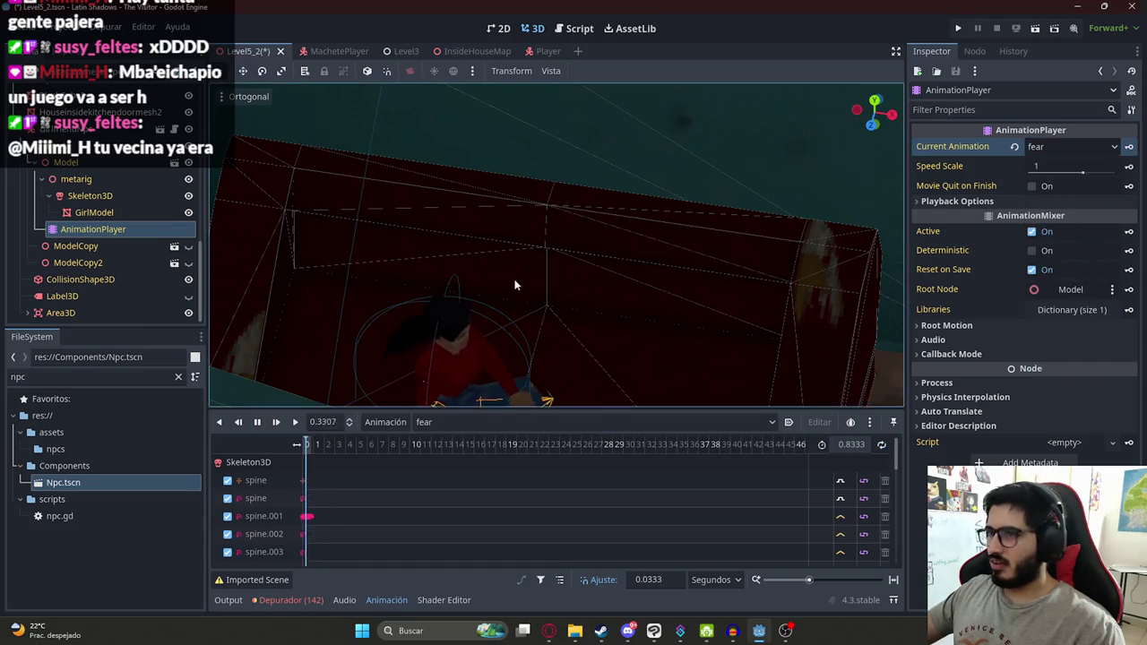
left_click(1072, 146)
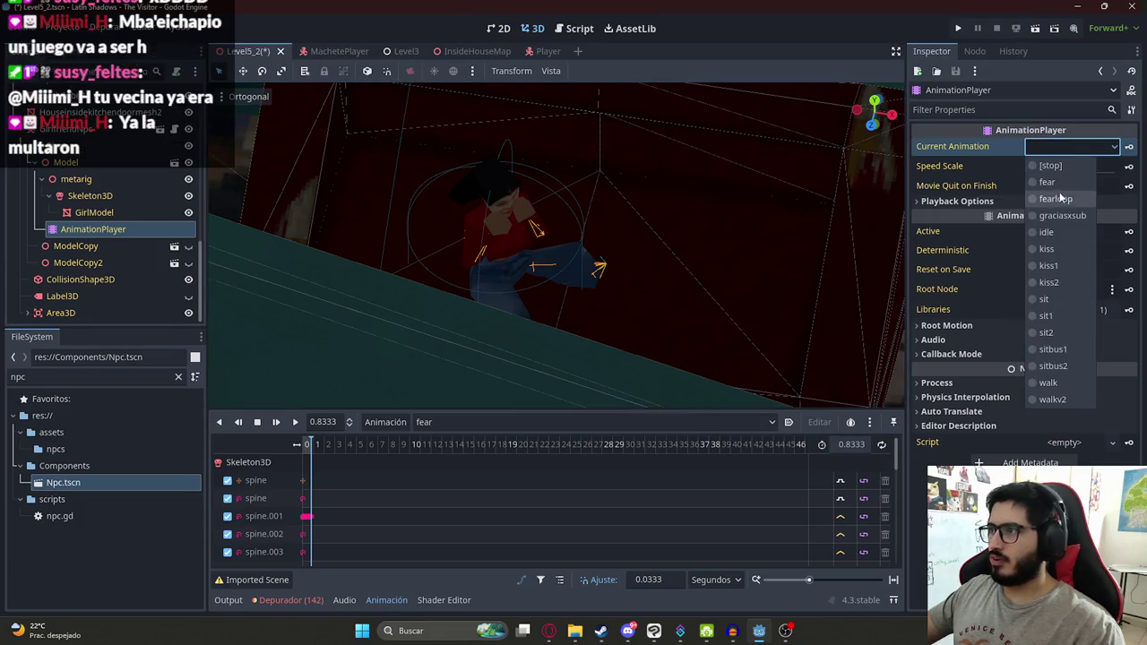
left_click(1060, 198)
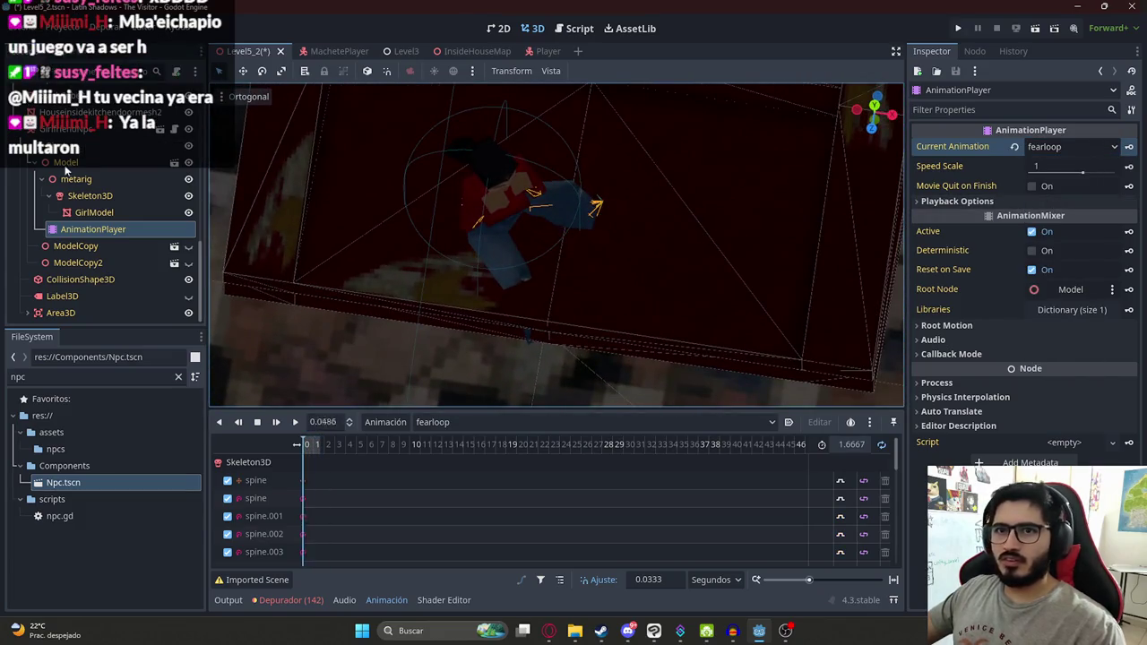
left_click(502, 220)
mouse_move(541, 241)
left_mouse_down()
mouse_move(492, 280)
mouse_move(504, 243)
mouse_move(494, 269)
left_mouse_up()
Step: Raise GirlfriendNpc slightly, shift it along X, and save the scene
scroll(576, 223, "up", 5)
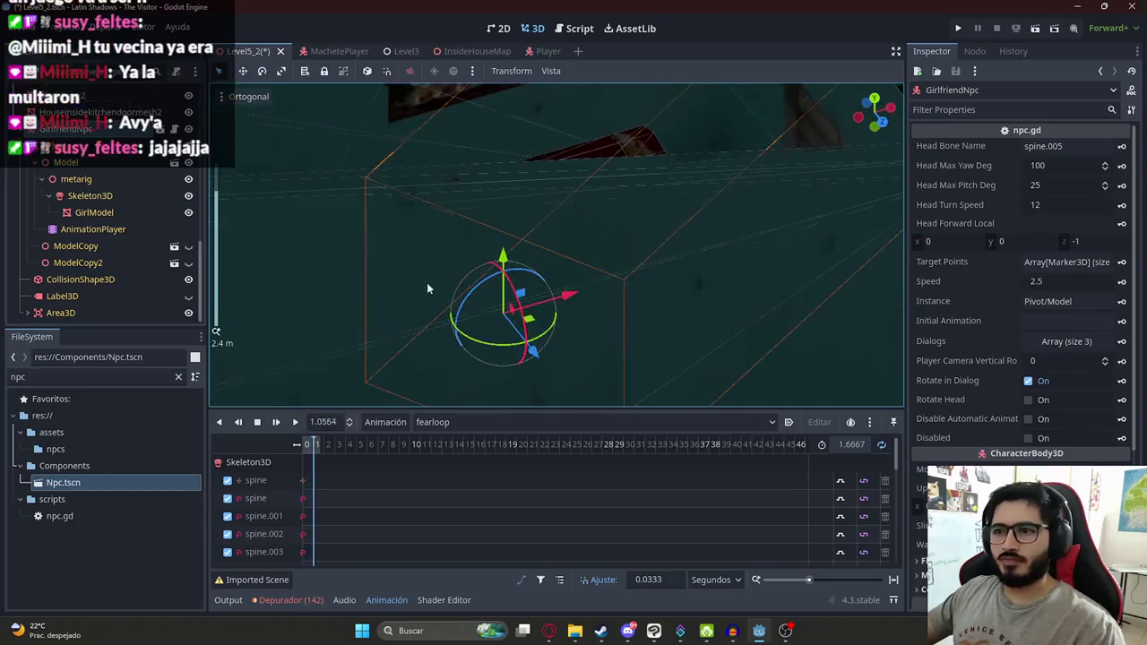
scroll(427, 289, "up", 3)
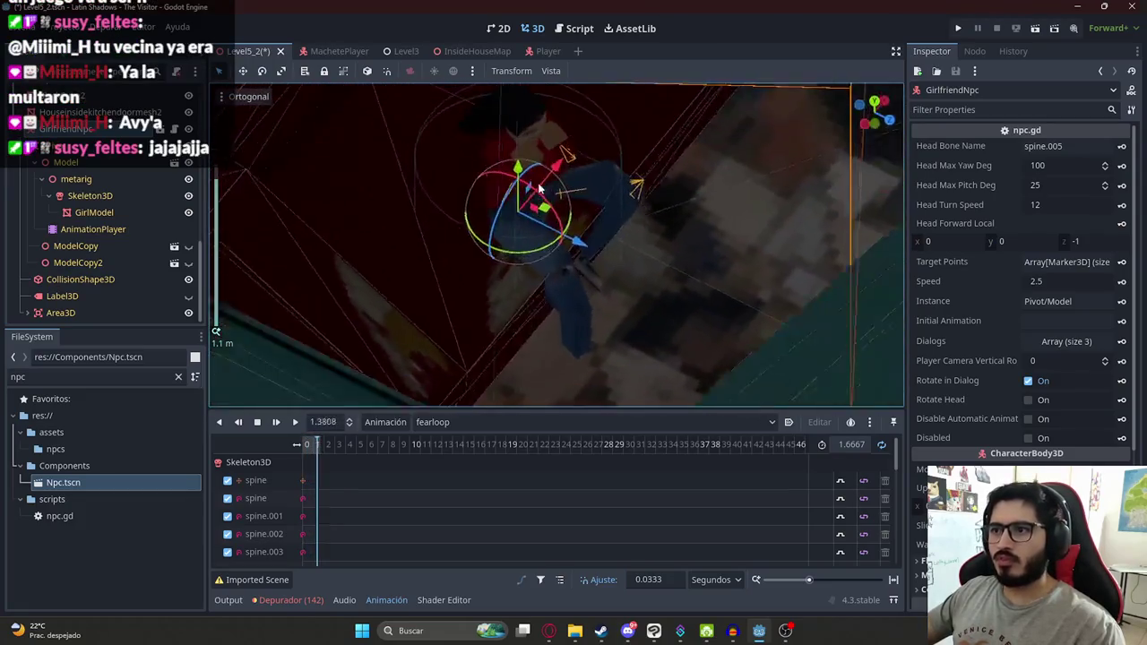
left_click_drag(513, 165, 520, 151)
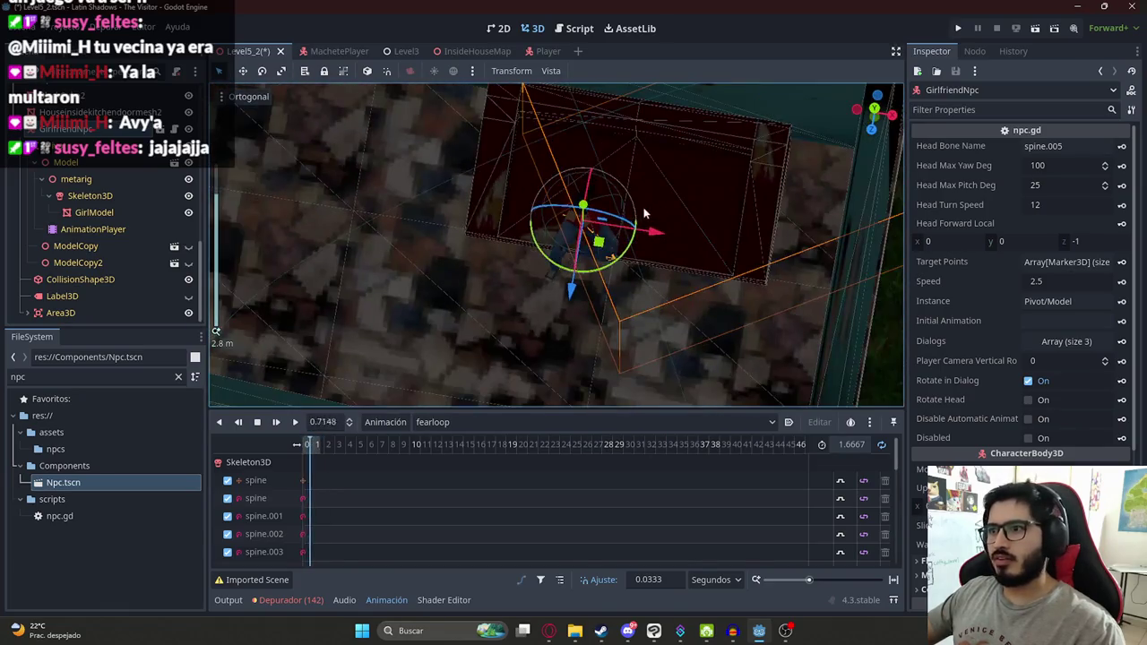
mouse_move(654, 233)
left_mouse_down()
mouse_move(805, 223)
mouse_move(645, 320)
mouse_move(532, 265)
mouse_move(570, 314)
mouse_move(589, 319)
left_mouse_up()
key("ctrl+s")
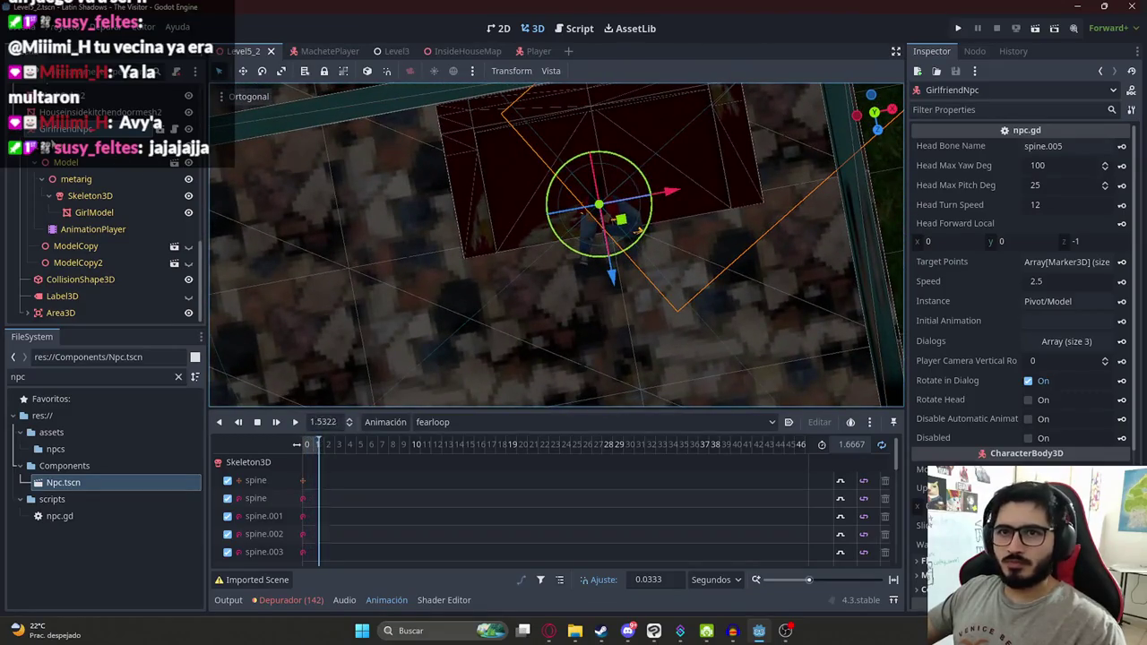
Step: Turn off Rotate in Dialog, set Player Camera Vertical to -20, save, and run Level5_2
left_click(17, 131)
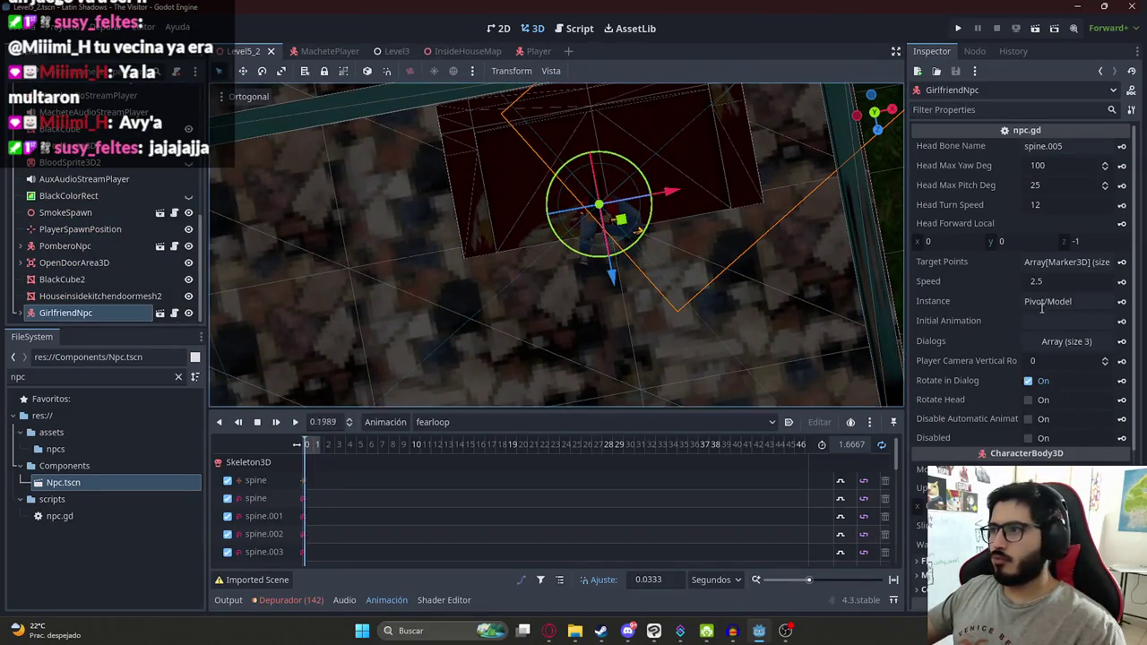
scroll(1032, 244, "down", 5)
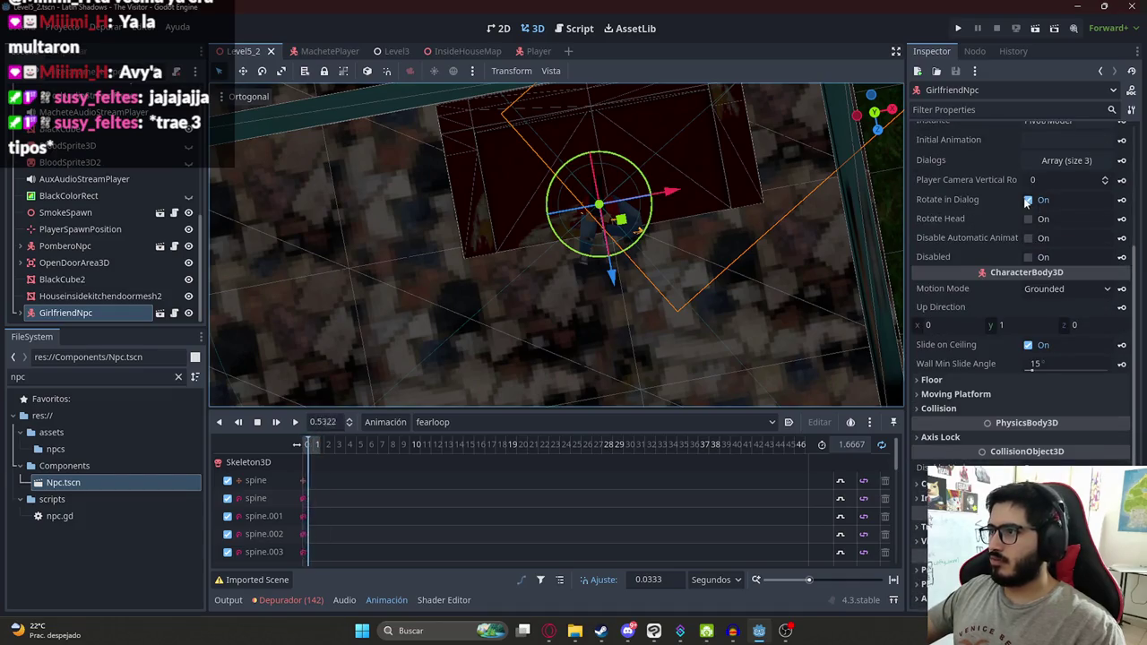
left_click(1027, 200)
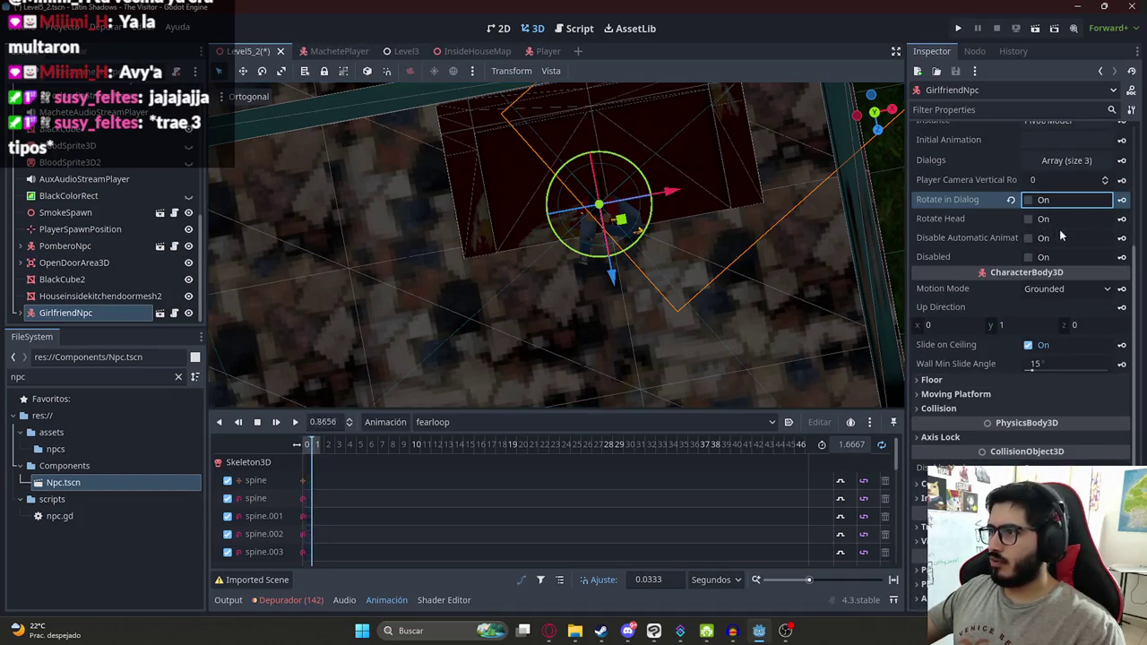
scroll(989, 312, "up", 5)
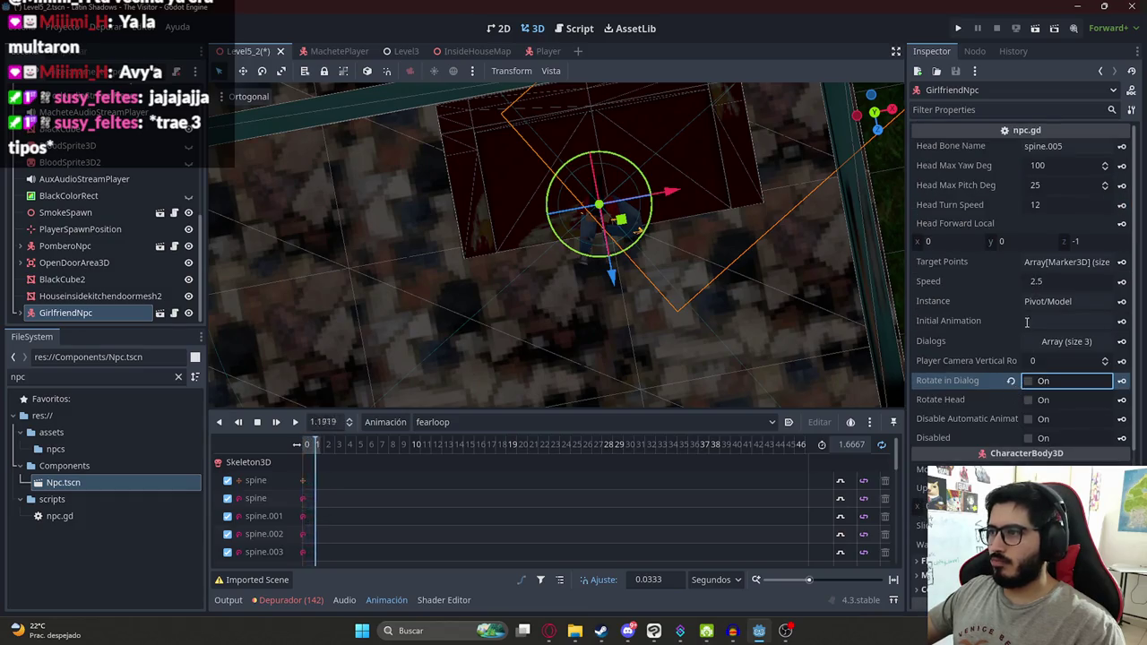
scroll(1021, 345, "down", 5)
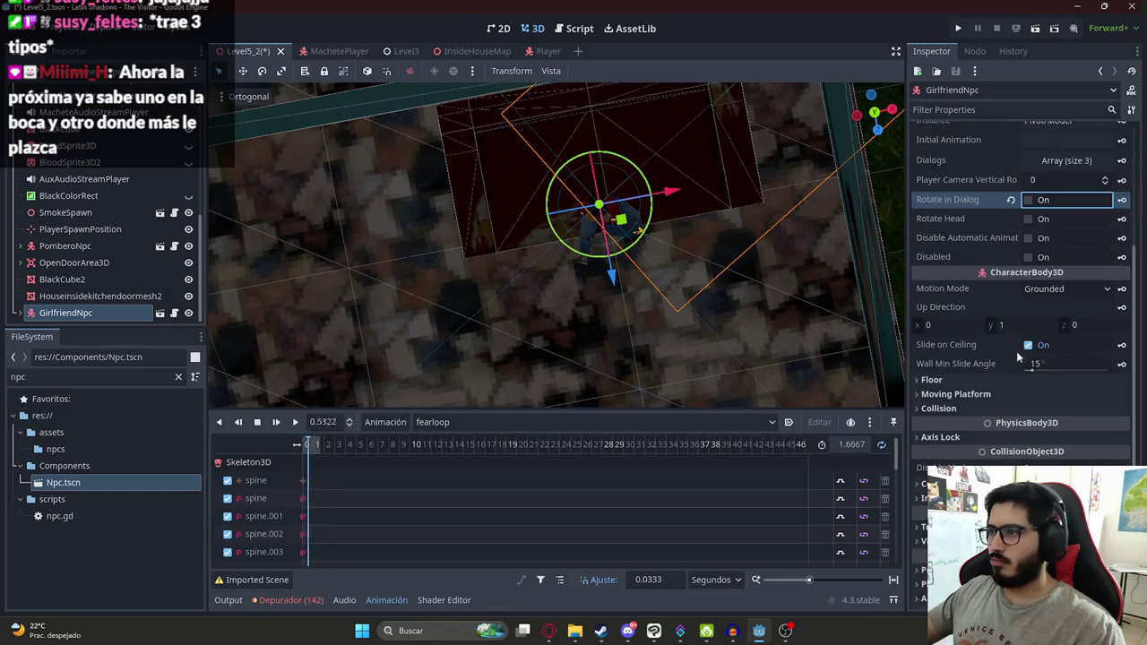
left_click(1047, 180)
type("-20")
key("Return")
key("ctrl+s")
right_click(244, 51)
left_click(287, 146)
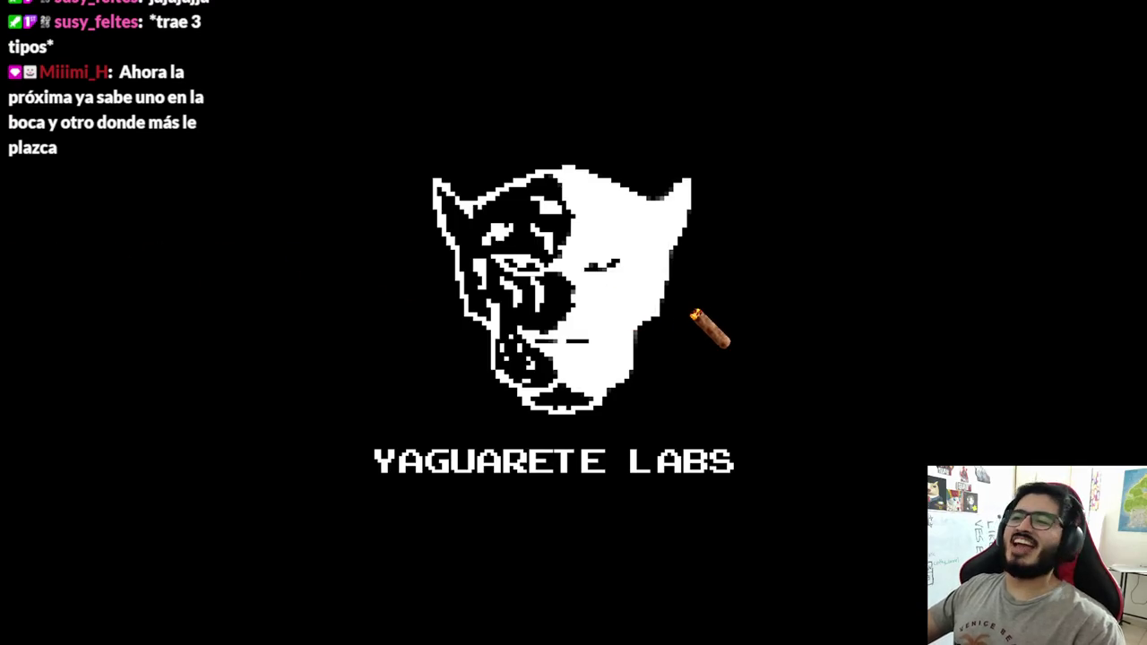
Step: Skip both intro cutscenes with space to reach the bedroom, then stop the game with F8
key("space")
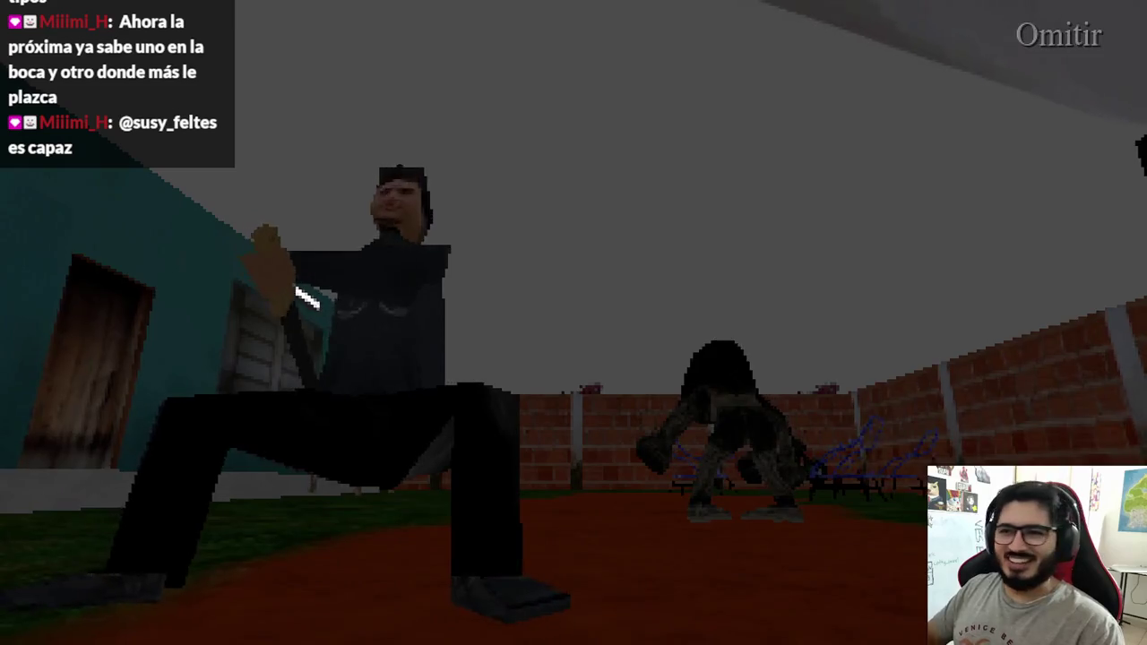
key("space")
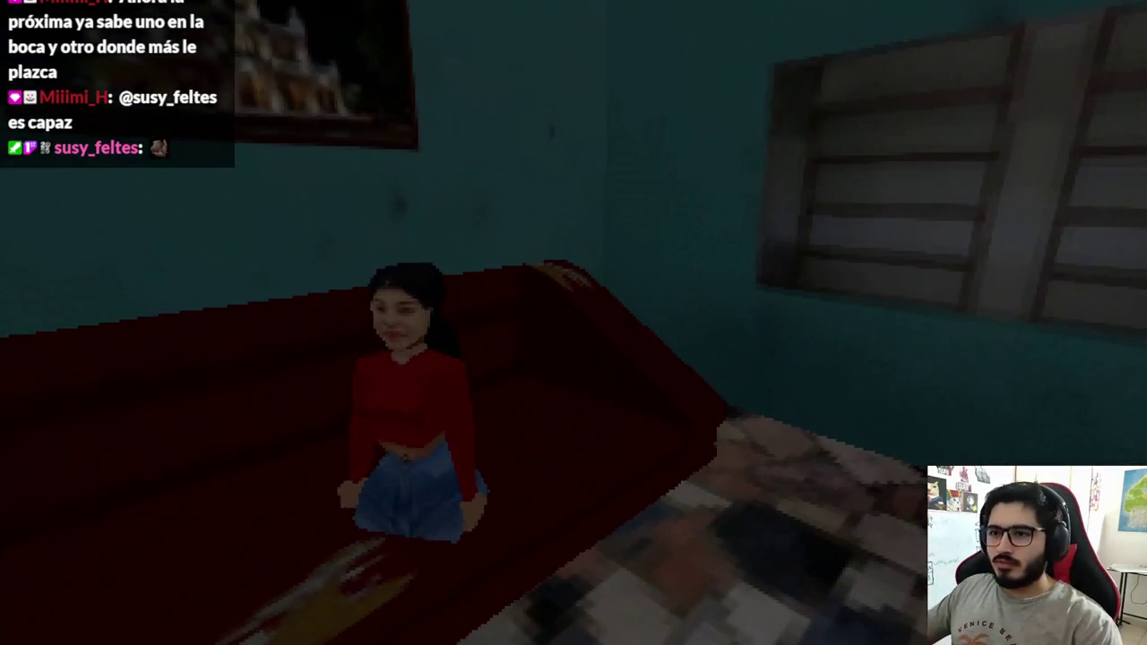
key("F8")
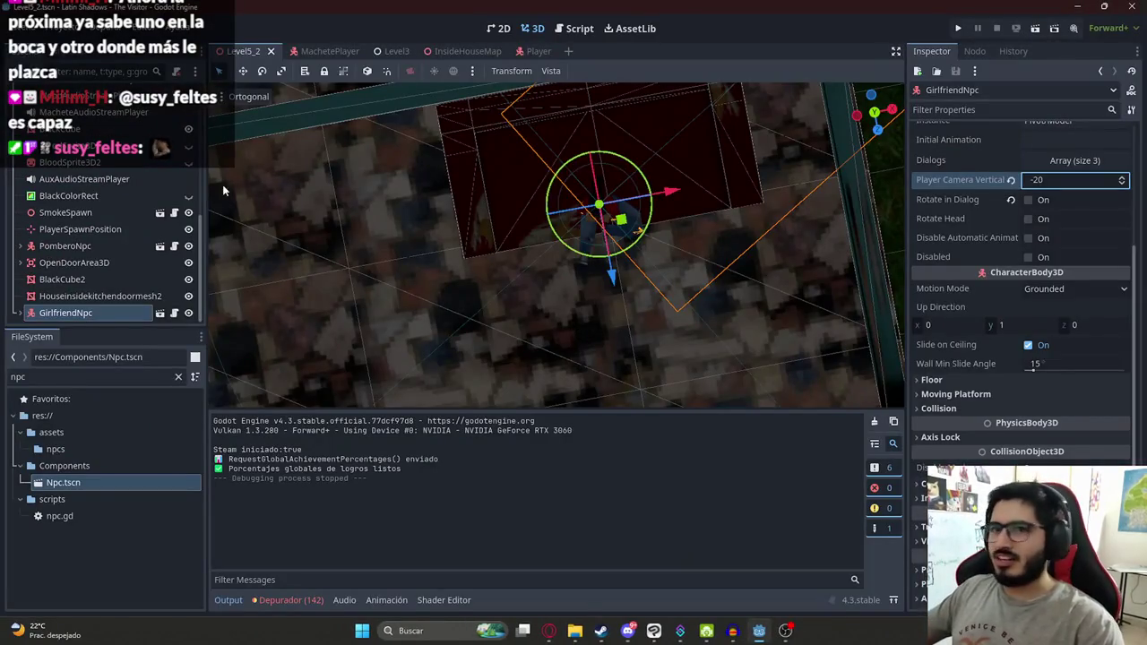
Step: Set GirlfriendNpc's Initial Animation to fearloop
scroll(1102, 131, "up", 5)
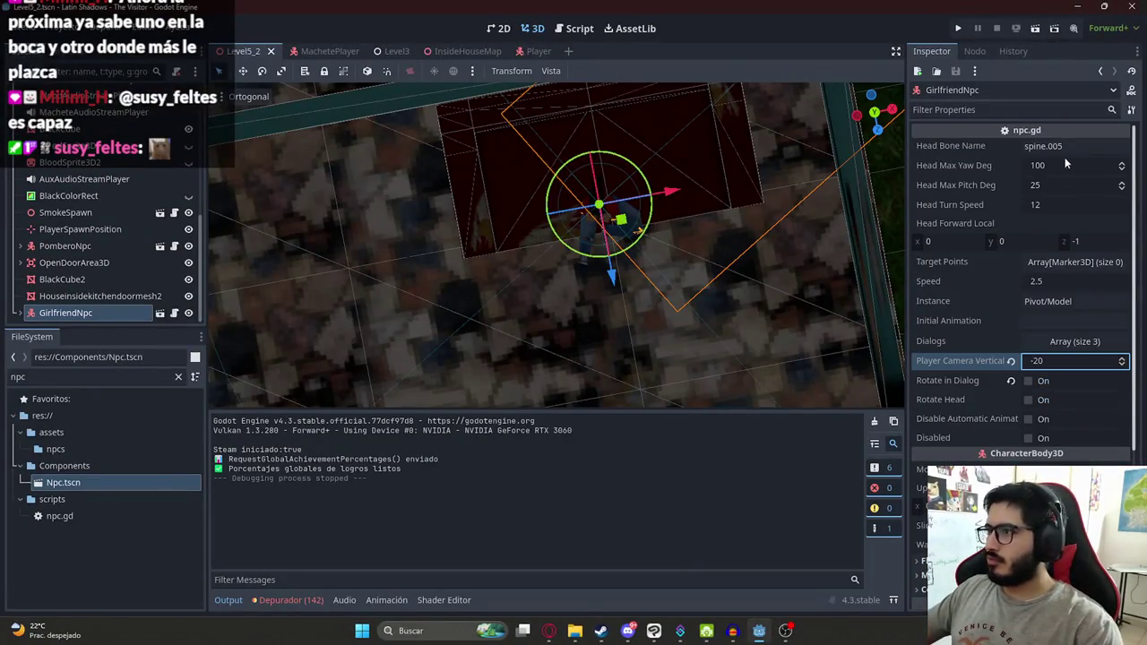
left_click(1039, 321)
type("f")
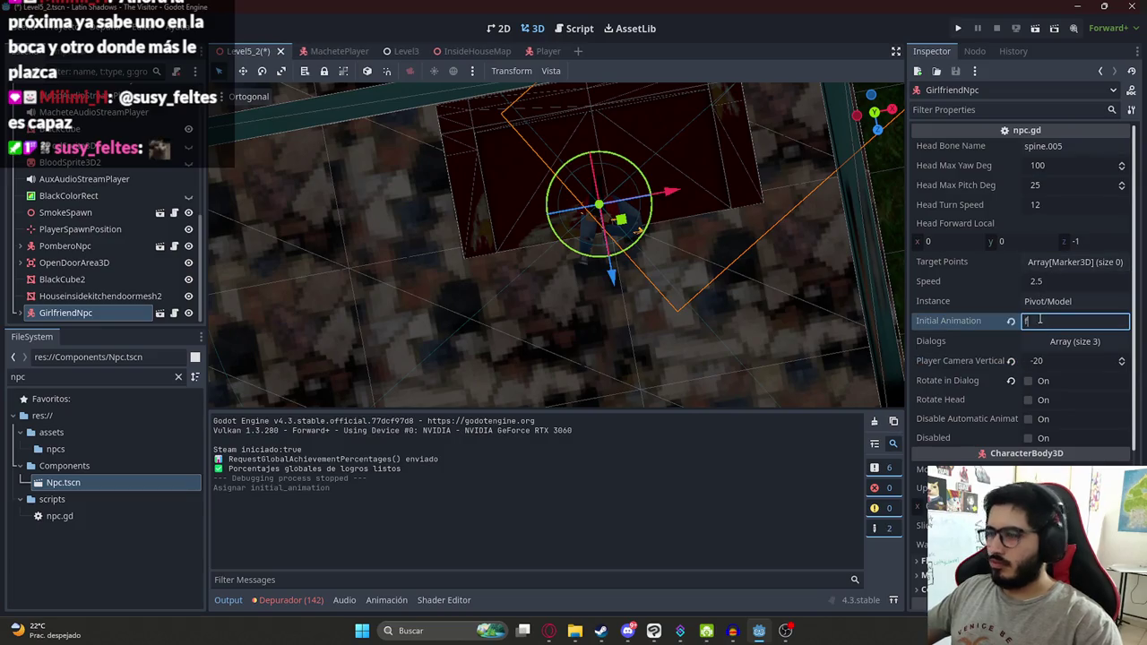
type("earloop")
key("Return")
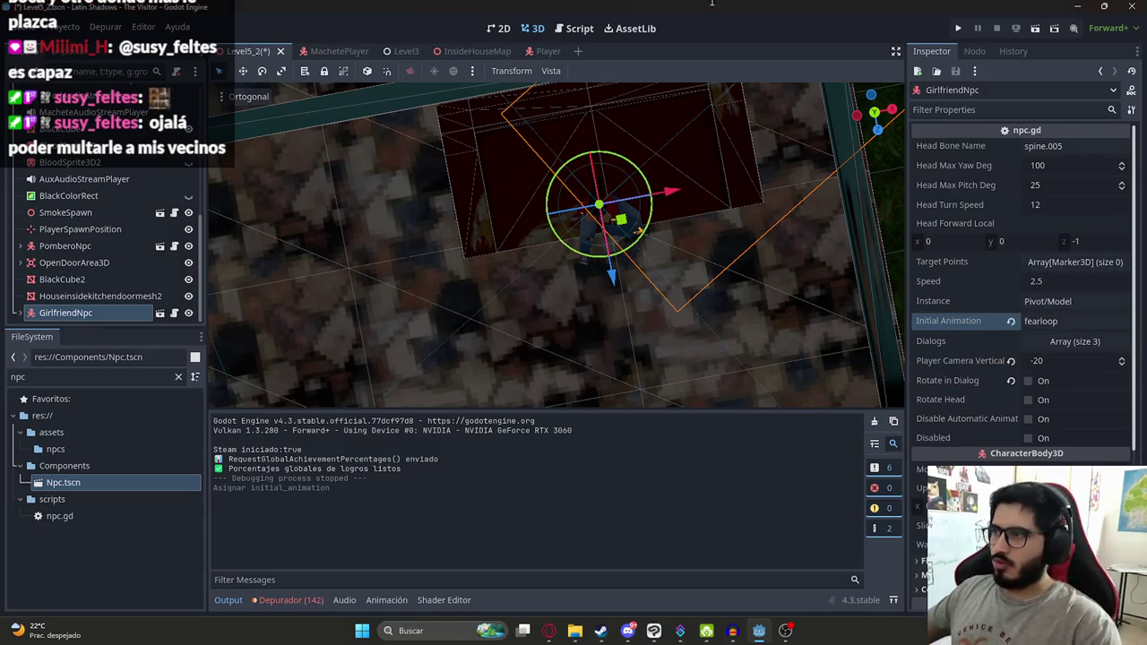
Step: Launch the game again with F5 to test the change
right_click(259, 51)
key("Escape")
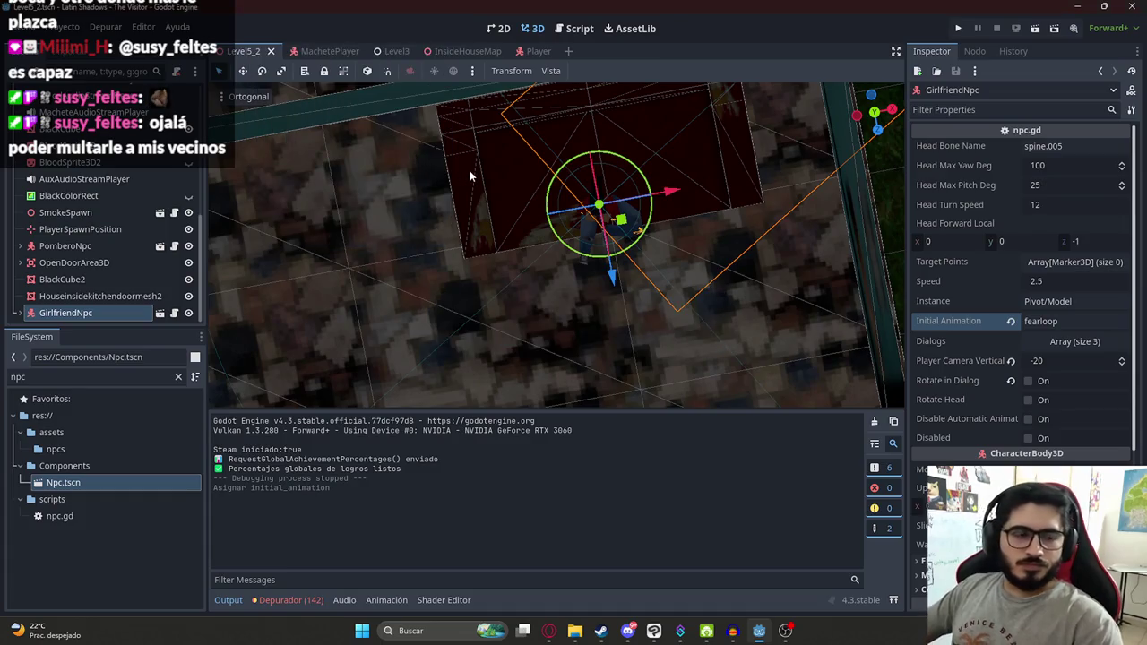
key("F5")
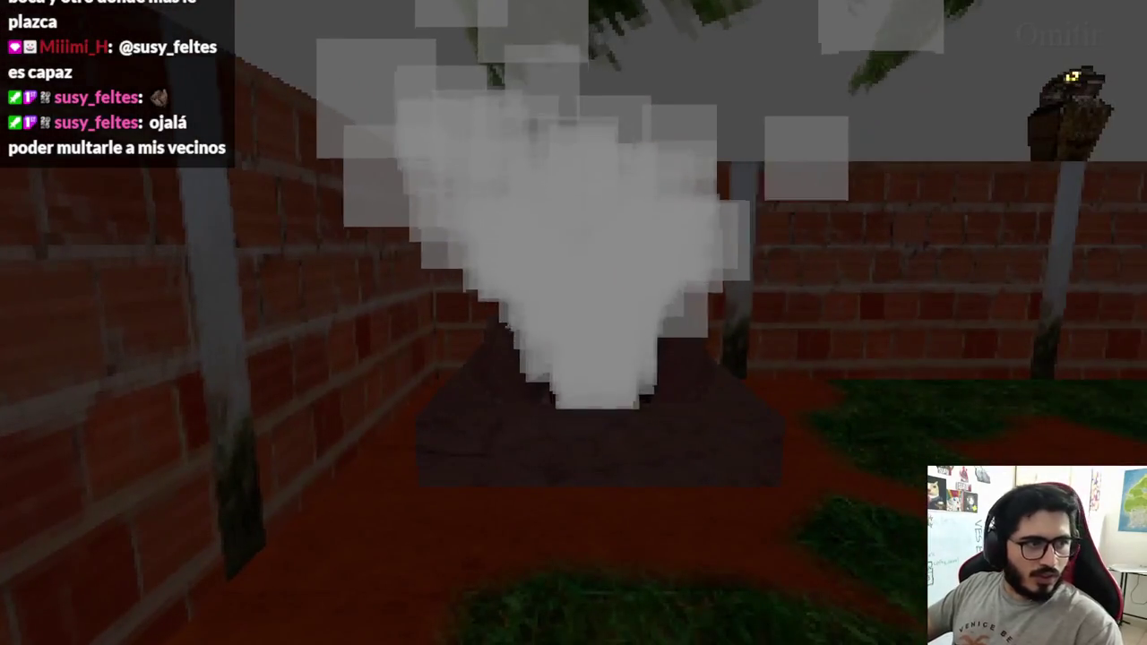
Step: Skip both cutscenes, walk across the yard and open the teal house's wooden door
key("space")
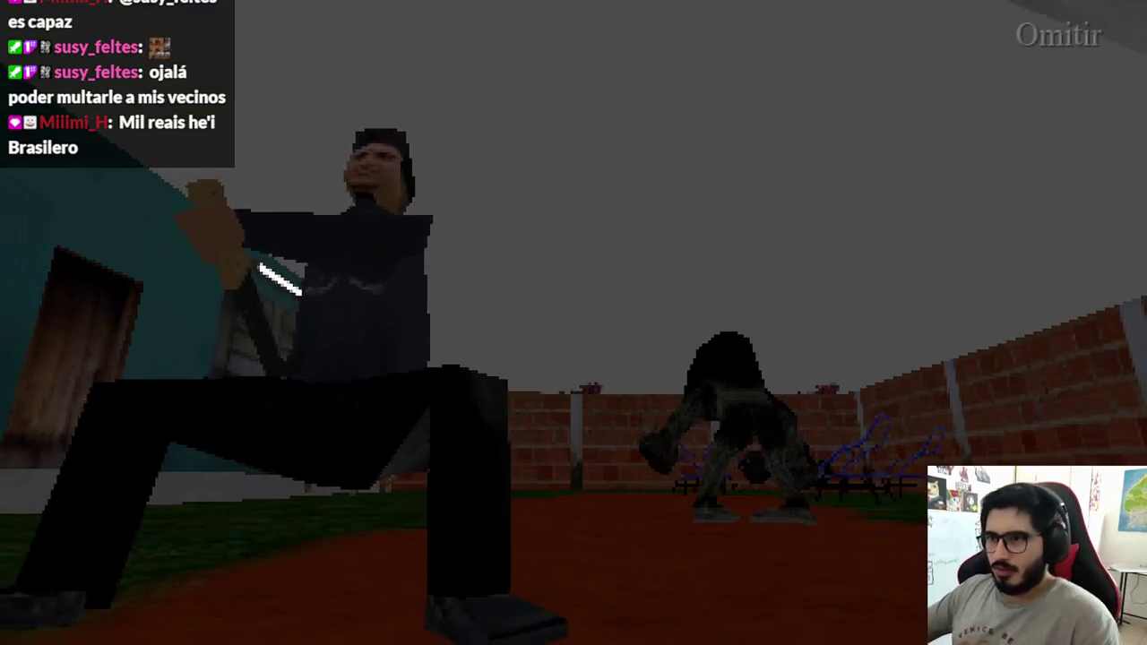
key("space")
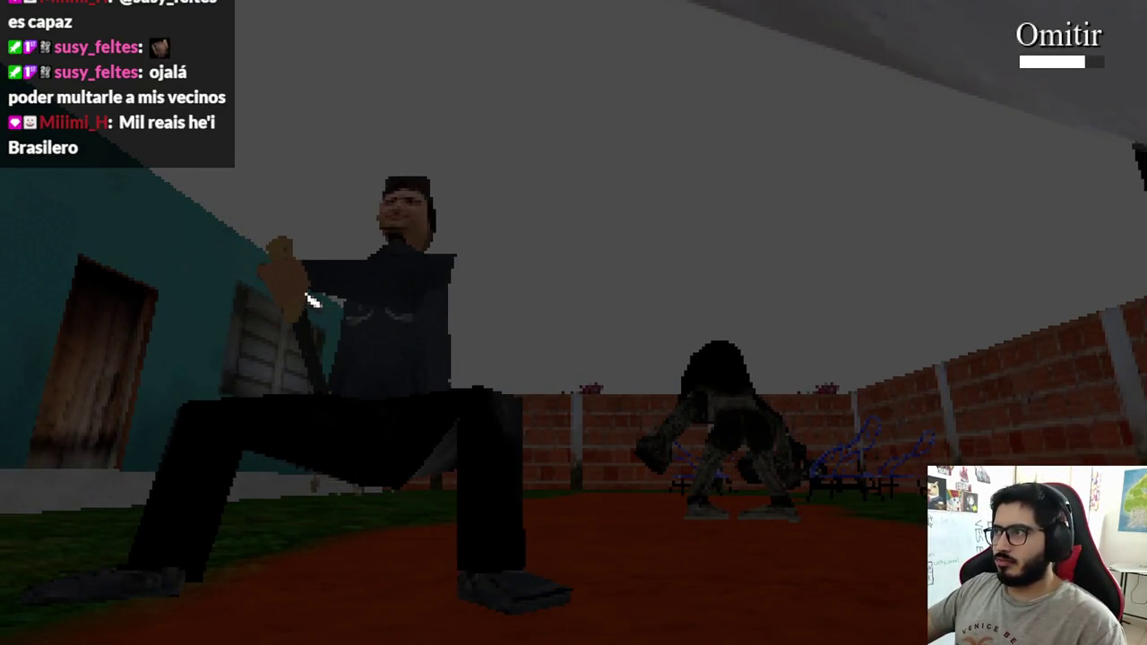
key("w")
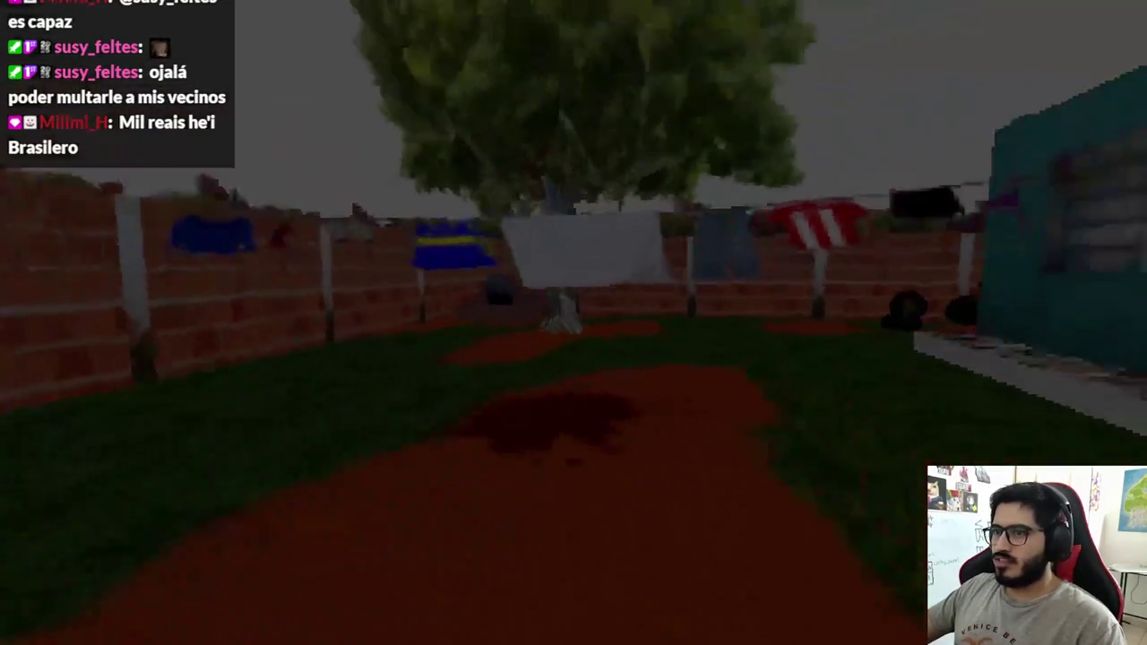
key("s")
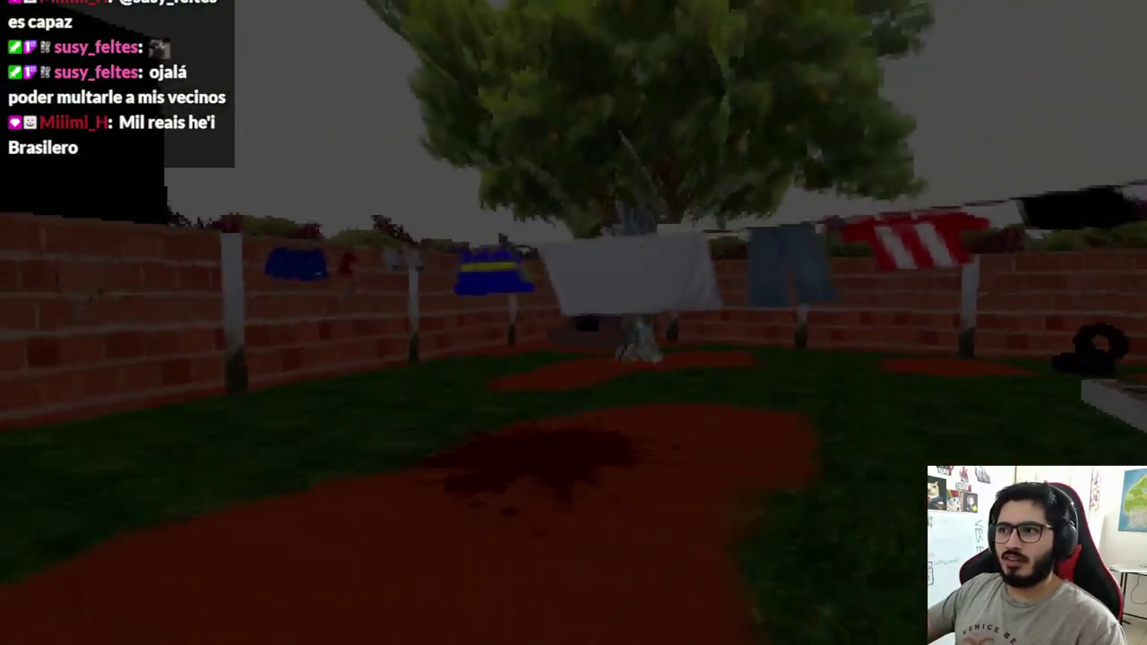
mouse_move(573, 323)
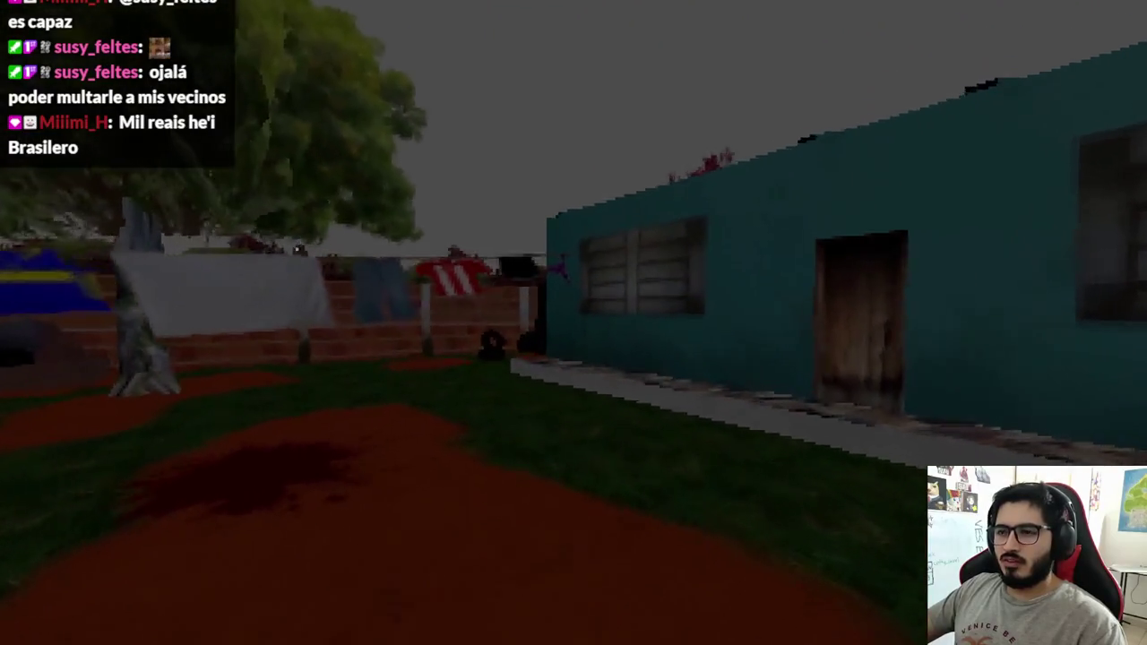
key("w")
key("w")
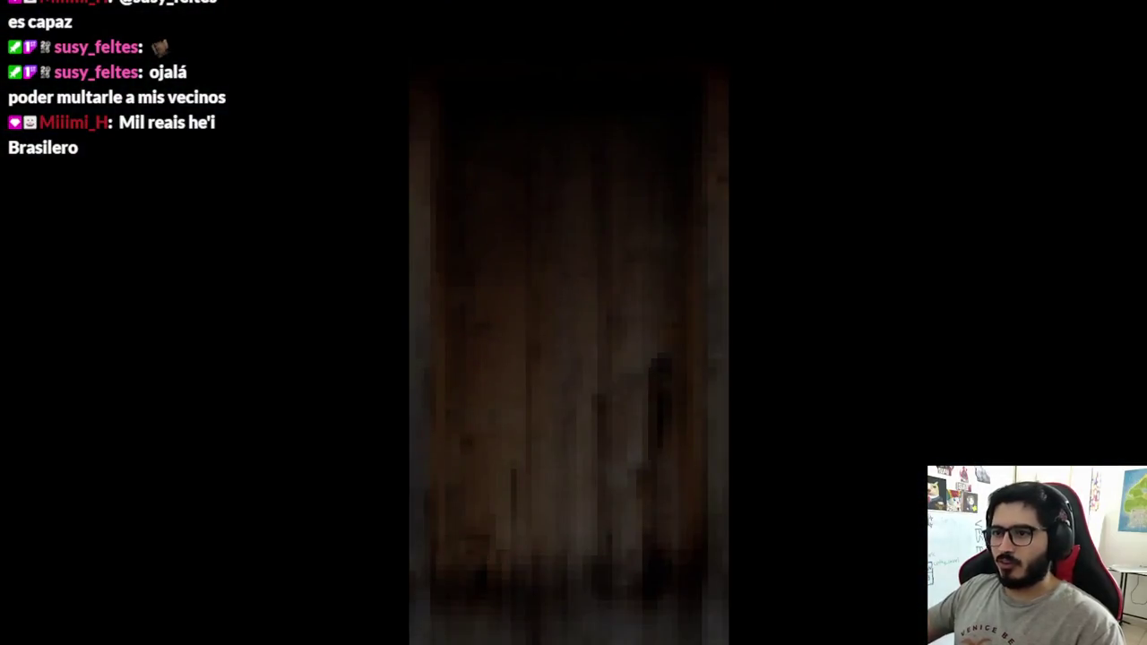
key("e")
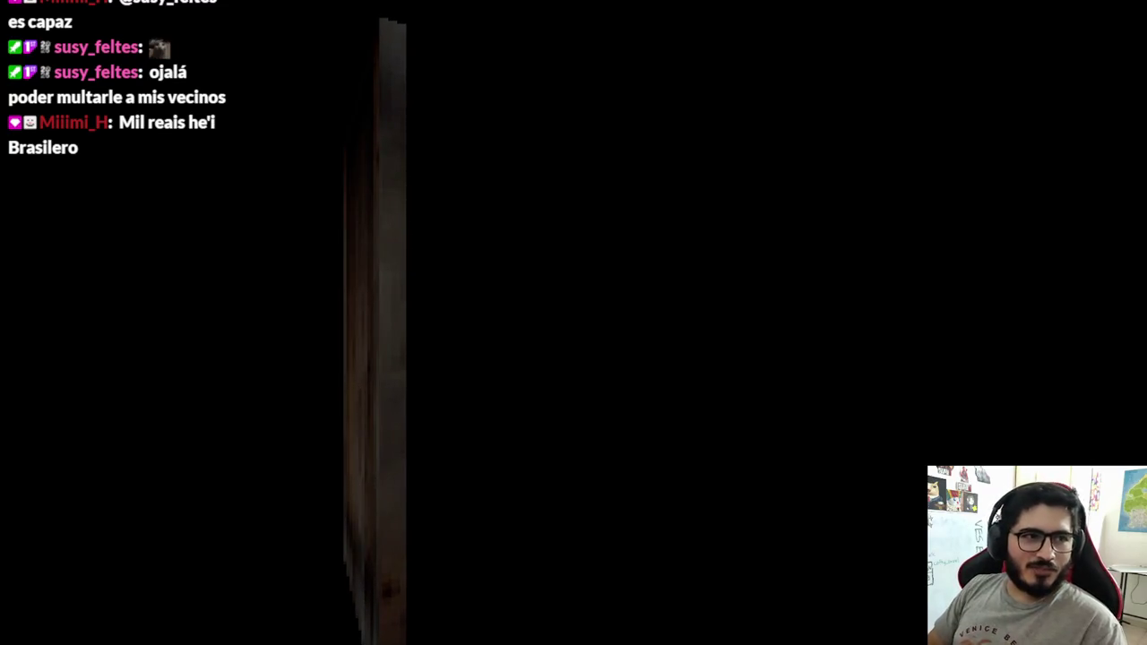
Step: Walk through the house and down the corridor into the girl's room
key("w")
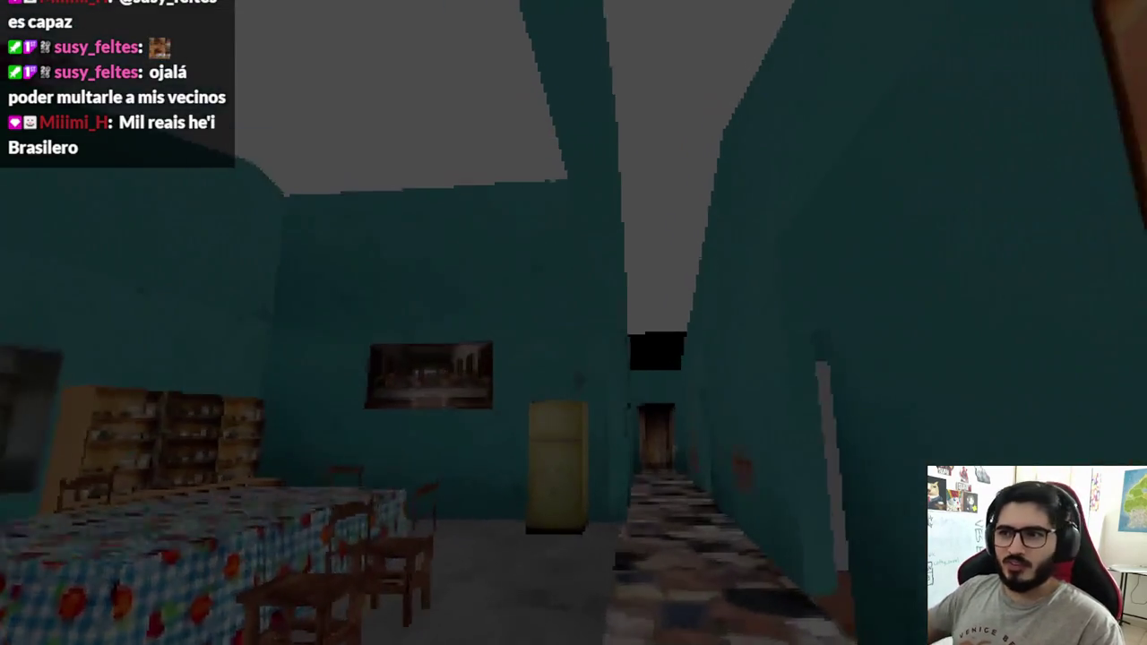
key("w")
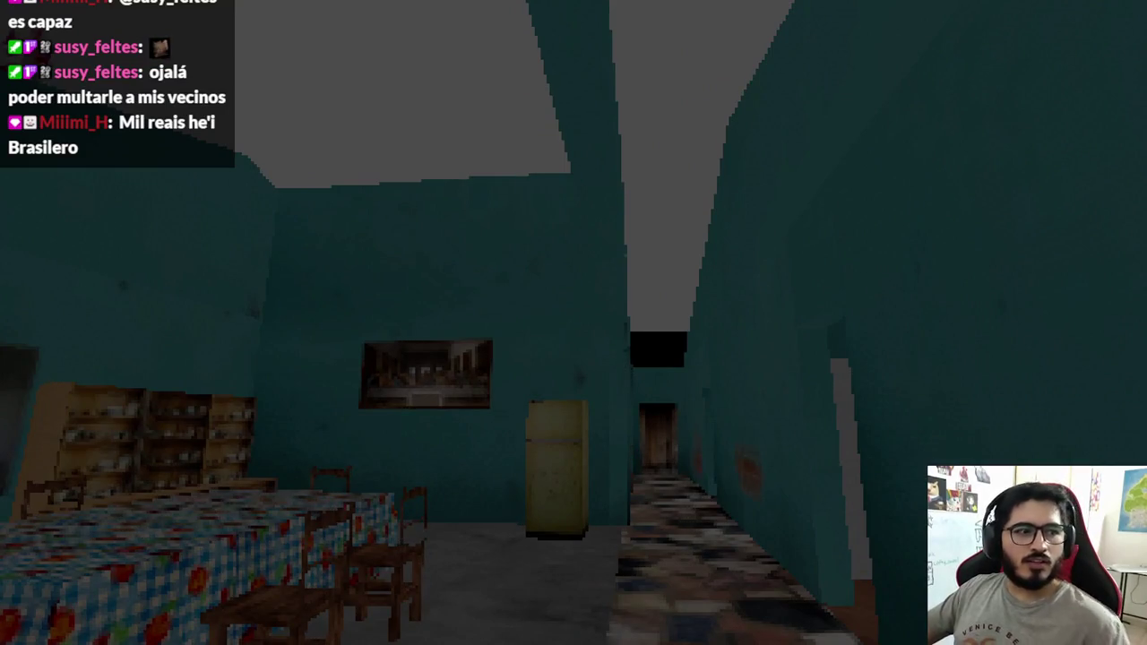
key("w")
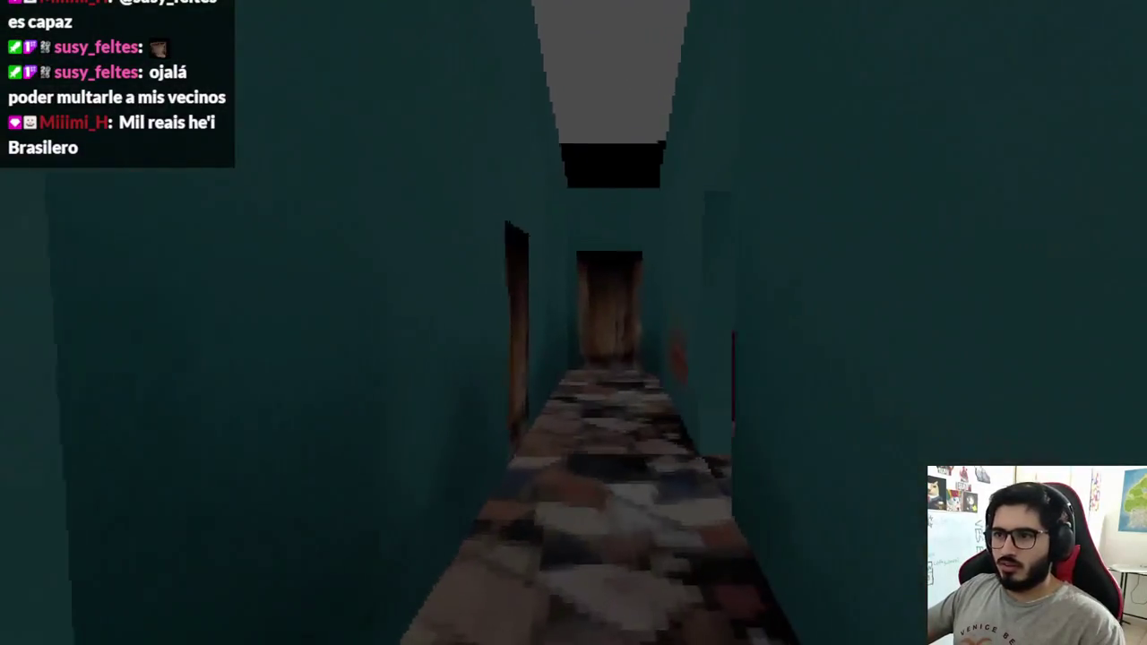
key("w")
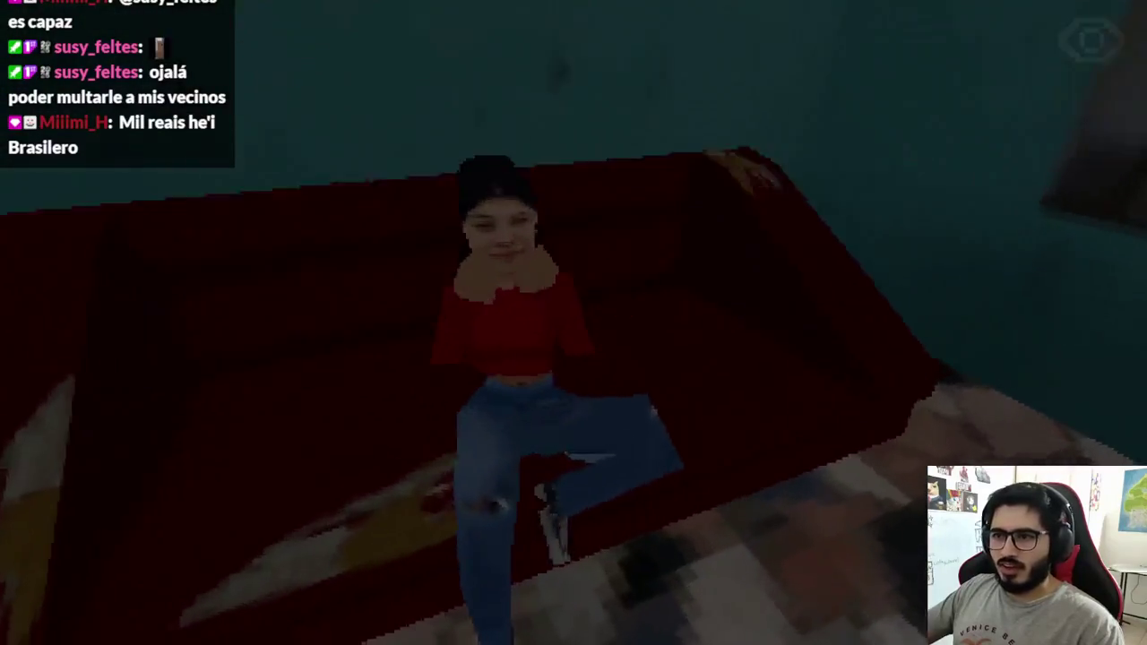
Step: Talk through the girl's dialogue on the red couch, then quit the game with F8
key("e")
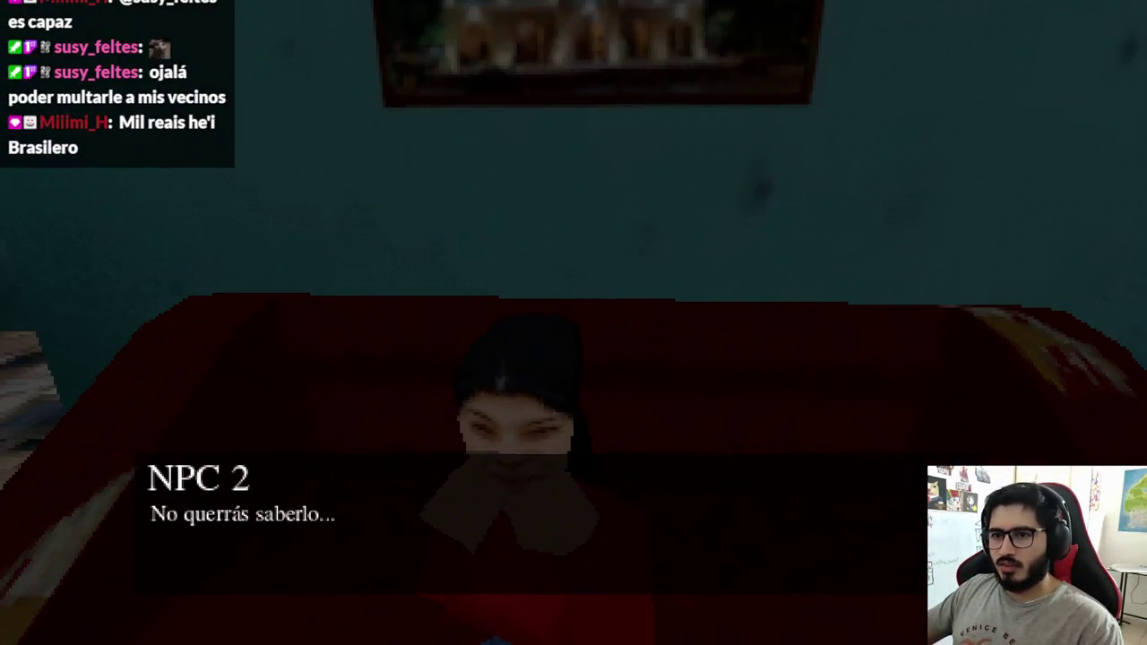
key("e")
key("e")
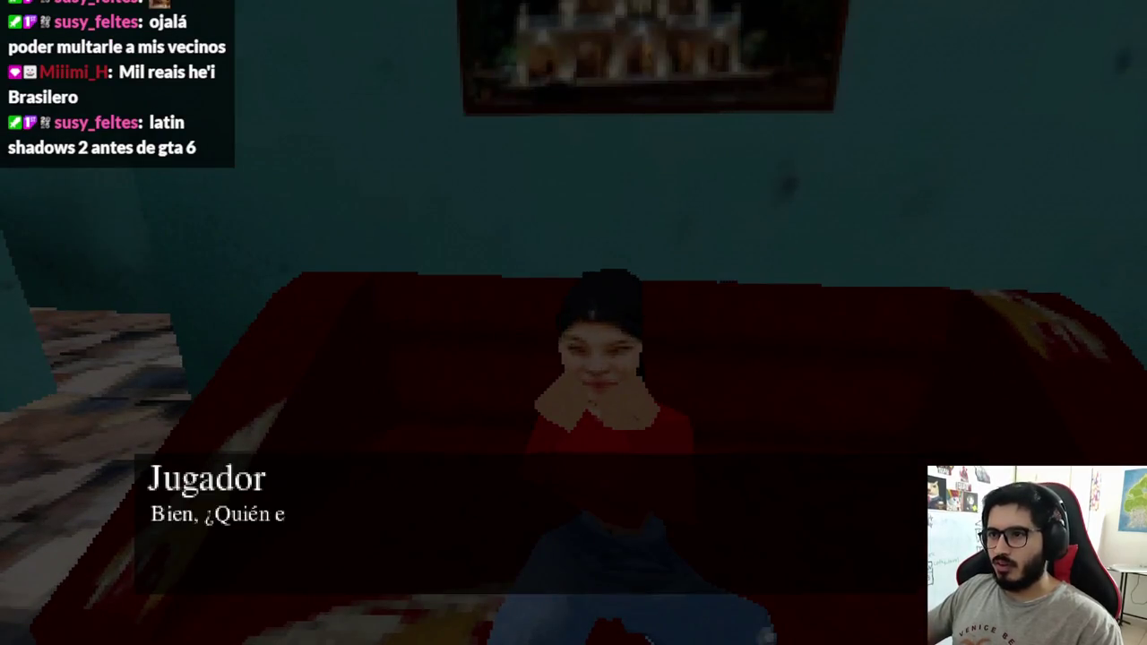
key("e")
key("e")
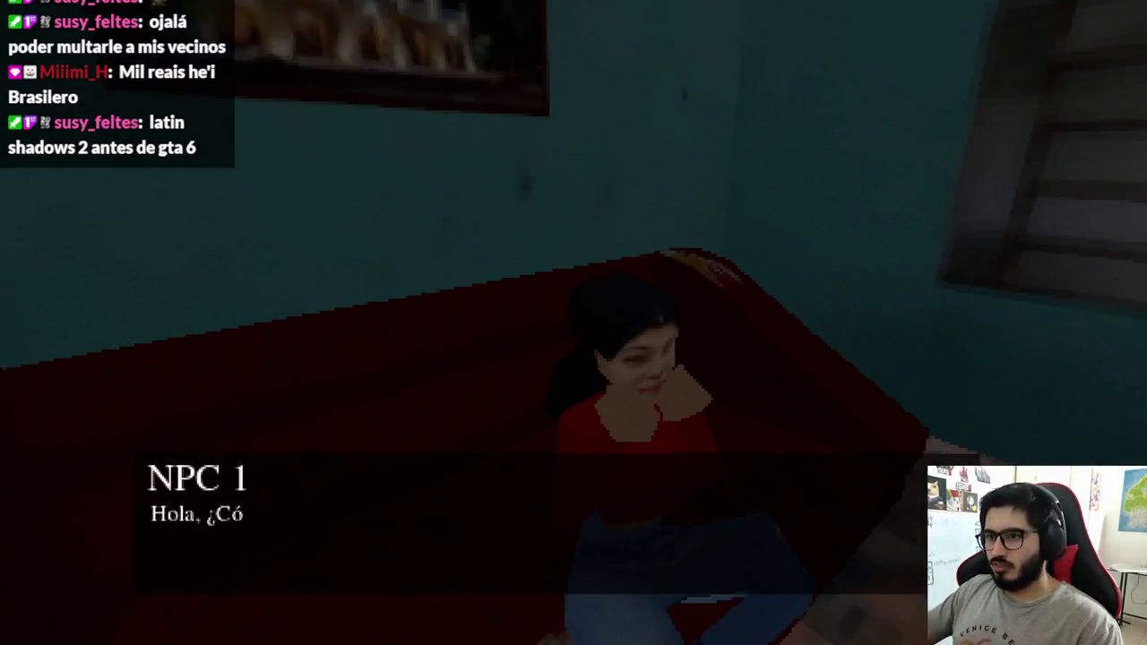
key("e")
key("e")
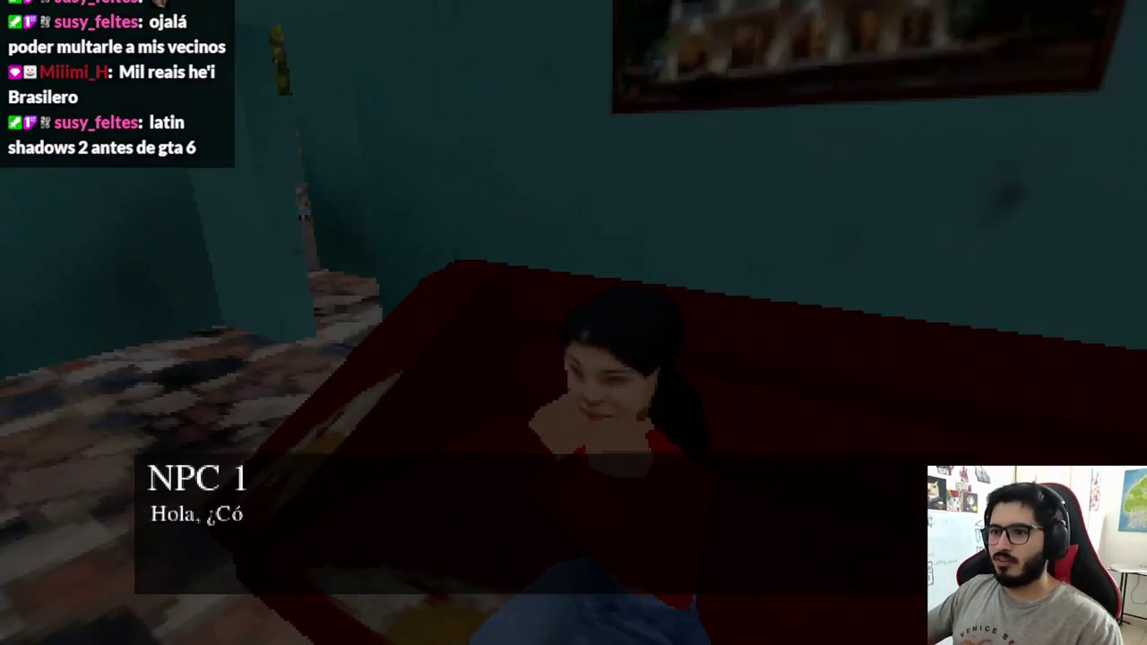
key("e")
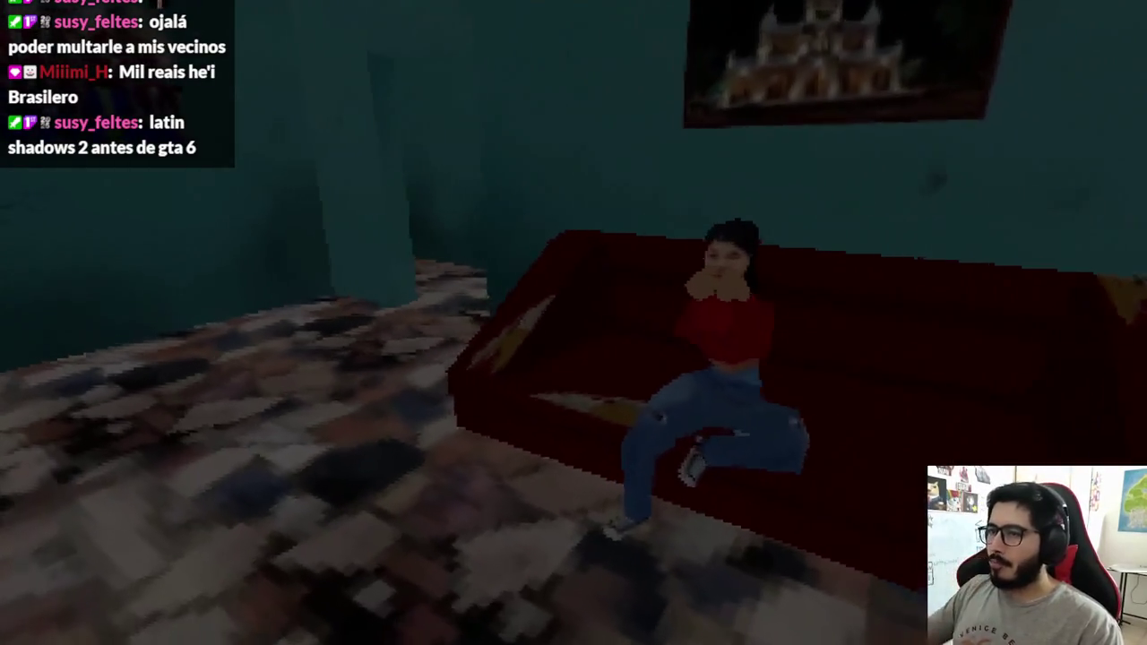
key("e")
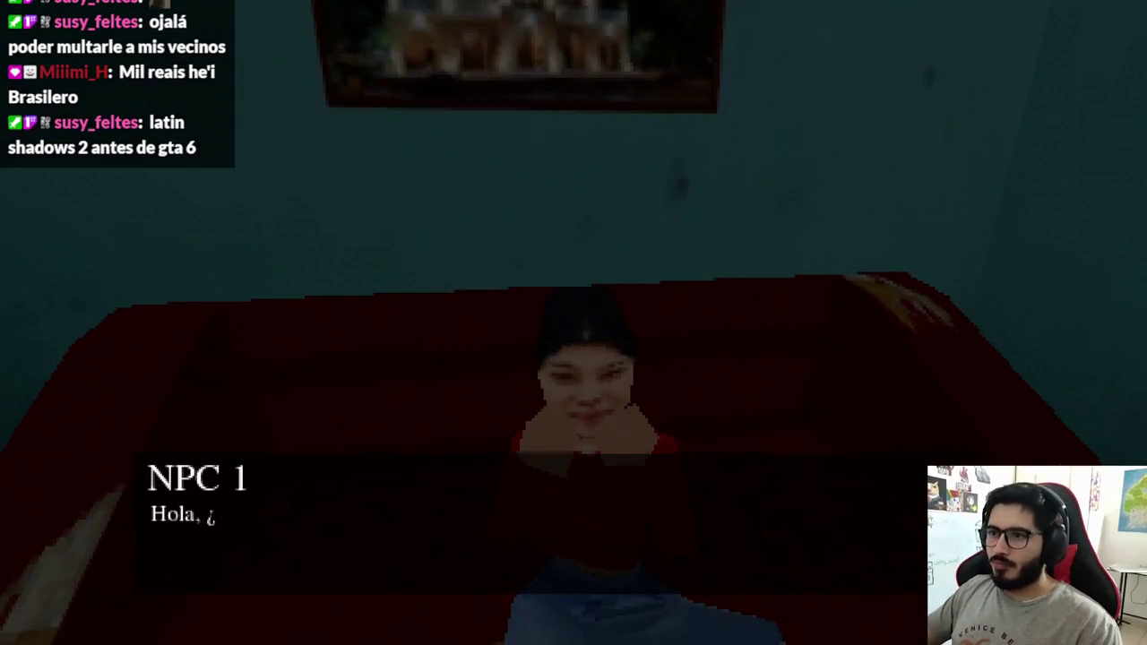
key("F8")
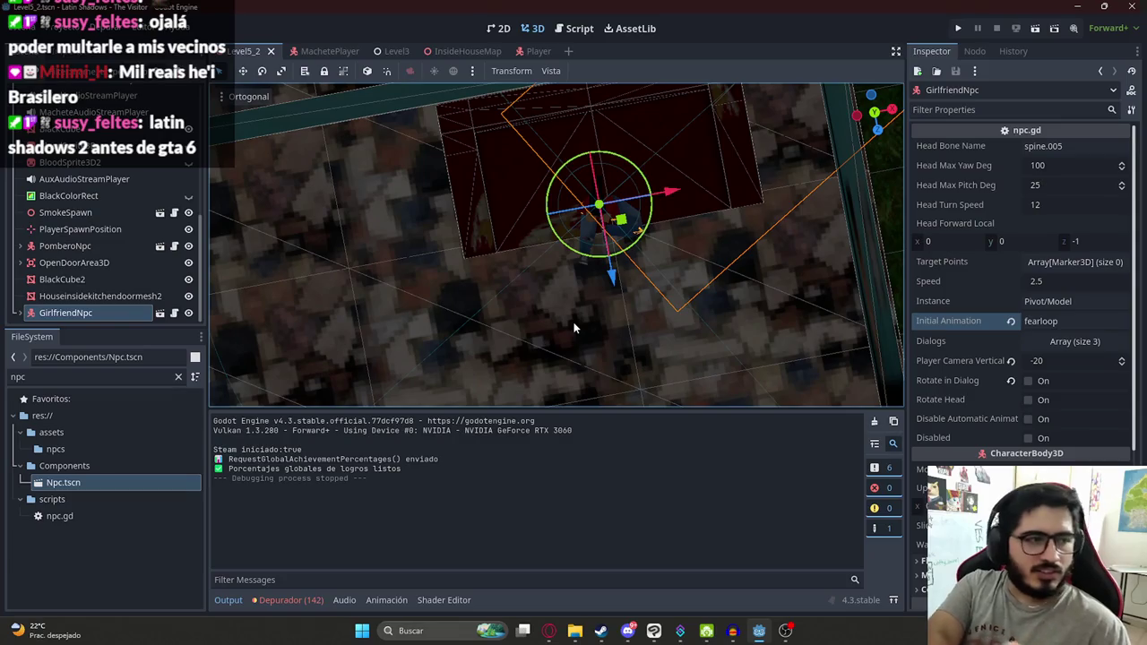
Step: Nudge GirlfriendNpc slightly along its Z axis and save the level
scroll(685, 185, "up", 5)
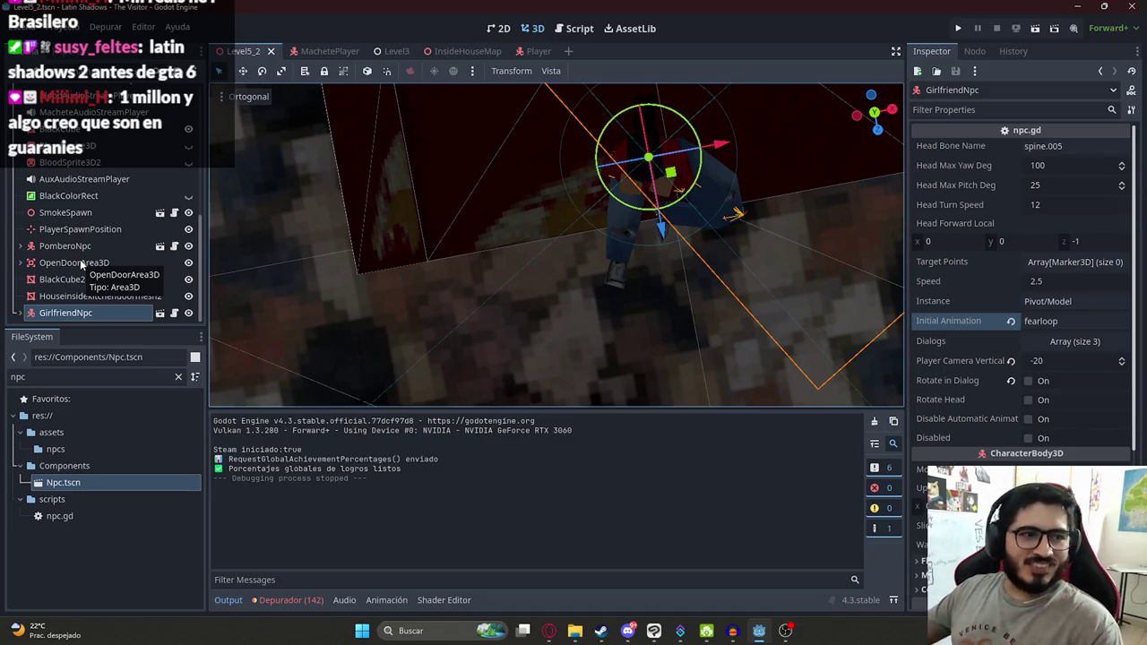
mouse_move(464, 203)
left_mouse_down()
mouse_move(671, 220)
mouse_move(597, 295)
mouse_move(609, 296)
left_mouse_up()
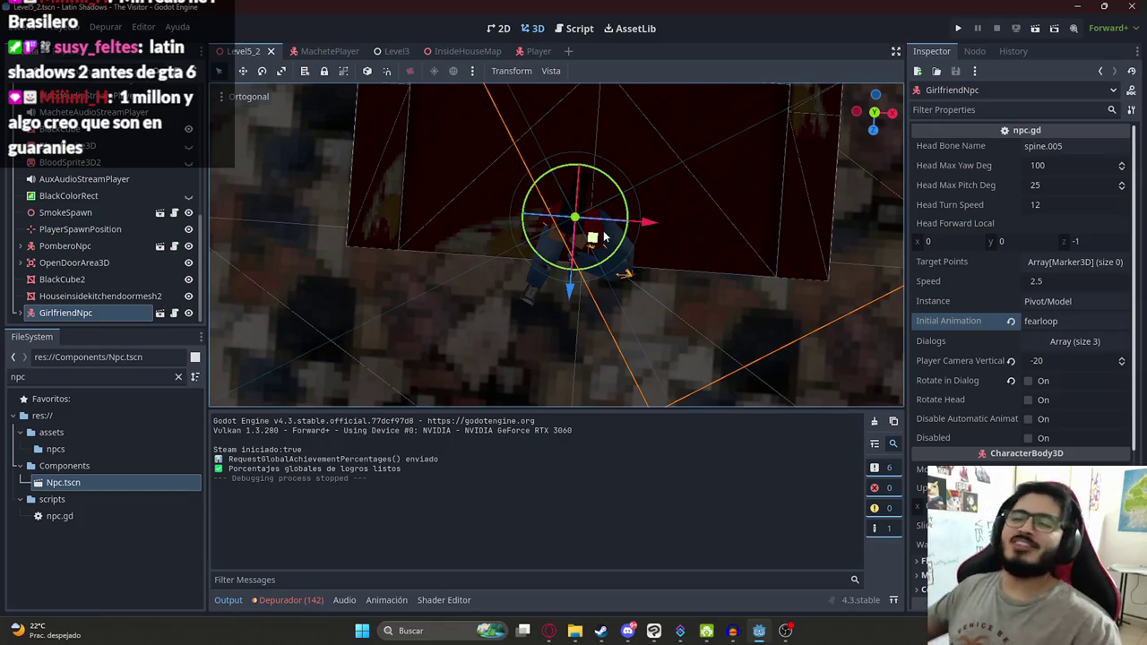
mouse_move(612, 234)
left_mouse_down()
mouse_move(215, 328)
mouse_move(607, 290)
left_mouse_up()
scroll(607, 291, "up", 5)
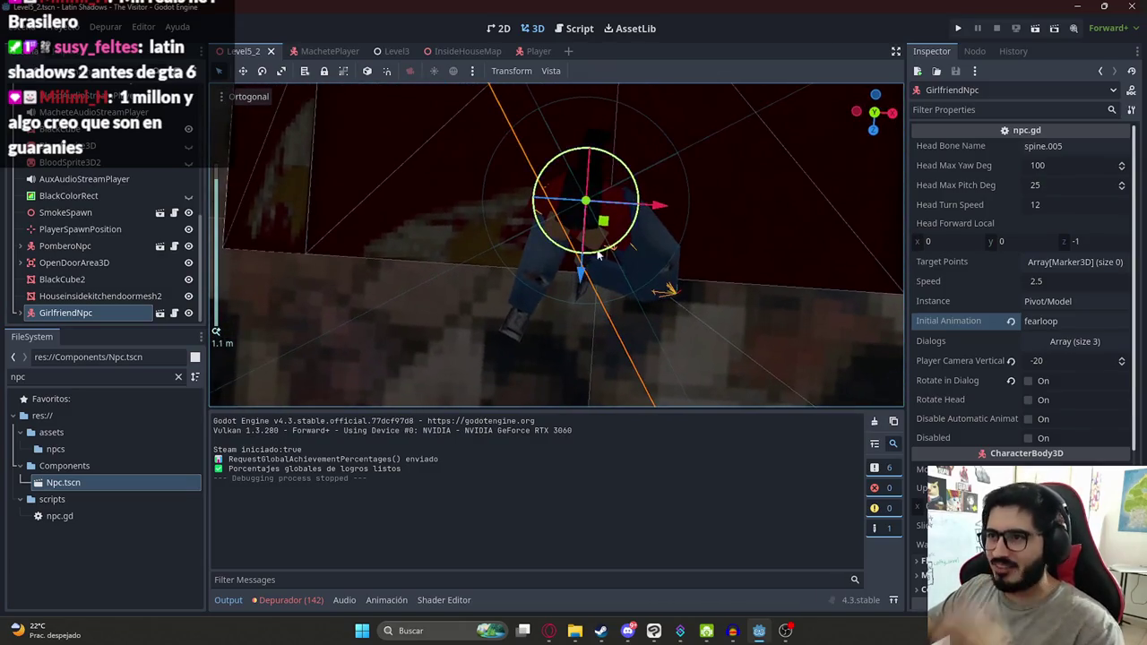
mouse_move(581, 269)
left_mouse_down()
mouse_move(588, 253)
mouse_move(597, 285)
mouse_move(593, 255)
mouse_move(630, 234)
left_mouse_up()
key("ctrl+s")
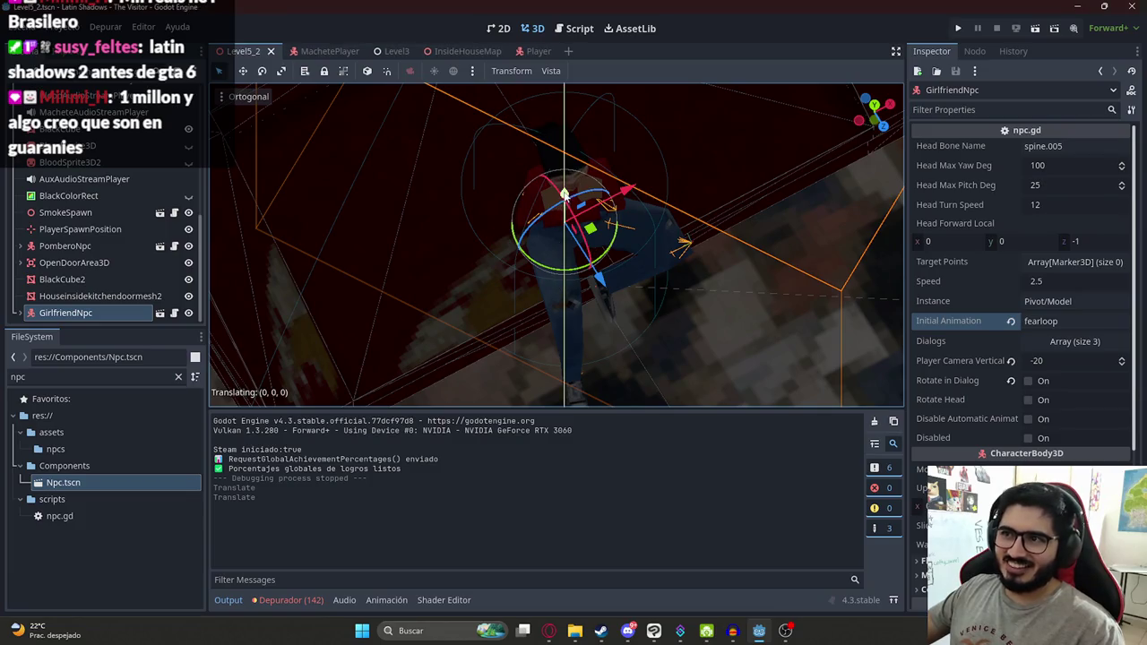
Step: Turn on snapping, undo the last move, and move GirlfriendNpc along Z again
mouse_move(391, 108)
left_mouse_down()
mouse_move(635, 246)
mouse_move(480, 202)
left_mouse_up()
left_click(382, 77)
key("ctrl+z")
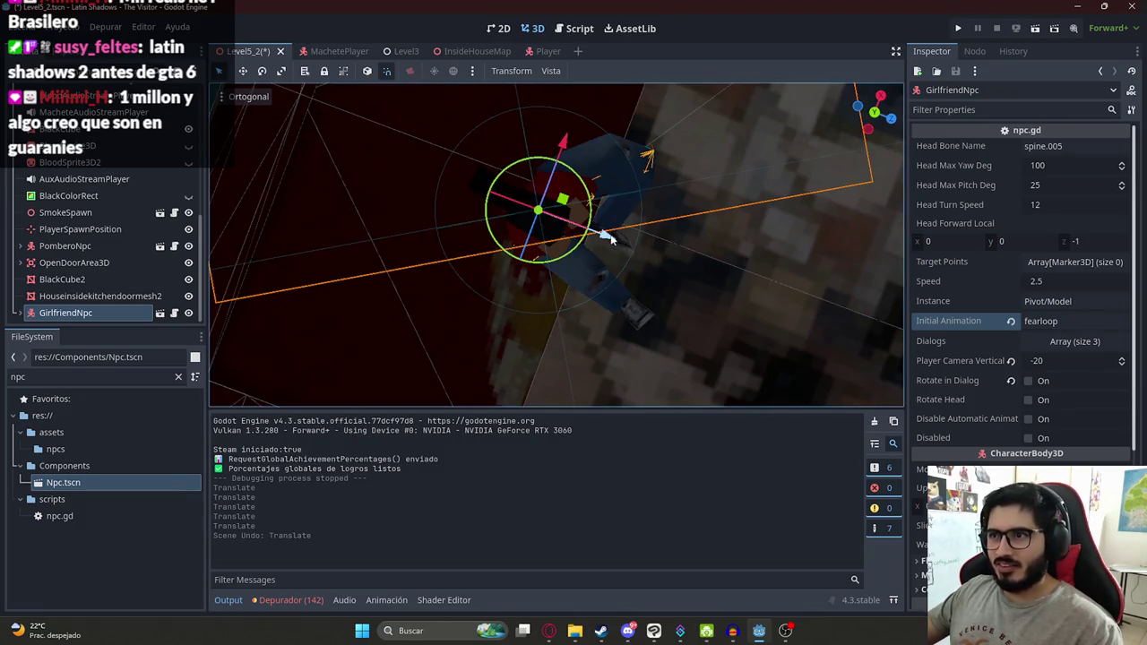
mouse_move(626, 229)
left_mouse_down()
mouse_move(576, 225)
mouse_move(550, 256)
mouse_move(622, 277)
mouse_move(491, 167)
mouse_move(556, 159)
mouse_move(621, 243)
mouse_move(579, 225)
left_mouse_up()
mouse_move(610, 286)
left_mouse_down()
mouse_move(443, 195)
mouse_move(538, 260)
mouse_move(545, 341)
left_mouse_up()
scroll(590, 308, "up", 3)
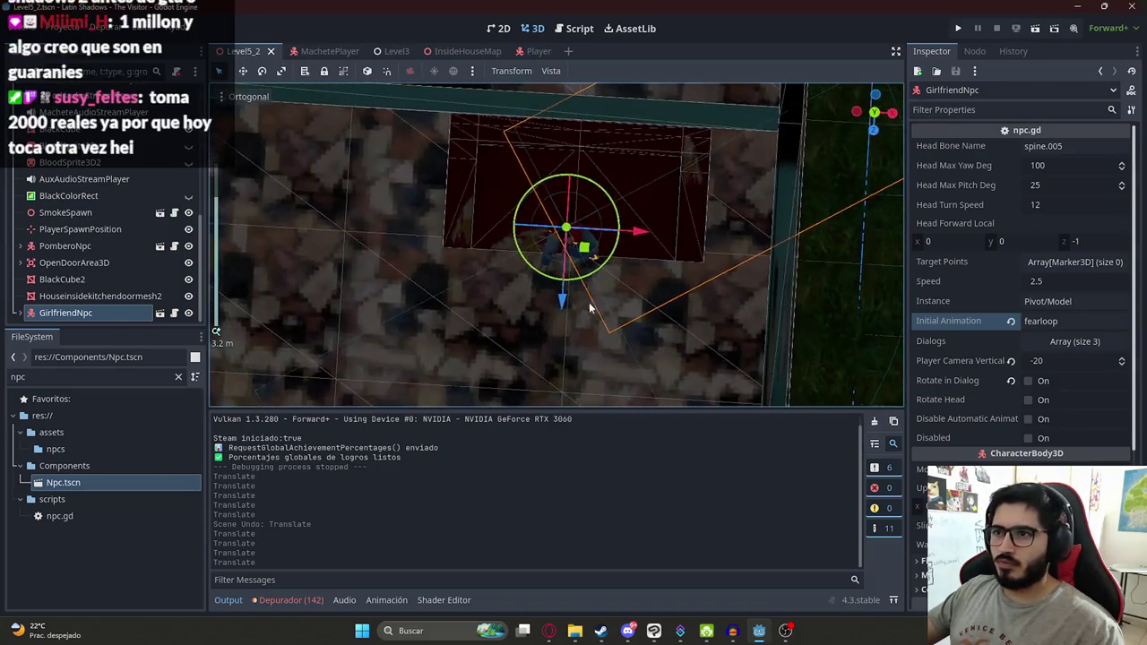
Step: Set Player Camera Vertical to -30 and save the Level5_2 scene
left_click(1040, 361)
type("-30")
key("Return")
right_click(240, 54)
left_click(306, 148)
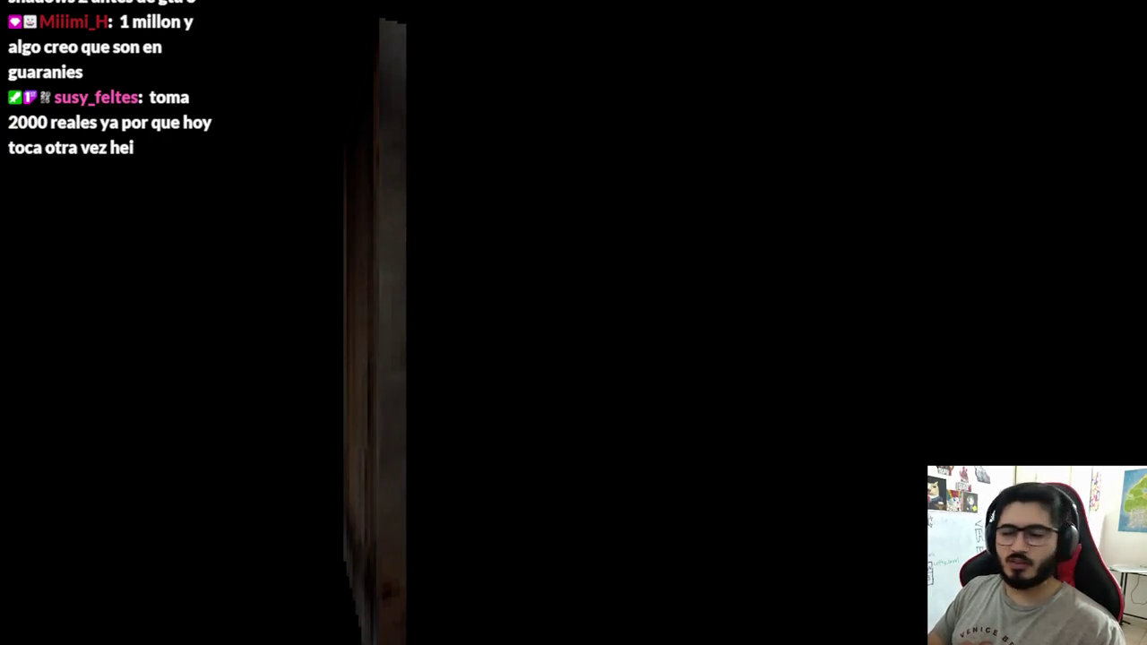
Step: Walk down the hallway to the girl on the couch, talk with E, then quit via the pause menu
key("w")
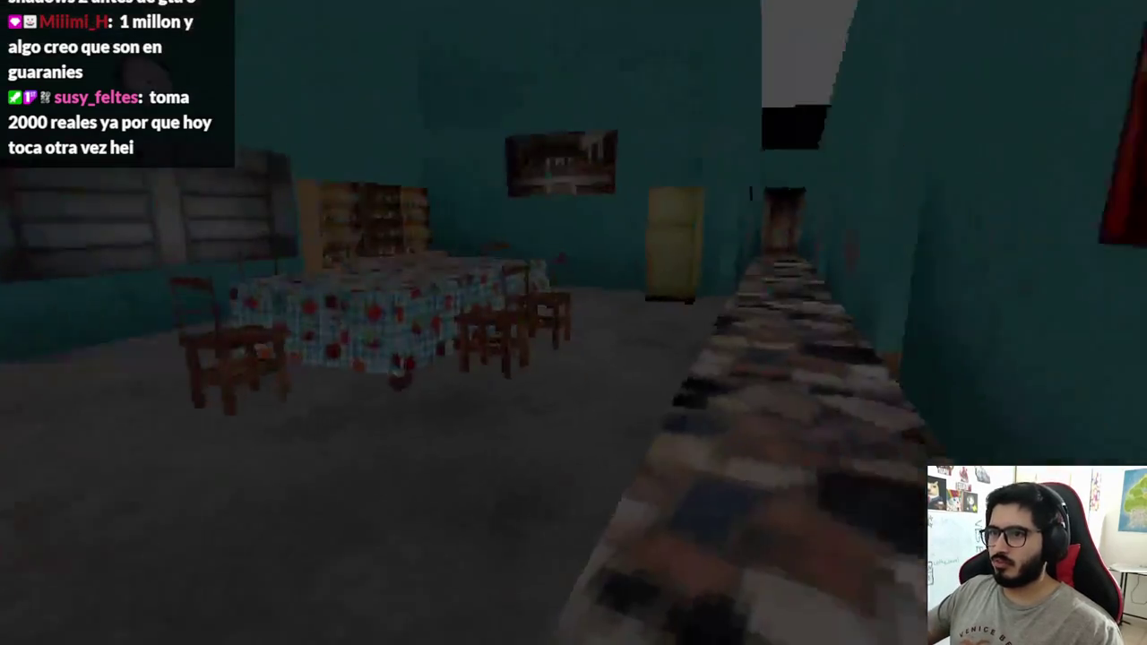
key("w")
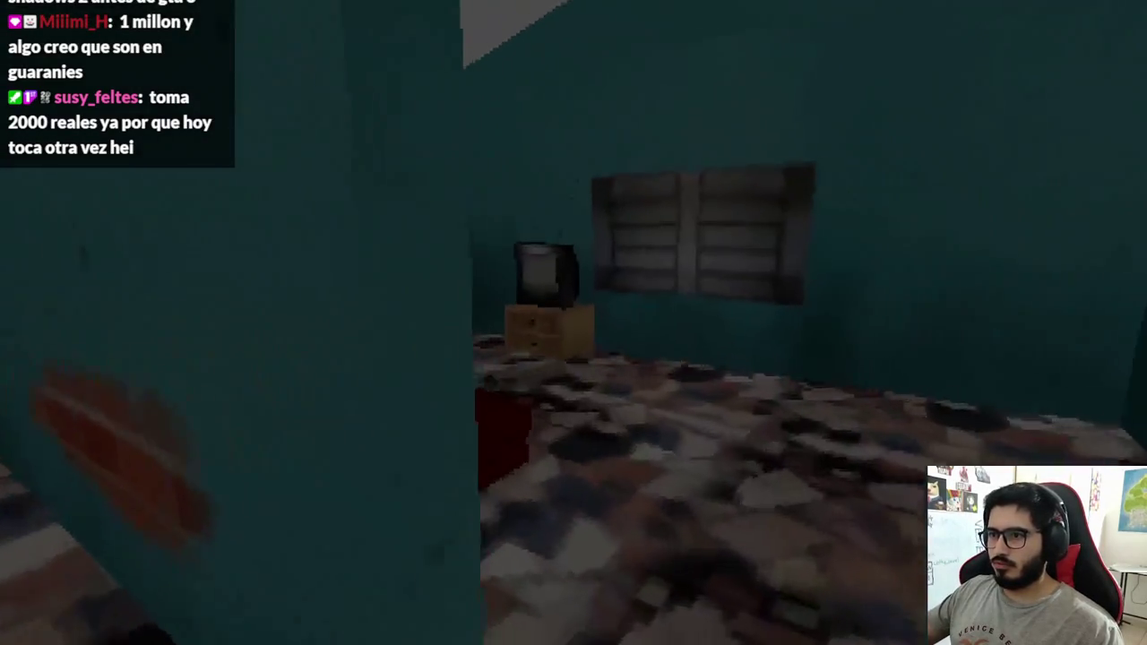
key("e")
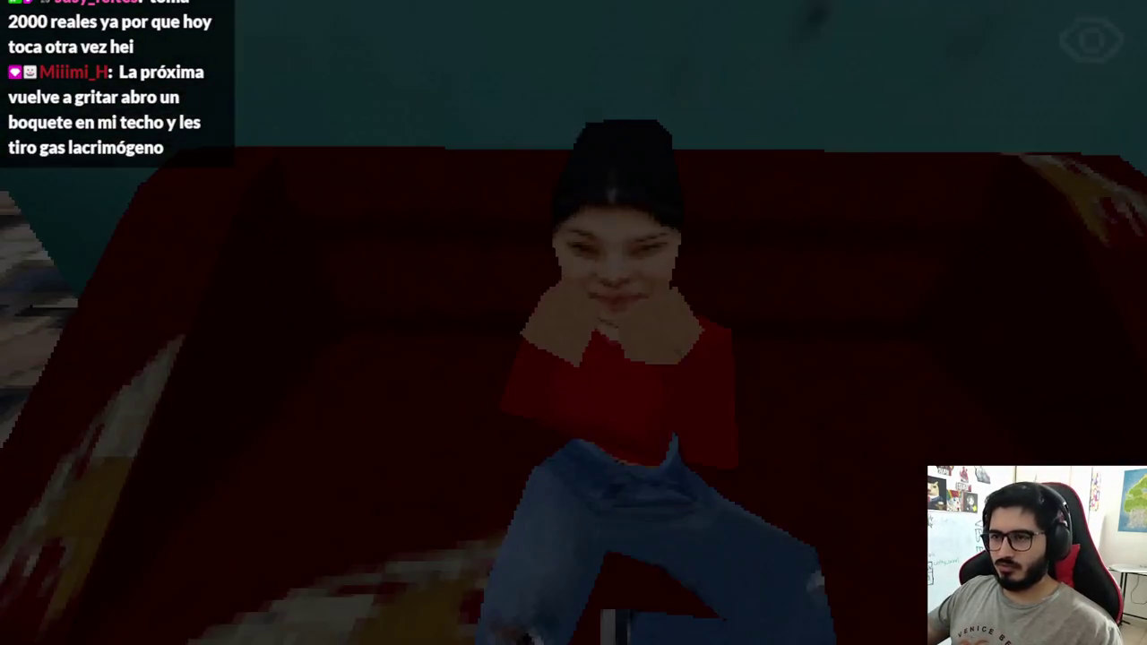
key("Escape")
left_click(527, 457)
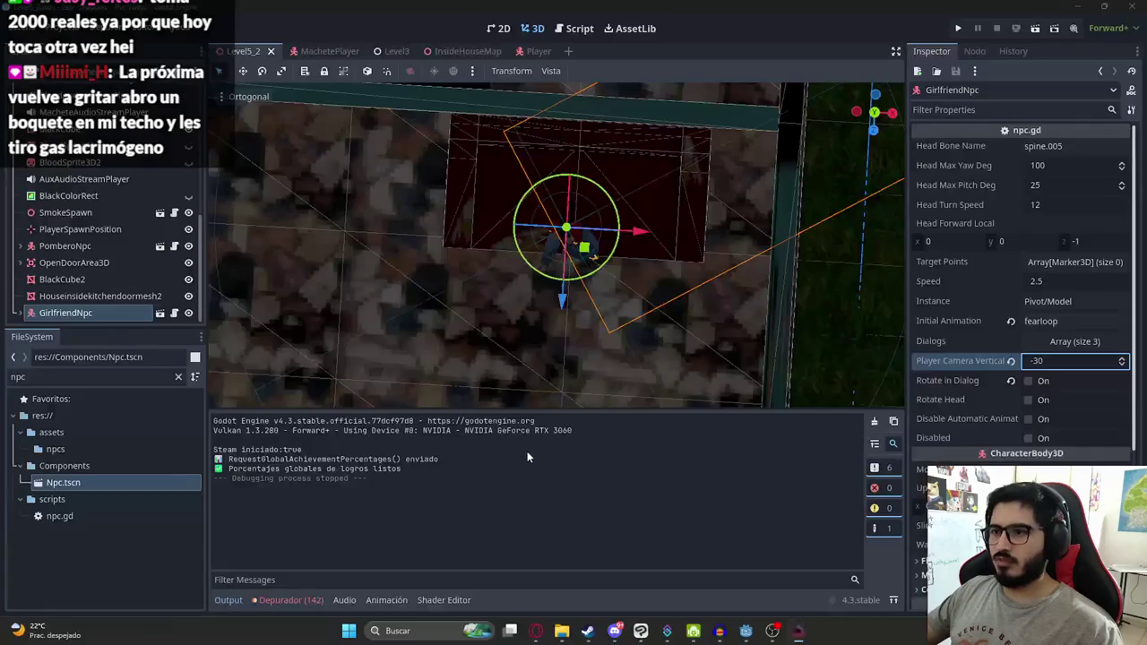
Step: Select the AnimationPlayer and create a new empty animation called 'kissgirlfriend'
scroll(514, 278, "down", 3)
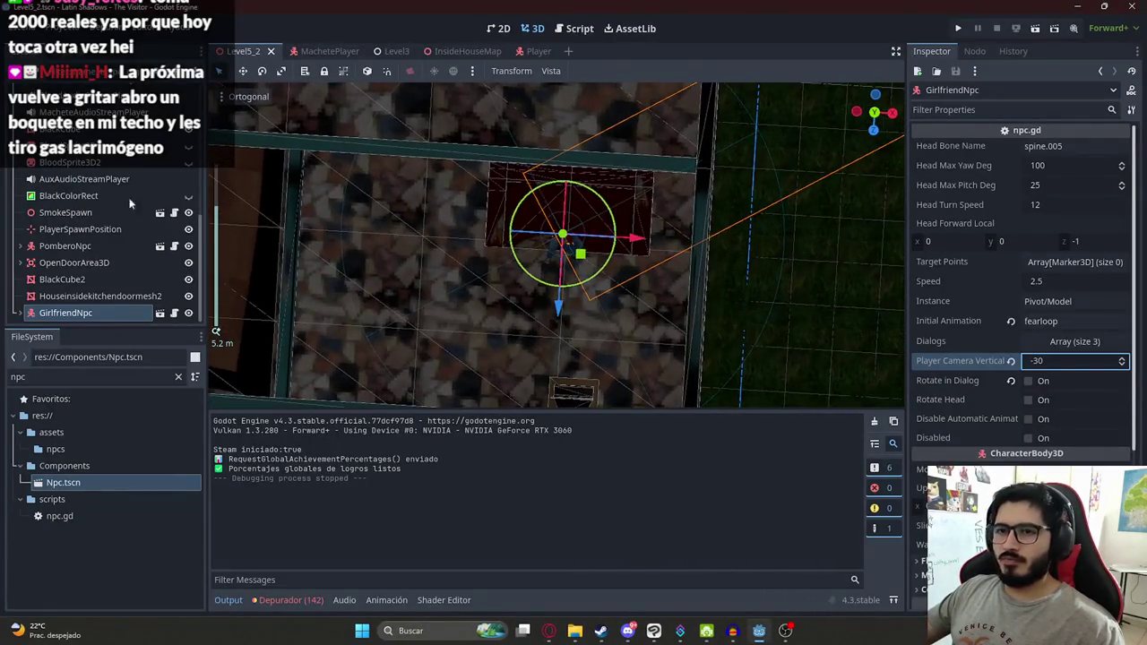
scroll(111, 246, "up", 5)
left_click(103, 217)
left_click(108, 201)
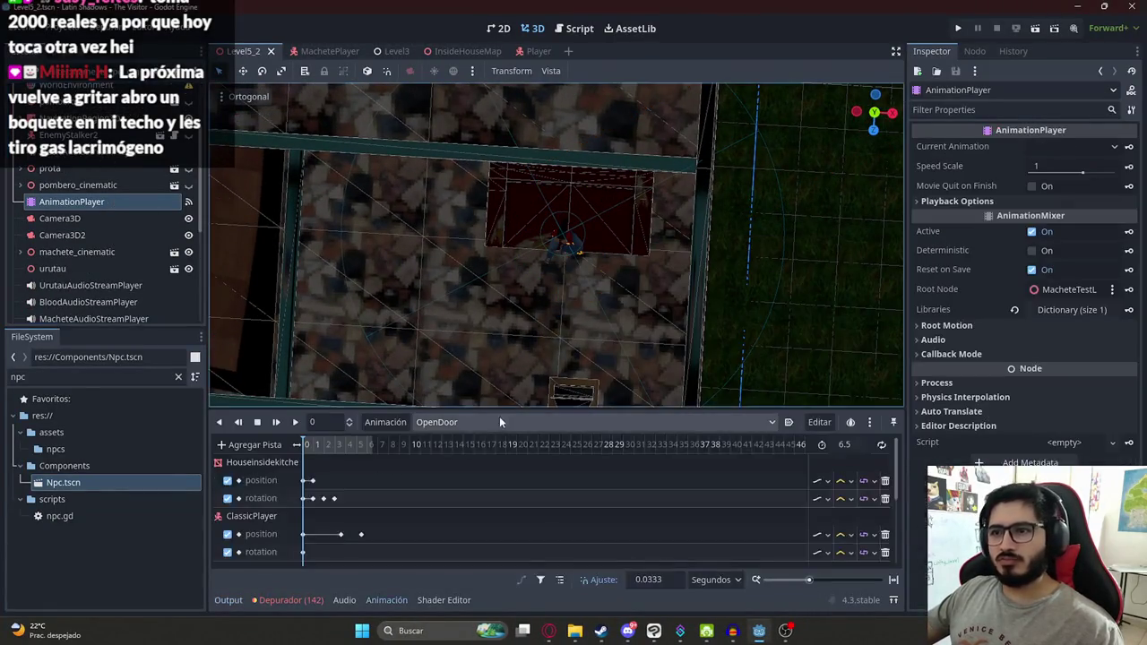
left_click(499, 421)
left_click(370, 421)
left_click(410, 440)
type("kissgirlfriend")
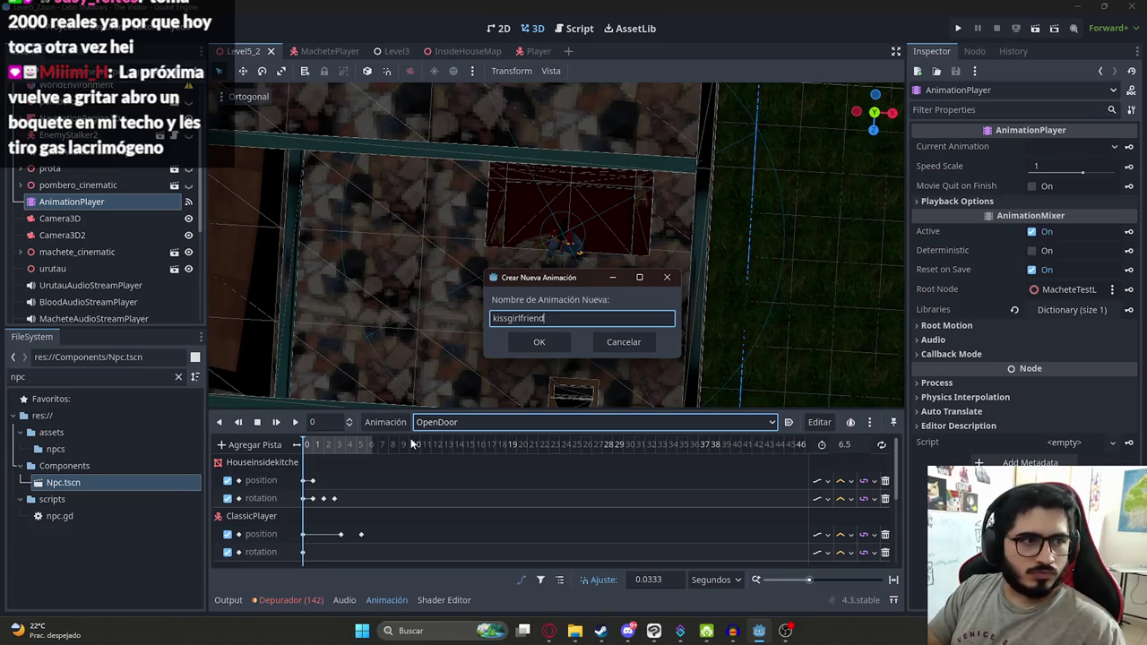
key("Return")
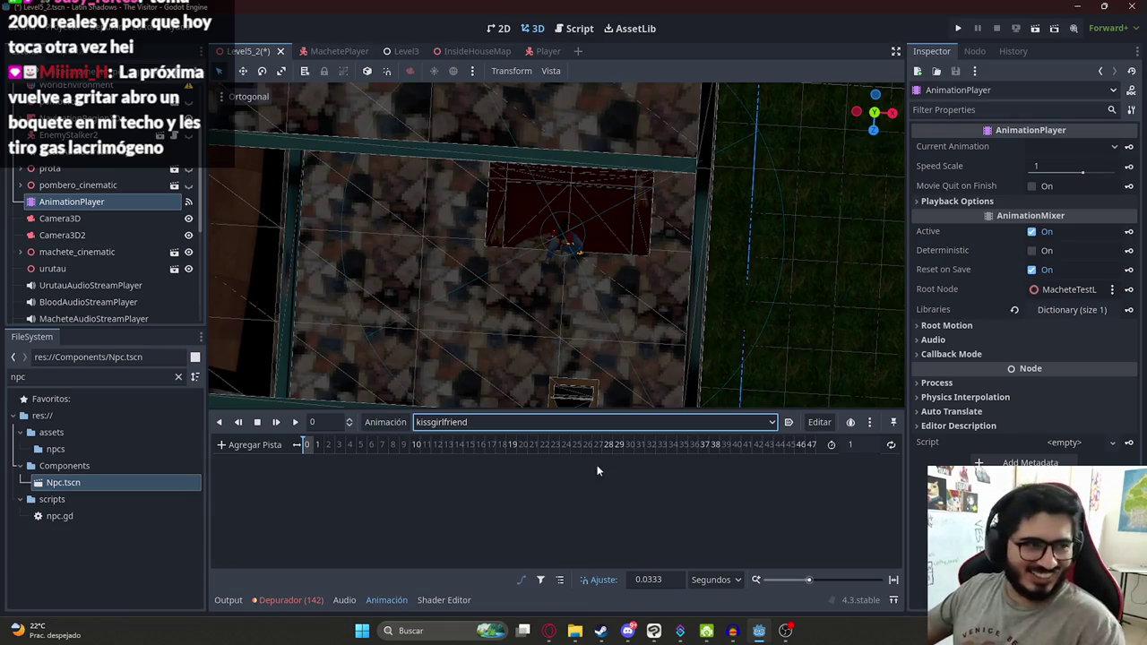
scroll(572, 301, "up", 3)
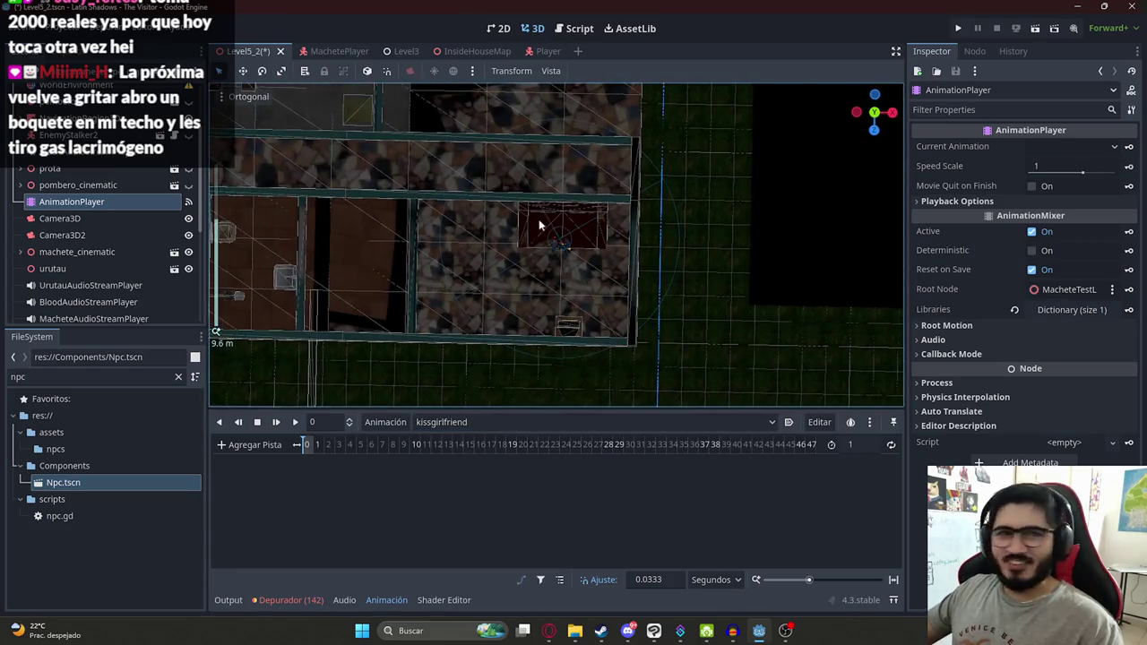
Step: Orbit down over the red room beside the character and save the Level5_2 scene
scroll(536, 214, "down", 2)
scroll(494, 215, "up", 4)
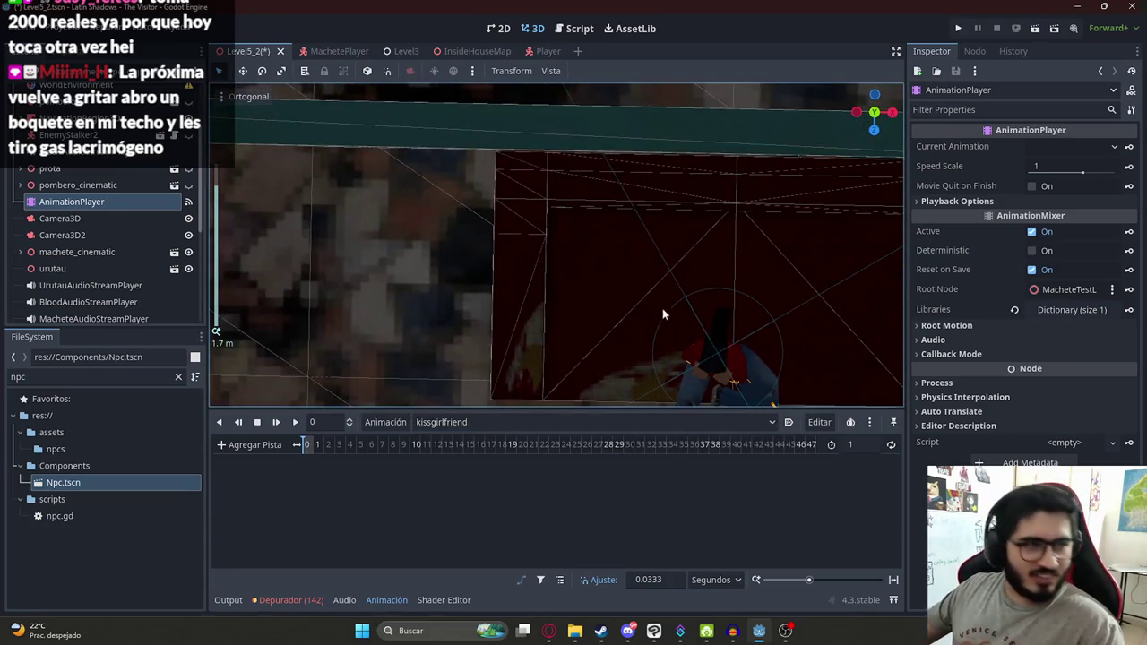
left_click_drag(662, 314, 439, 192)
scroll(456, 230, "down", 3)
mouse_move(456, 230)
left_mouse_down()
mouse_move(595, 310)
mouse_move(724, 298)
left_mouse_up()
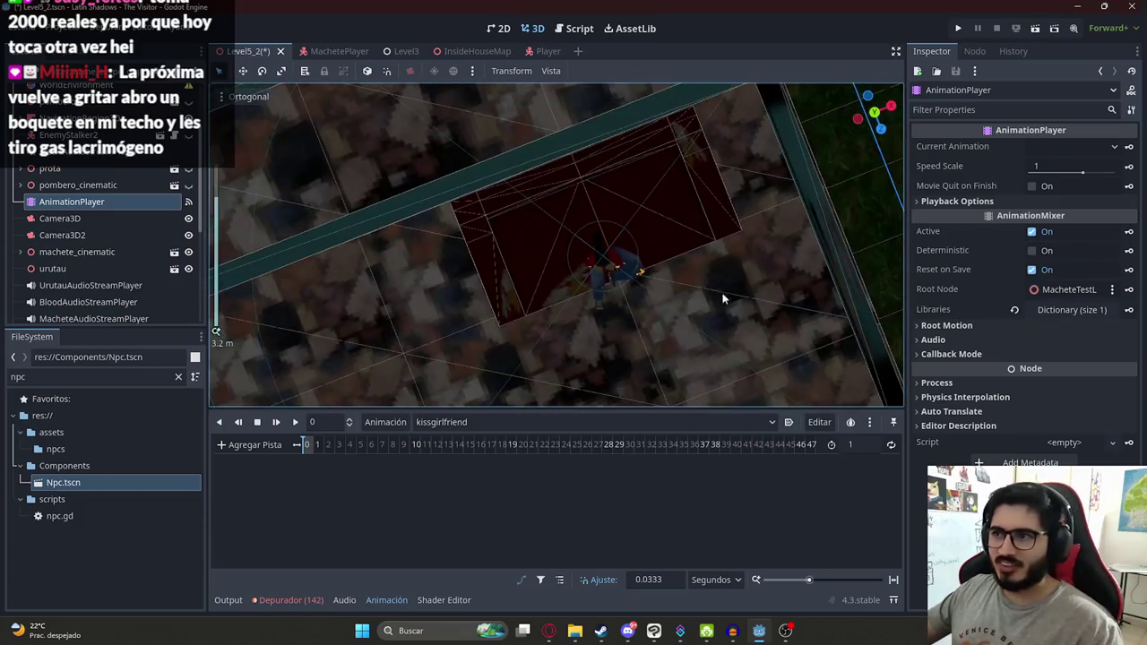
scroll(724, 299, "up", 5)
mouse_move(635, 340)
left_mouse_down()
mouse_move(436, 272)
mouse_move(652, 312)
mouse_move(417, 244)
left_mouse_up()
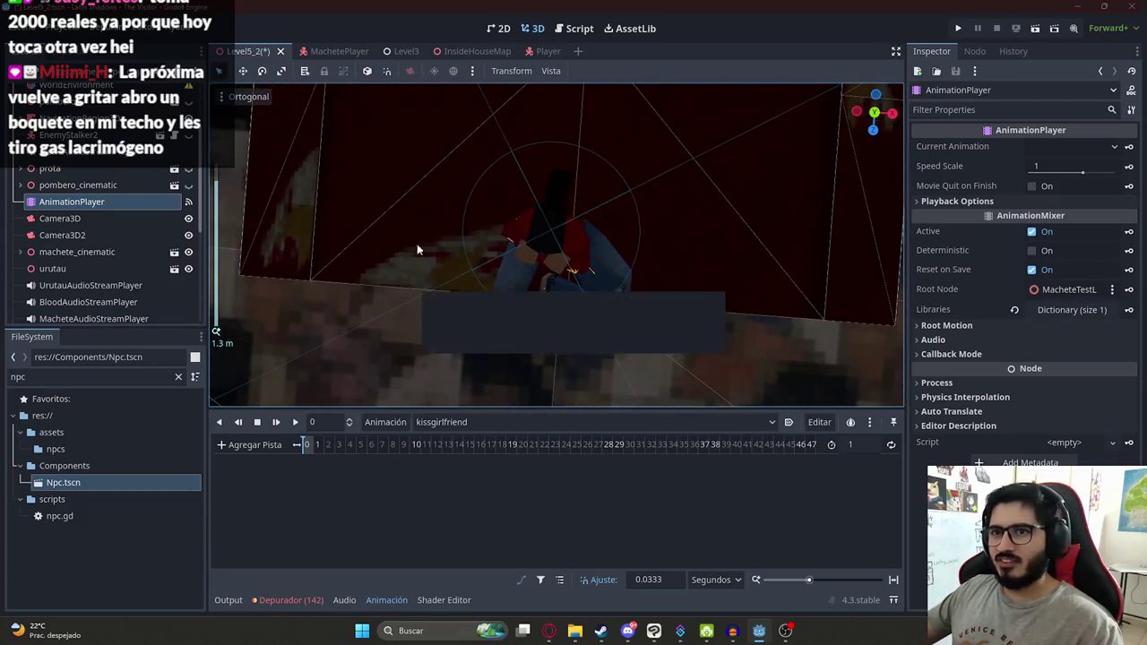
key("ctrl+s")
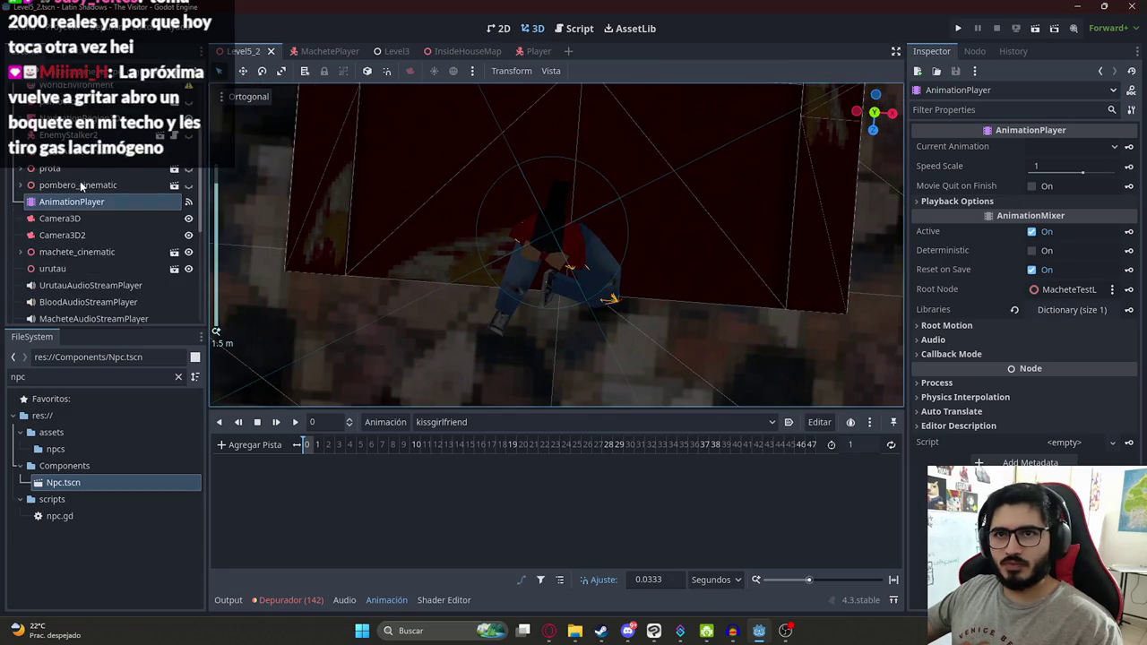
Step: Move the Player node up to the edge of the red room
scroll(80, 181, "up", 2)
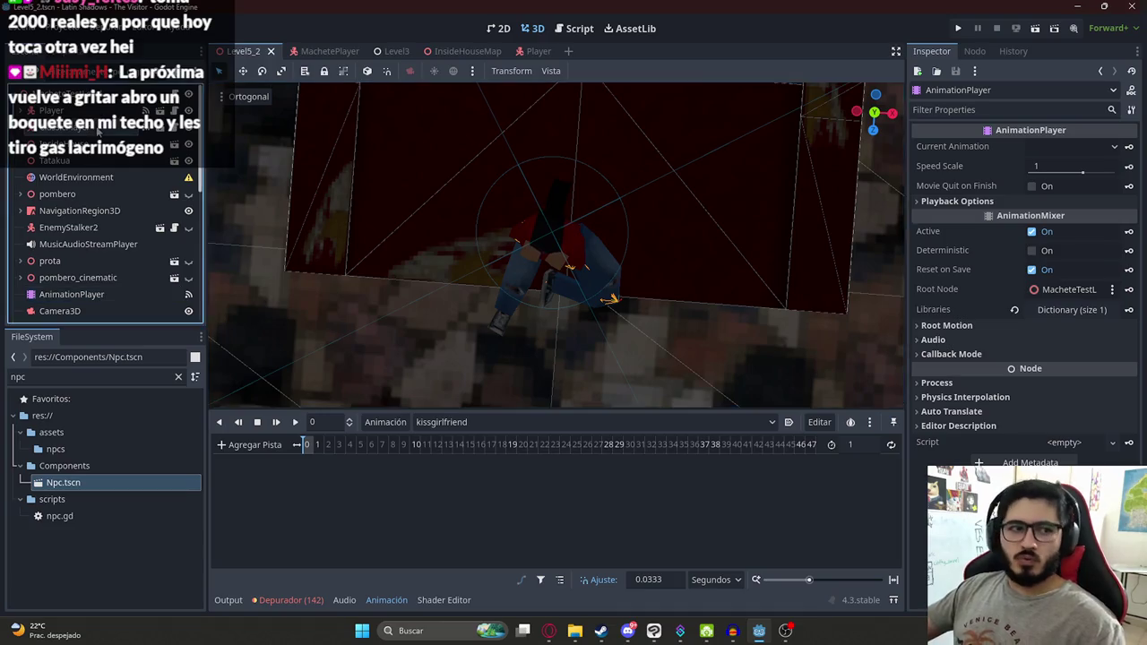
left_click(525, 238)
scroll(536, 274, "down", 5)
scroll(536, 278, "down", 5)
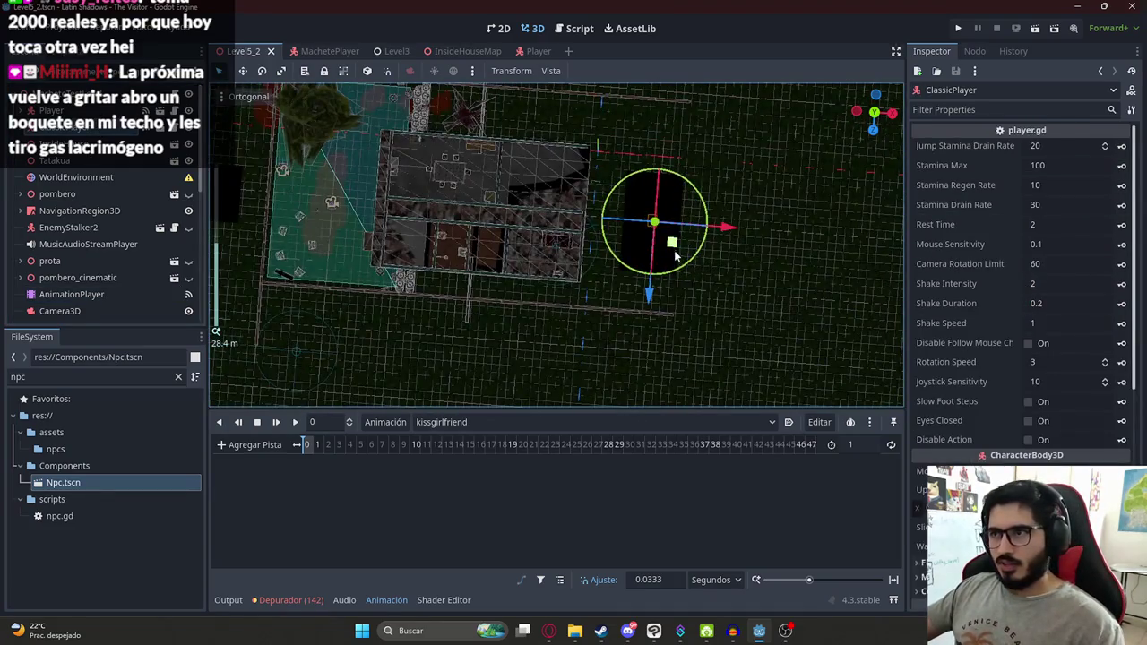
scroll(672, 245, "up", 10)
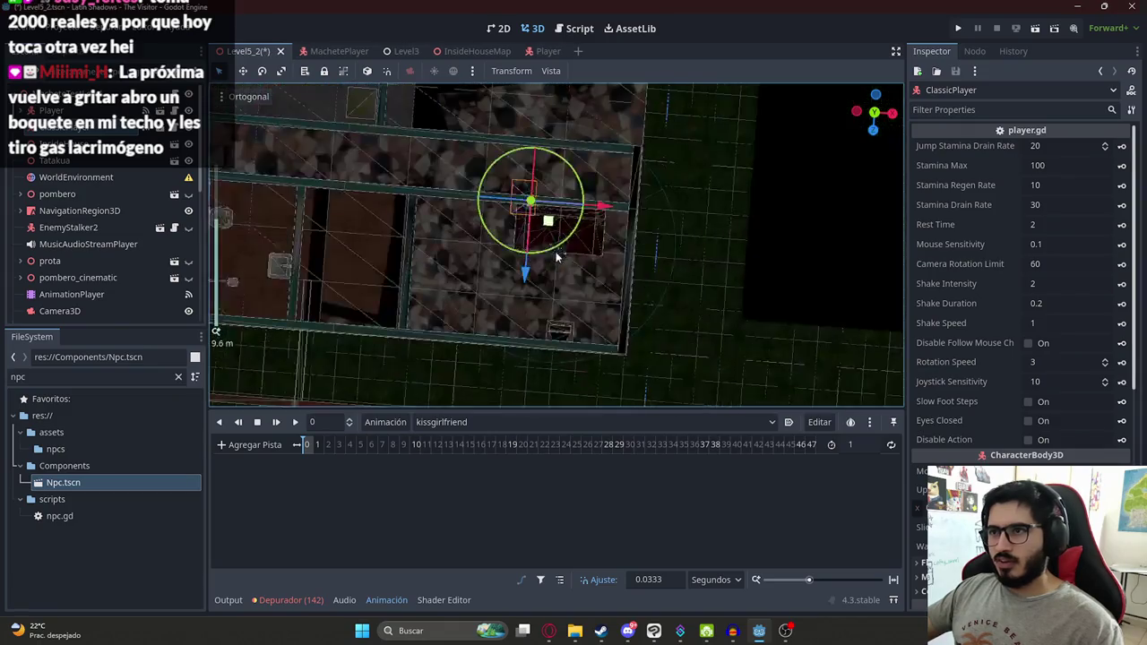
mouse_move(489, 152)
left_mouse_down()
mouse_move(573, 339)
mouse_move(529, 210)
mouse_move(535, 168)
left_mouse_up()
left_click(518, 202)
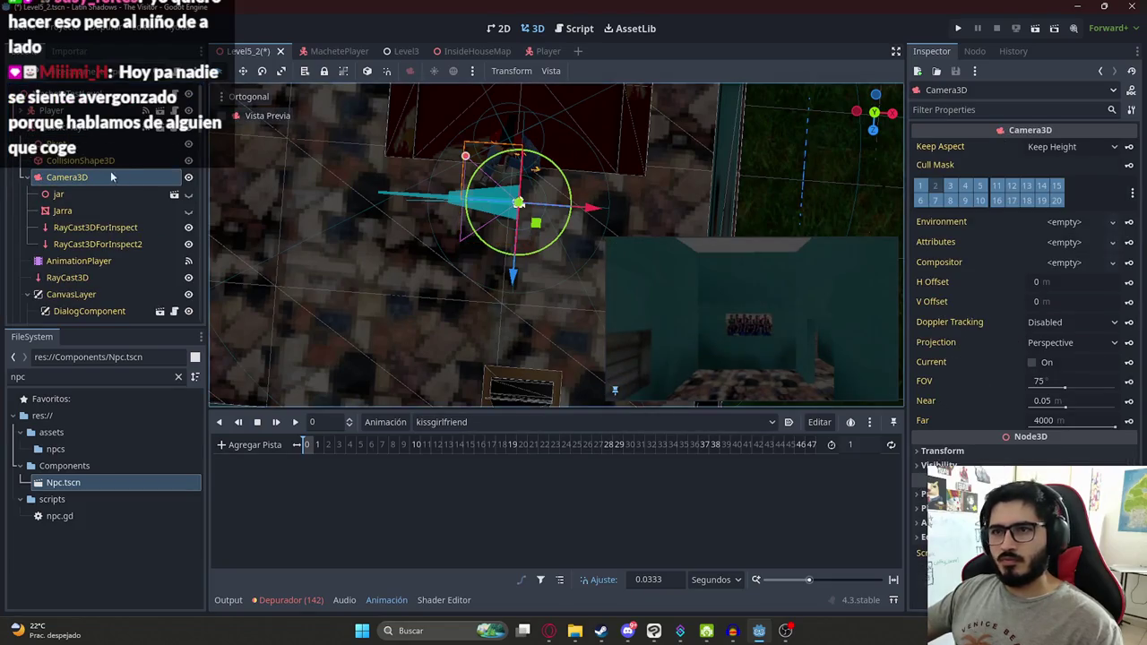
Step: Move the Camera3D down and slide it along its X and Z axes toward the couch
scroll(30, 137, "up", 5)
mouse_move(533, 228)
left_mouse_down()
mouse_move(563, 269)
mouse_move(558, 307)
mouse_move(448, 317)
left_mouse_up()
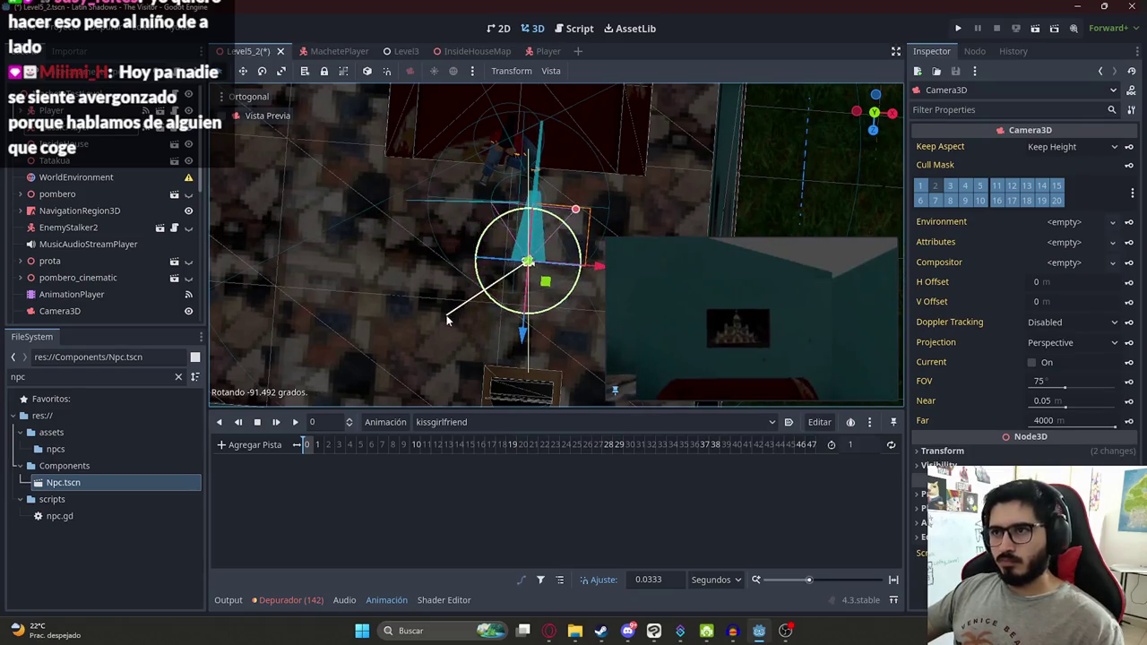
left_click(968, 449)
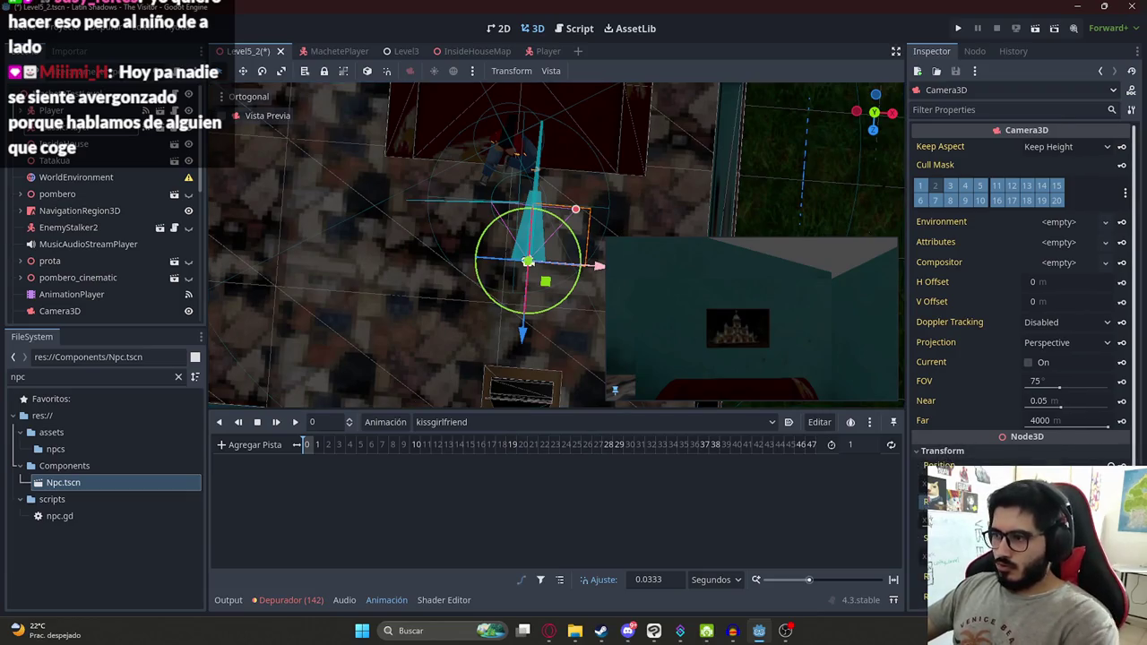
mouse_move(597, 264)
left_mouse_down()
mouse_move(576, 278)
mouse_move(528, 276)
left_mouse_up()
scroll(371, 185, "up", 5)
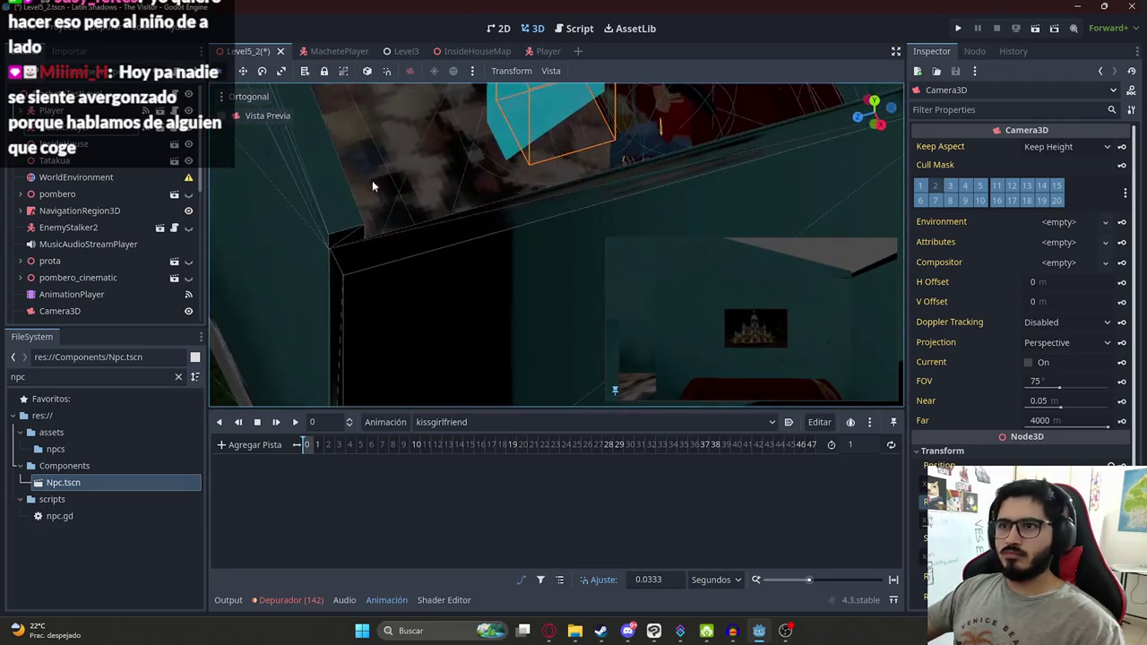
scroll(372, 180, "down", 5)
left_click_drag(537, 141, 538, 175)
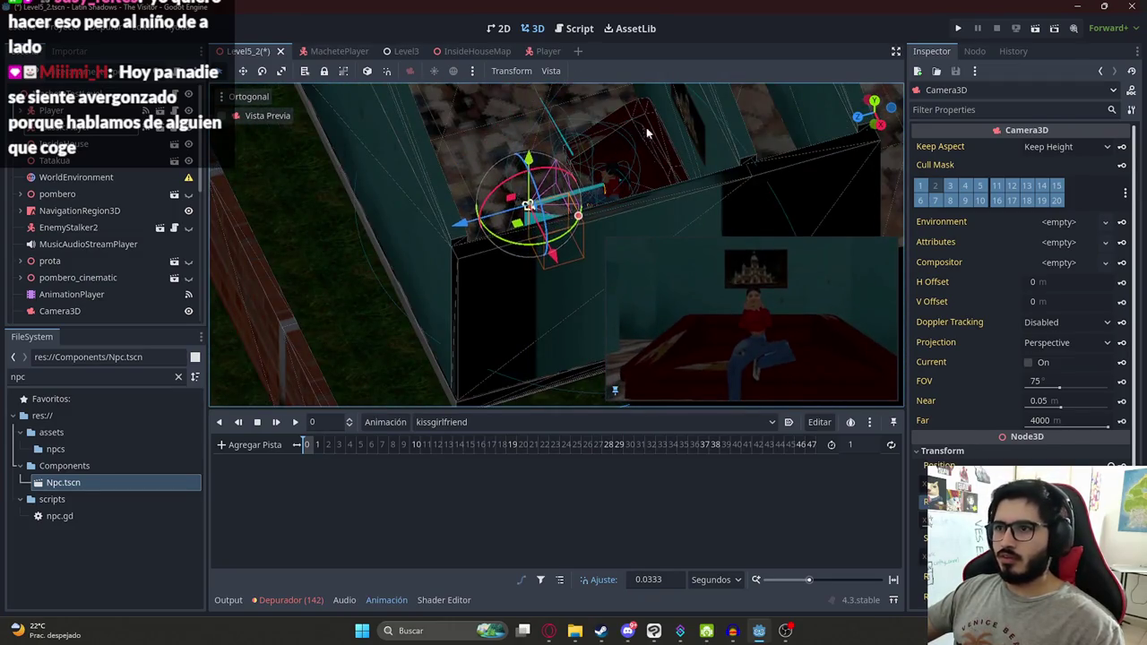
mouse_move(473, 198)
left_mouse_down()
mouse_move(518, 201)
mouse_move(495, 192)
left_mouse_up()
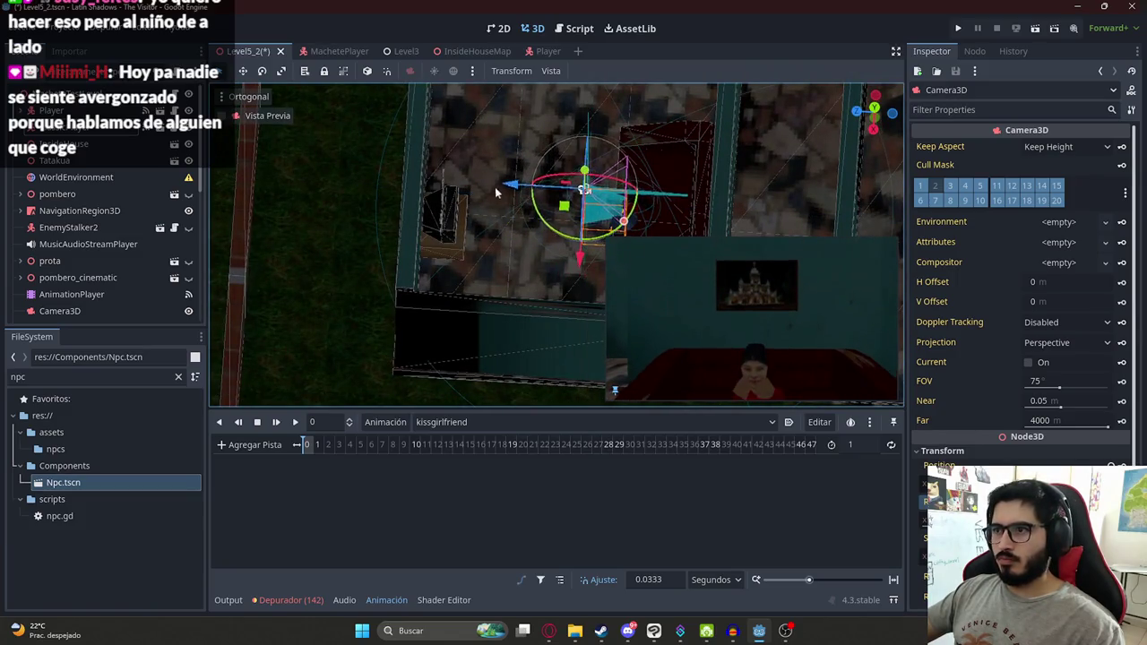
Step: Rotate the camera to aim at the girlfriend and lower it slightly along Y
mouse_move(614, 160)
left_mouse_down()
mouse_move(649, 144)
mouse_move(673, 153)
left_mouse_up()
scroll(628, 170, "up", 3)
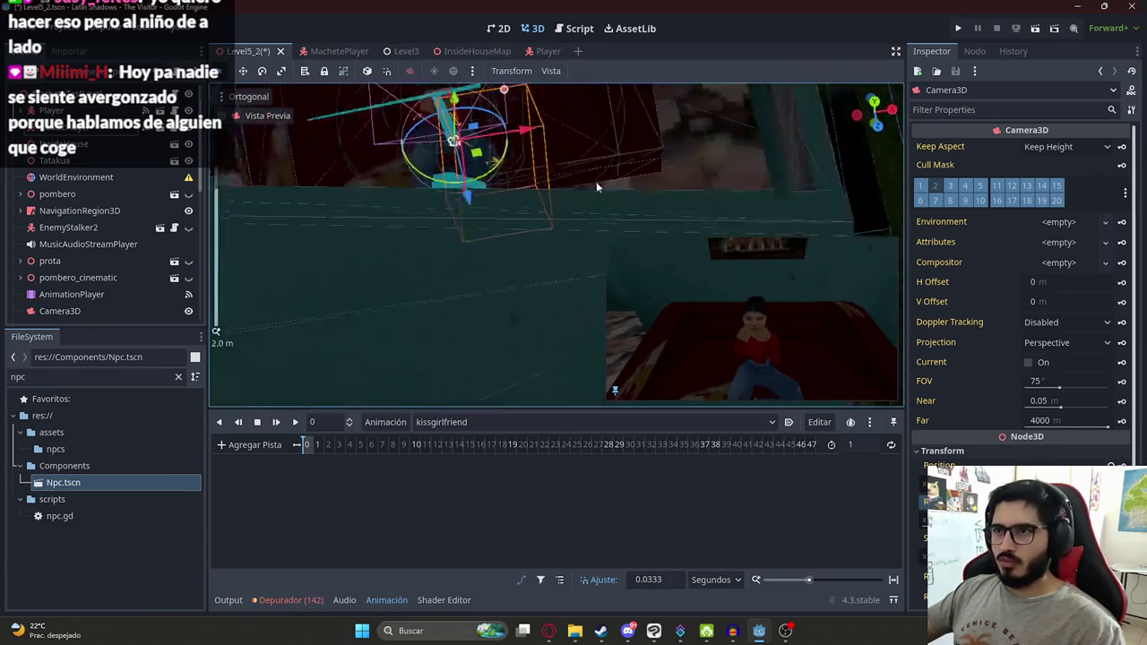
scroll(574, 242, "up", 3)
mouse_move(466, 215)
left_mouse_down()
mouse_move(469, 243)
mouse_move(470, 233)
left_mouse_up()
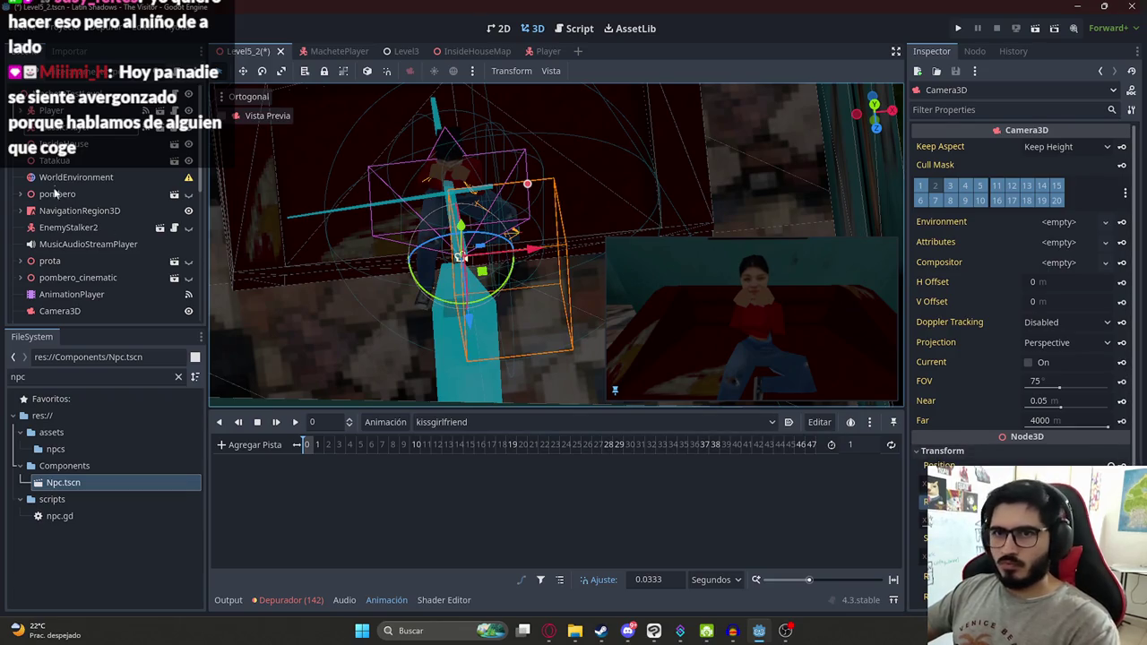
left_click(76, 130)
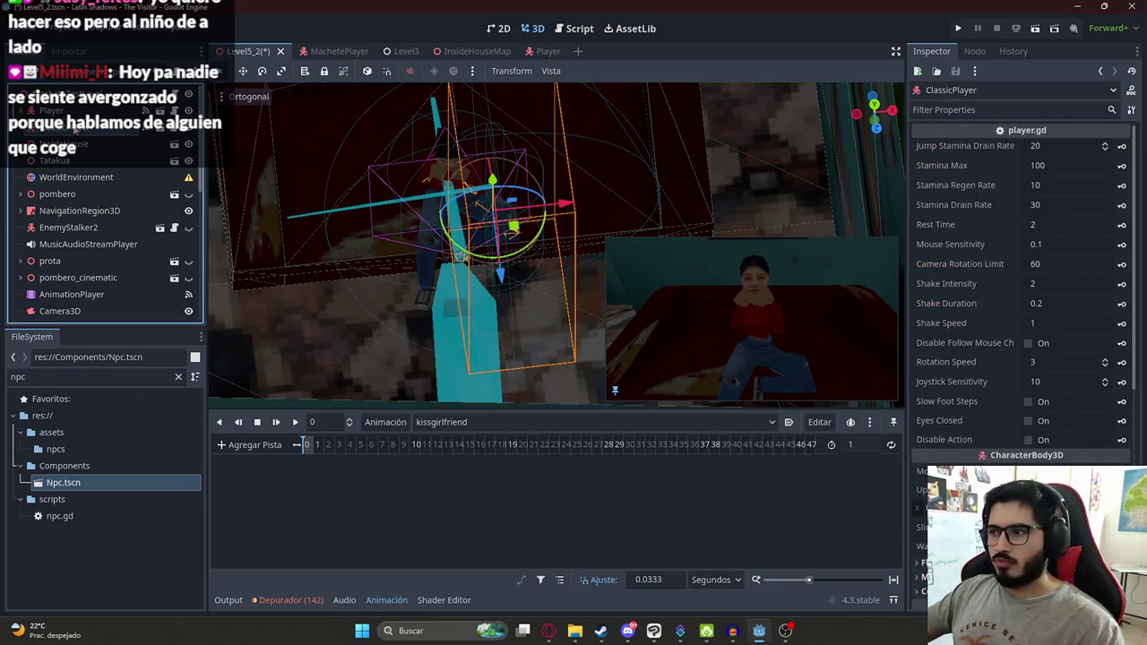
Step: Set the player's Y rotation to 0 in the Inspector
mouse_move(400, 295)
left_mouse_down()
mouse_move(614, 245)
mouse_move(597, 236)
mouse_move(327, 279)
mouse_move(463, 240)
left_mouse_up()
mouse_move(592, 217)
left_mouse_down()
mouse_move(359, 265)
mouse_move(430, 261)
left_mouse_up()
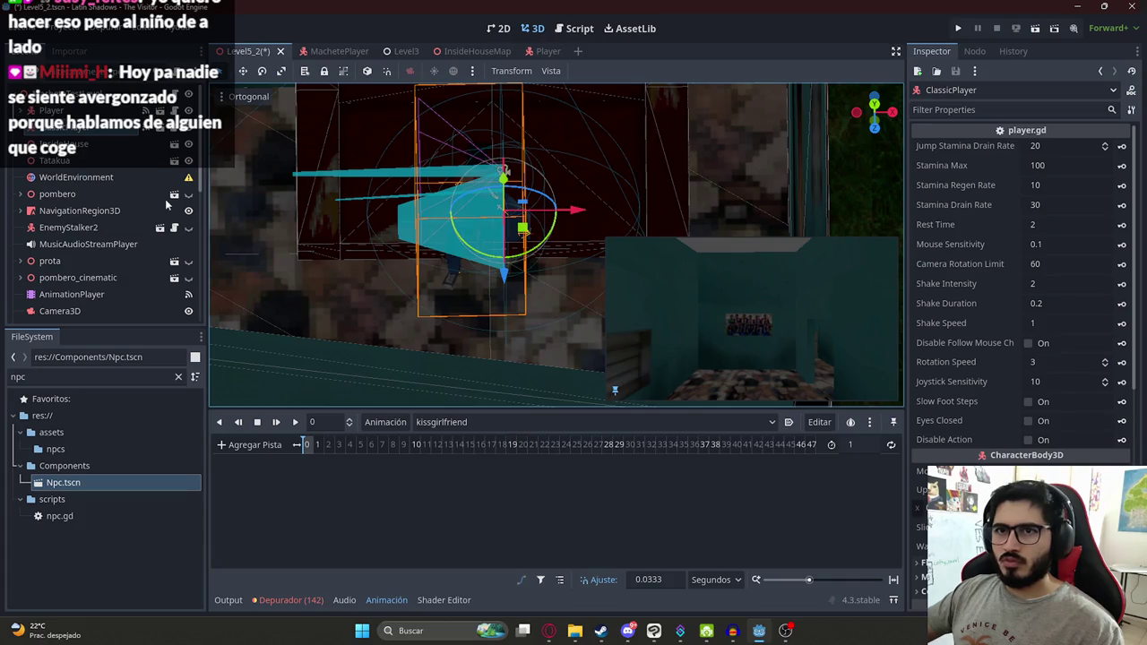
scroll(1021, 287, "down", 10)
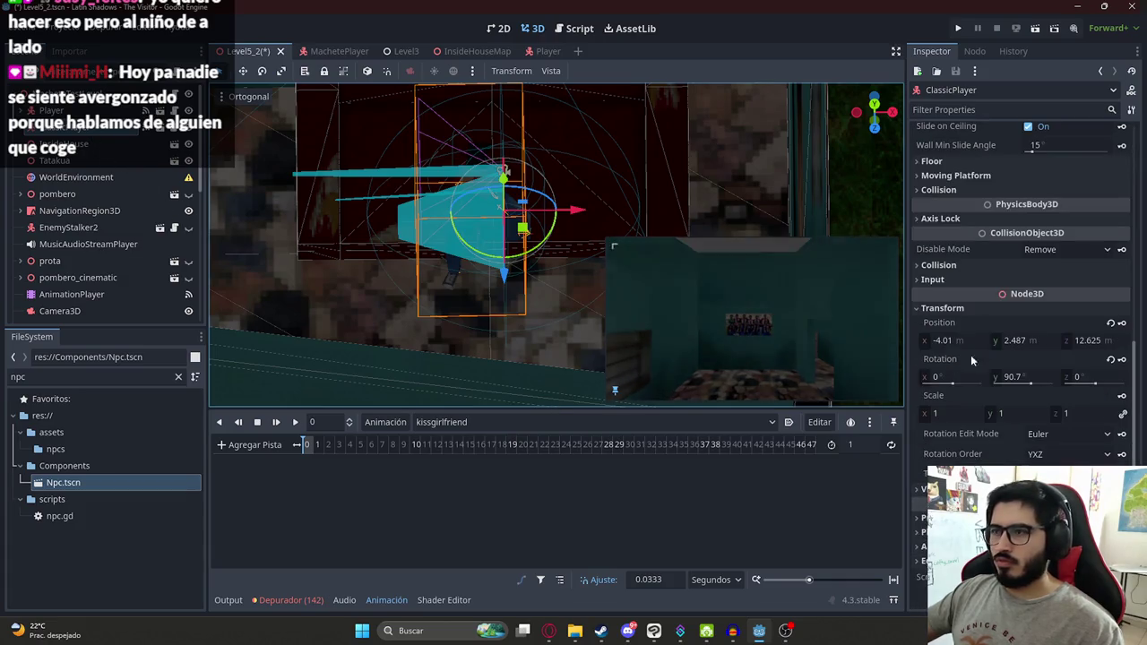
left_click(1019, 378)
type("-9")
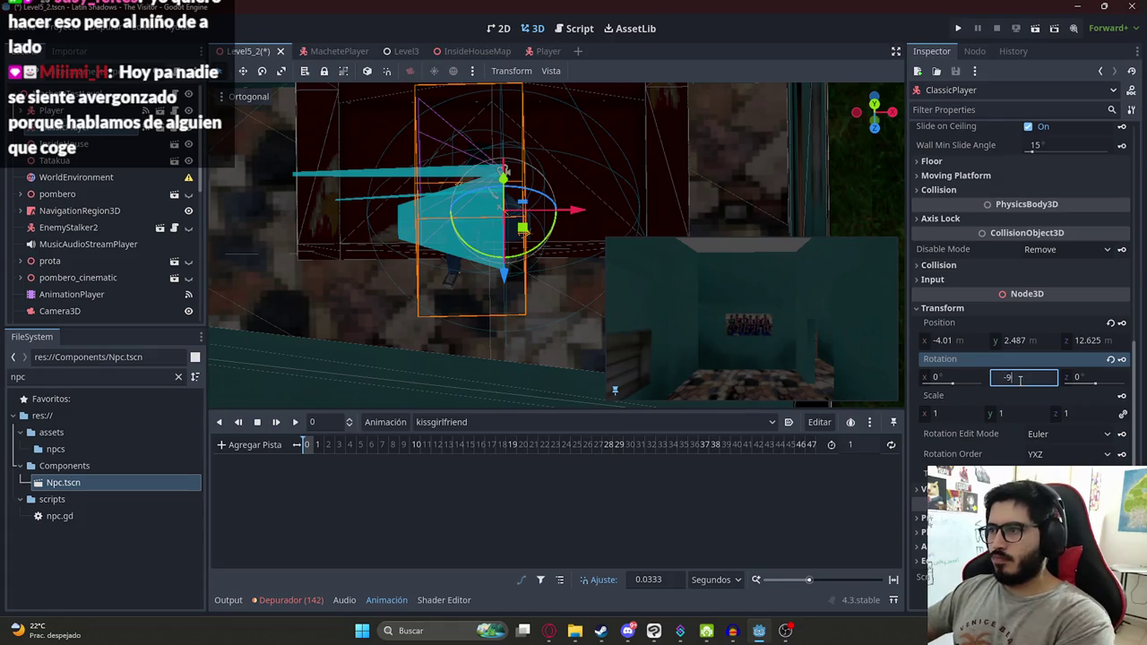
type("0")
key("Return")
Step: Move, lower and tilt the player about -21°, then key its position and rotation at frame 0
mouse_move(524, 243)
left_mouse_down()
mouse_move(501, 323)
mouse_move(512, 285)
mouse_move(525, 343)
mouse_move(511, 349)
left_mouse_up()
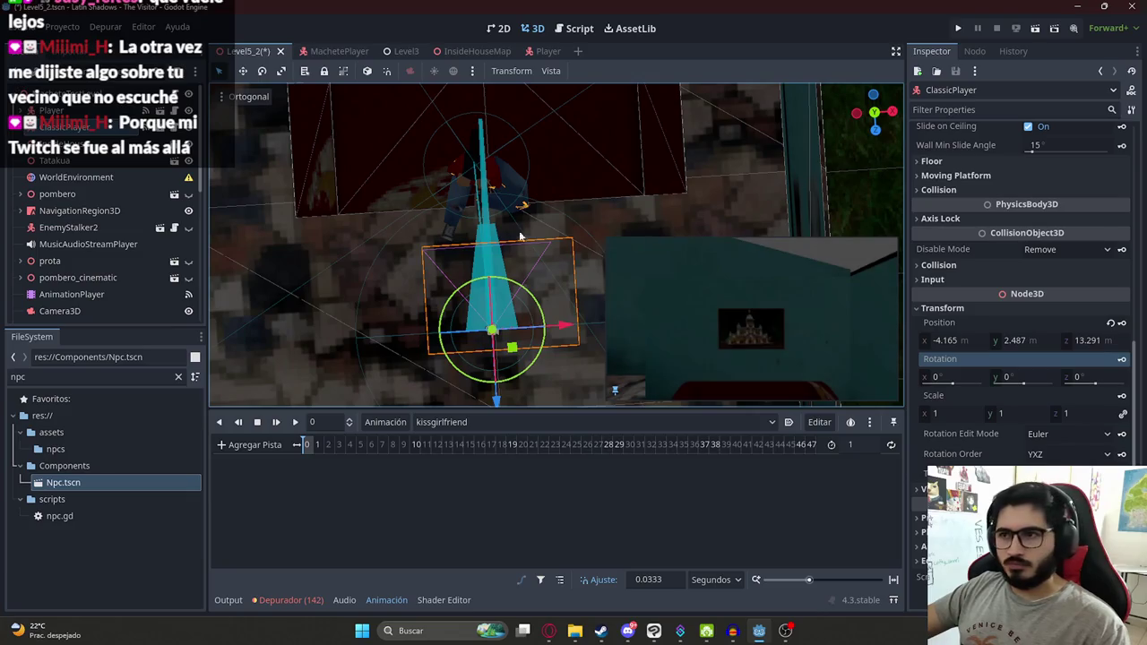
left_click_drag(563, 337, 560, 334)
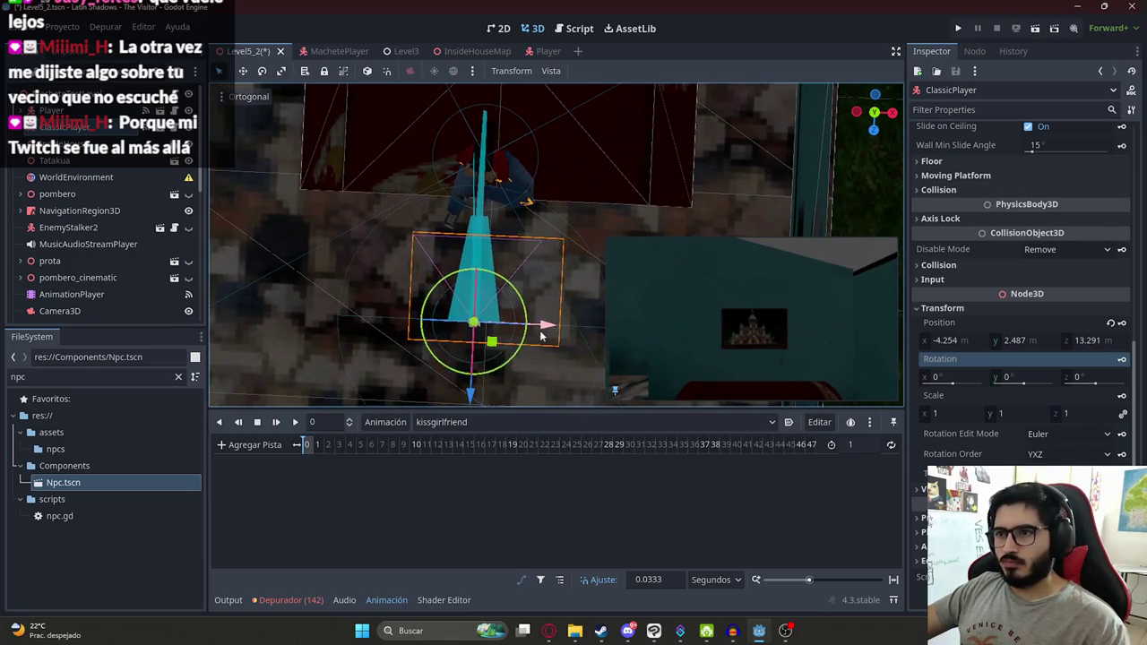
mouse_move(446, 160)
left_mouse_down()
mouse_move(453, 226)
mouse_move(477, 278)
mouse_move(492, 274)
left_mouse_up()
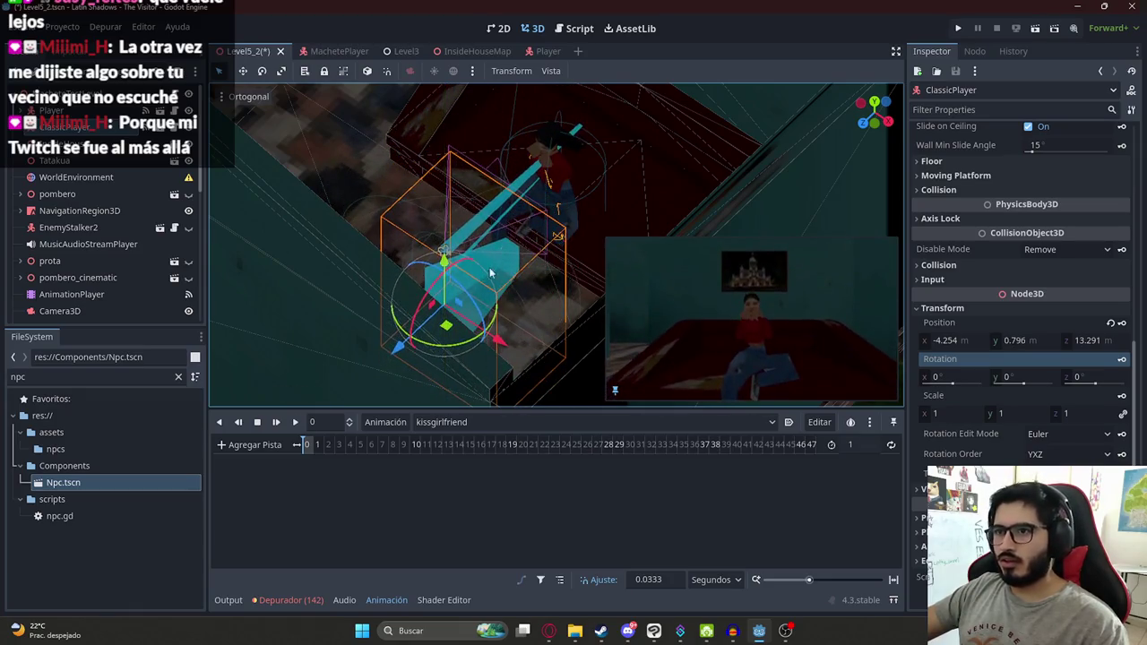
mouse_move(412, 338)
left_mouse_down()
mouse_move(472, 292)
mouse_move(478, 202)
mouse_move(508, 210)
left_mouse_up()
left_click_drag(459, 243, 478, 205)
left_click(1122, 341, "shift")
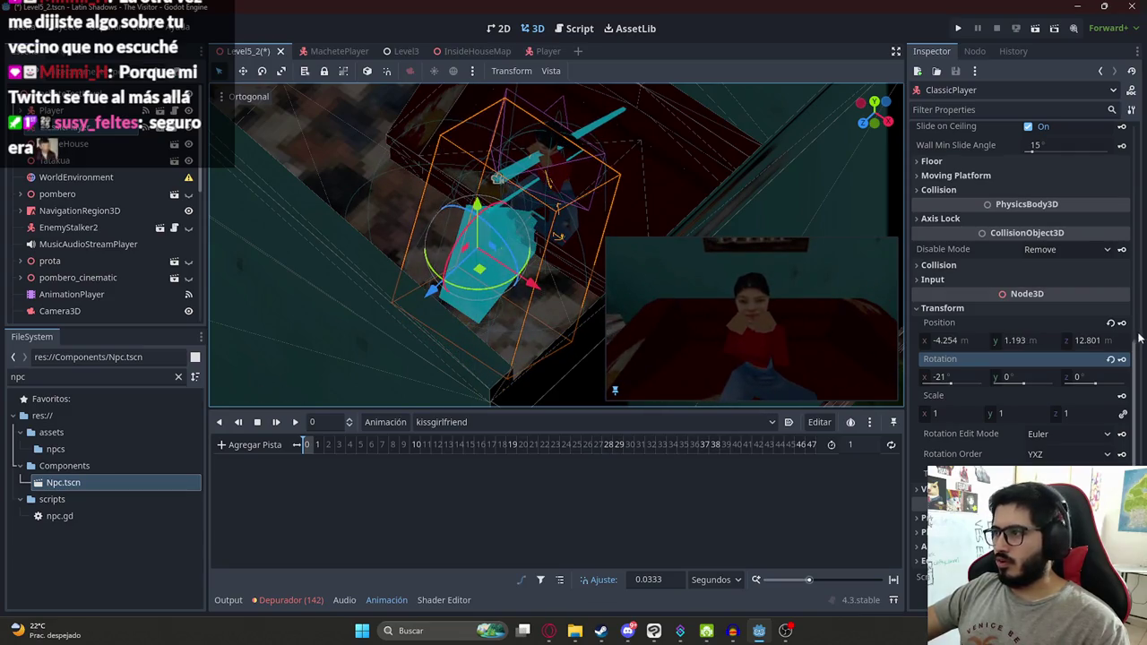
left_click(1125, 359)
left_click(523, 352)
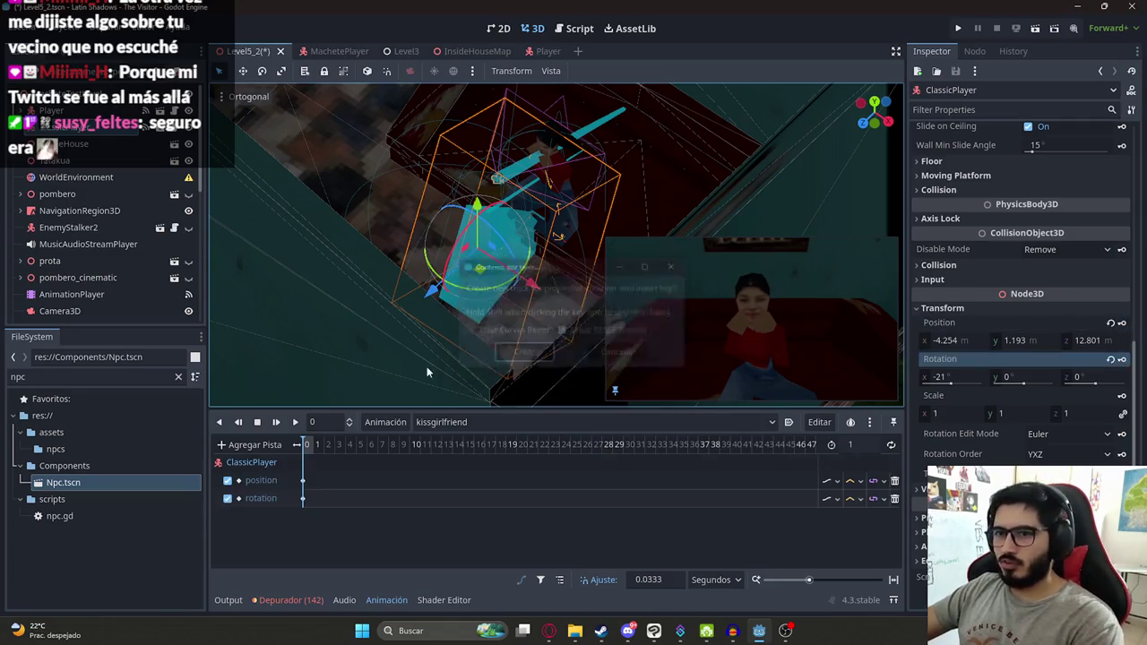
Step: Set the animation length to 5 and key a lowered player position at the end
double_click(854, 444)
type("5")
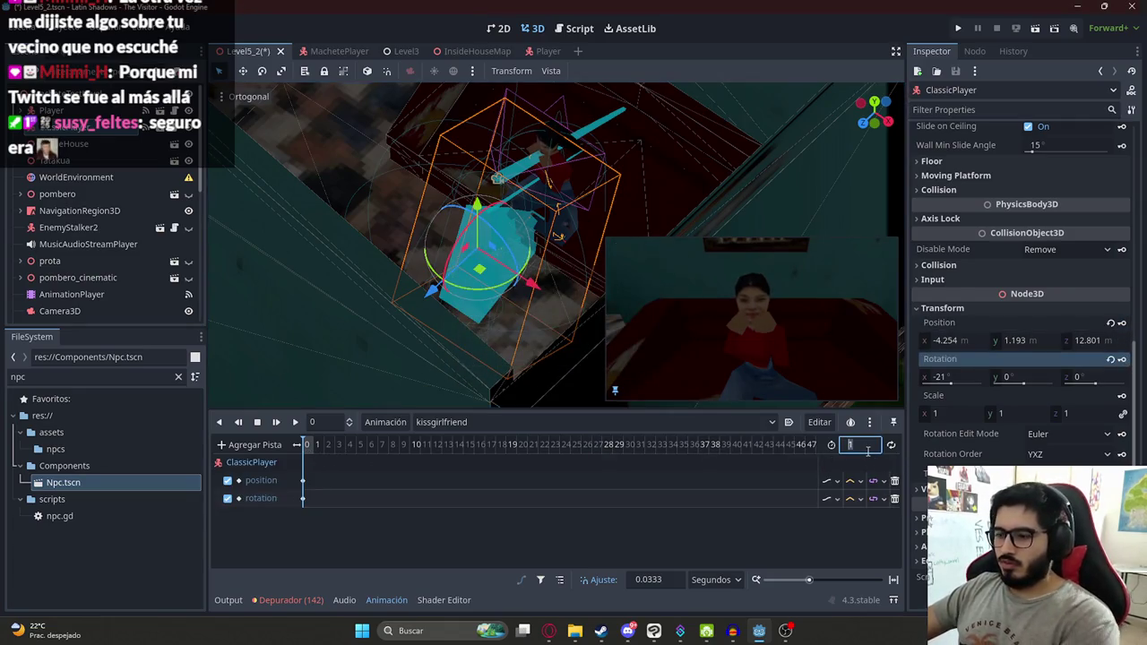
left_click_drag(329, 449, 779, 446)
mouse_move(479, 206)
left_mouse_down()
mouse_move(484, 231)
mouse_move(494, 224)
left_mouse_up()
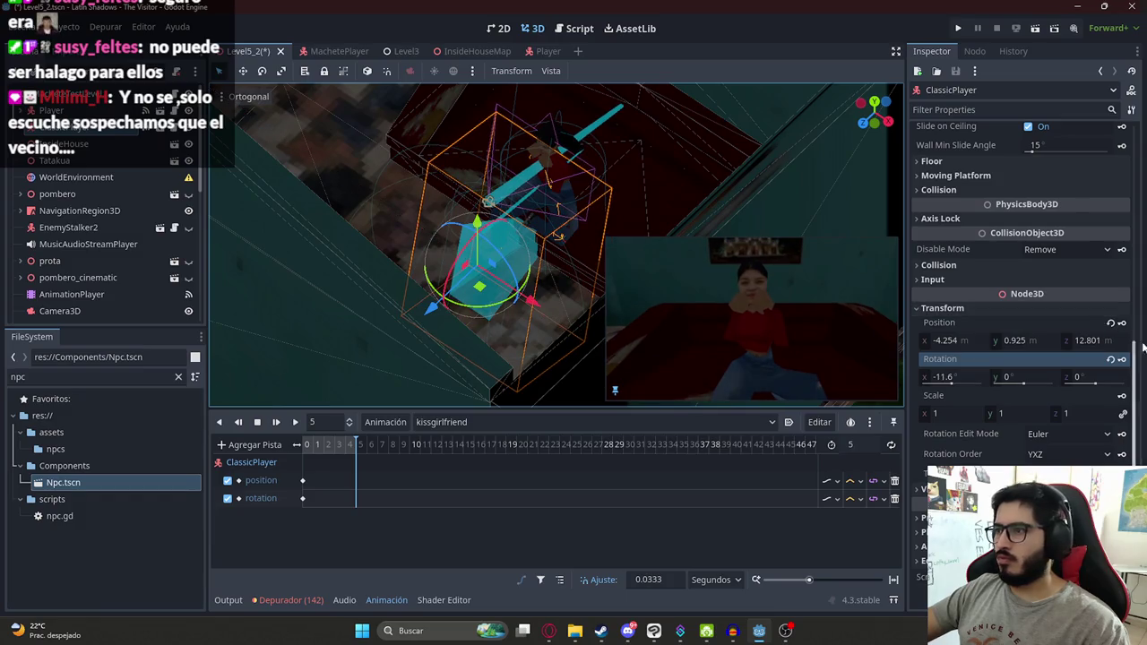
left_click(1122, 322)
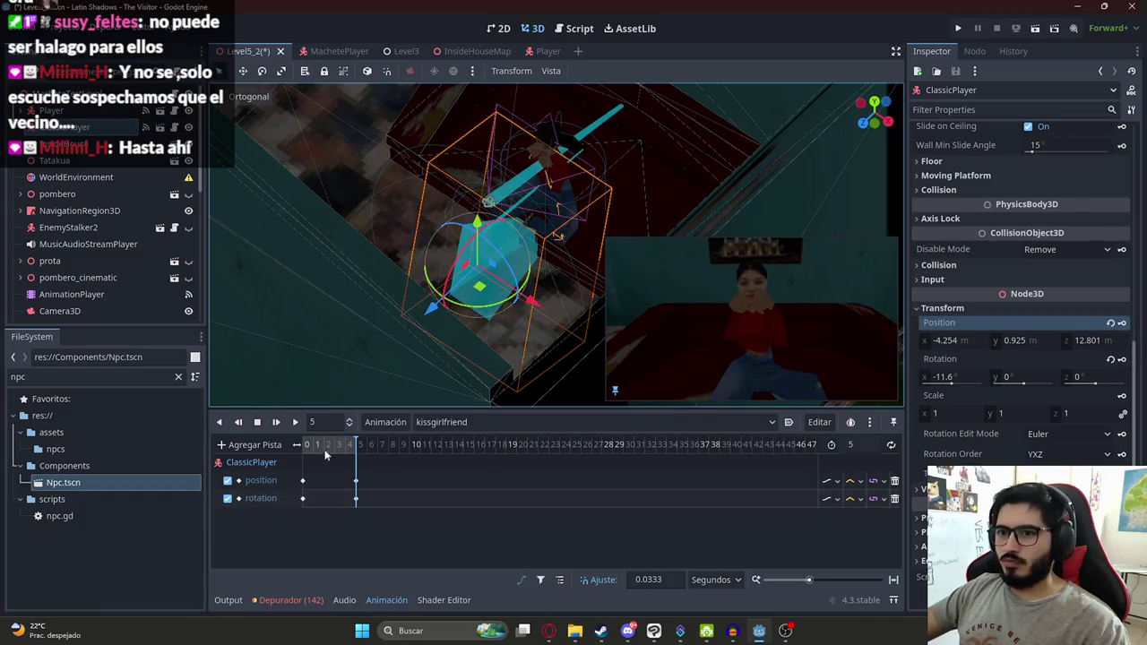
Step: Shift the new position and rotation keys to the 2-second mark
mouse_move(345, 473)
left_mouse_down()
mouse_move(367, 506)
mouse_move(323, 480)
left_mouse_up()
left_click(325, 444)
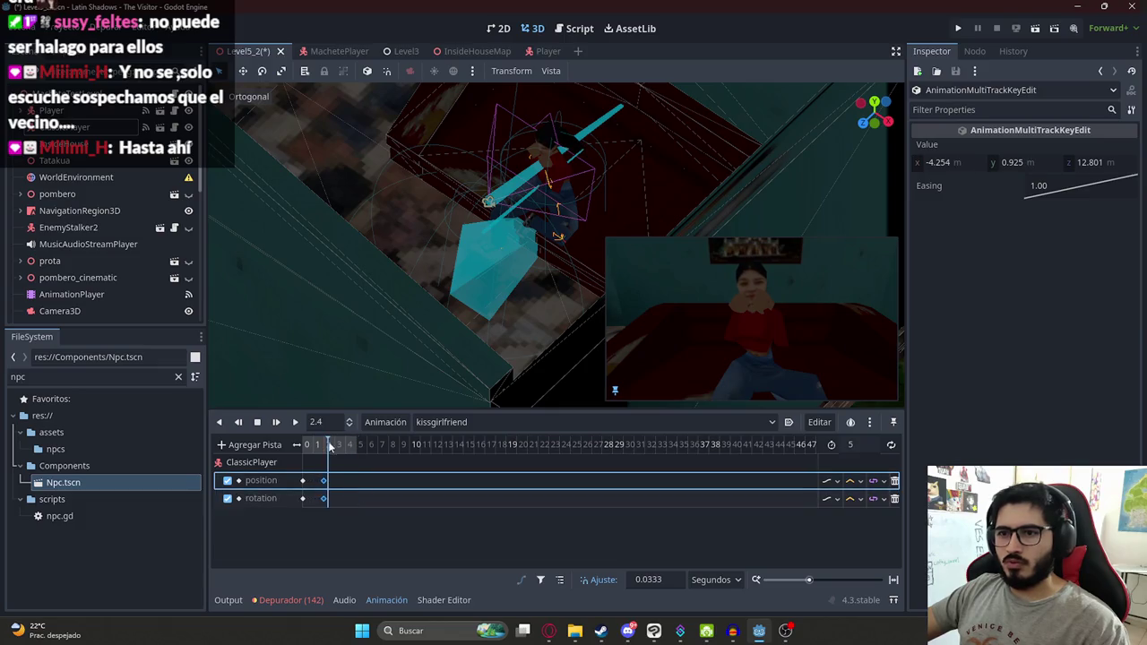
left_click(325, 446)
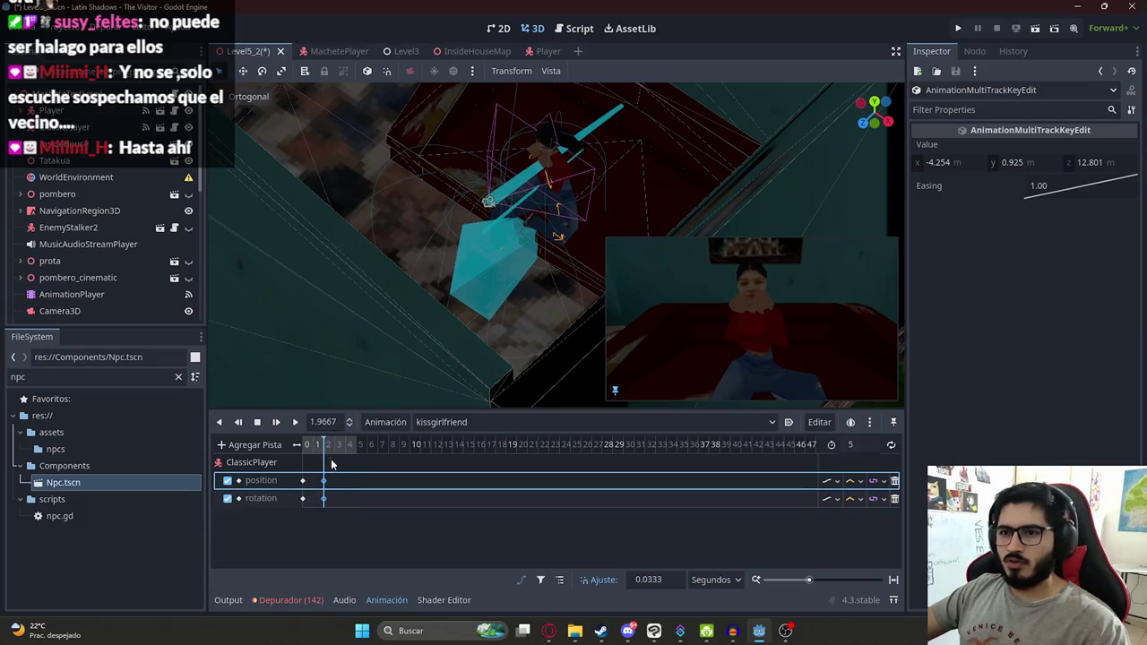
scroll(333, 462, "up", 3)
left_click(356, 457)
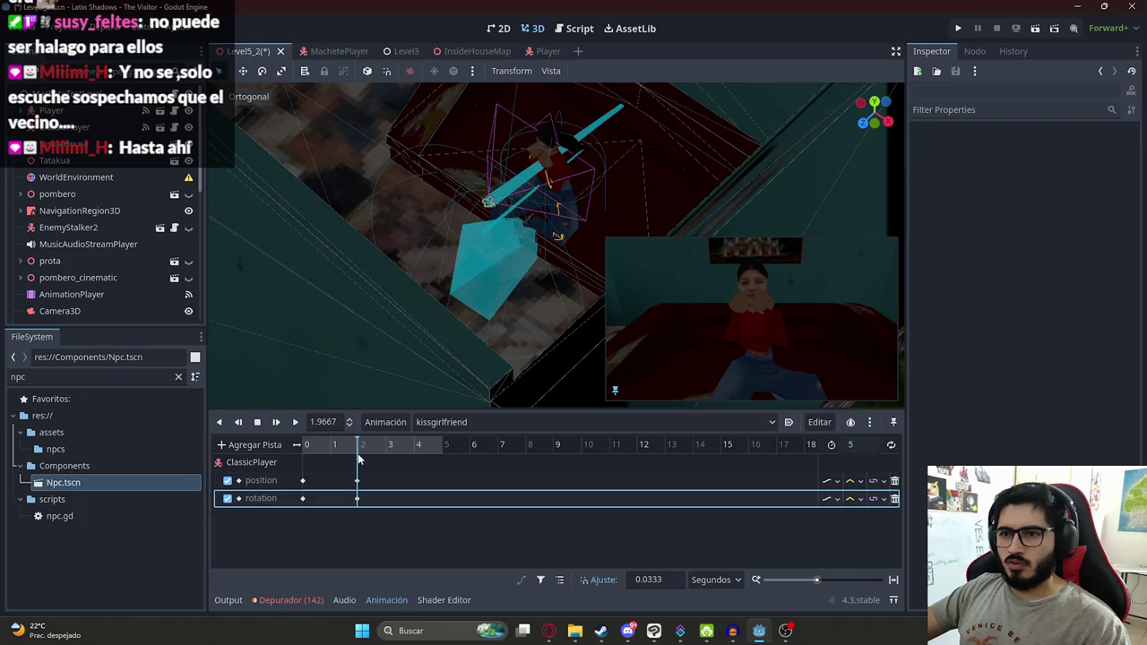
left_click_drag(356, 456, 360, 497)
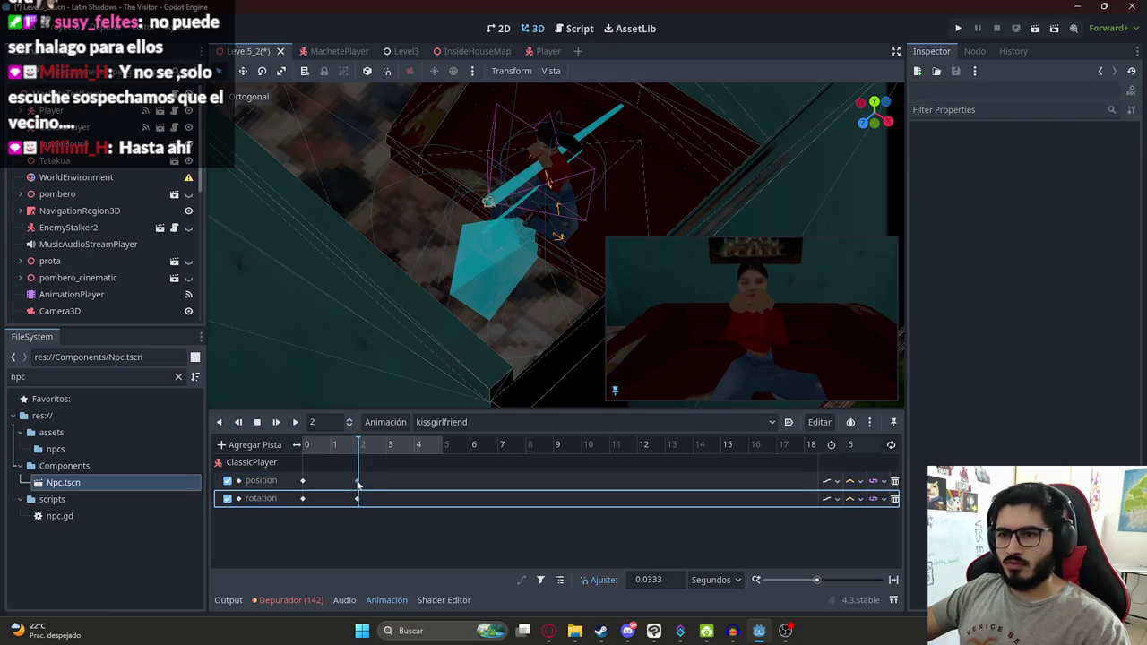
left_click(361, 488)
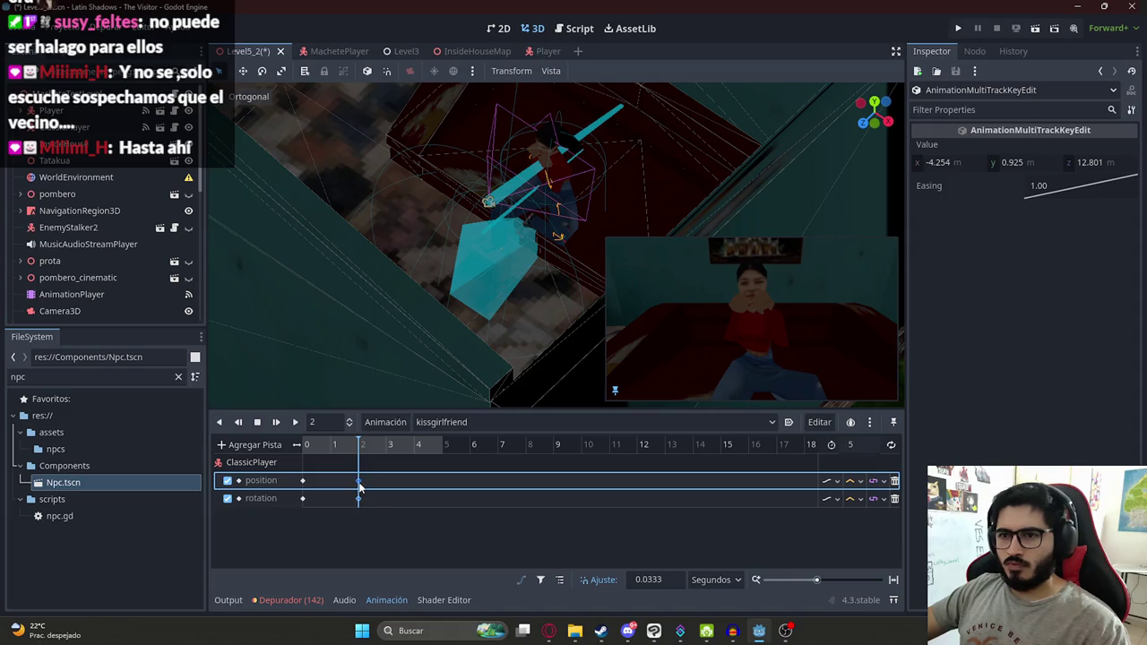
double_click(648, 579)
Step: Set snap to 0.1, then key the player moved forward along Z at 3 seconds
type("0.1")
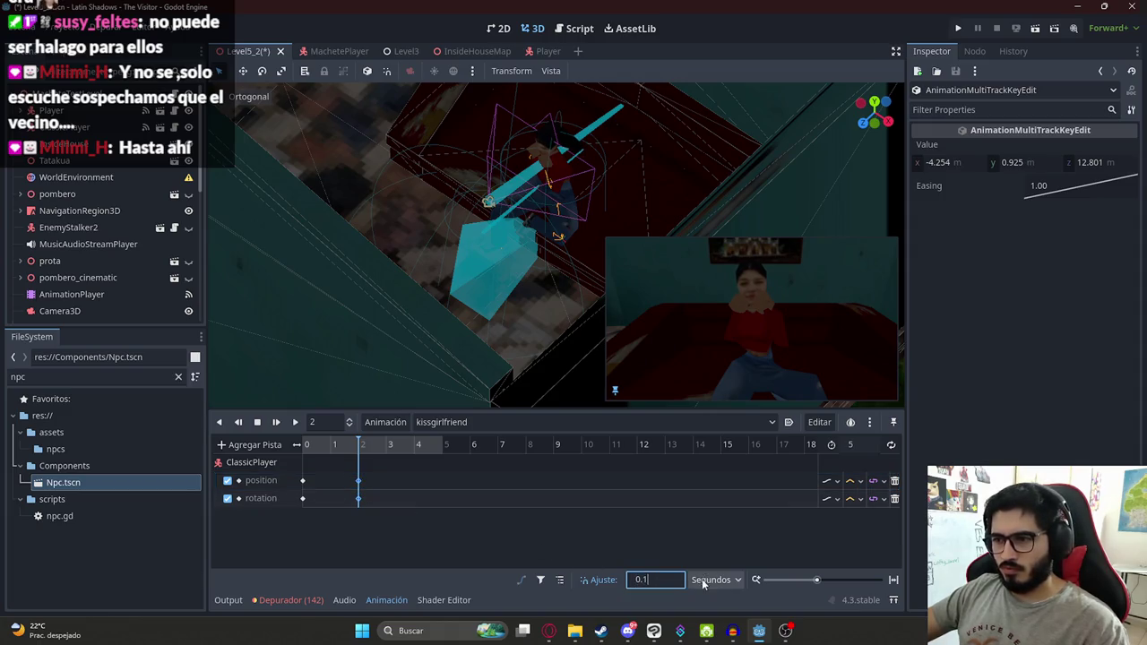
left_click(296, 423)
left_click(296, 425)
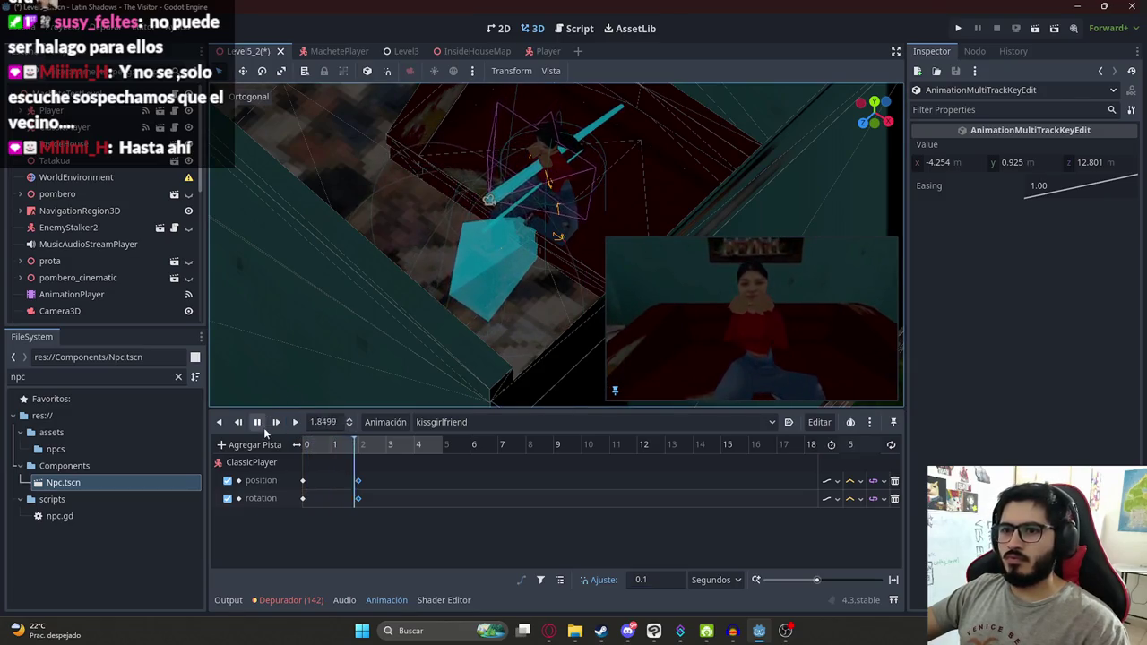
left_click(391, 453)
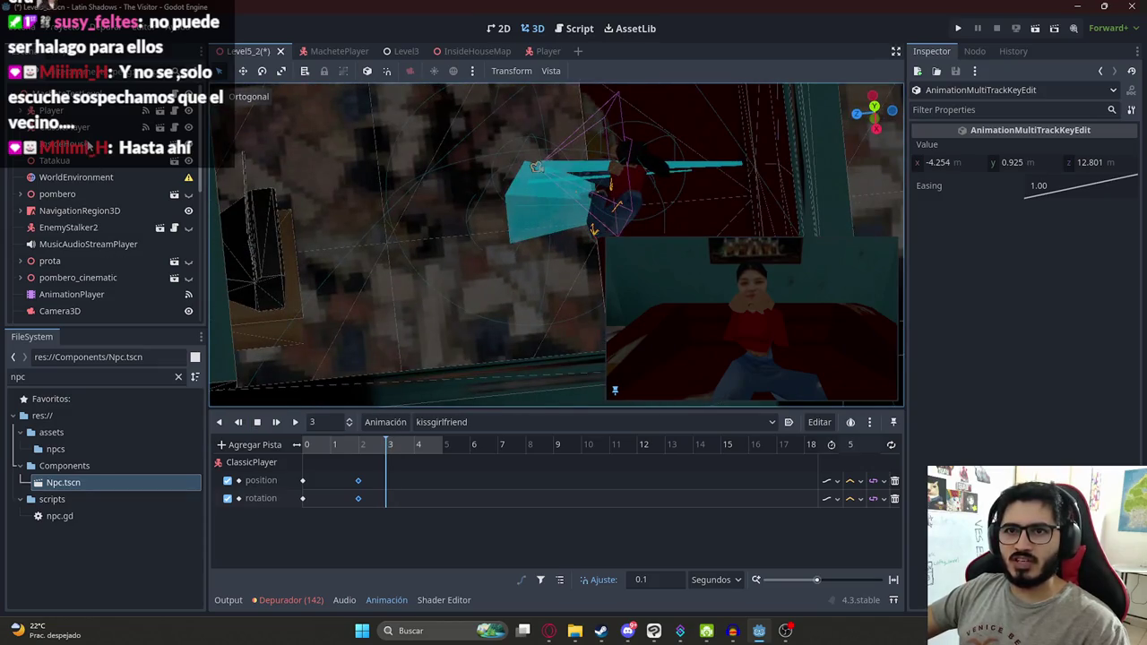
left_click(555, 193)
mouse_move(456, 201)
left_mouse_down()
mouse_move(533, 211)
mouse_move(506, 211)
left_mouse_up()
left_click(1122, 324)
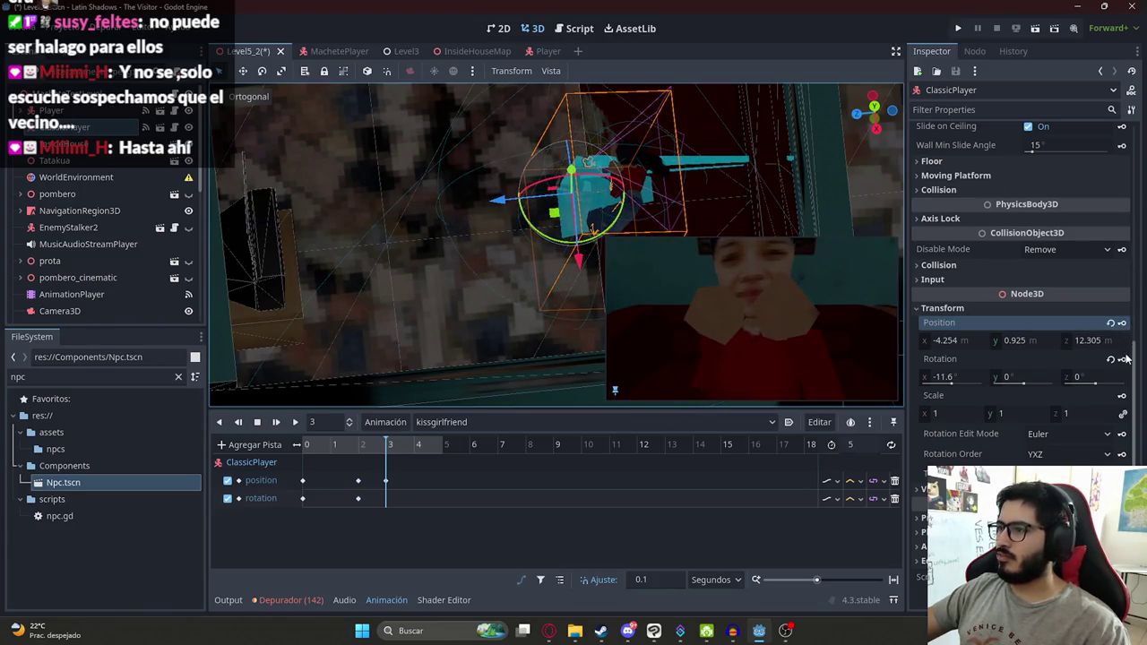
left_click(1122, 360)
Step: Tilt the player to -21.6°, nudge it closer along Z, and re-key its position
left_click(314, 446)
mouse_move(302, 456)
left_mouse_down()
mouse_move(402, 451)
mouse_move(388, 451)
left_mouse_up()
mouse_move(997, 378)
left_mouse_down()
mouse_move(950, 378)
mouse_move(1057, 373)
left_mouse_up()
left_click_drag(499, 212, 500, 203)
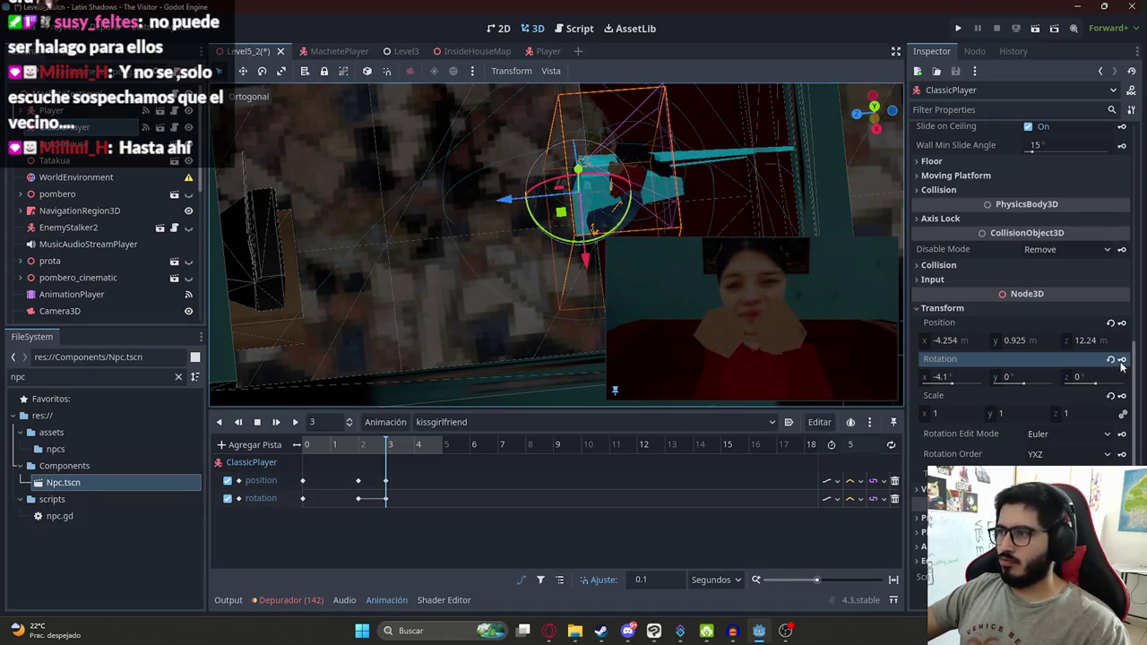
left_click(1122, 323)
mouse_move(324, 444)
left_mouse_down()
mouse_move(390, 444)
mouse_move(307, 444)
left_mouse_up()
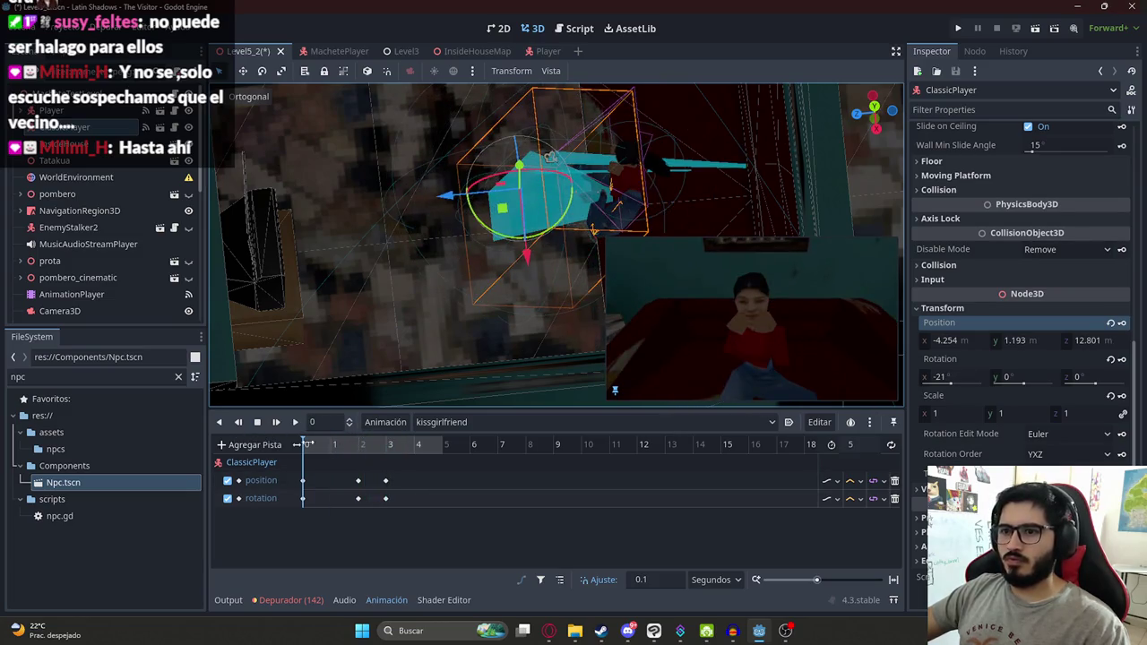
left_click(396, 452)
Step: Set the animation length to 4 seconds and save the scene
left_click_drag(409, 455, 415, 454)
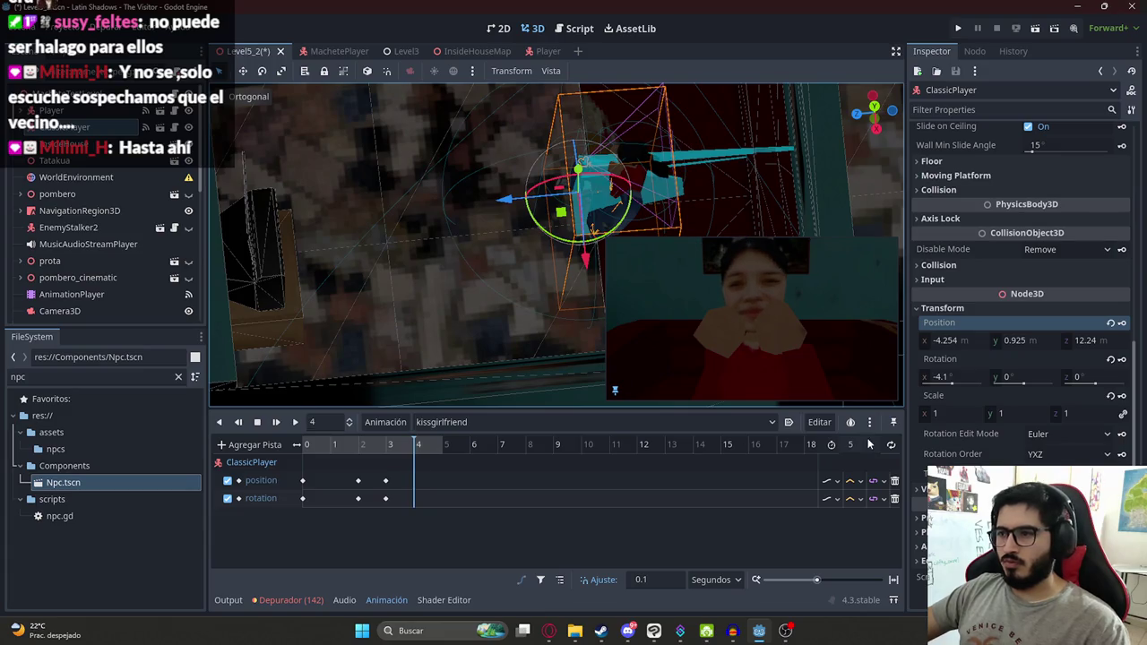
left_click(859, 444)
type("4")
left_click(307, 445)
key("ctrl+s")
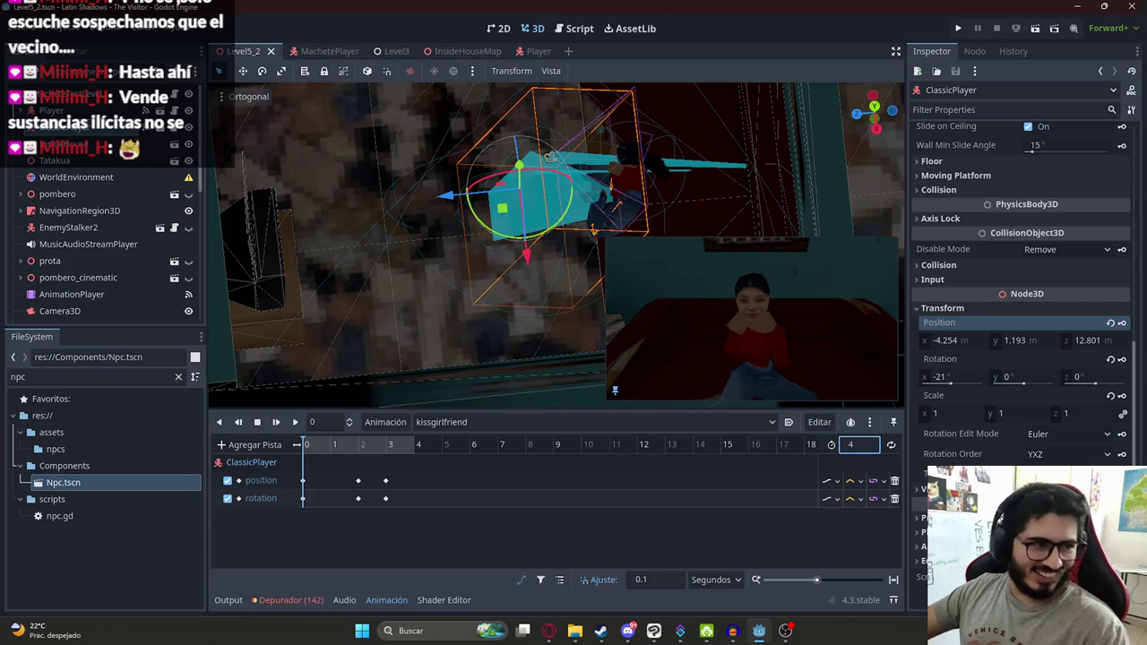
left_click(295, 422)
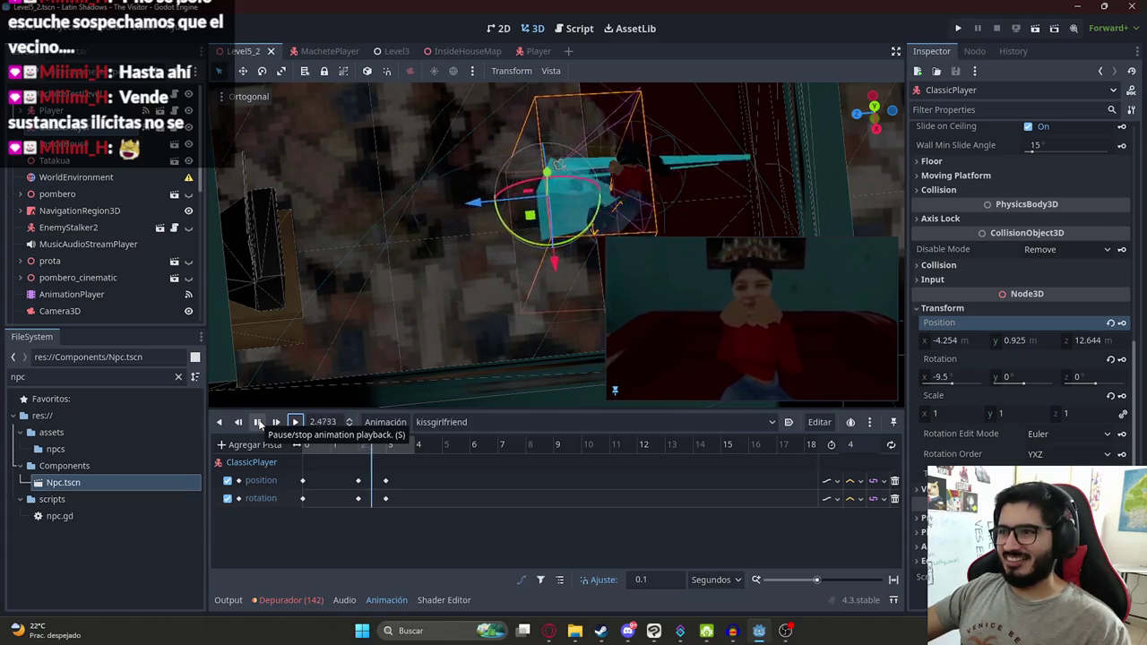
left_click(258, 422)
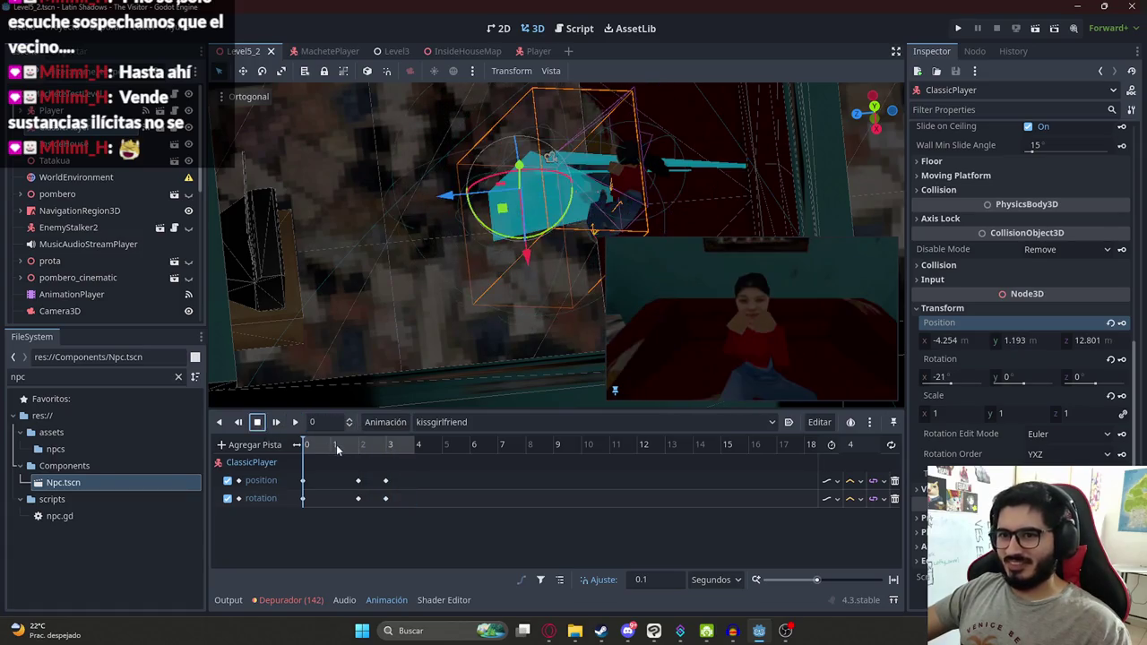
key("ctrl+s")
left_click_drag(335, 444, 418, 455)
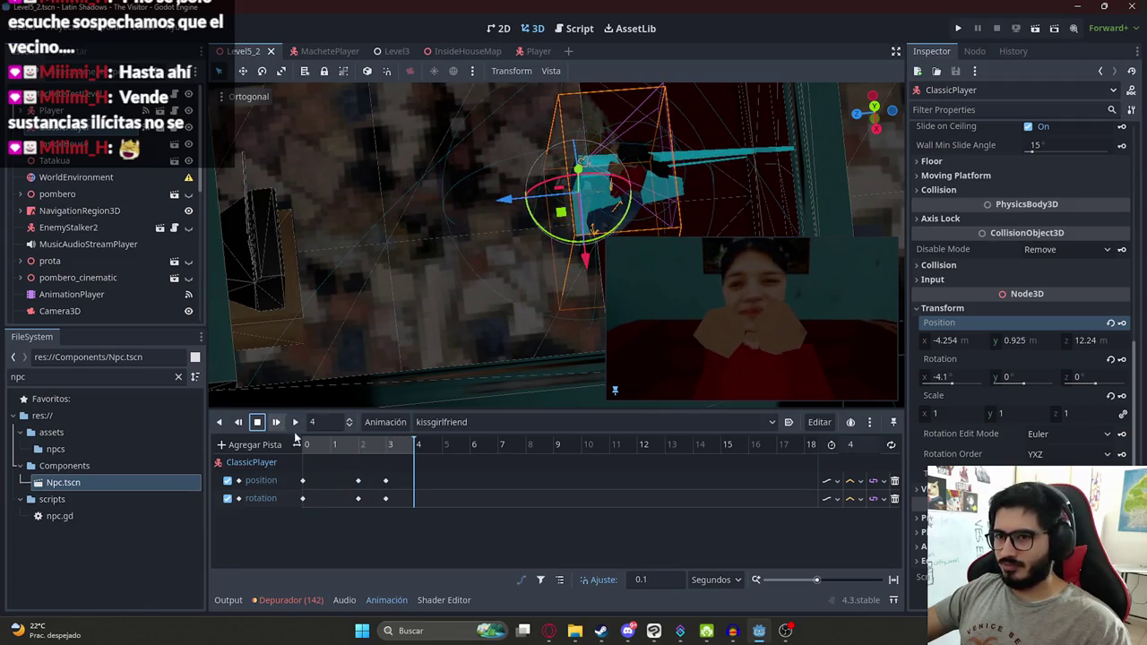
scroll(116, 260, "down", 10)
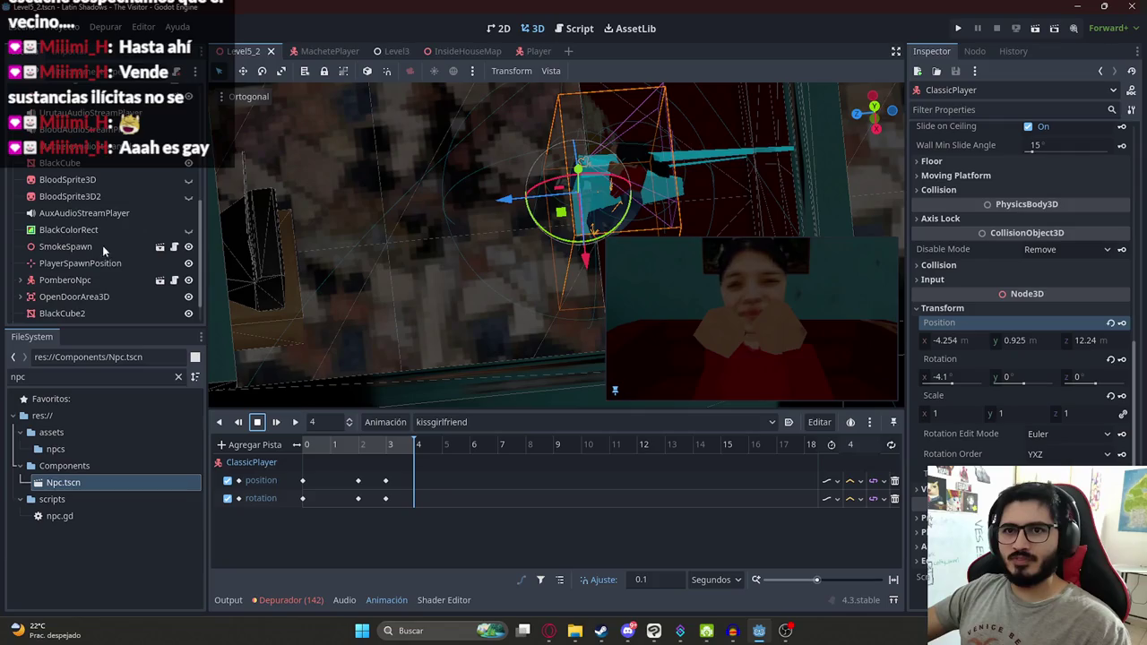
Step: Add an Audio Playback track targeting AuxAudioStreamPlayer to kissgirlfriend
left_click(260, 446)
left_click(296, 581)
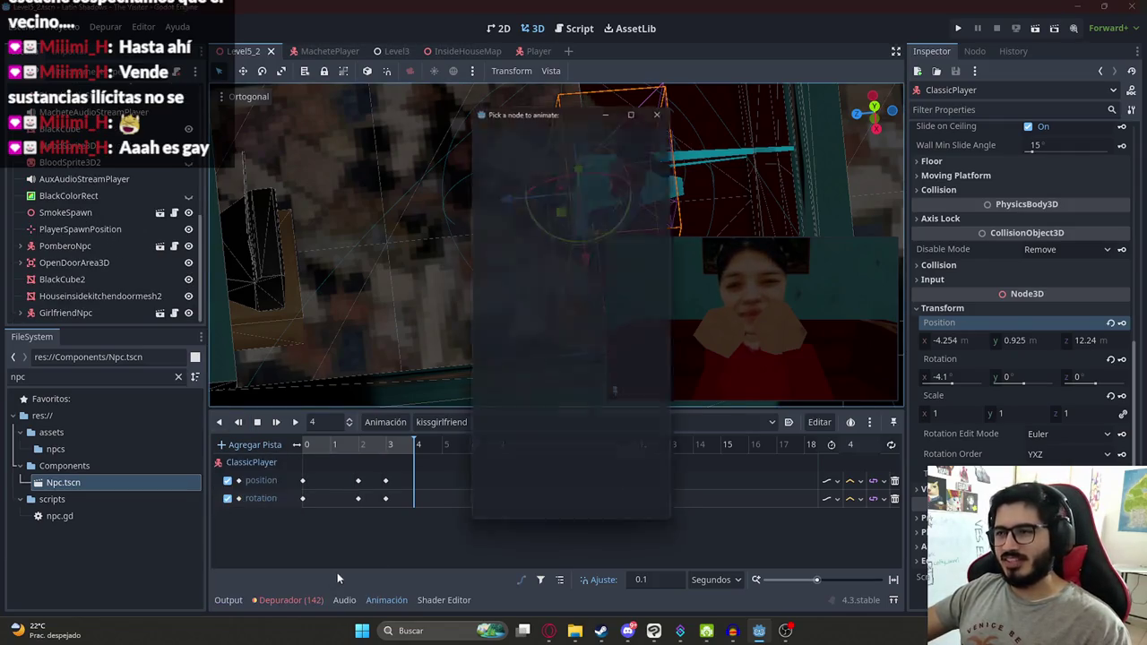
left_click(489, 167)
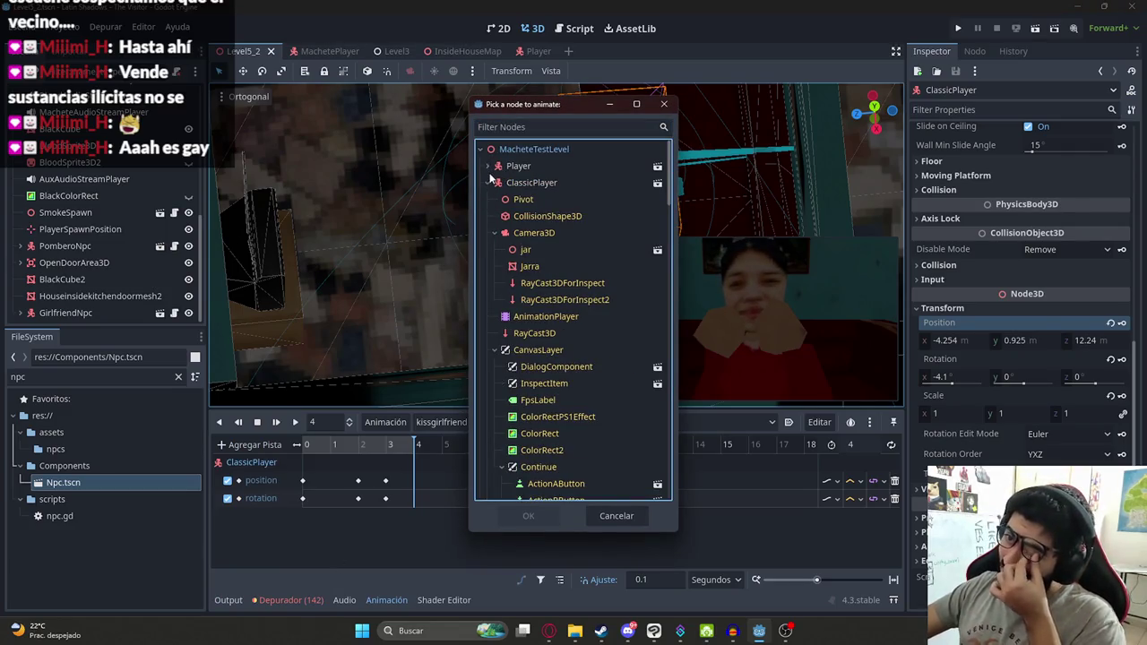
left_click(491, 185)
left_click(489, 183)
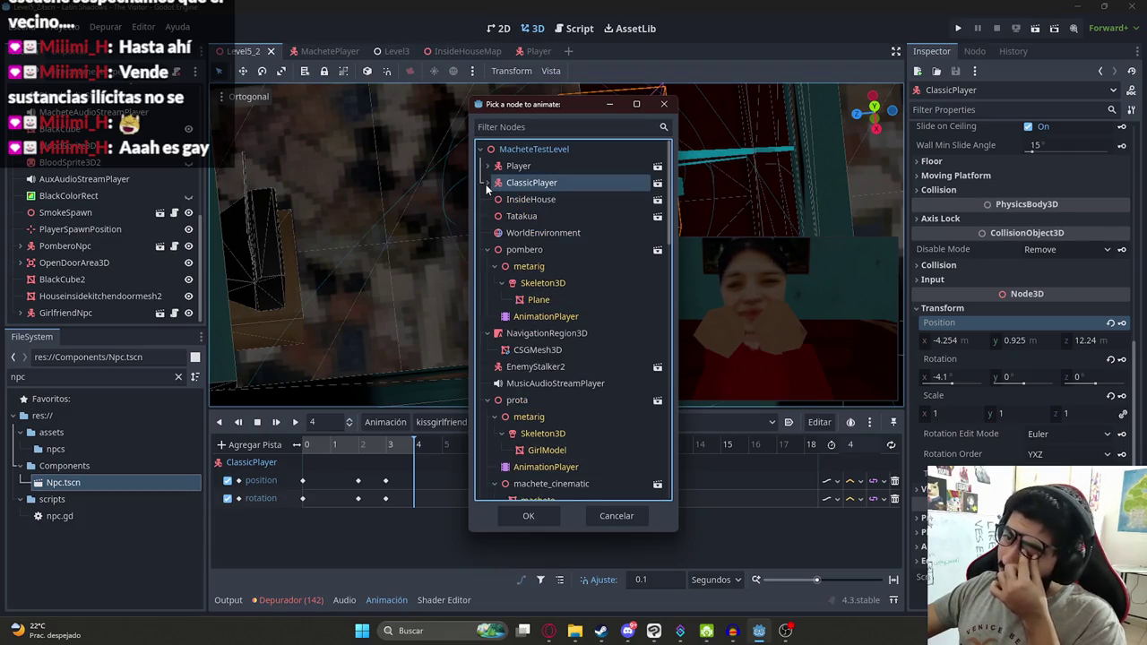
scroll(551, 322, "down", 15)
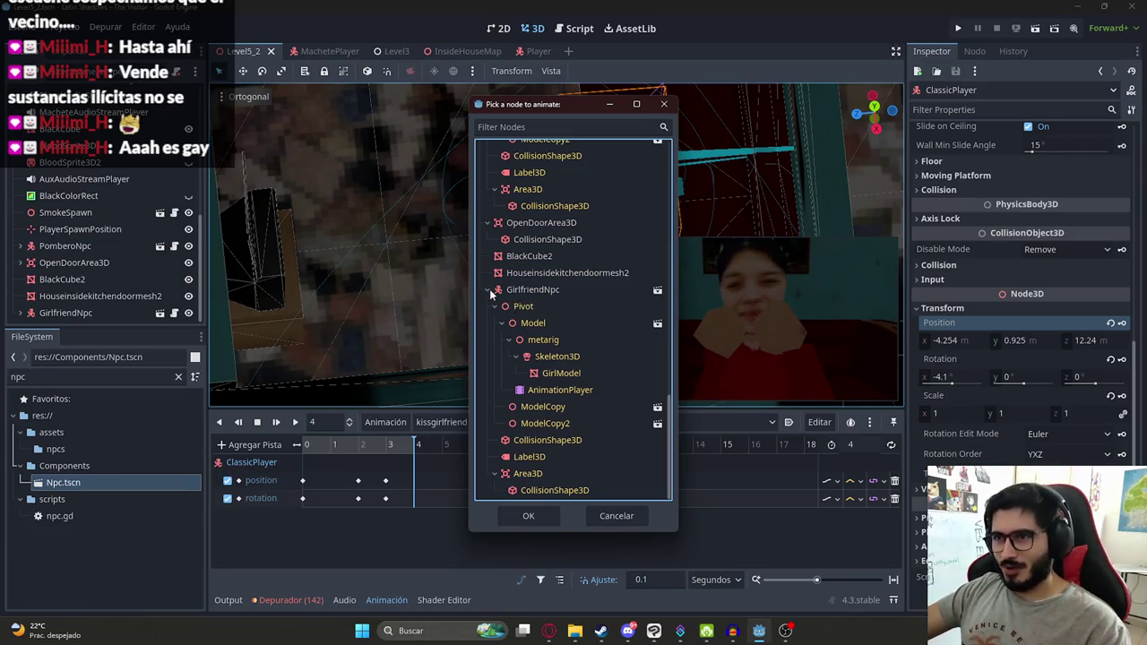
left_click(487, 289)
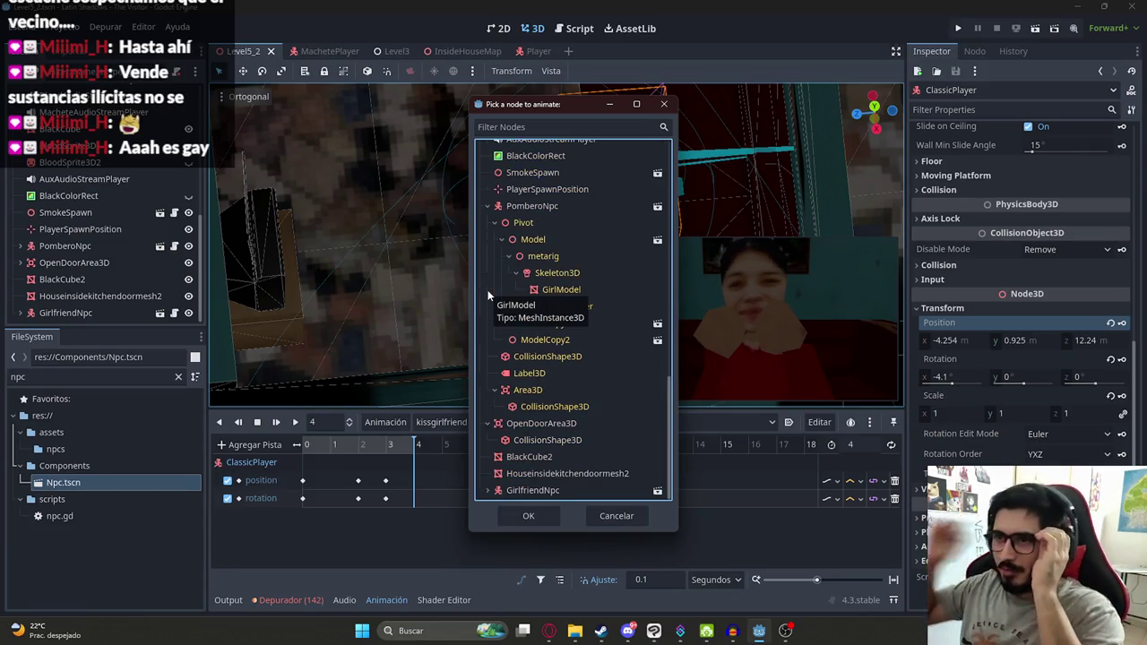
left_click(488, 206)
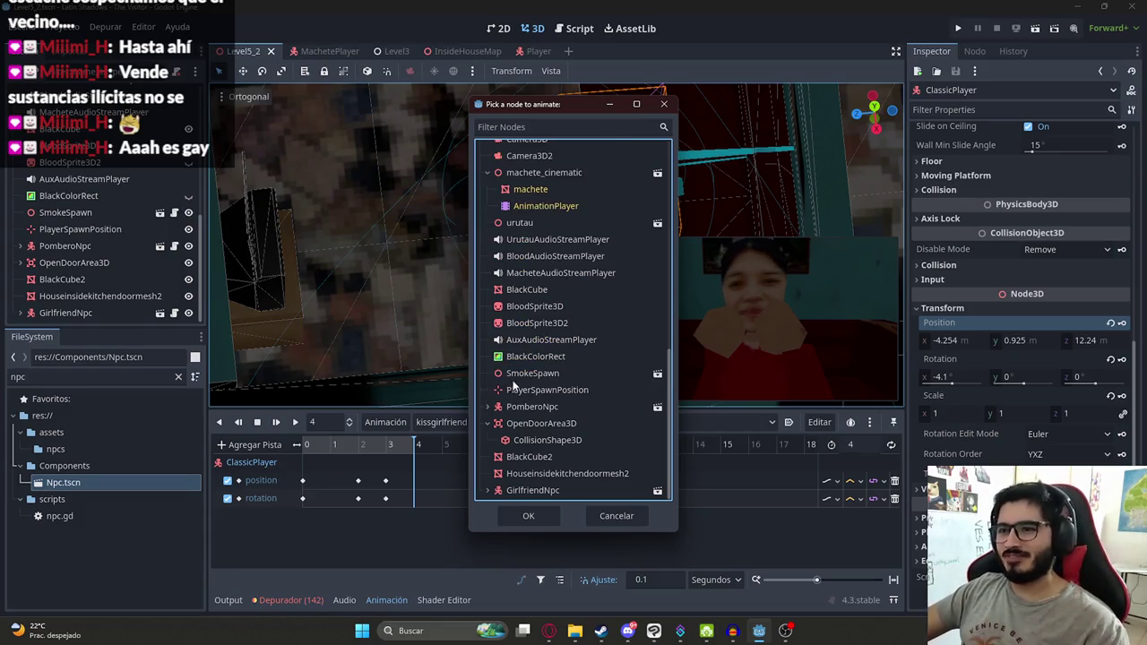
left_click(547, 340)
left_click(527, 515)
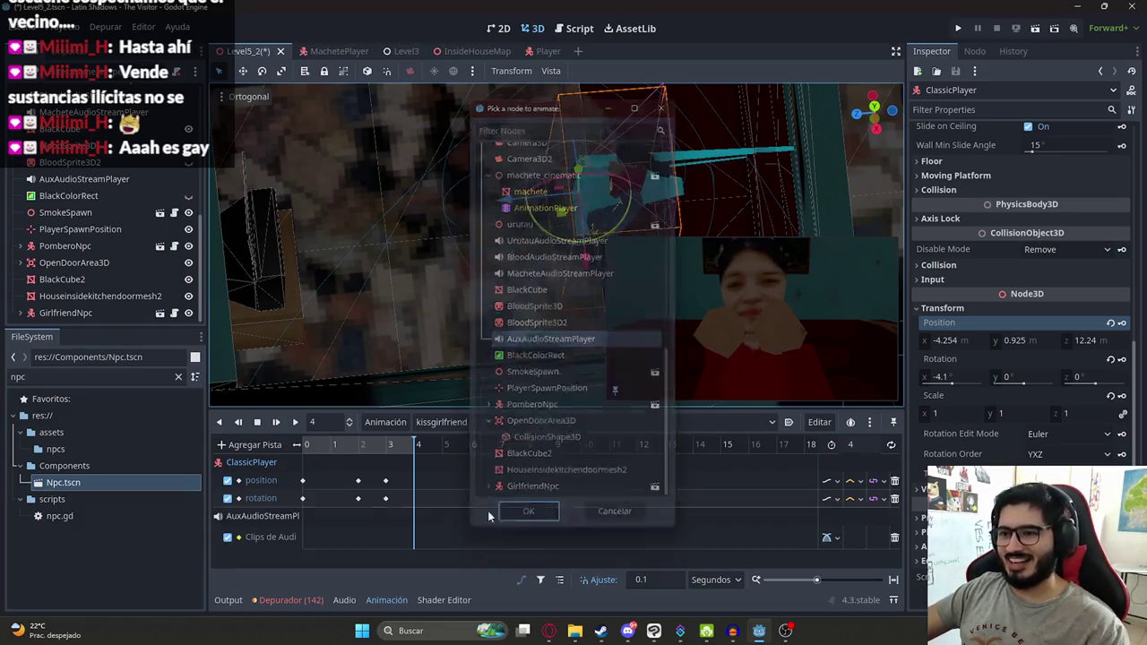
left_click(368, 444)
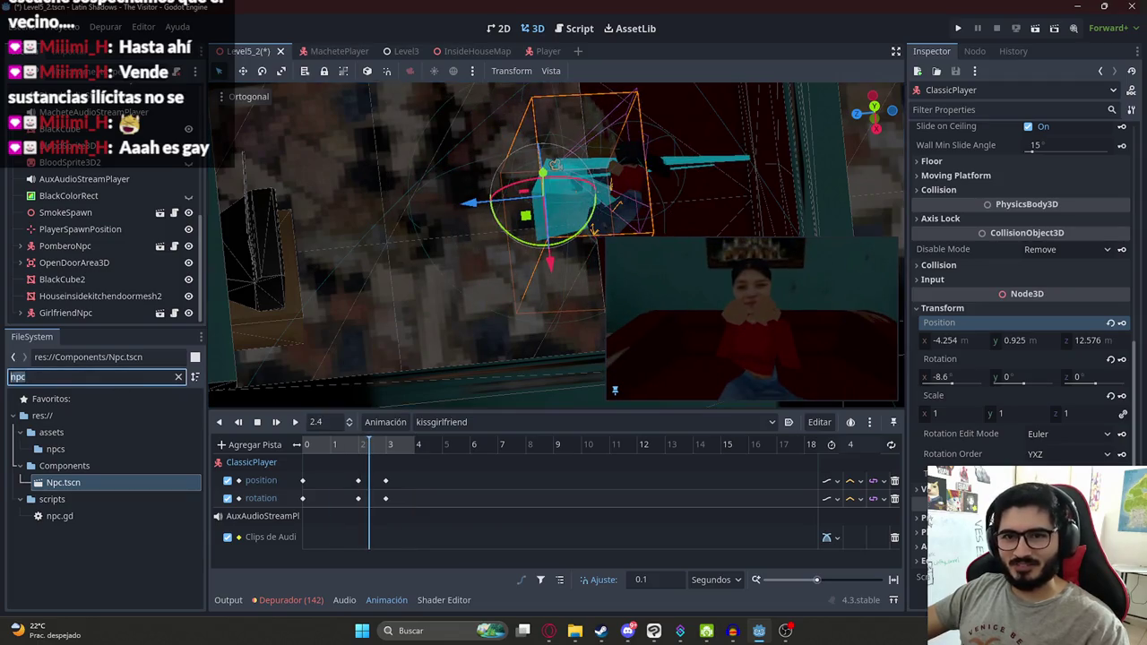
Step: Filter FileSystem by 'kiss' and preview kiss_sound.wav and kiss_sound_v1.wav in the Inspector
type("kiss")
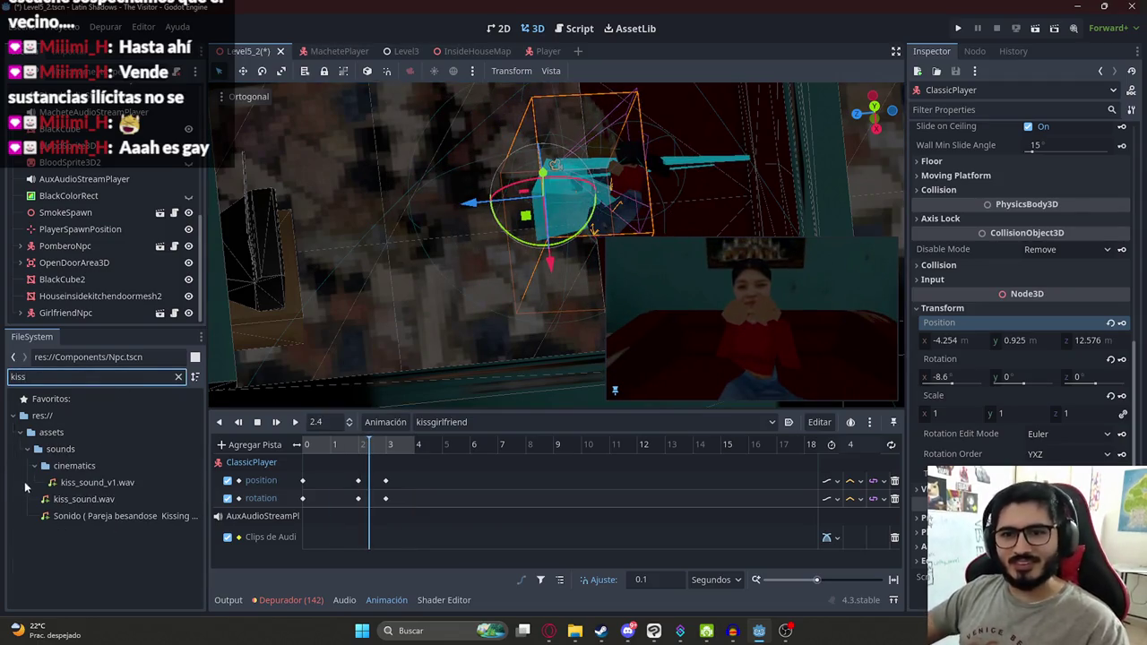
left_click(101, 499)
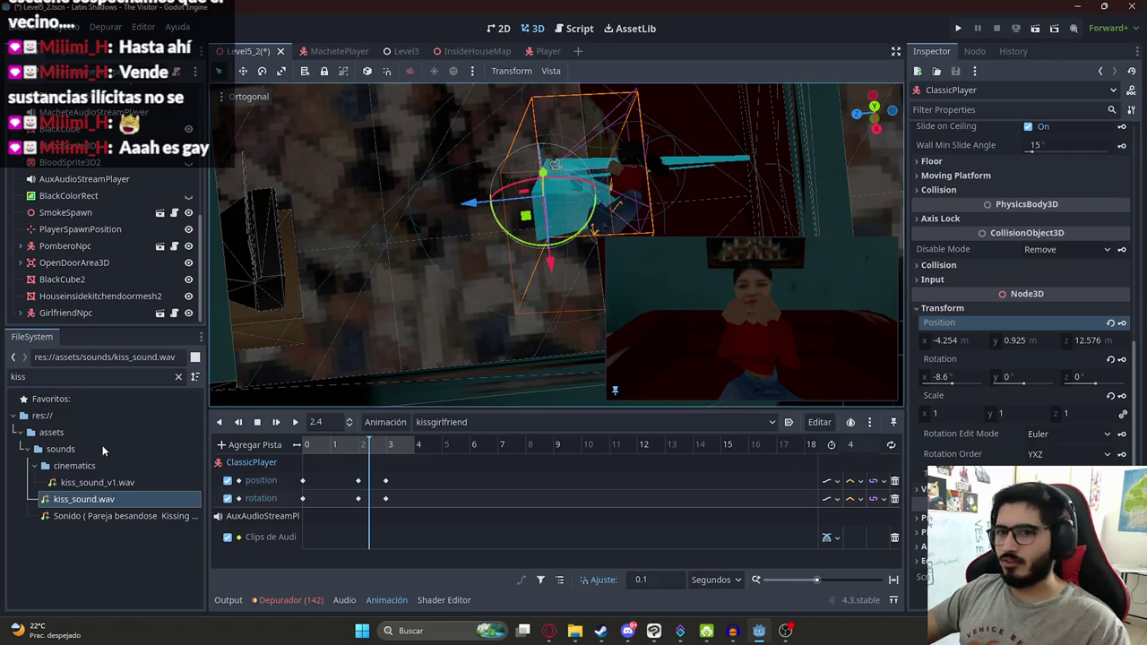
double_click(105, 504)
left_click(920, 197)
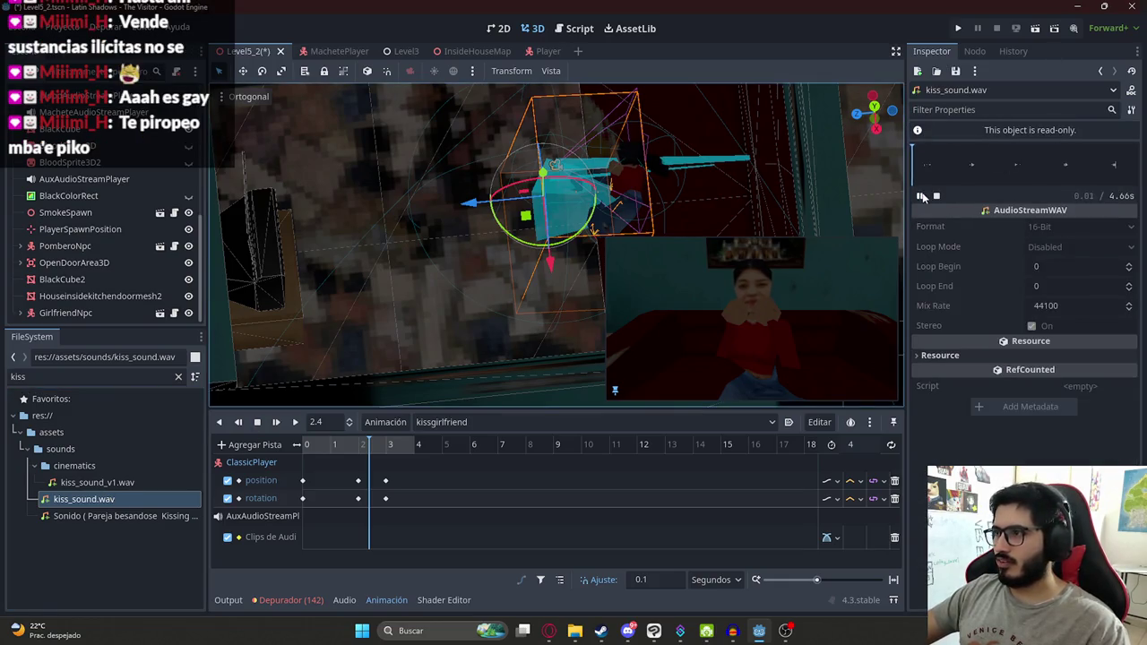
left_click(936, 196)
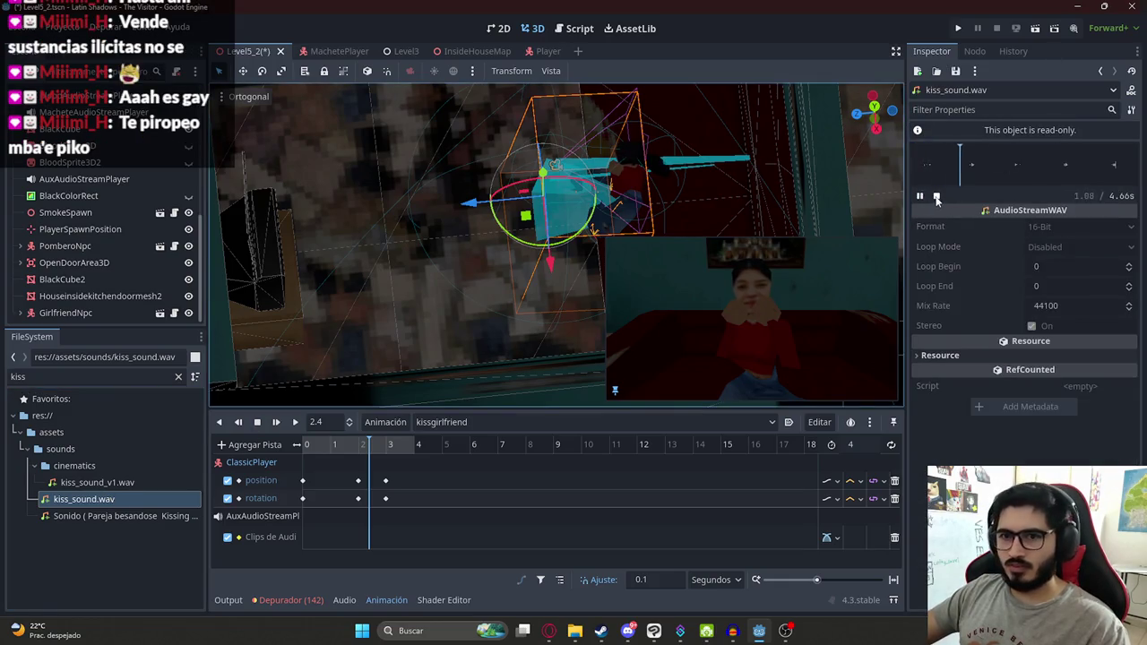
left_click(118, 482)
left_click(922, 196)
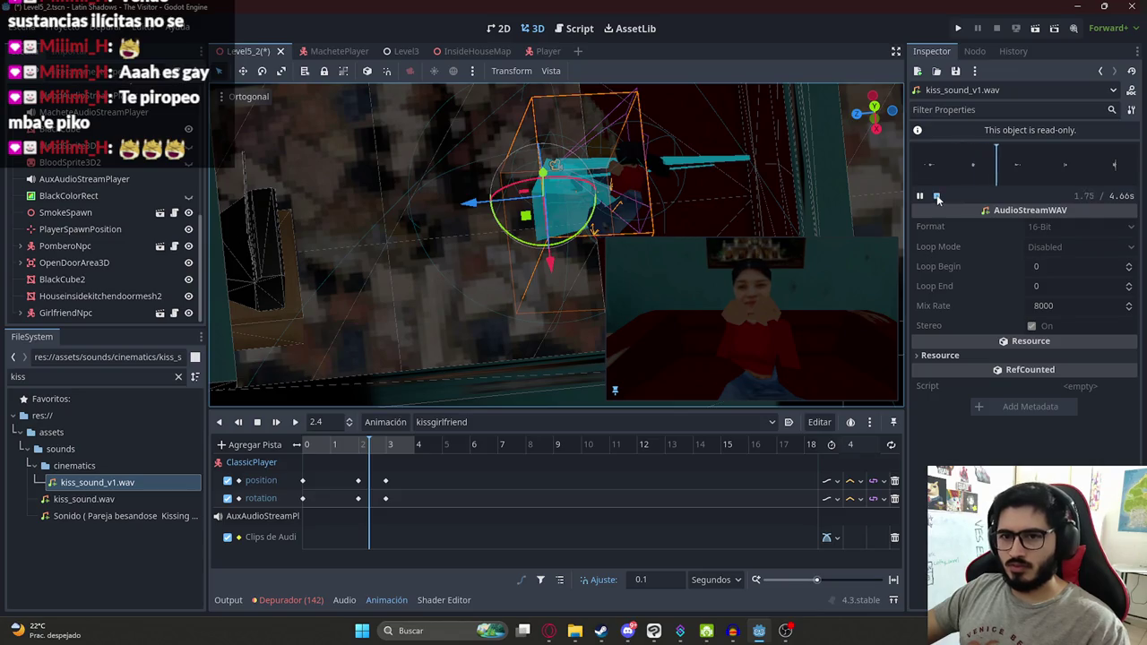
left_click(89, 499)
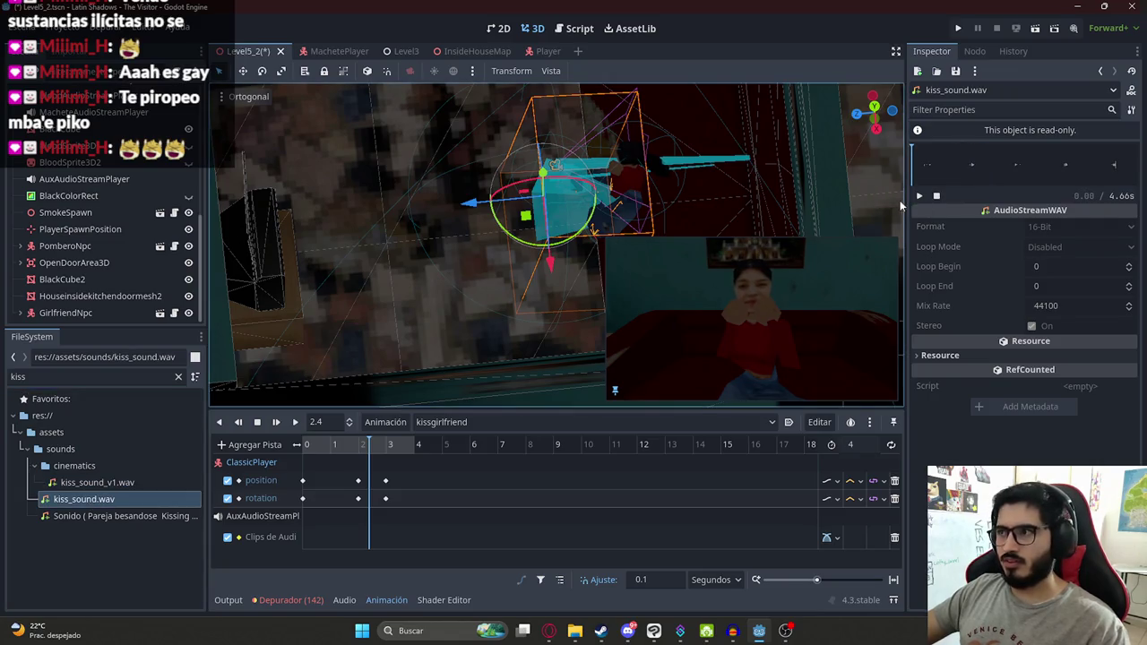
left_click(94, 481)
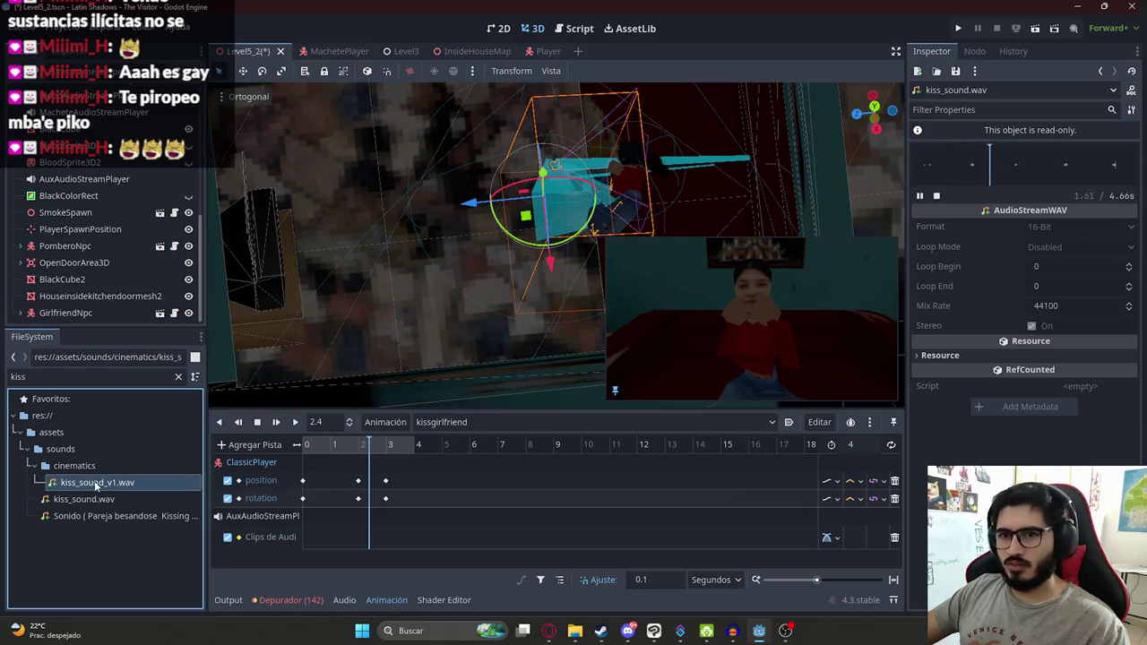